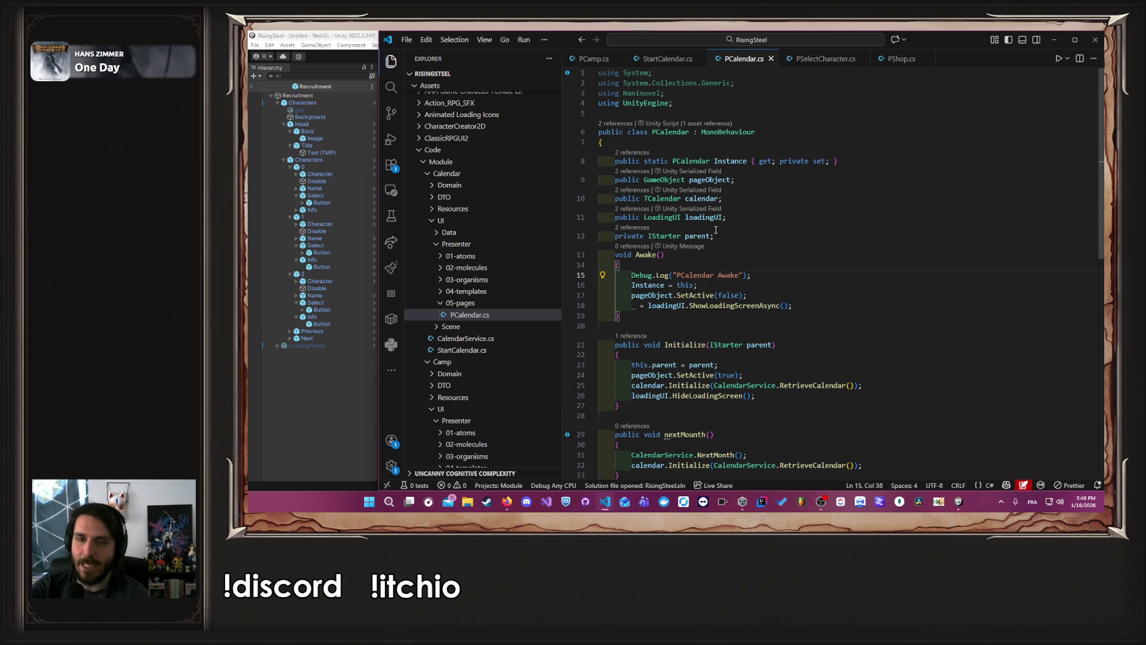
Step: Try adding StartCamp.Instance.LoadScript(); after the loading-screen call in PCalendar's Awake, then undo it
left_click(763, 220)
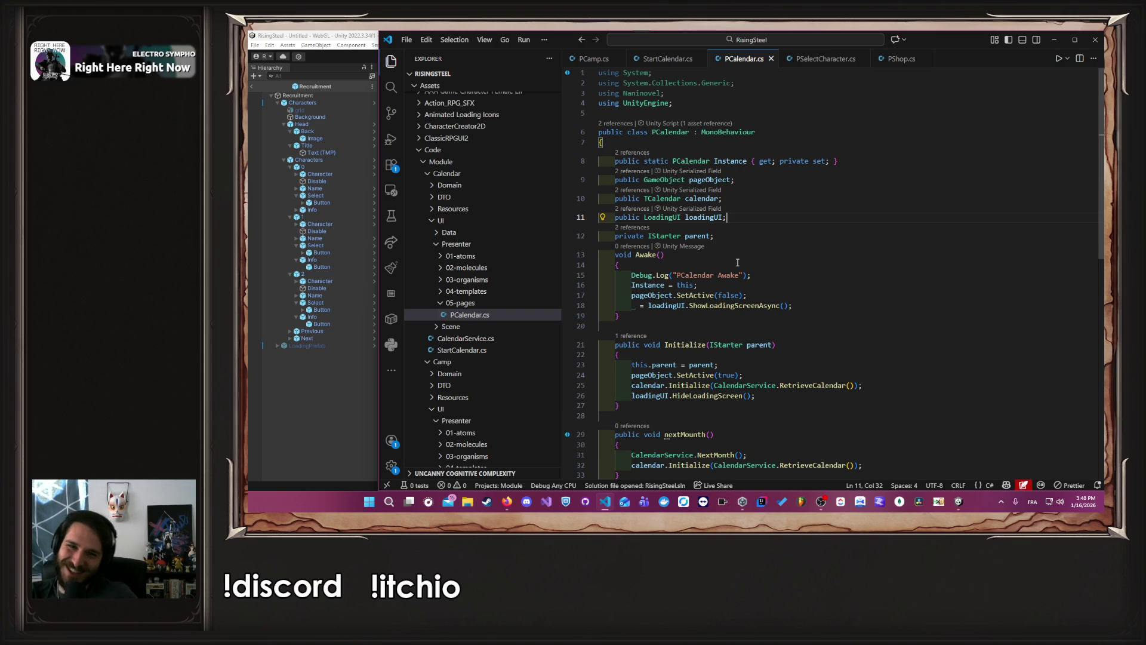
left_click(798, 296)
left_click(805, 308)
key("Return")
type("StartCamp.Instance.LoadScript();")
key("ctrl+s")
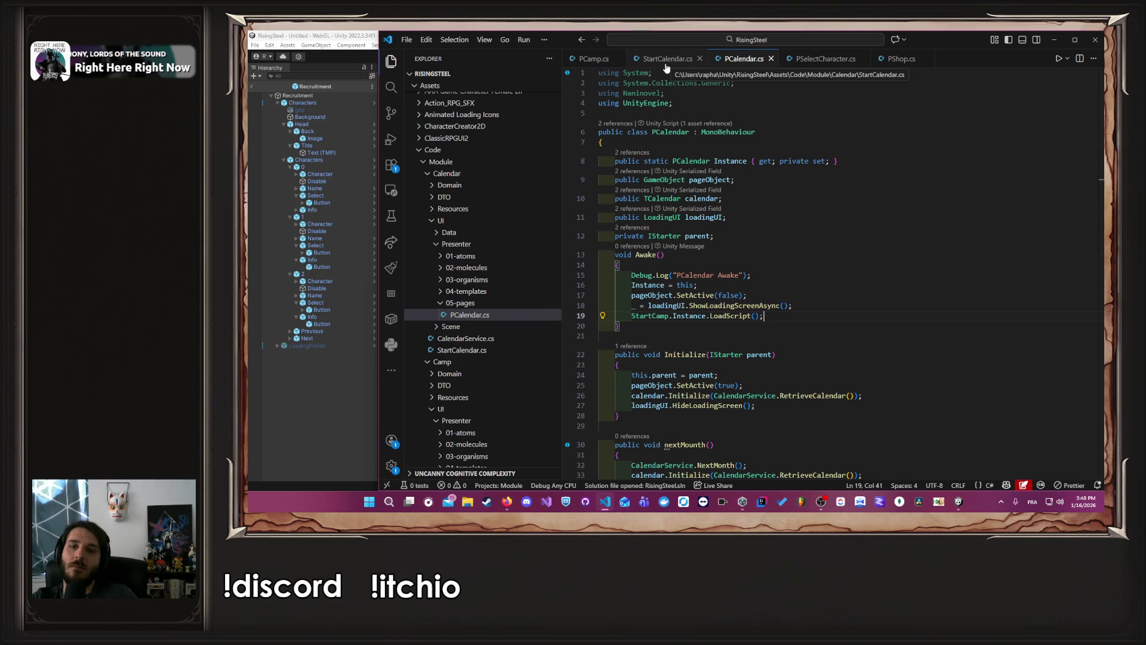
key("ctrl+z")
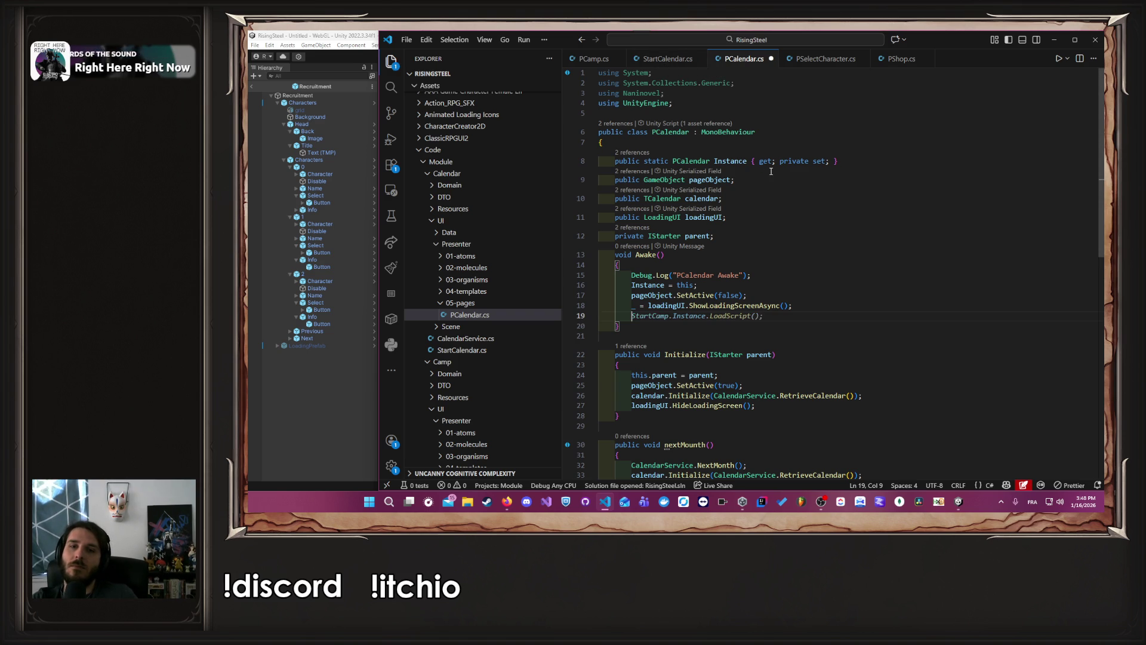
Step: Copy the commented StartCalendar.LoadScript() line from PCamp.cs into PCalendar's Awake
key("ctrl+Tab")
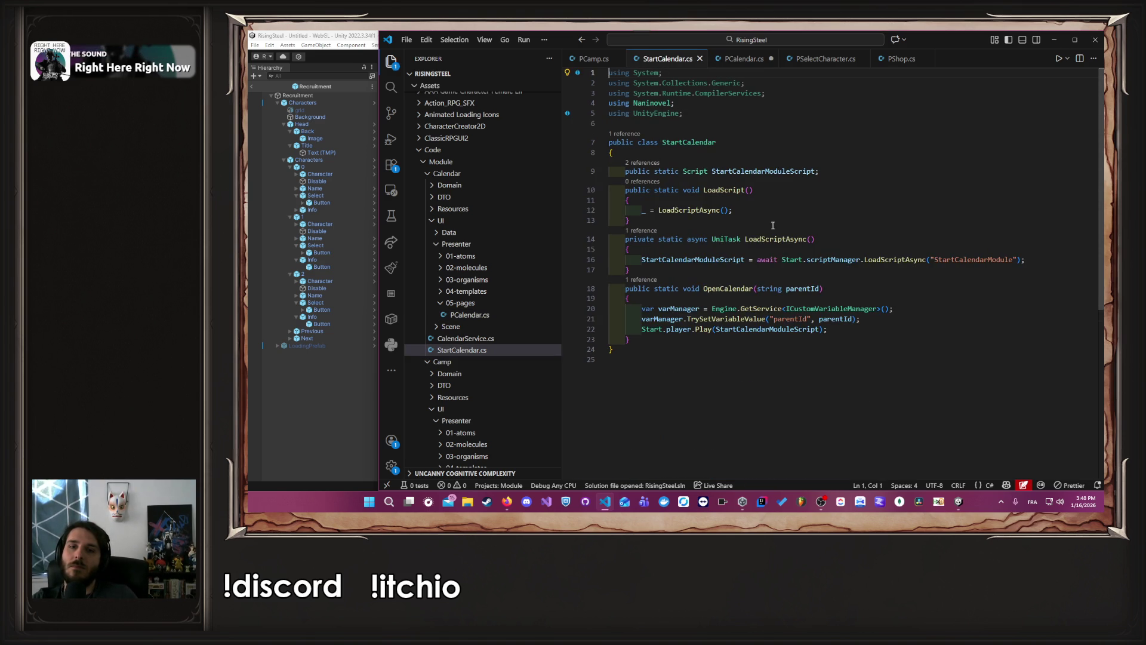
left_click(588, 59)
left_click_drag(798, 278, 647, 268)
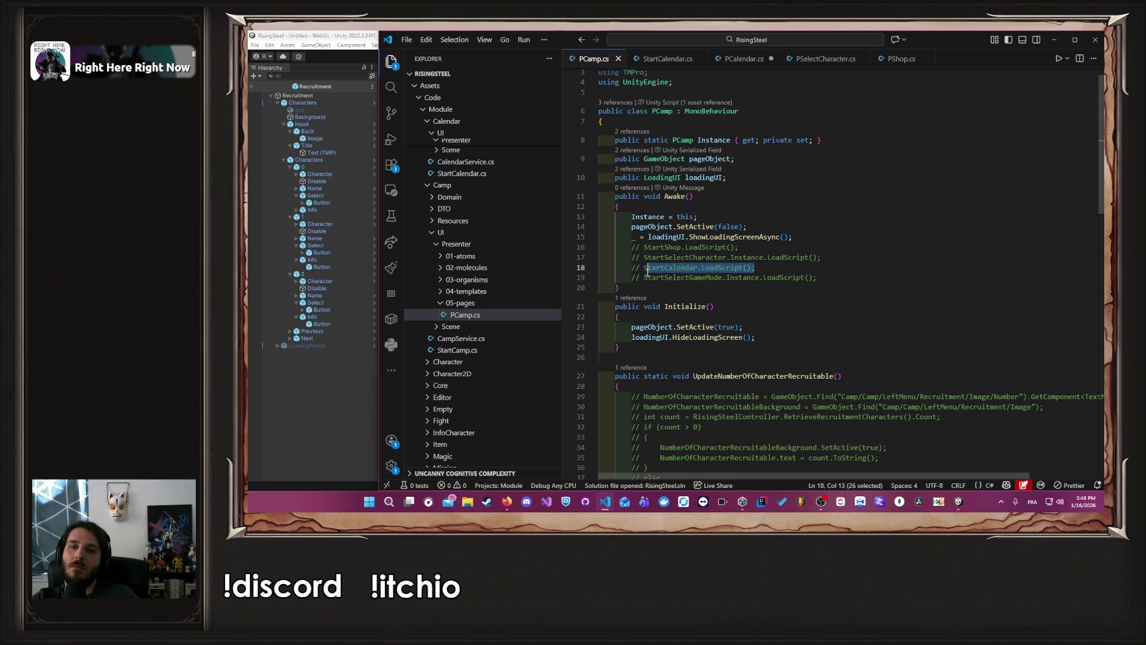
left_click(740, 59)
type("StartCalendar.LoadScript();")
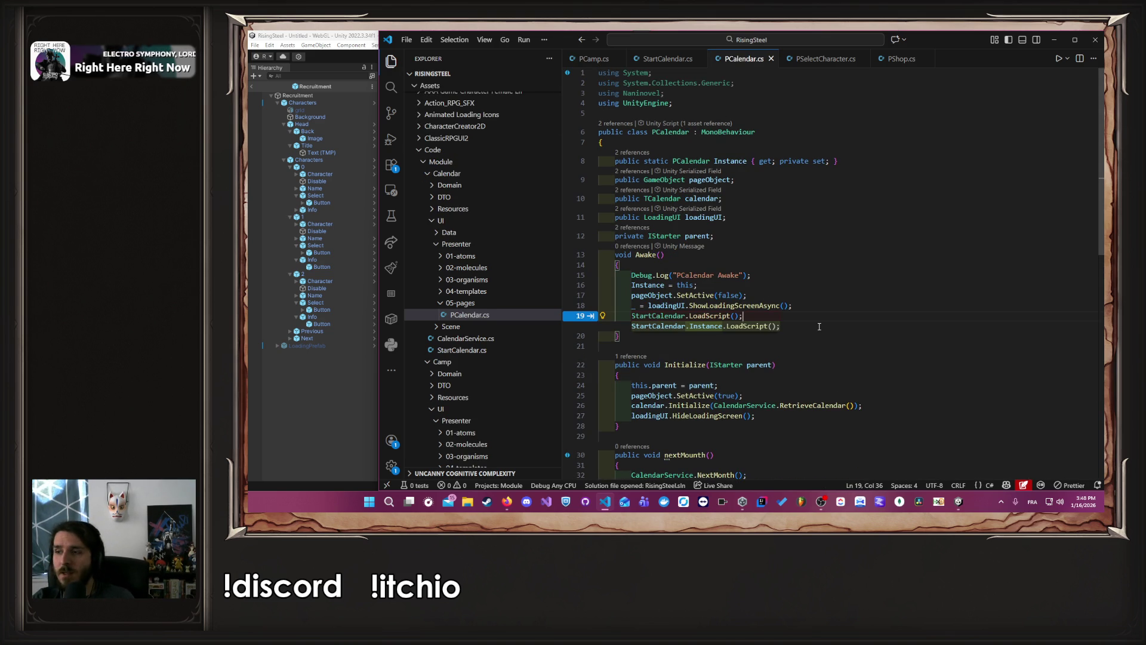
key("Escape")
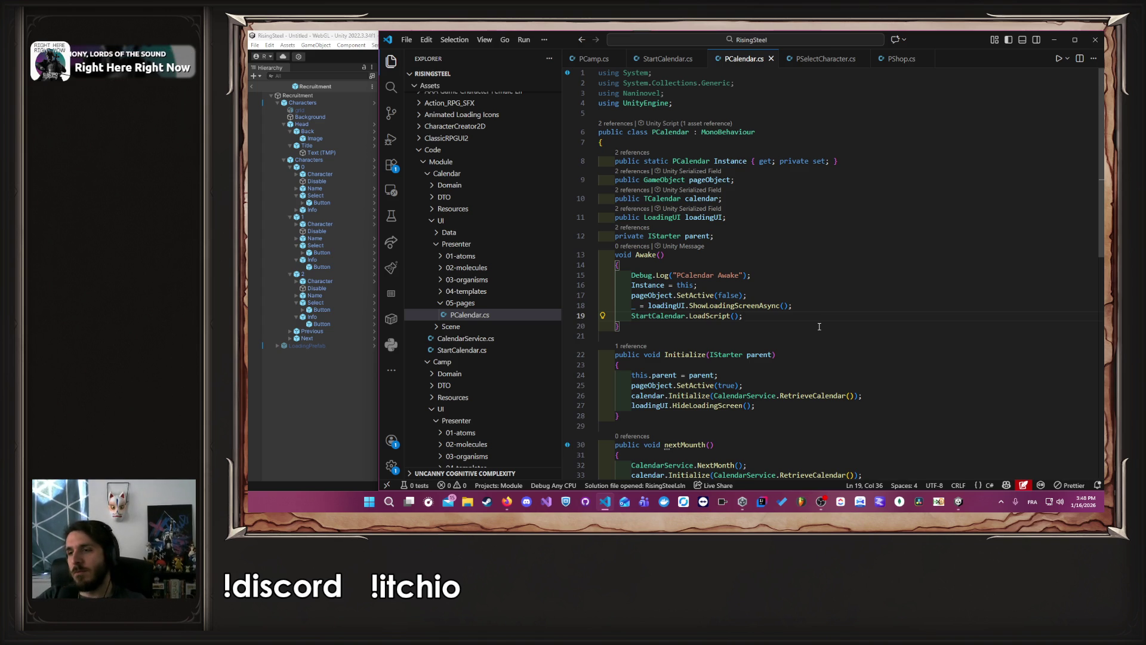
left_click(821, 306)
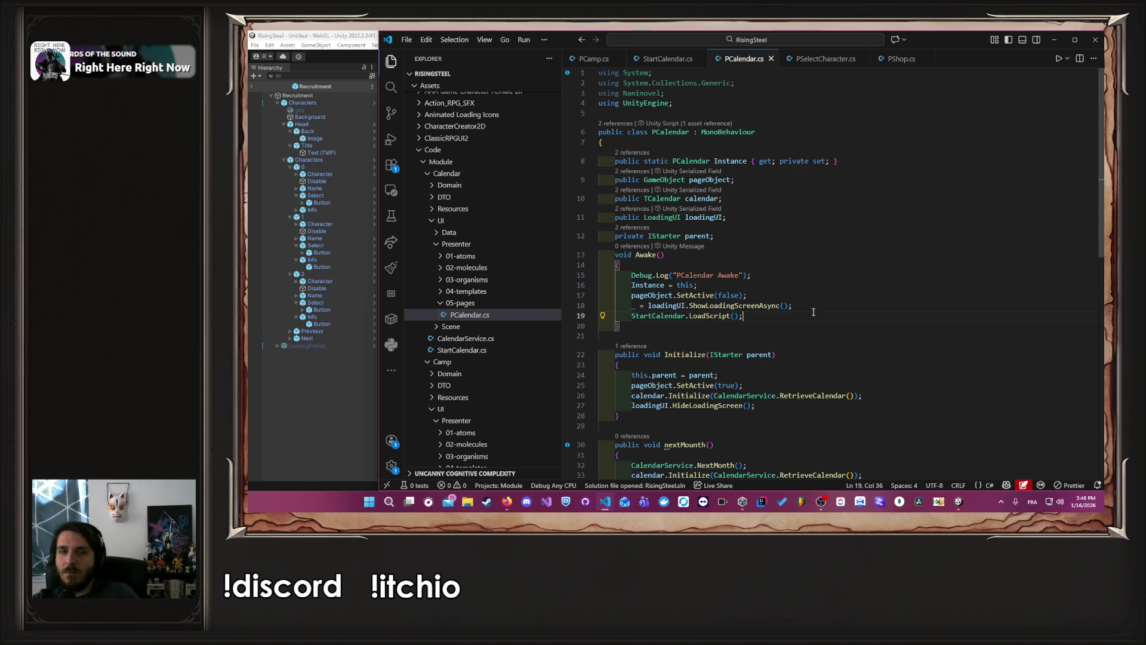
Step: Collapse SelectCharacter, expand SelectGameMode's UI folders in Explorer, and open PSelectGameMode.cs at Awake
left_click(676, 59)
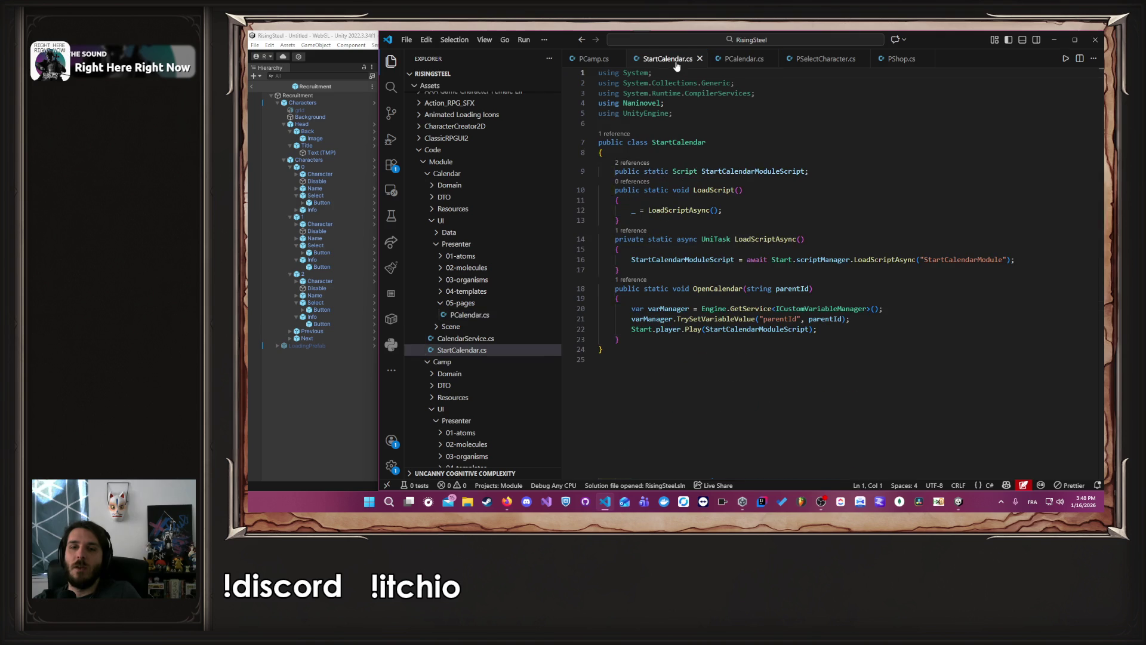
left_click(591, 58)
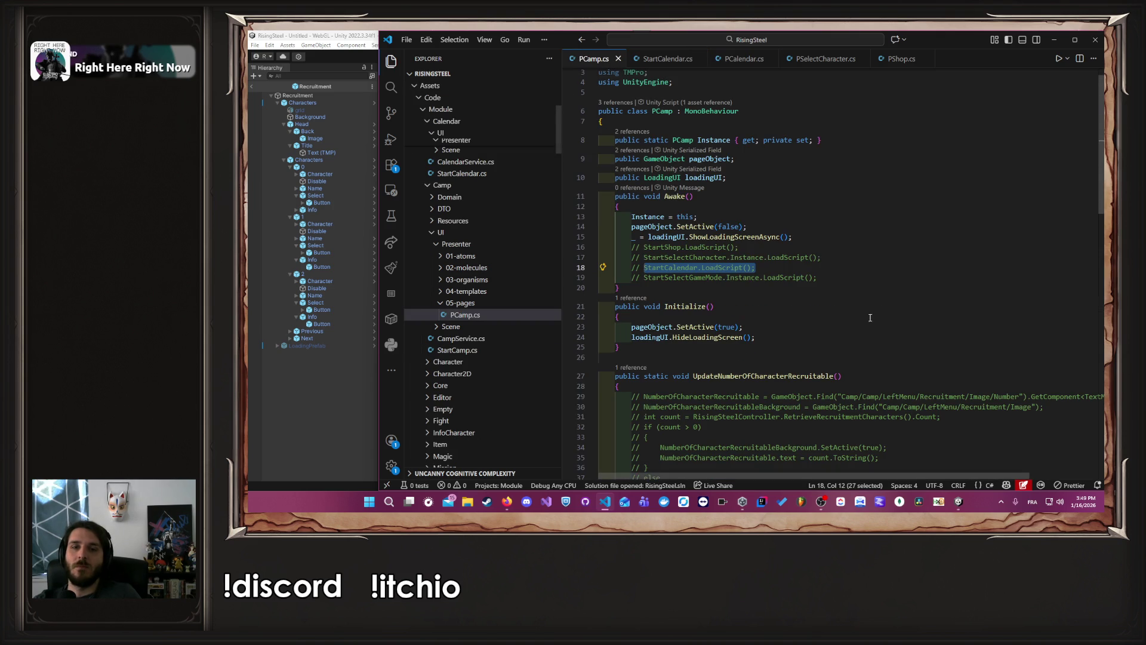
scroll(525, 322, "down", 5)
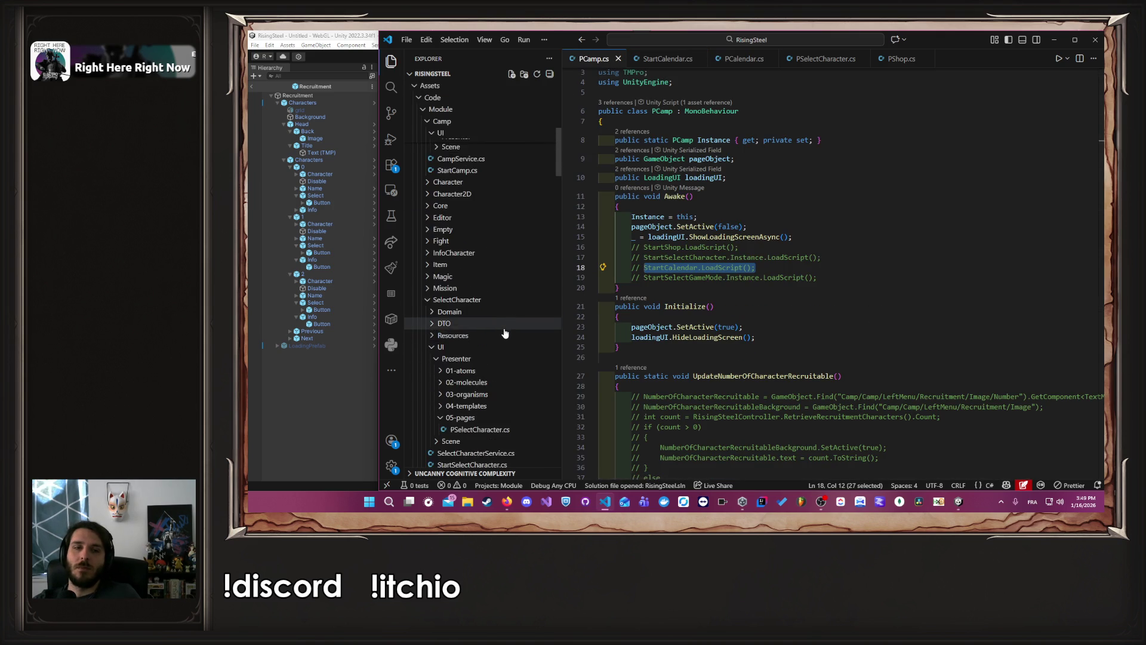
scroll(537, 319, "down", 5)
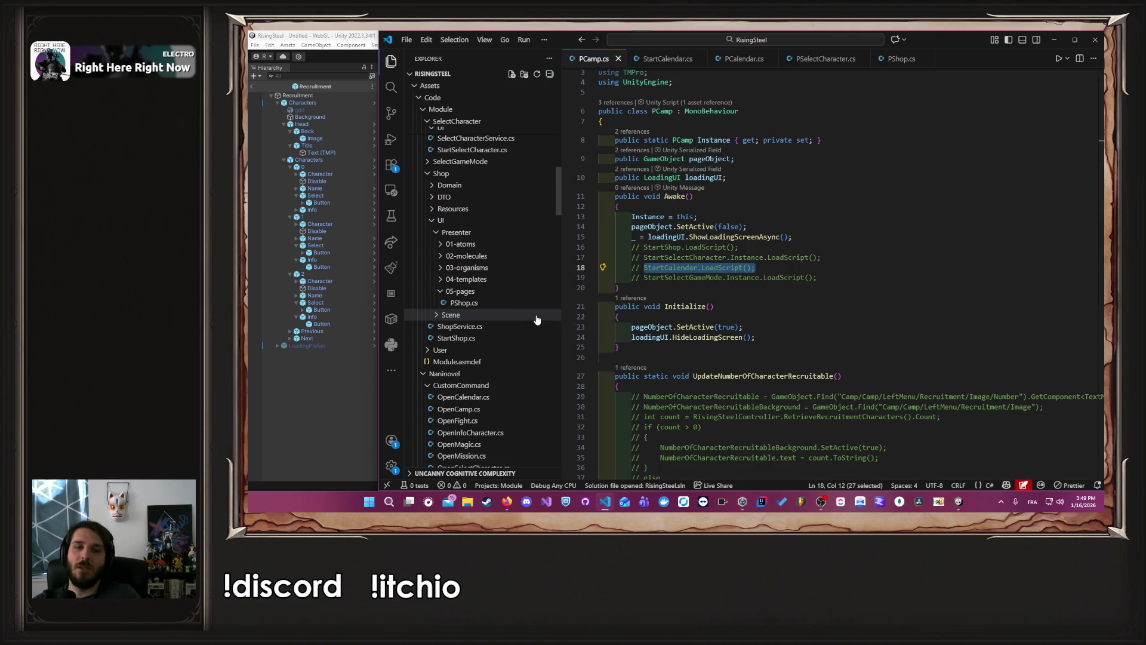
scroll(531, 321, "up", 6)
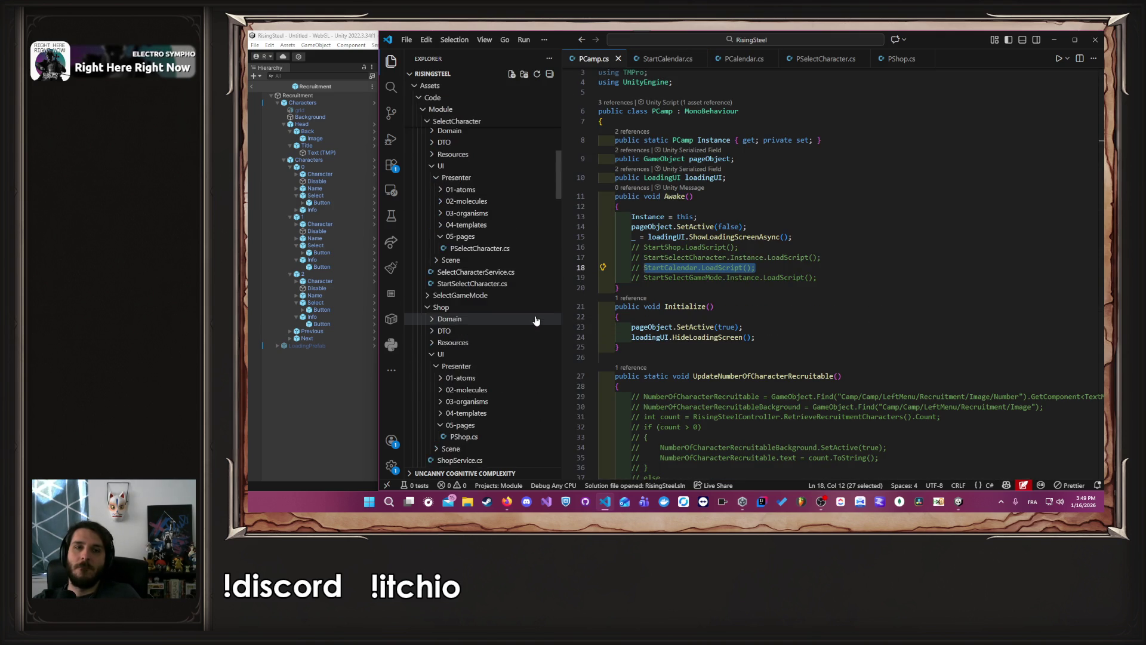
left_click(518, 321)
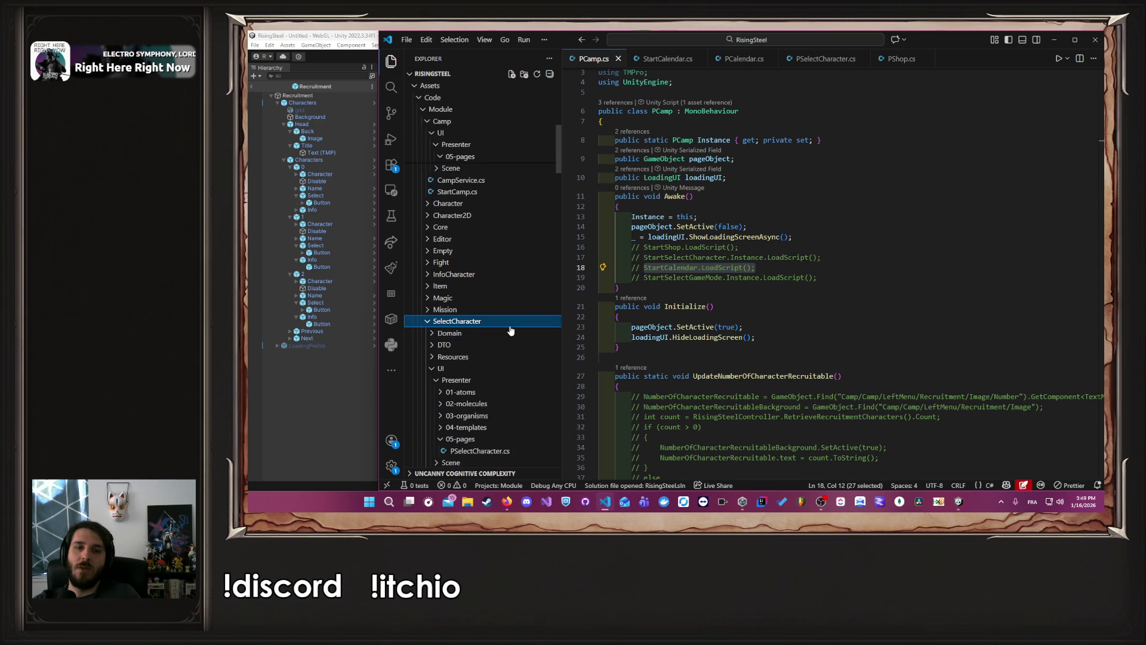
left_click(490, 332)
scroll(491, 343, "down", 1)
left_click(484, 335)
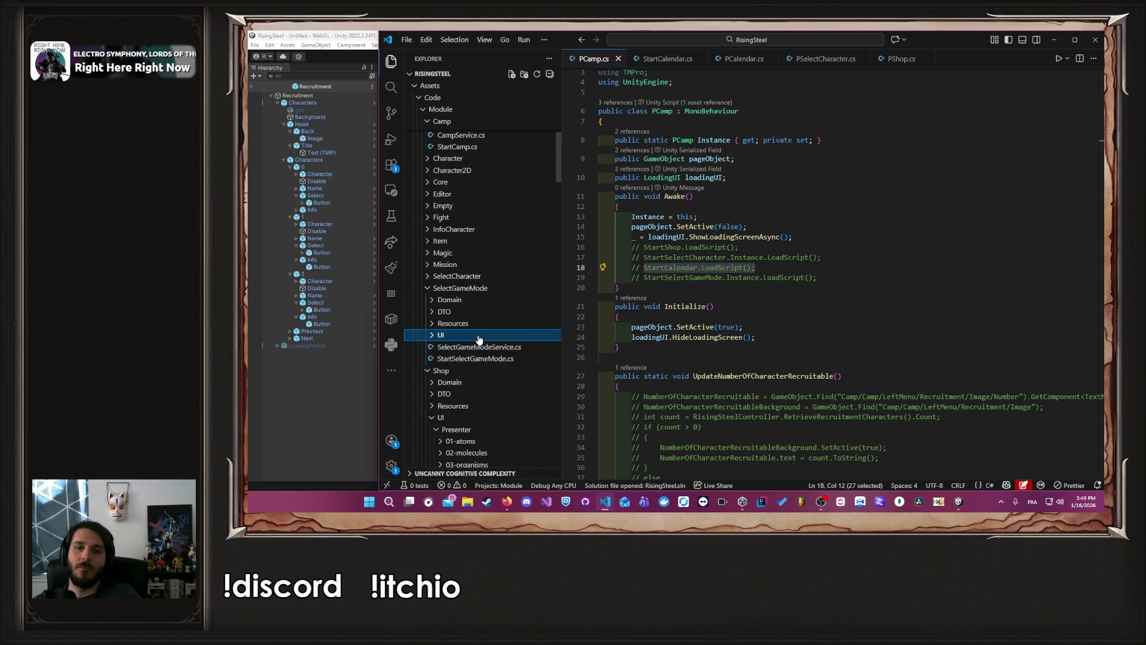
left_click(487, 336)
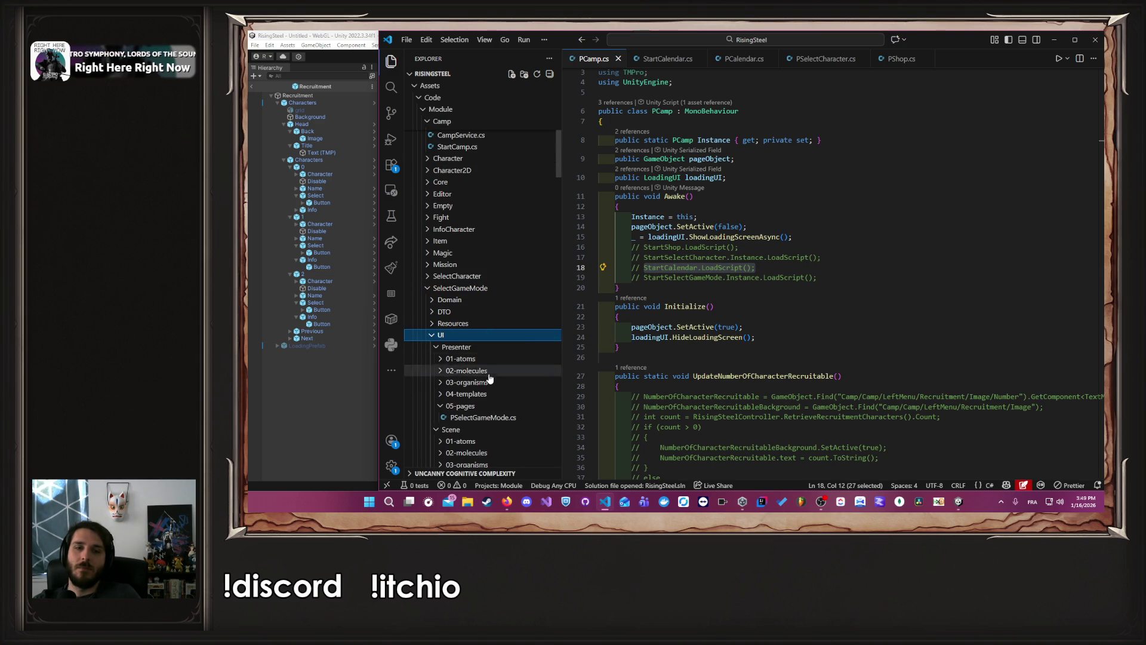
left_click(491, 418)
left_click(731, 180)
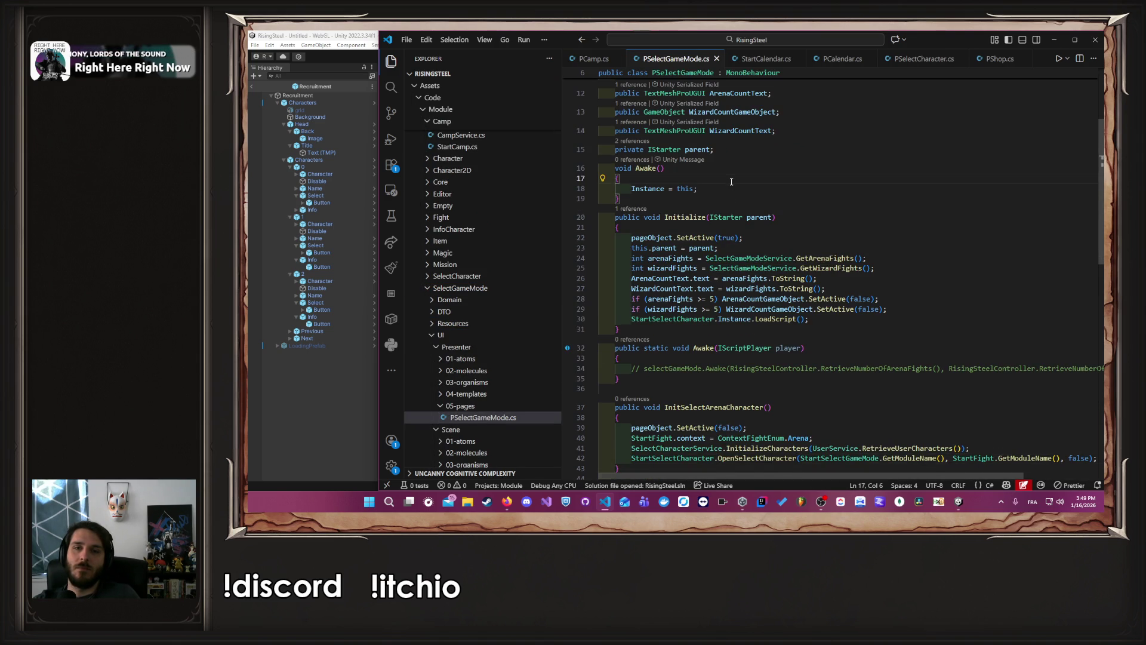
Step: Add Debug.Log("PSelectGameMode Awake") and StartSelectGameMode.Instance.LoadScript() below Instance = this, then switch to Unity
key("Return")
key("Tab")
key("Down")
key("Return")
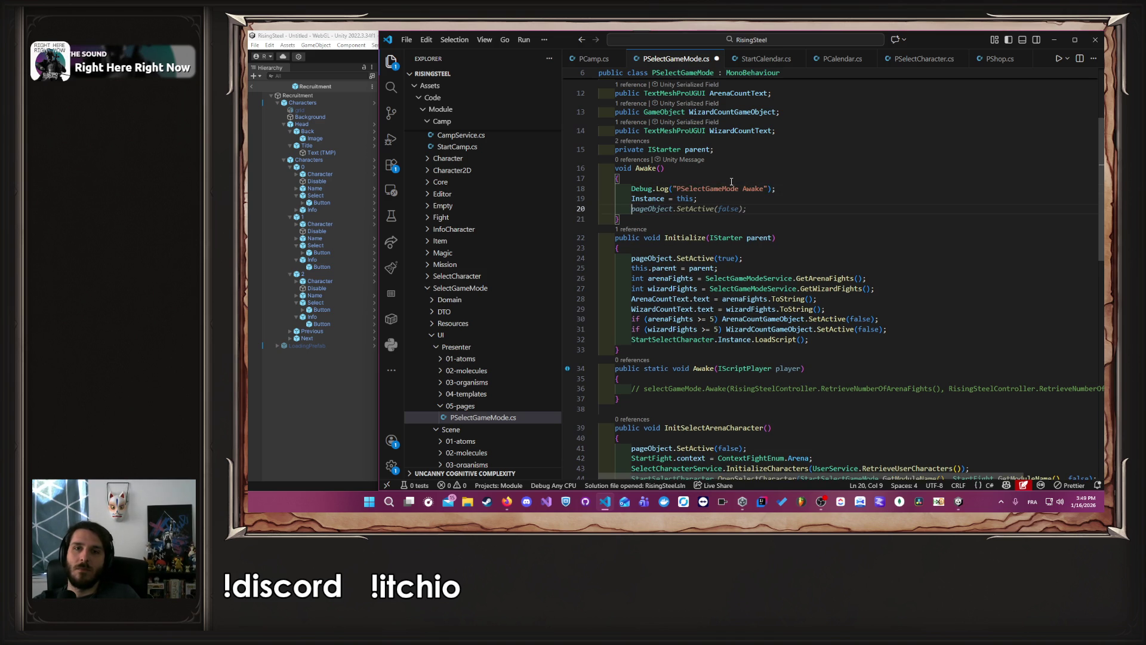
key("ctrl+z")
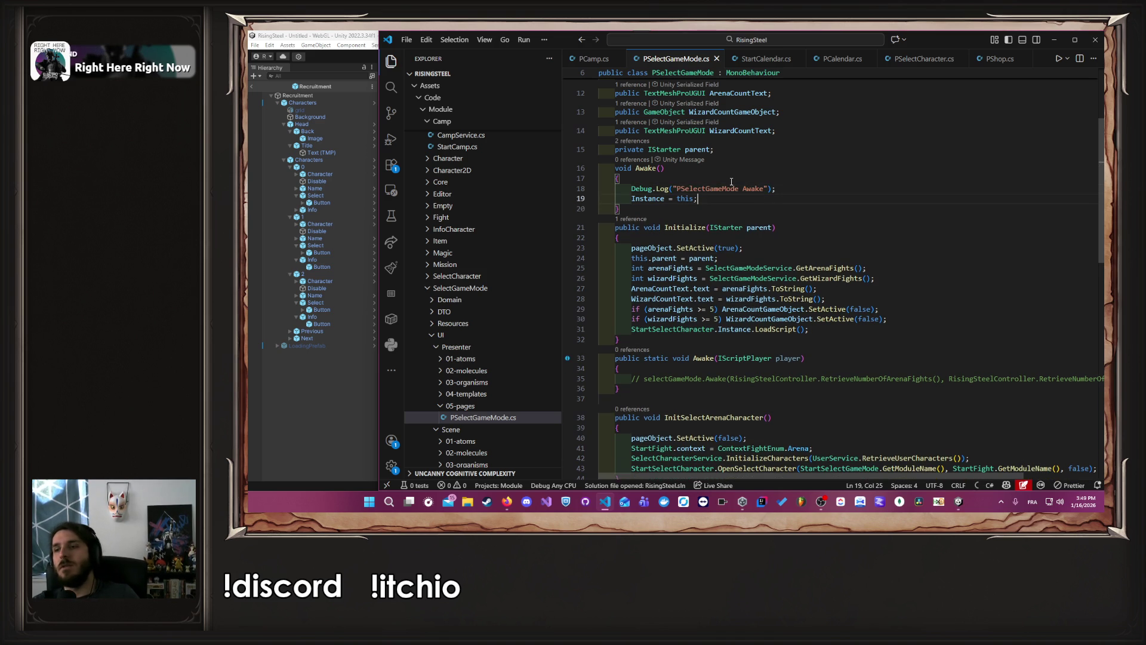
key("Return")
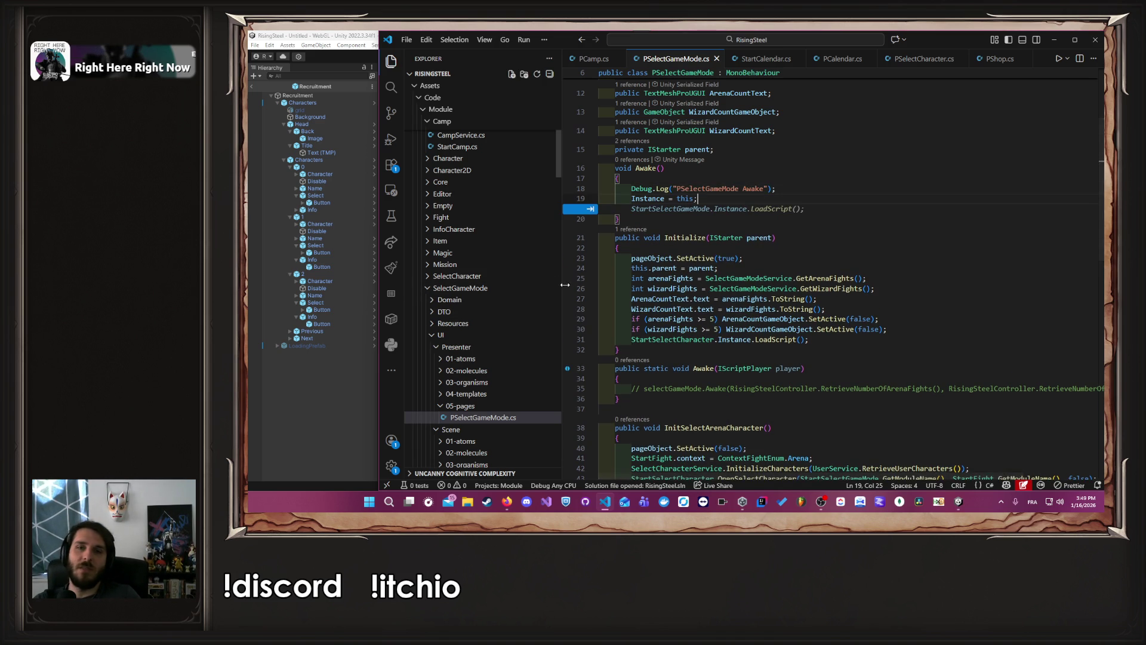
key("Tab")
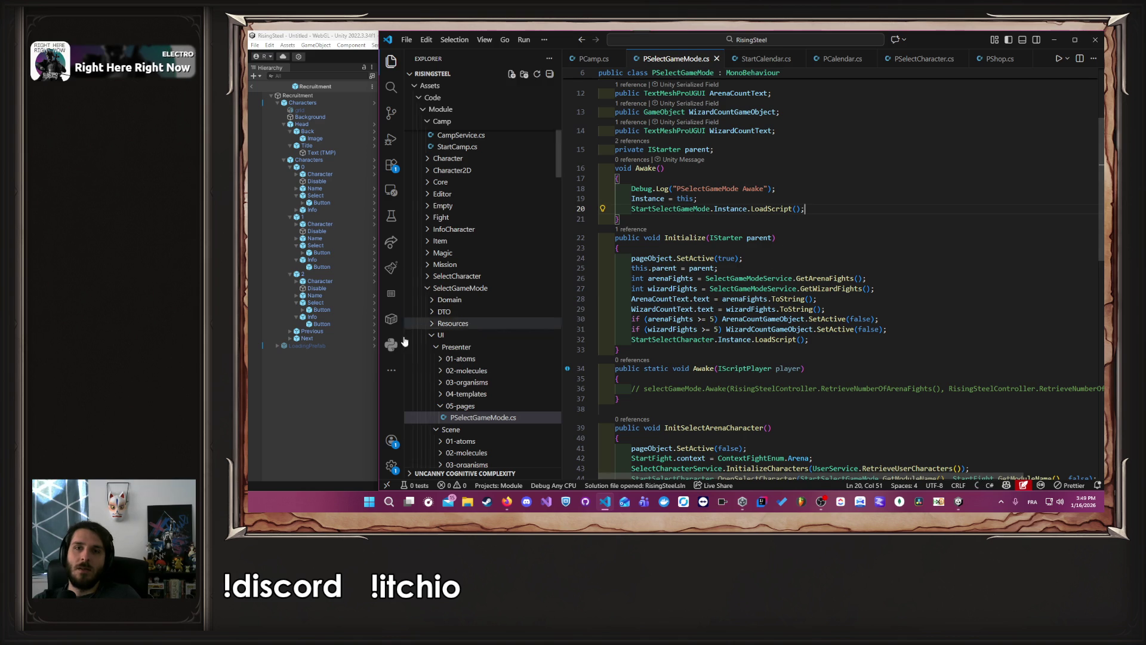
left_click(306, 459)
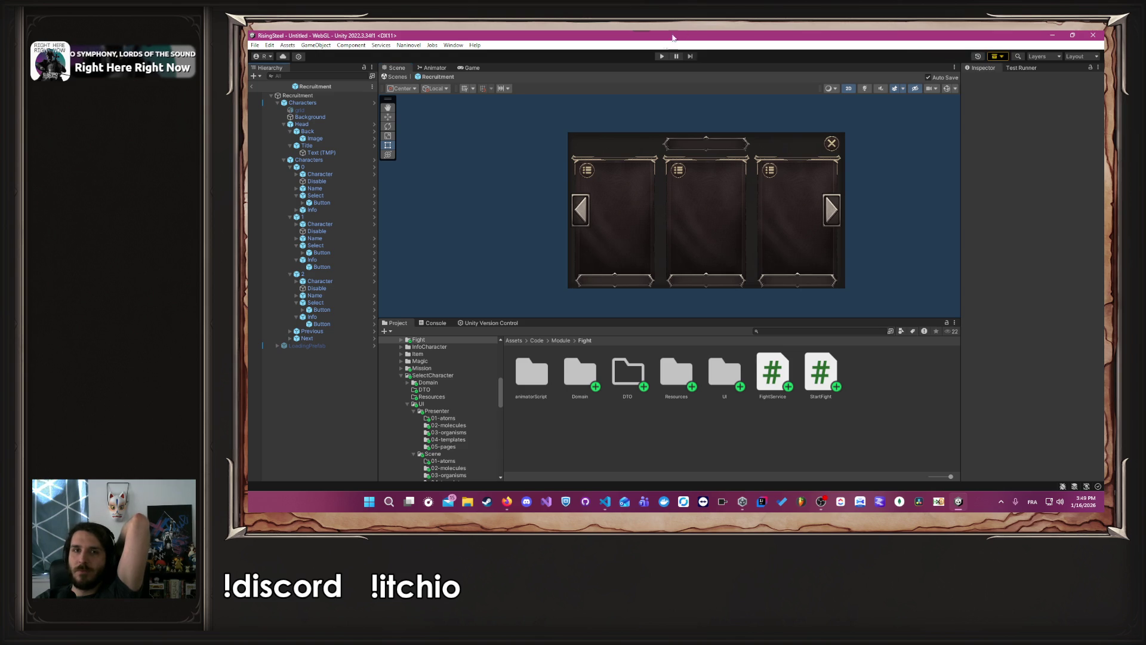
Step: Play-test New Game to the game-mode panel, read the StartCamp KeyNotFoundException in Console, then stop
left_click(659, 56)
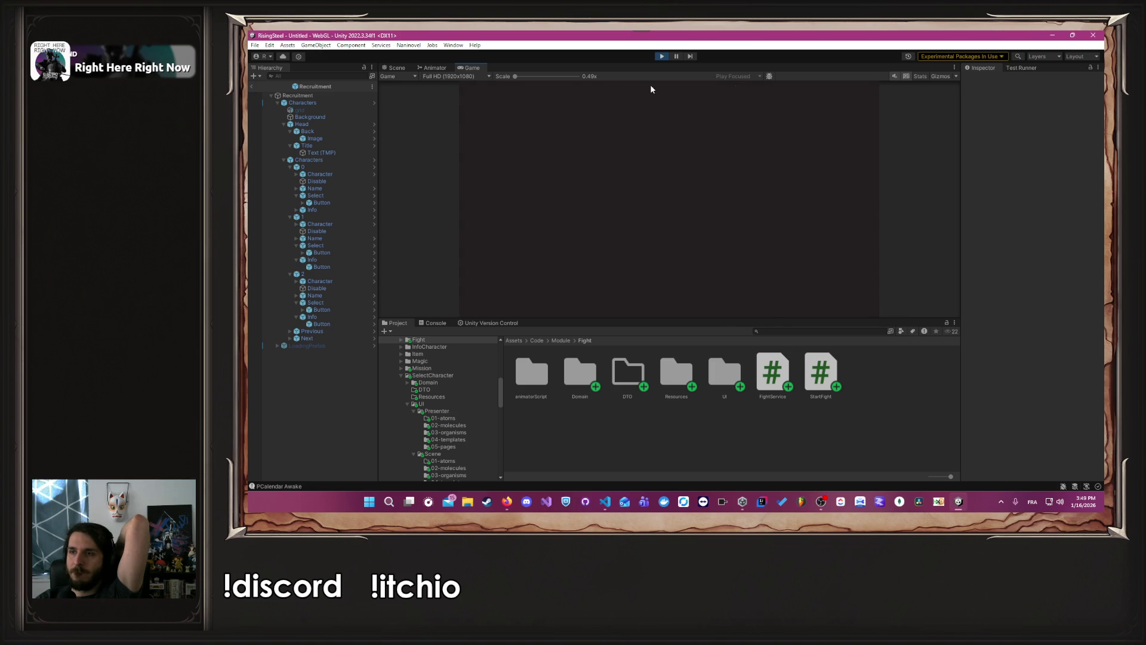
left_click(299, 486)
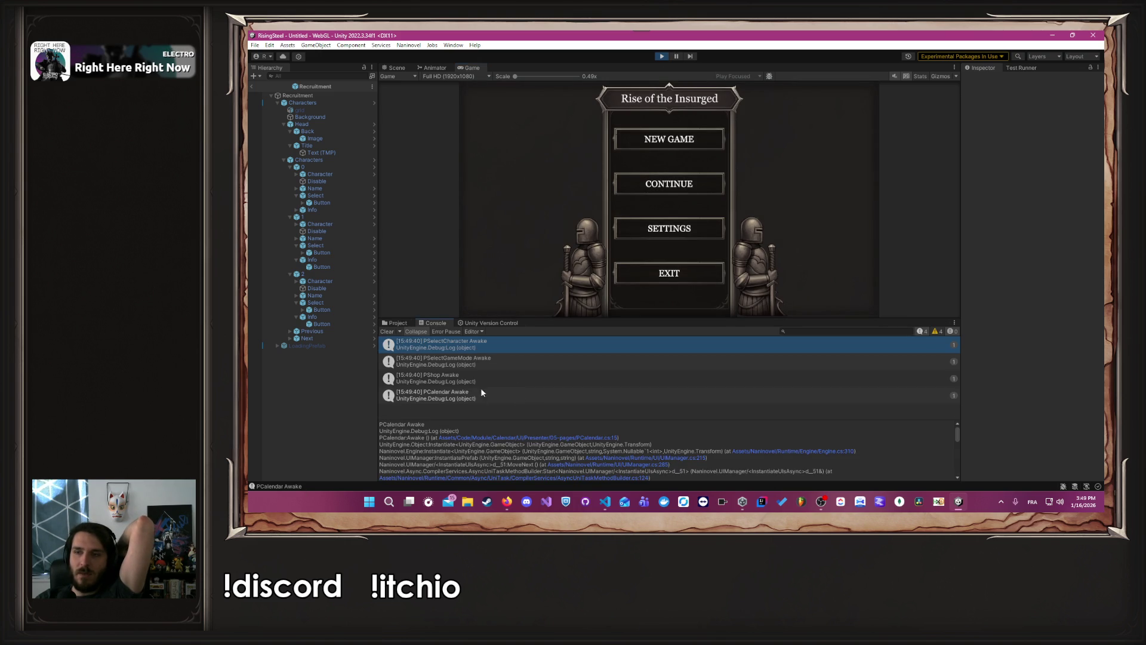
left_click(658, 141)
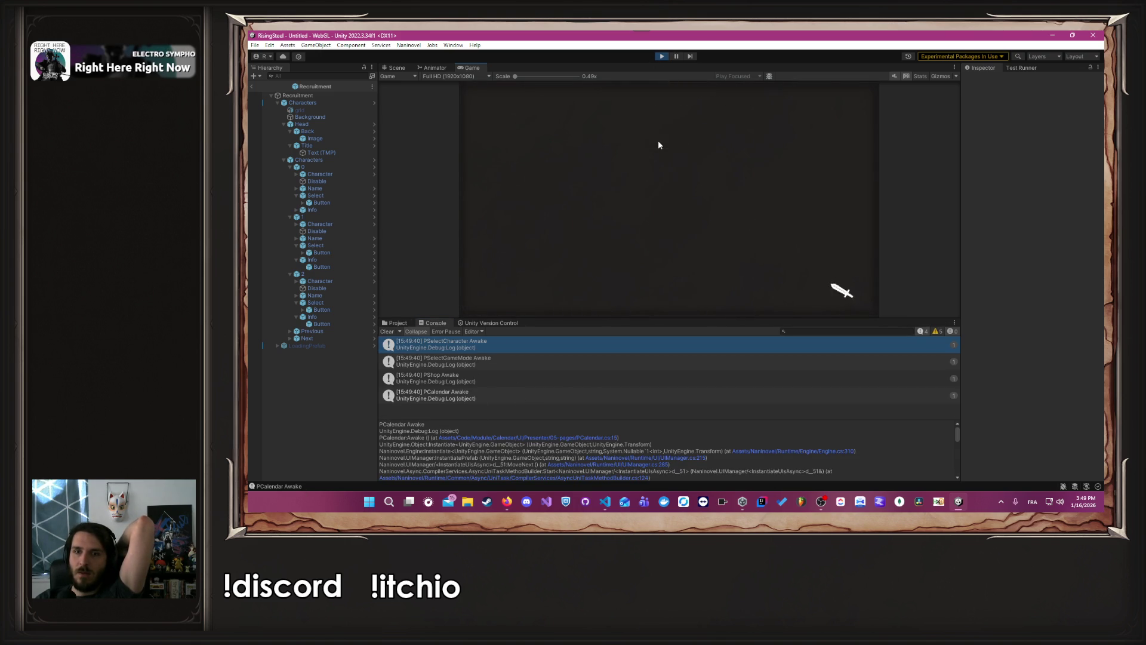
left_click(514, 123)
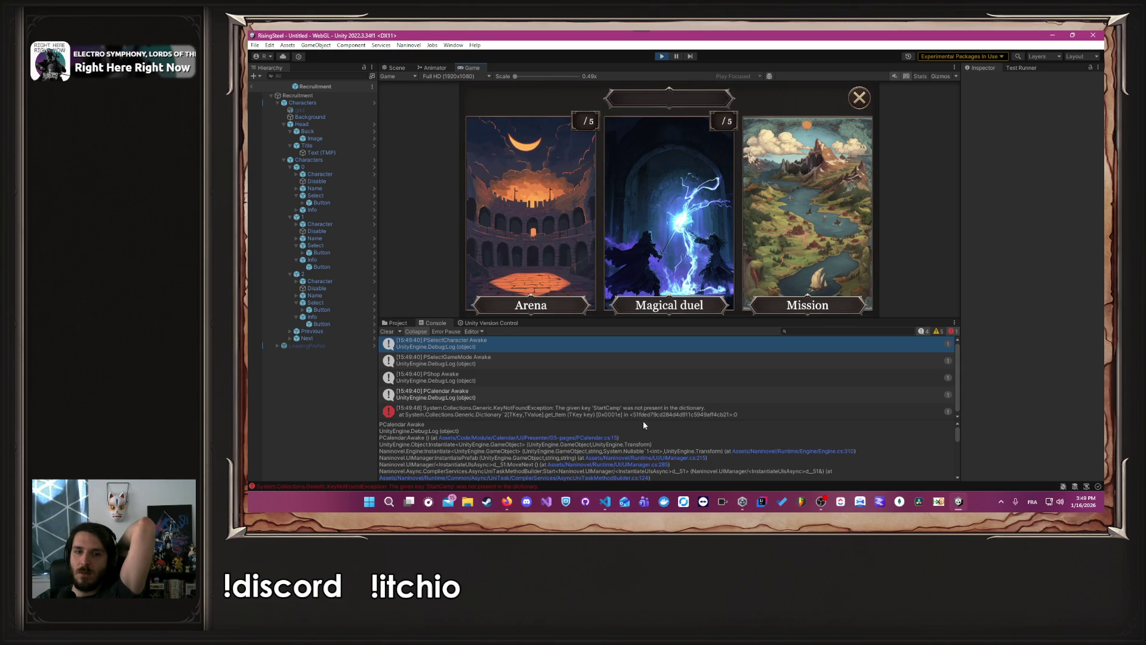
left_click_drag(644, 420, 645, 436)
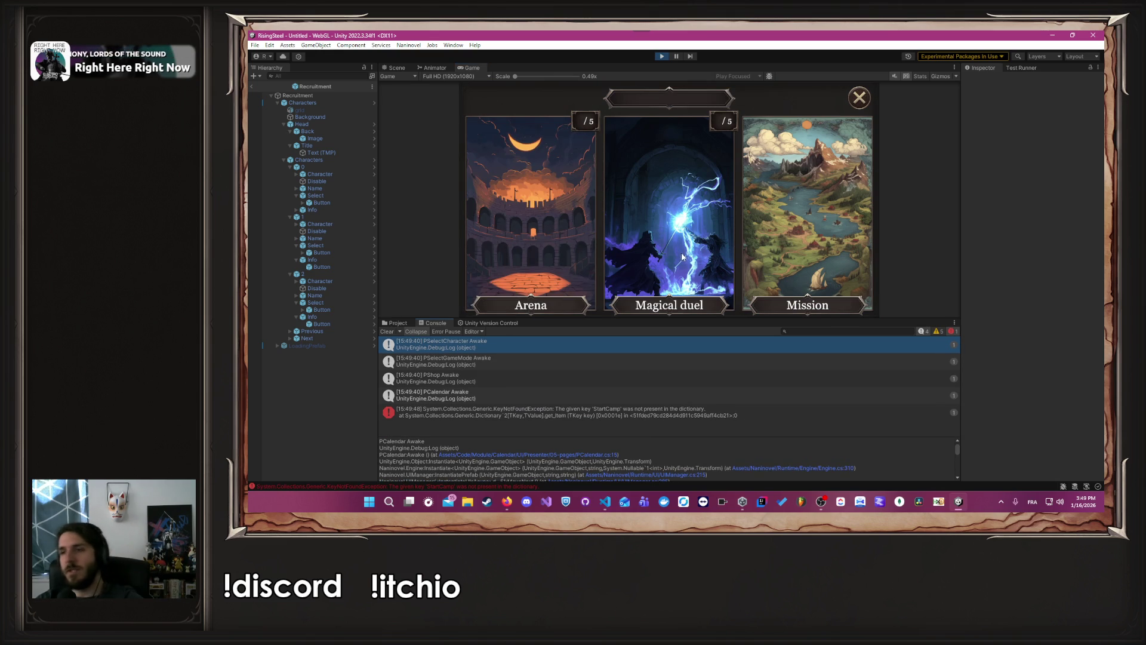
left_click(661, 56)
key("alt+Tab")
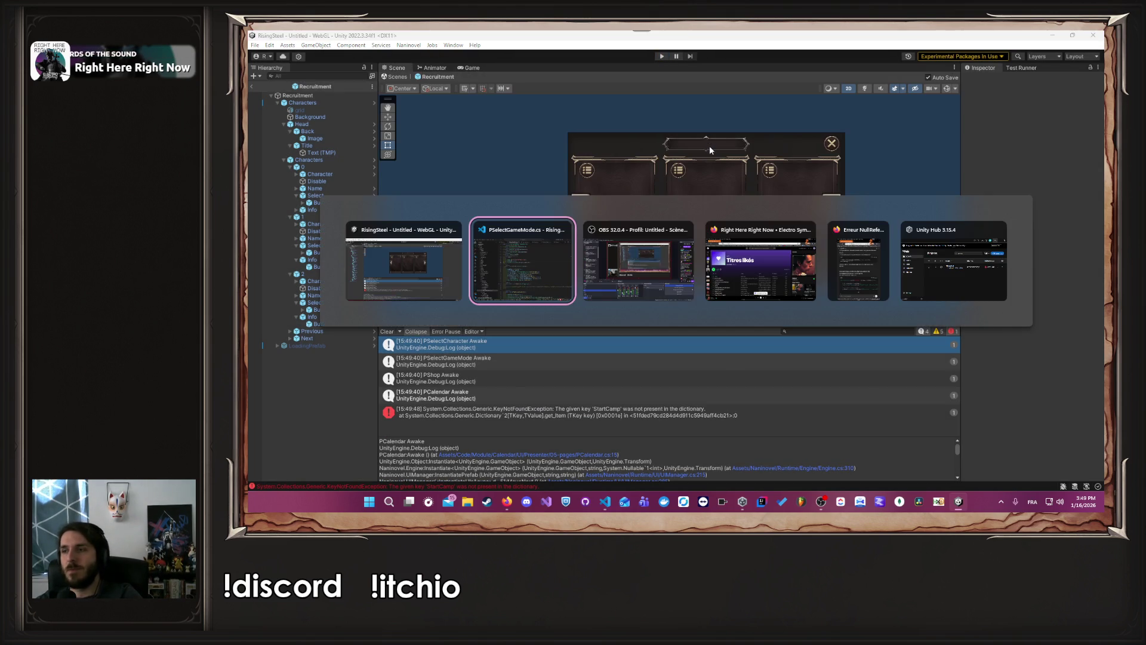
left_click(600, 58)
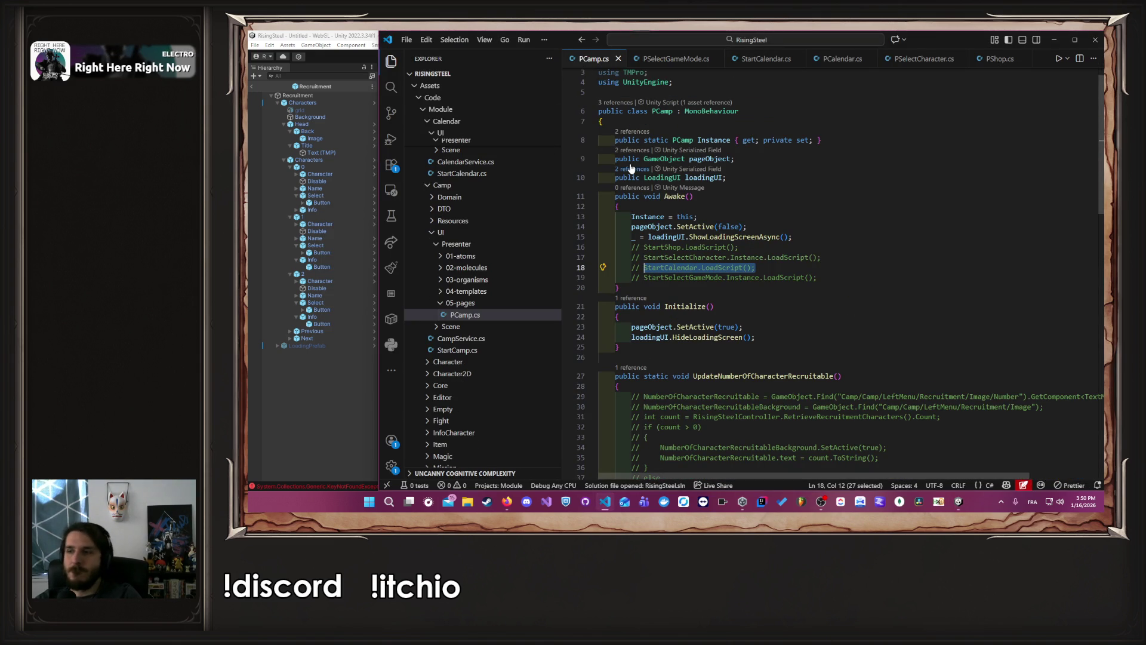
Step: Open PSelectGameMode.cs and StartSelectGameMode.cs and jump to the IStarter interface definition
scroll(463, 225, "down", 10)
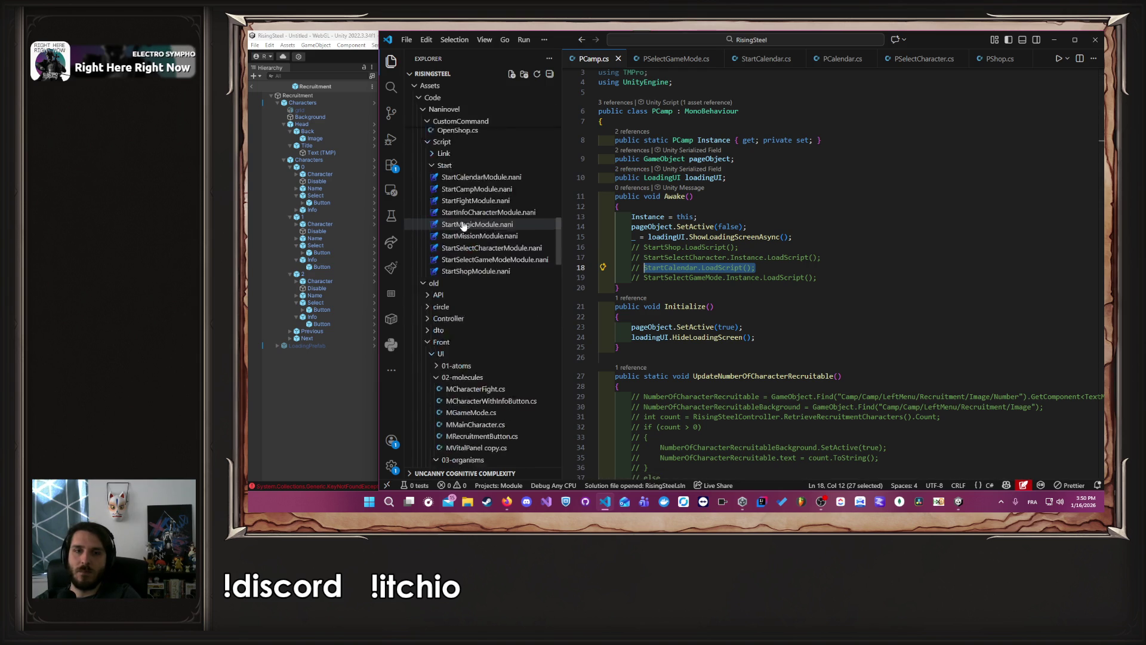
scroll(463, 225, "up", 5)
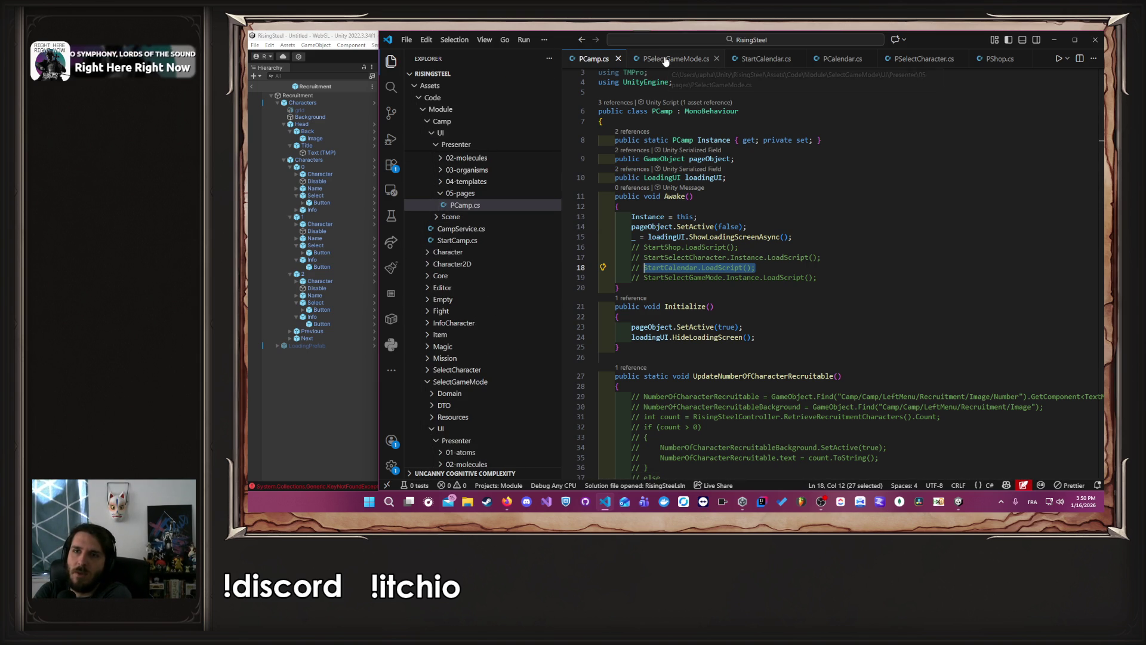
left_click(701, 63)
scroll(686, 179, "up", 3)
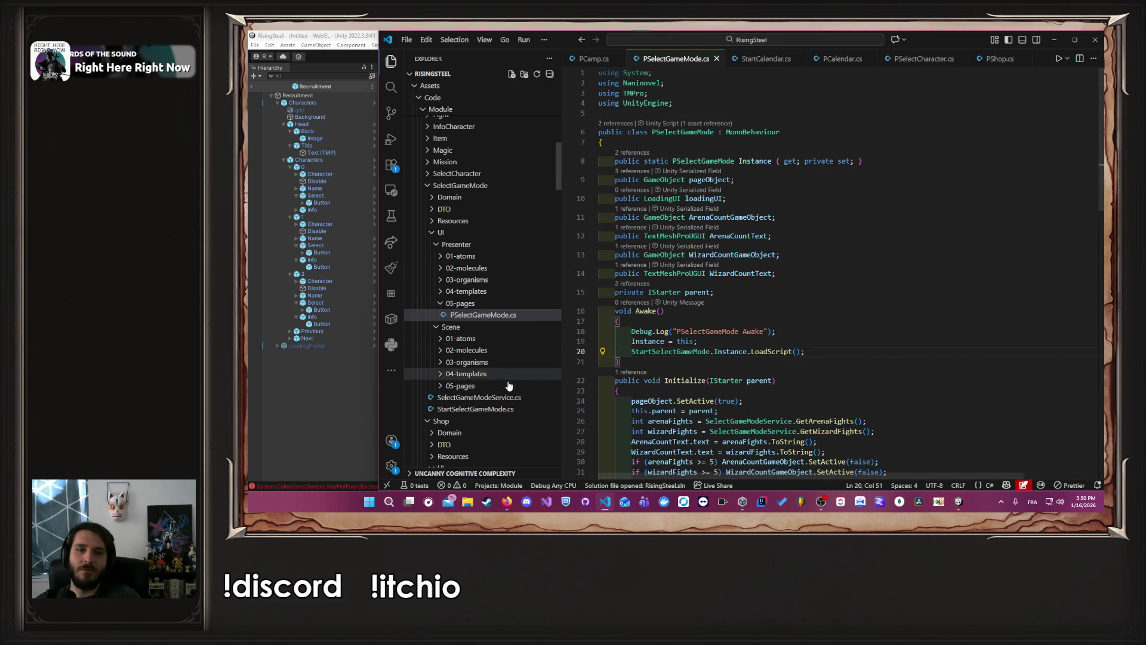
left_click(509, 408)
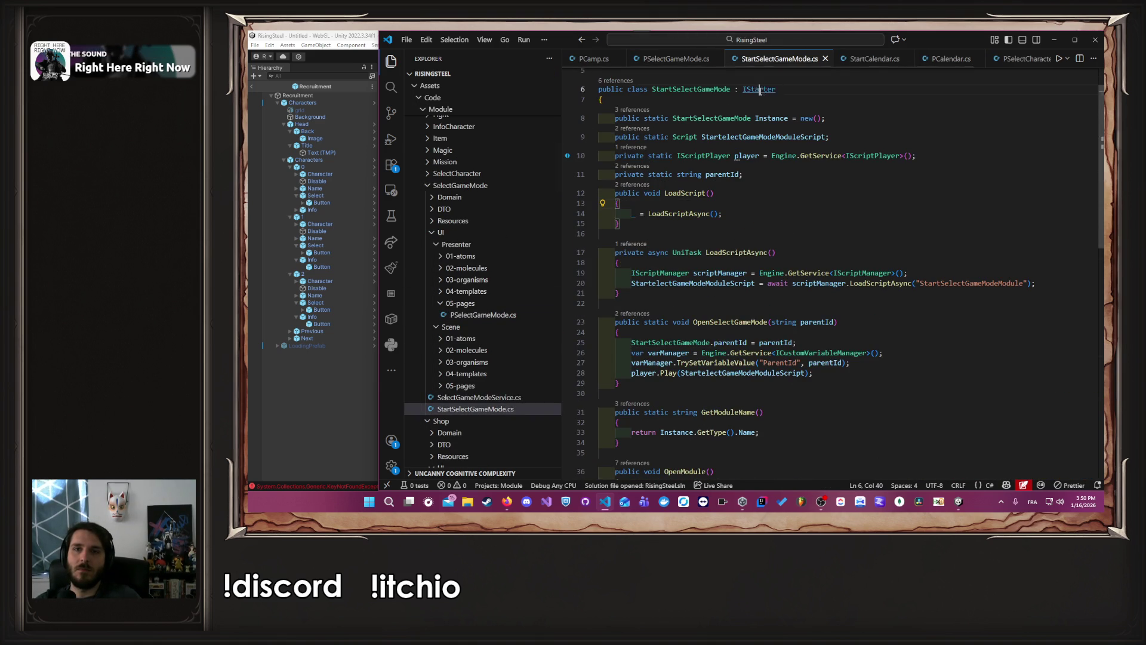
left_click(759, 89, "ctrl")
left_click(708, 215)
key("BackSpace")
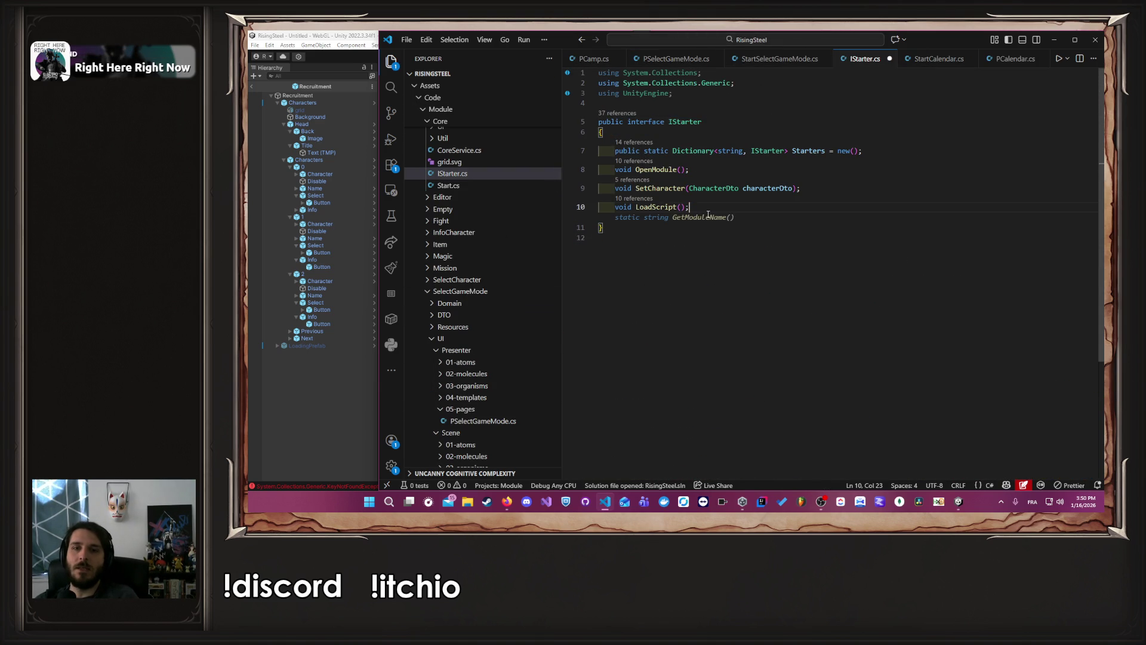
key("ctrl+s")
Step: Clear the Unity Console log and return to Visual Studio Code
left_click(337, 382)
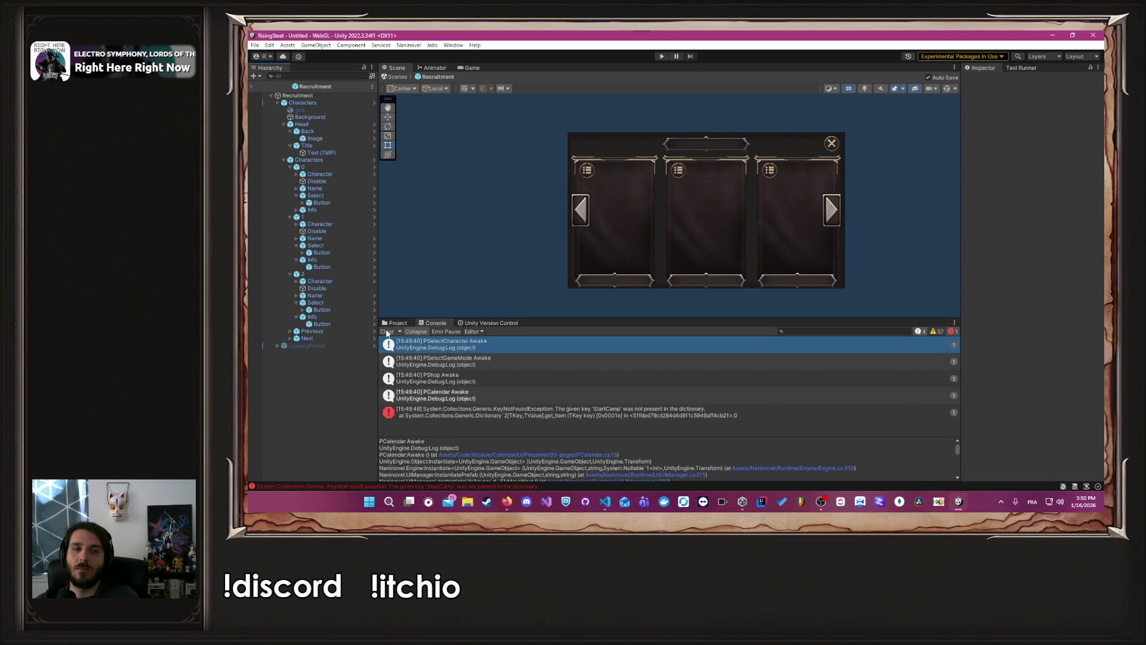
left_click(386, 331)
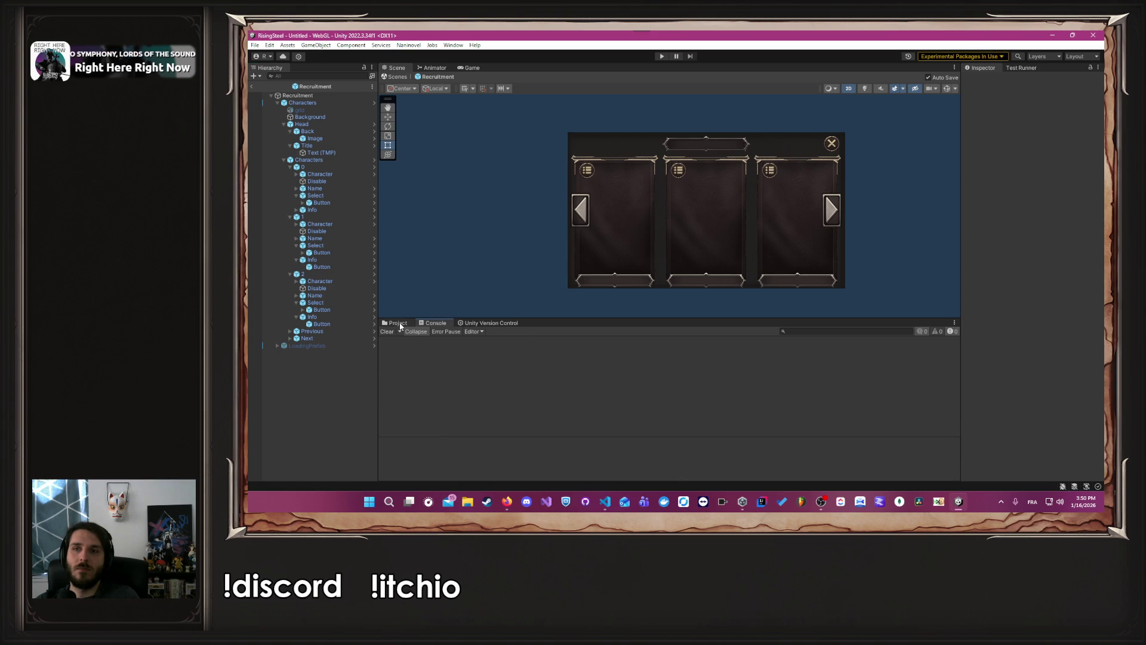
key("alt+Tab")
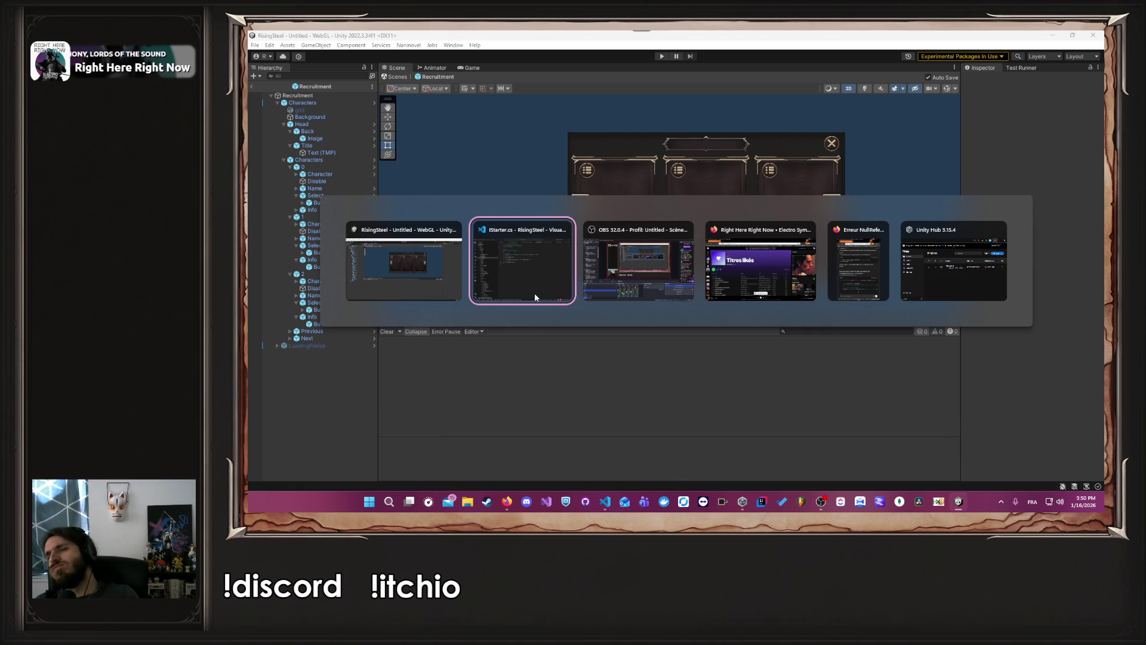
left_click(535, 297)
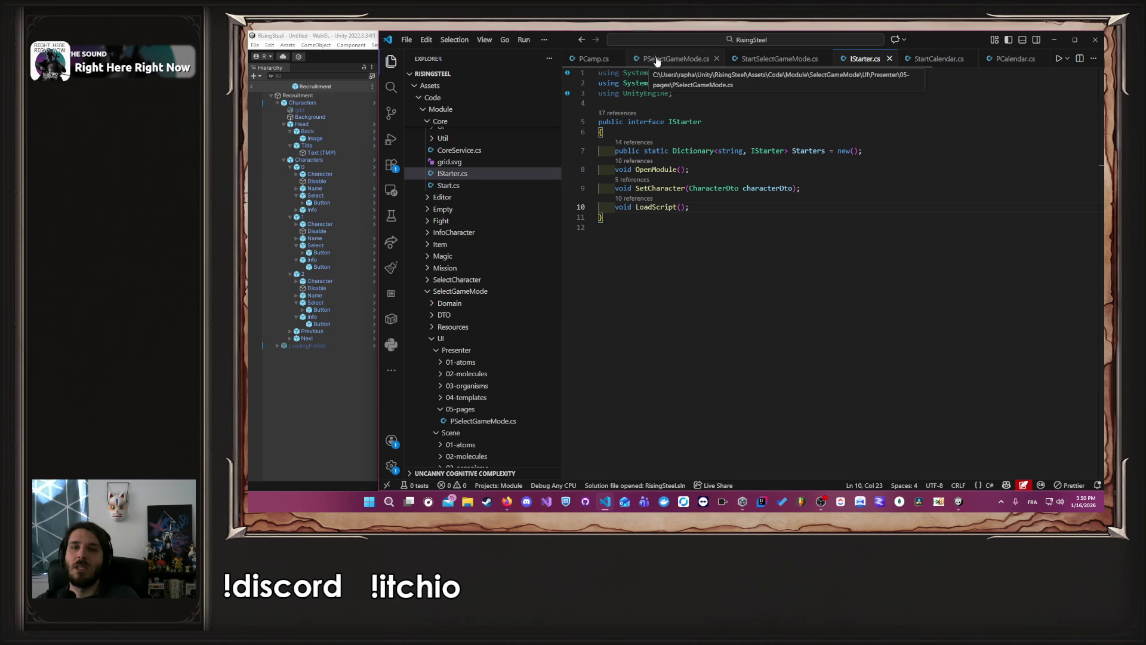
Step: Declare void SaveStarter(); in IStarter and open StartCamp.cs at its SaveStarter implementation
key("ctrl+z")
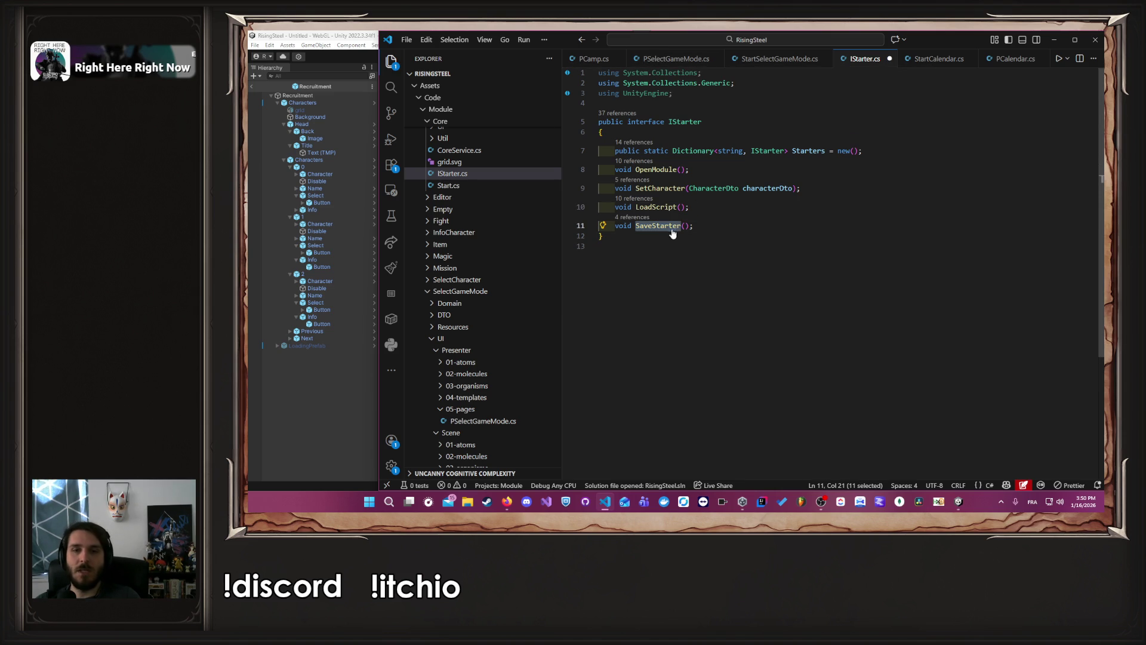
left_click_drag(701, 224, 701, 214)
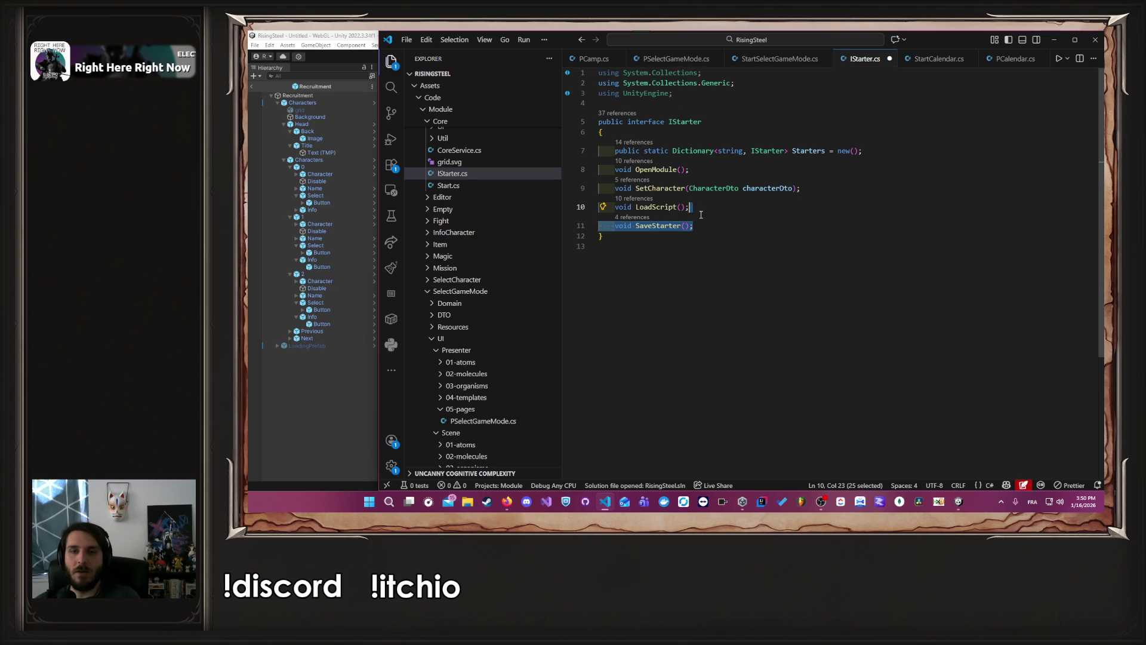
left_click(633, 217)
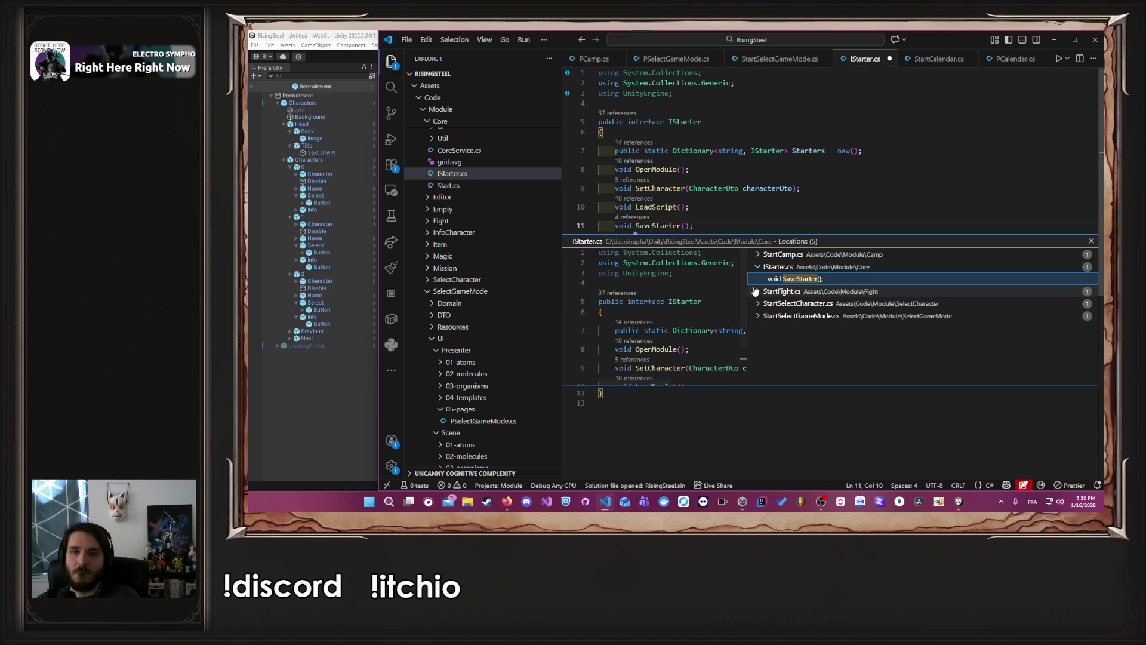
left_click(788, 254)
left_click(807, 267)
double_click(807, 267)
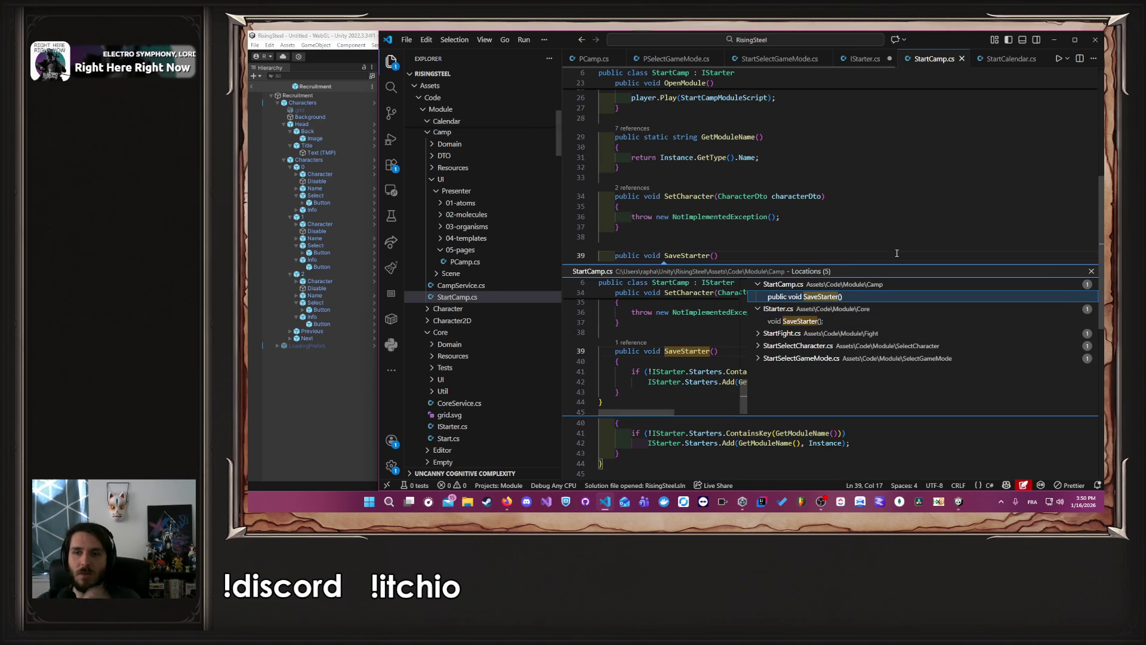
left_click(1091, 272)
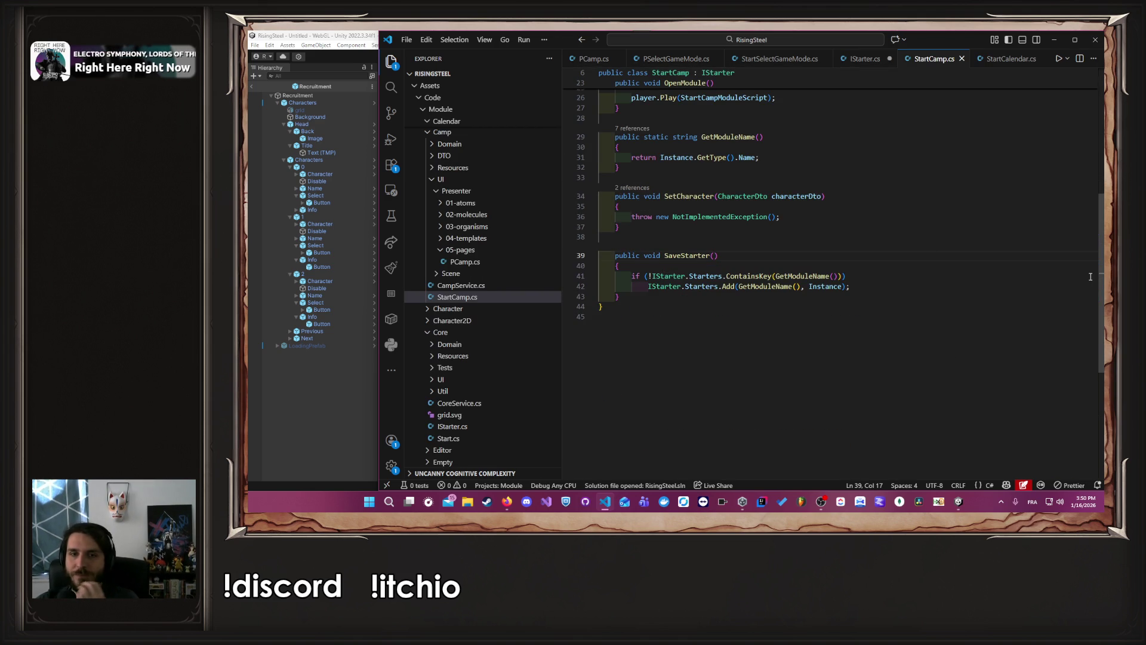
Step: Cut the Starters registration check out of StartCamp's SaveStarter and save StartCamp.cs
mouse_move(874, 289)
left_mouse_down()
mouse_move(599, 276)
mouse_move(632, 276)
left_mouse_up()
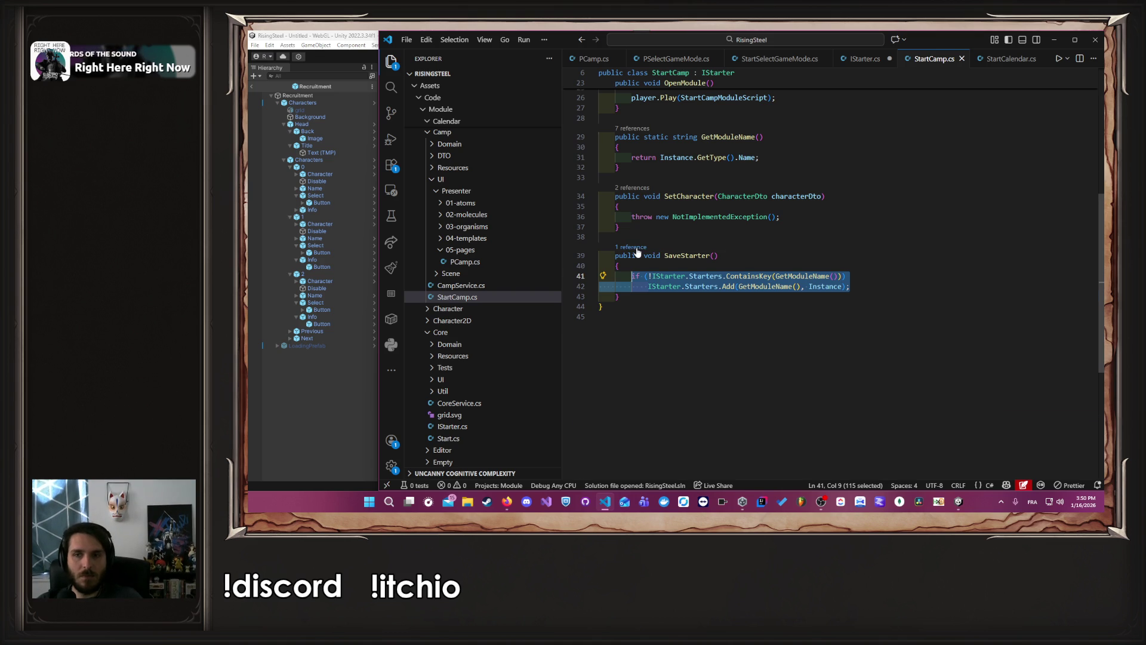
left_click(634, 248)
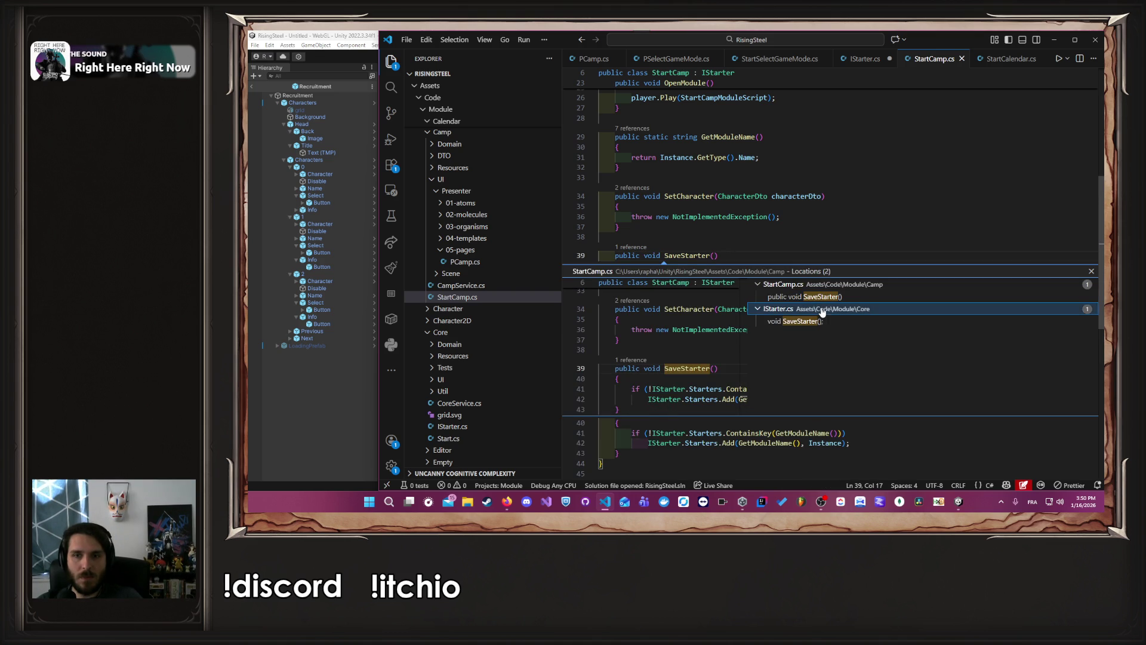
key("Escape")
left_click_drag(888, 286, 632, 275)
key("ctrl+c")
key("BackSpace")
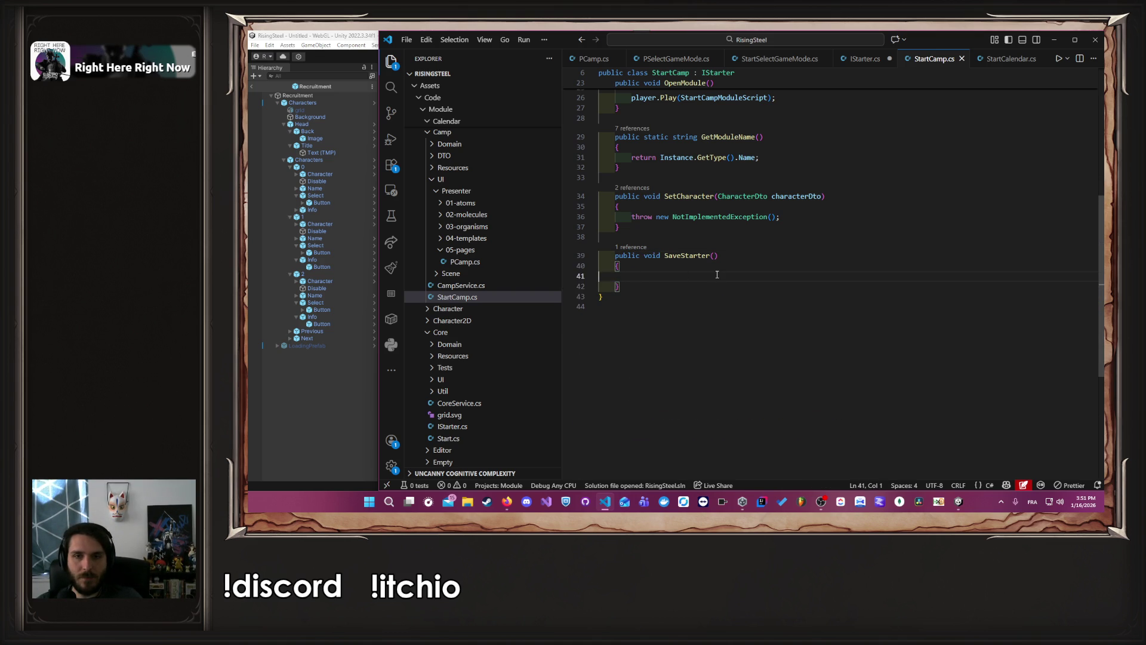
key("ctrl+s")
Step: Paste the registration check into StartCamp's LoadScript above the LoadScriptAsync call
scroll(717, 274, "up", 8)
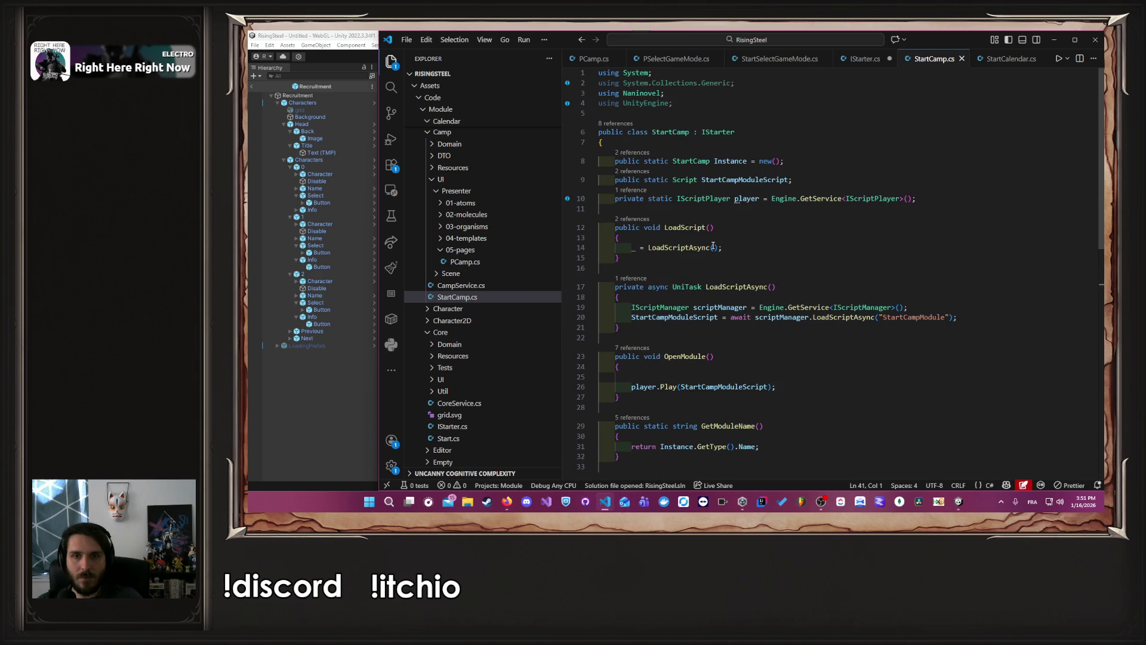
left_click(728, 247)
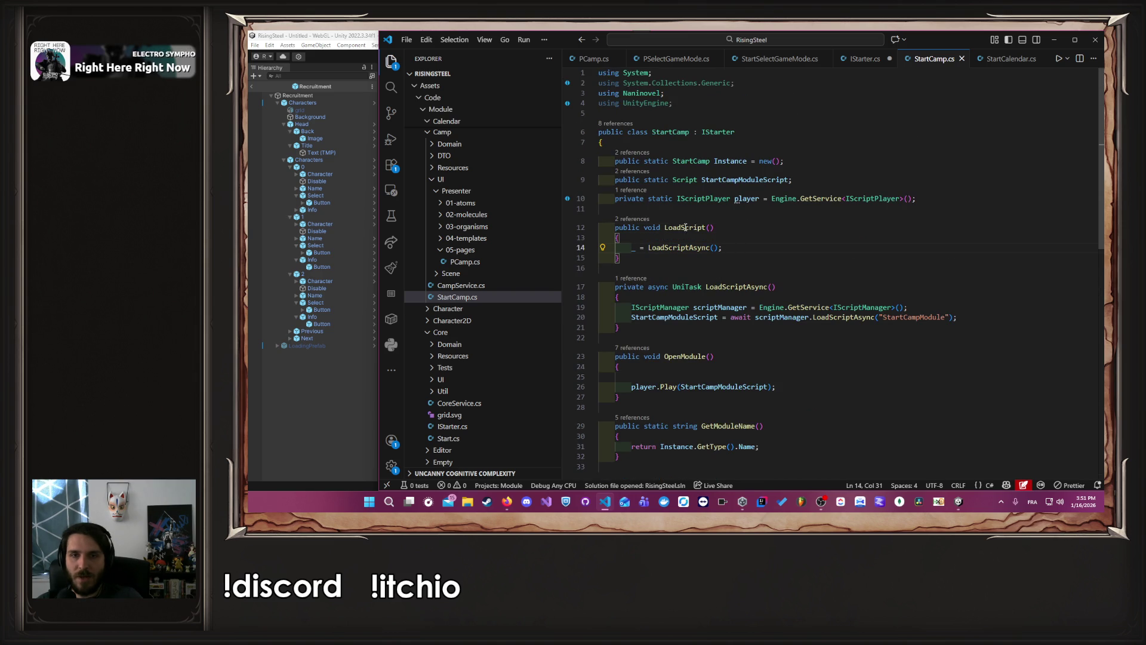
left_click(736, 238)
key("Return")
key("ctrl+v")
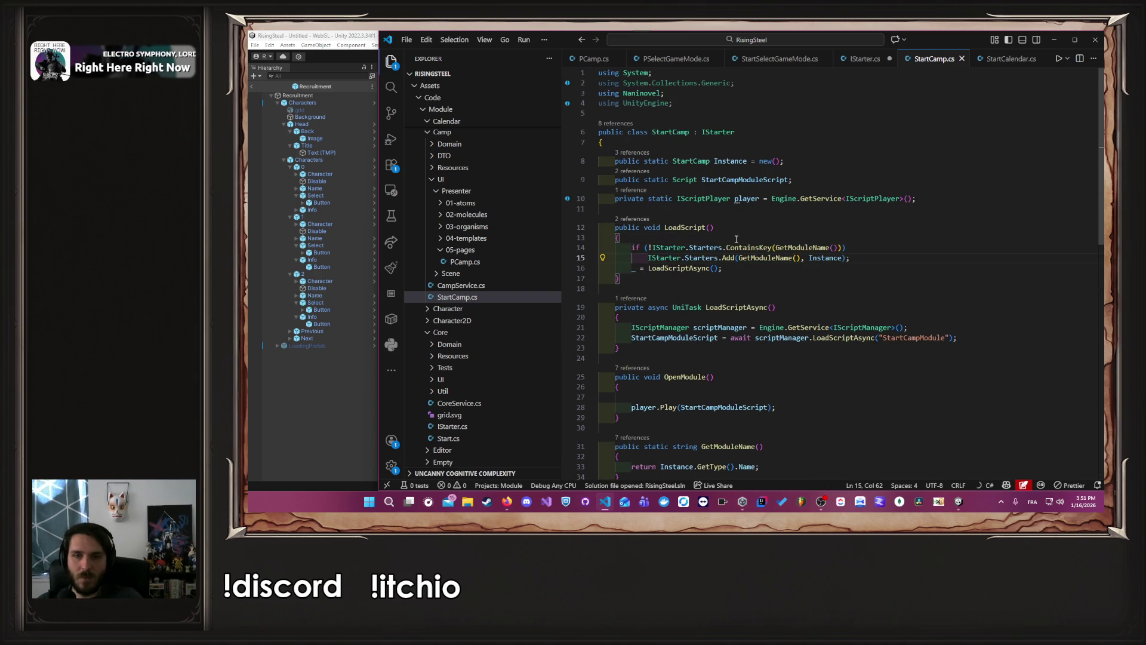
Step: Delete StartCamp's empty SaveStarter method and return to IStarter.cs
scroll(650, 370, "down", 6)
left_click(645, 370)
left_click(600, 337, "shift")
key("BackSpace")
key("BackSpace")
key("BackSpace")
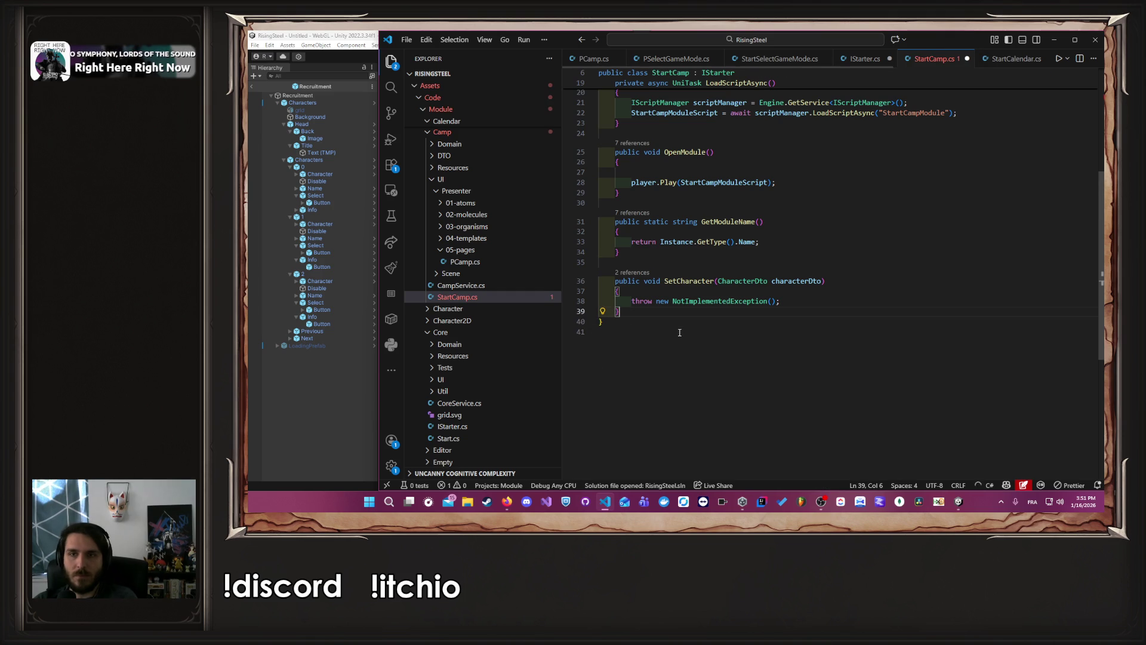
scroll(680, 268, "up", 5)
left_click(856, 60)
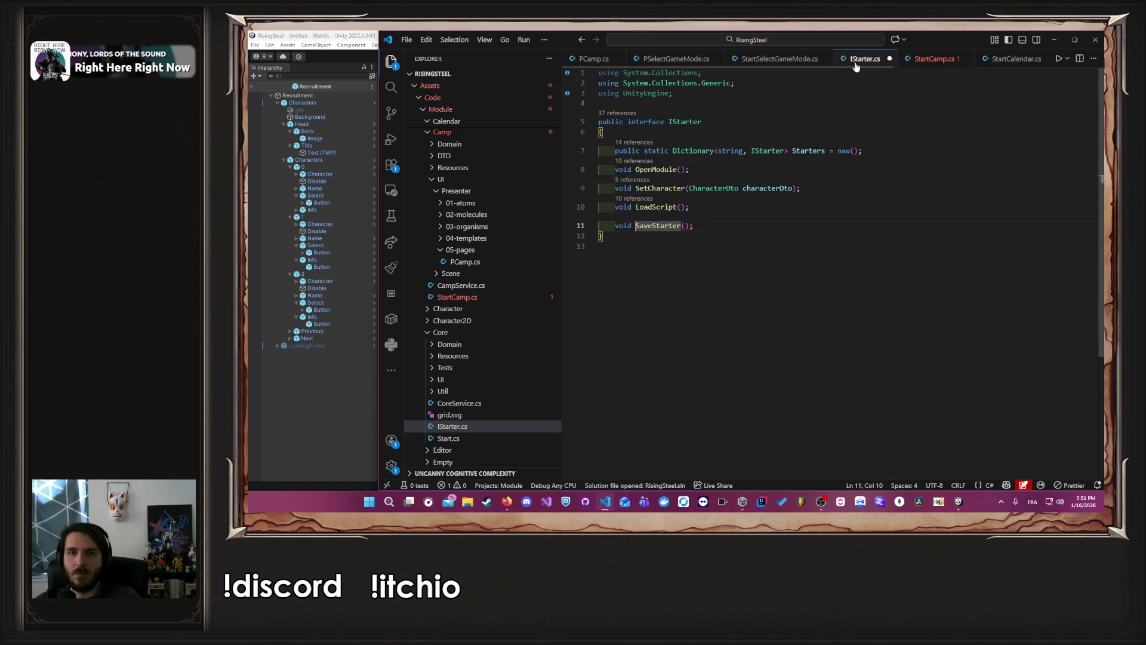
Step: Open StartFight.cs at its SaveStarter implementation from the references list
left_click(634, 219)
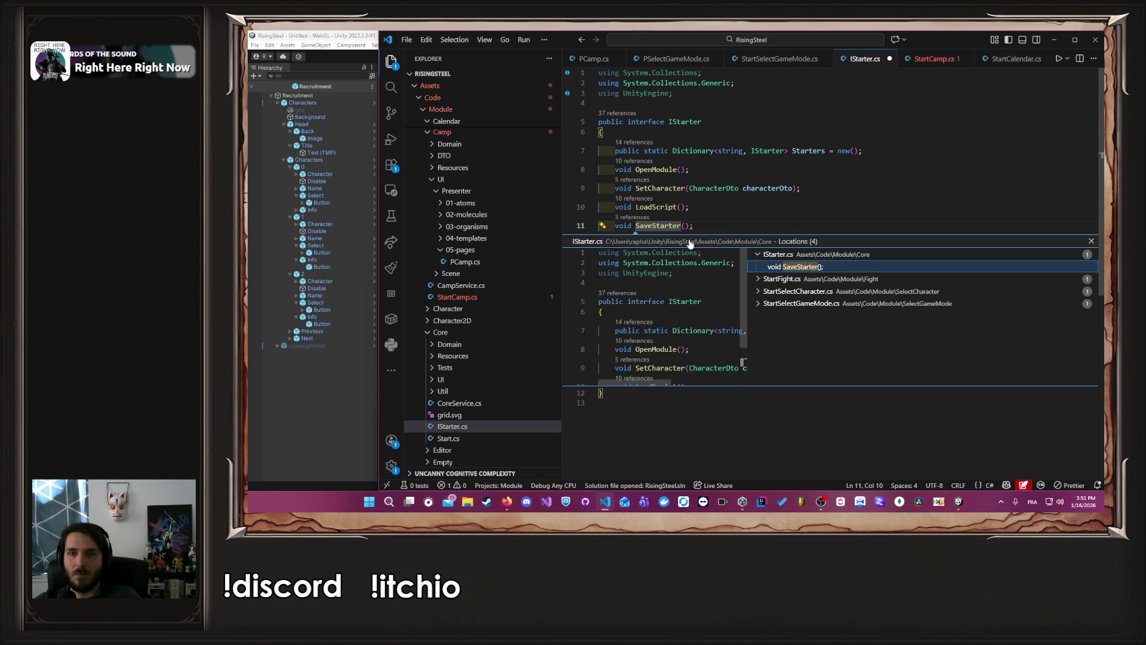
left_click(782, 279)
double_click(783, 291)
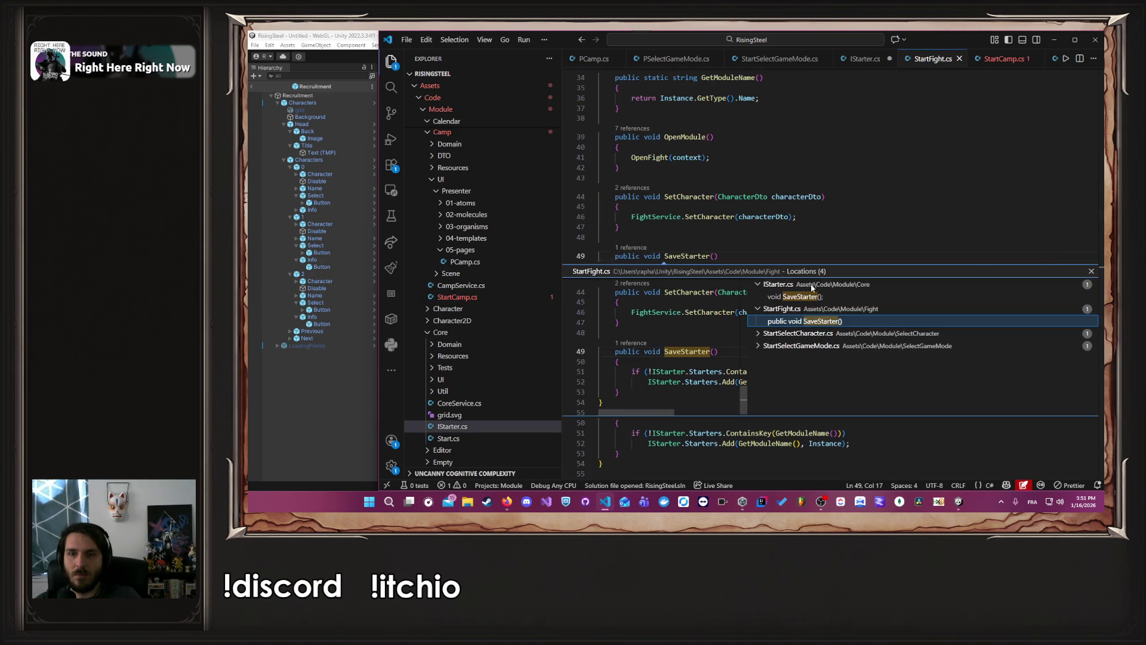
key("Escape")
Step: Move StartFight's Starters registration check from SaveStarter into LoadScript and save
left_click_drag(878, 290, 632, 276)
key("BackSpace")
scroll(690, 282, "up", 7)
scroll(689, 283, "up", 3)
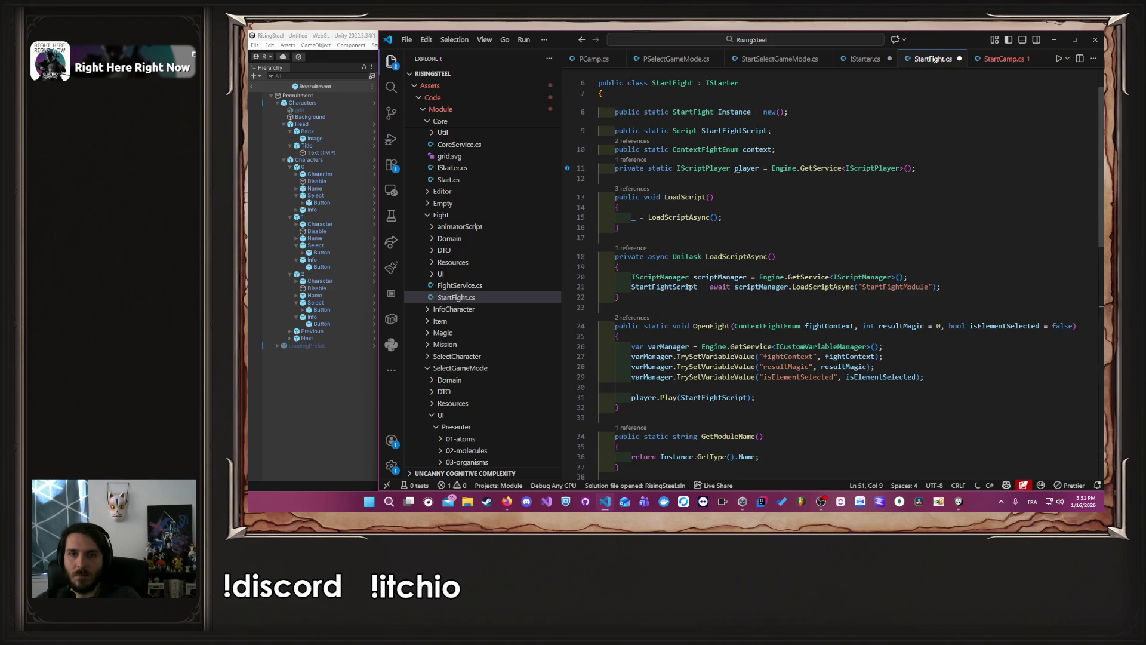
left_click(673, 210)
key("ctrl+v")
key("ctrl+s")
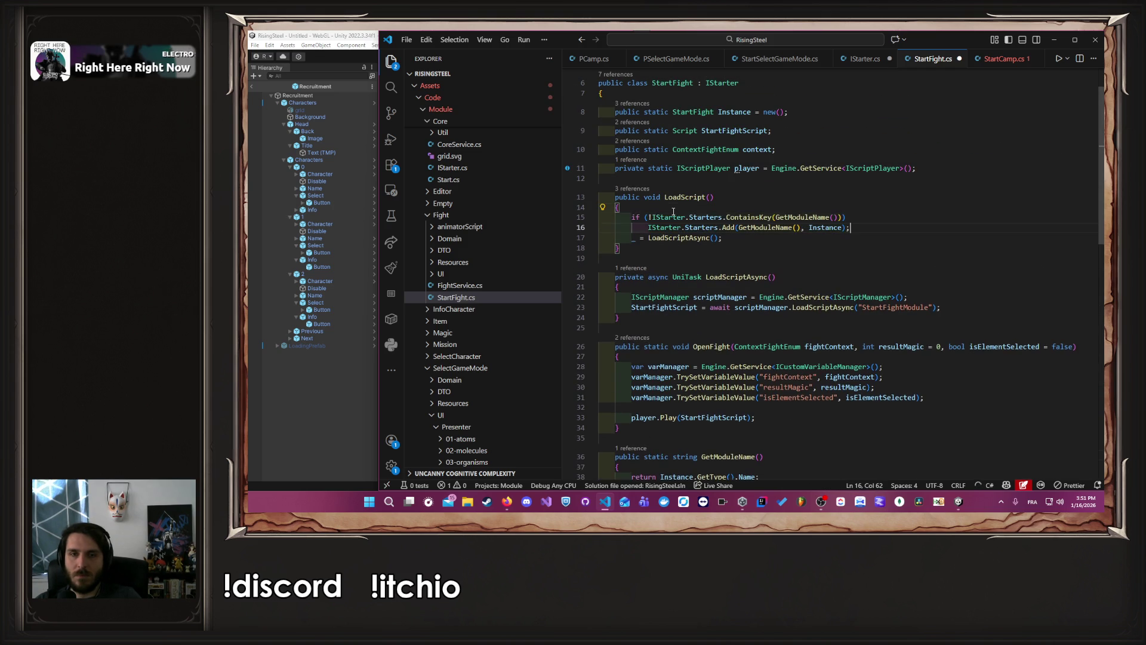
Step: Delete StartFight's empty SaveStarter method and bring up IStarter's remaining SaveStarter references
scroll(636, 340, "down", 15)
scroll(636, 340, "up", 6)
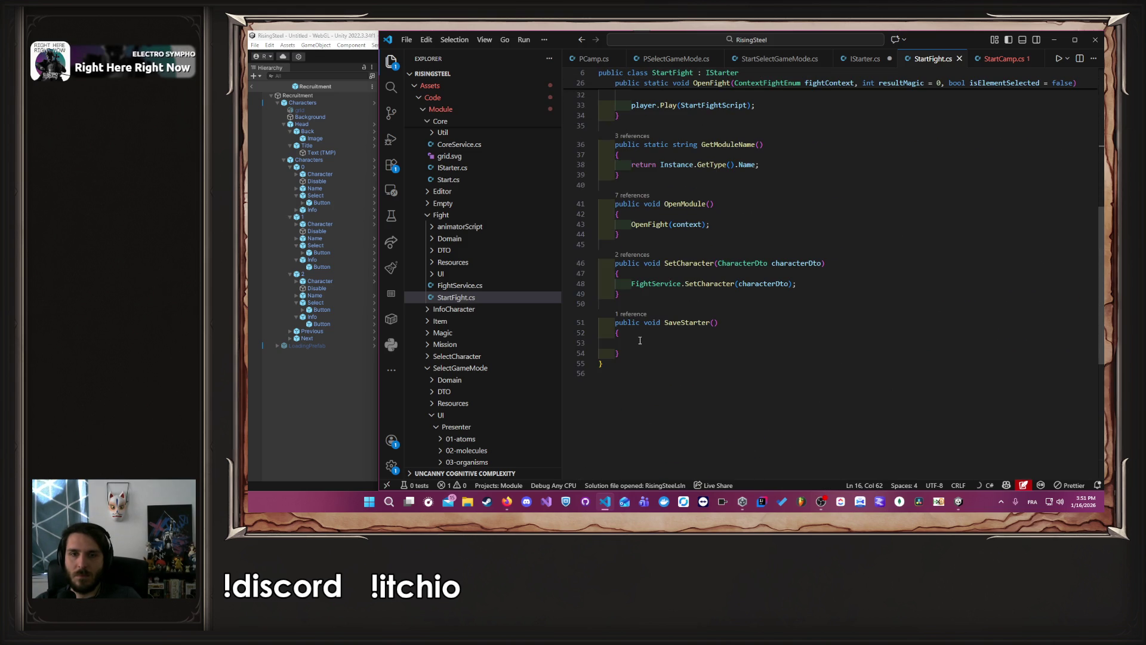
left_click_drag(621, 354, 588, 307)
key("BackSpace")
key("BackSpace")
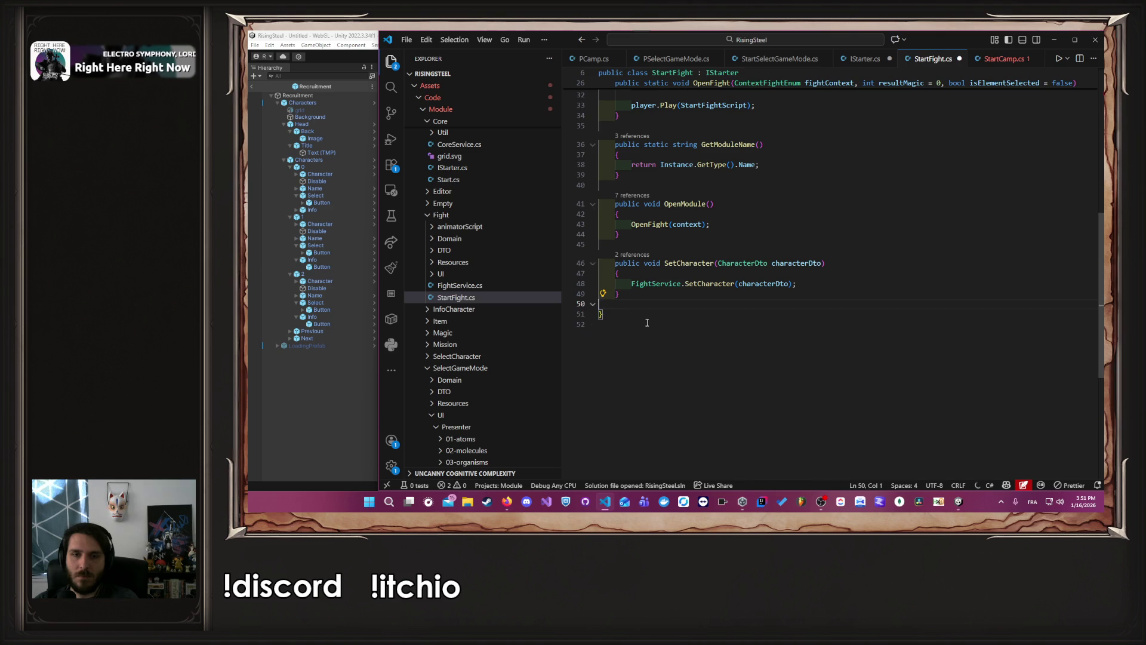
scroll(891, 151, "up", 10)
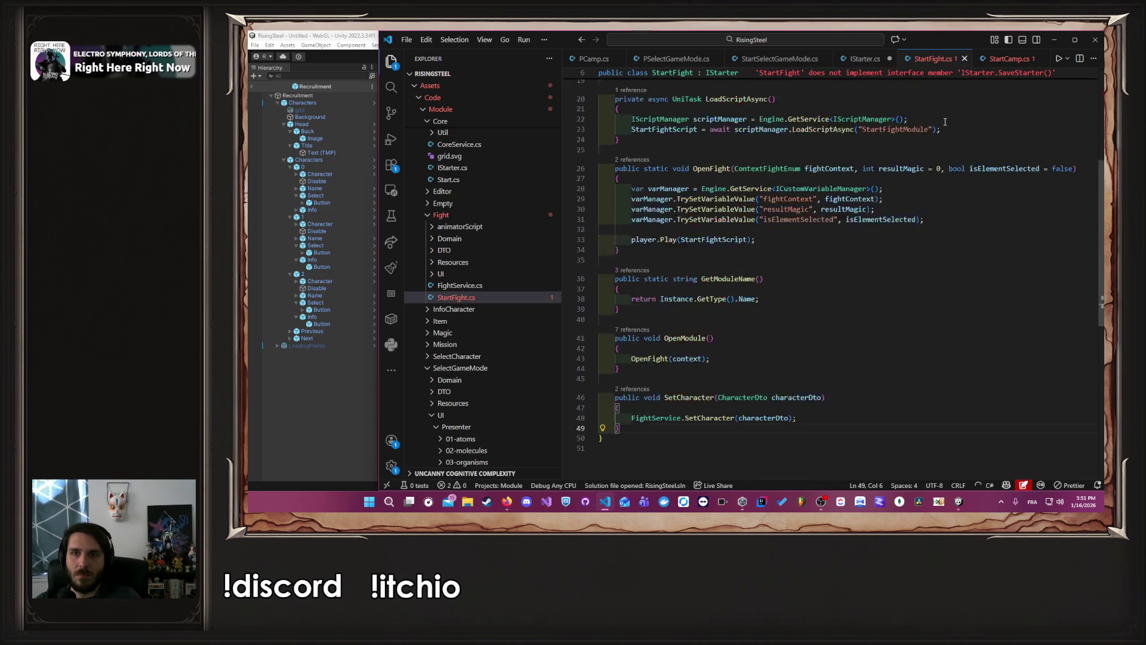
key("ctrl+Page_Up")
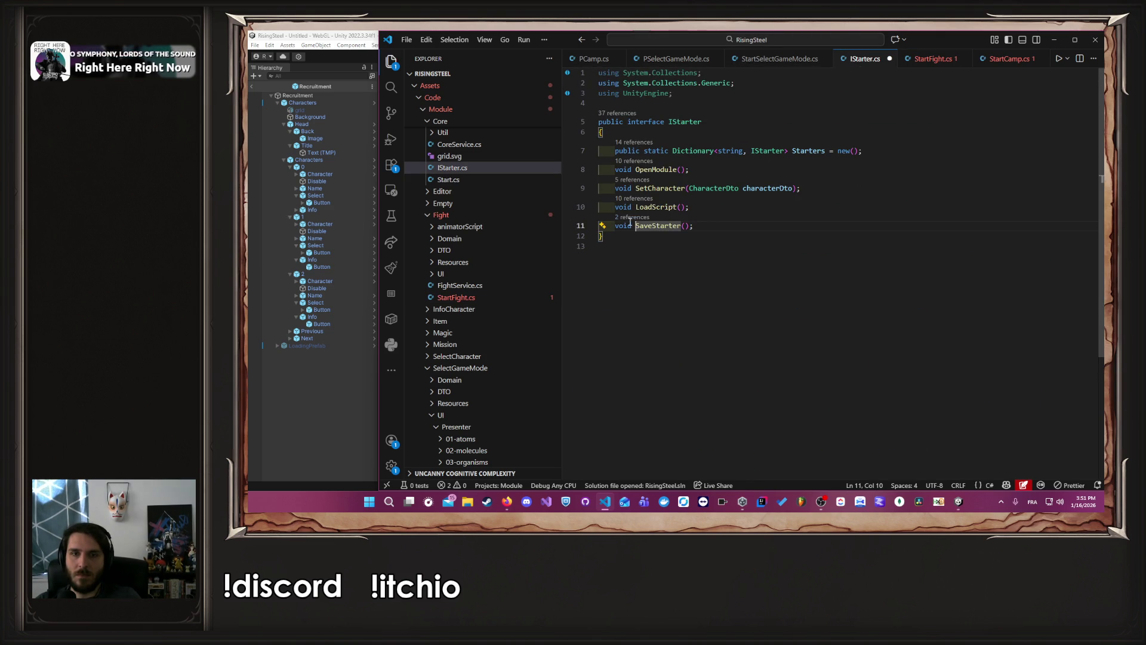
left_click(628, 218)
Step: Open StartSelectCharacter.cs and move its registration lines from SaveStarter into LoadScript, then save
left_click(776, 279)
double_click(800, 291)
left_click(1091, 271)
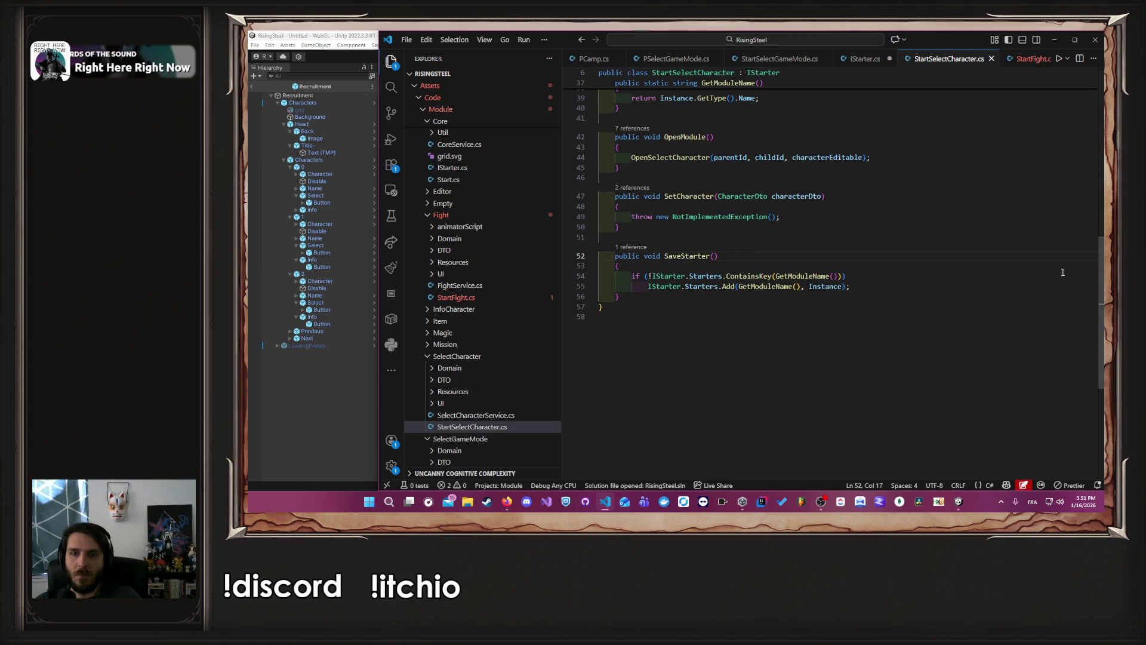
mouse_move(850, 286)
left_mouse_down()
mouse_move(616, 278)
mouse_move(628, 277)
left_mouse_up()
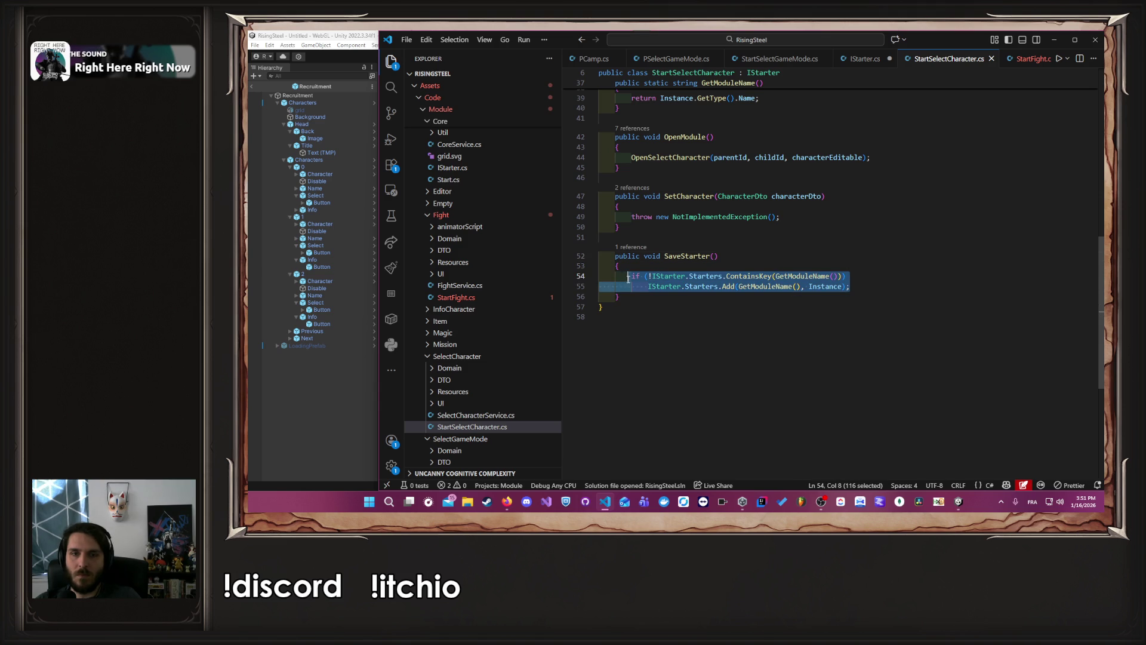
key("ctrl+x")
scroll(681, 280, "up", 10)
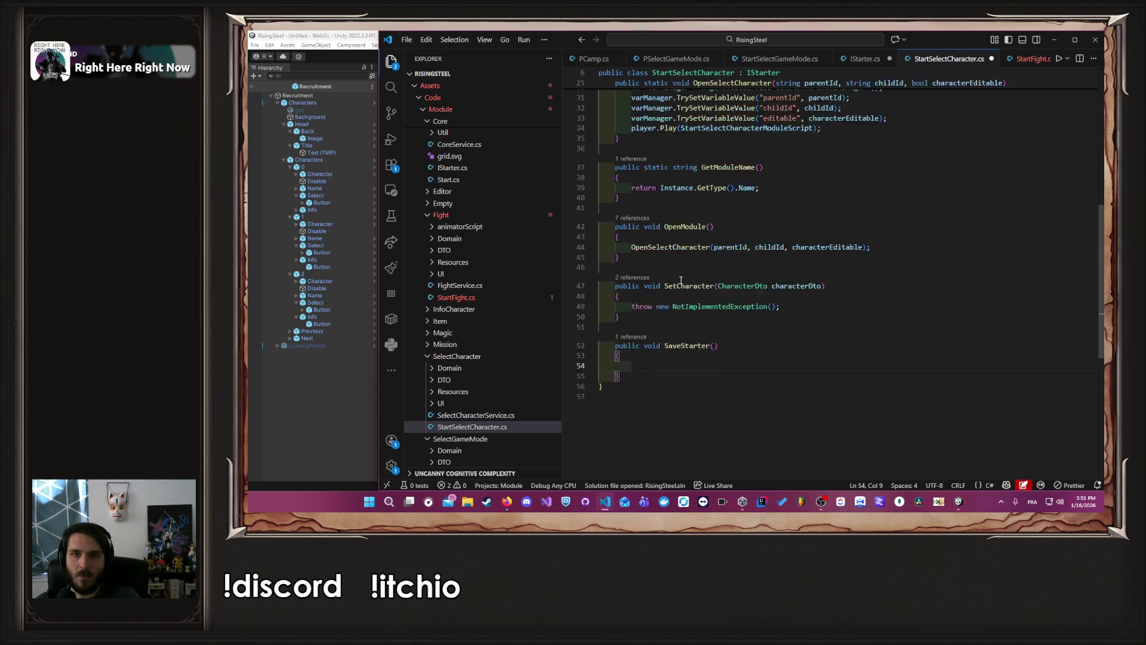
left_click(711, 185)
key("ctrl+v")
key("ctrl+s")
Step: Delete StartSelectCharacter's empty SaveStarter method and go back to IStarter.cs
scroll(711, 203, "down", 3)
scroll(710, 202, "down", 7)
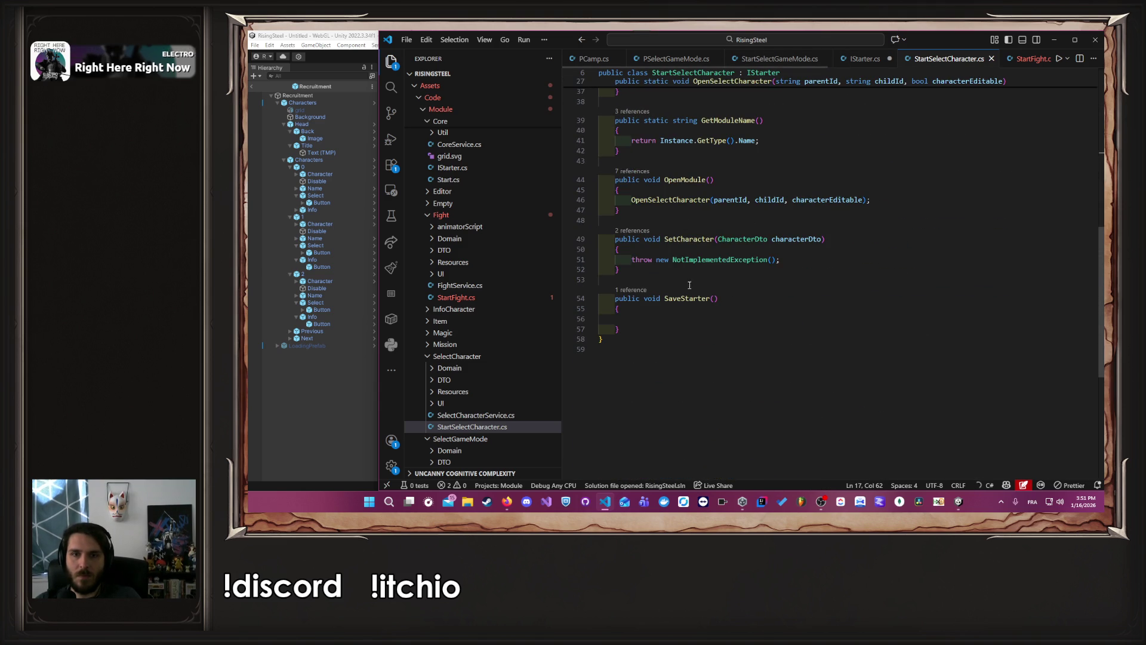
left_click(630, 327)
key("shift+Up")
key("shift+Up")
key("shift+Up")
key("BackSpace")
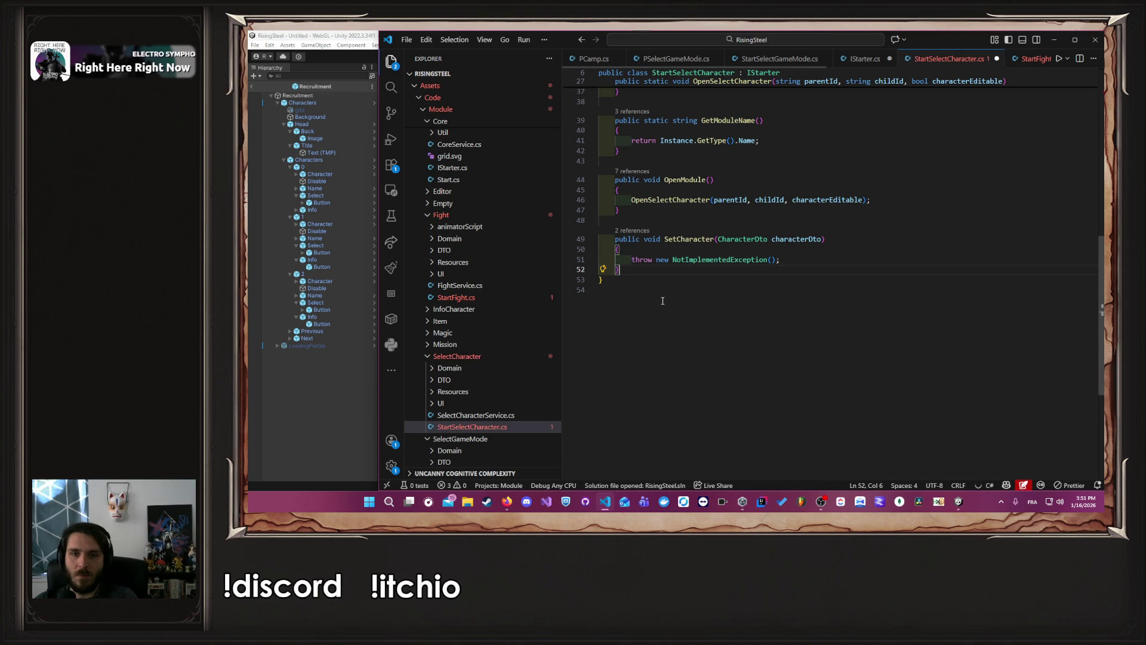
left_click(865, 58)
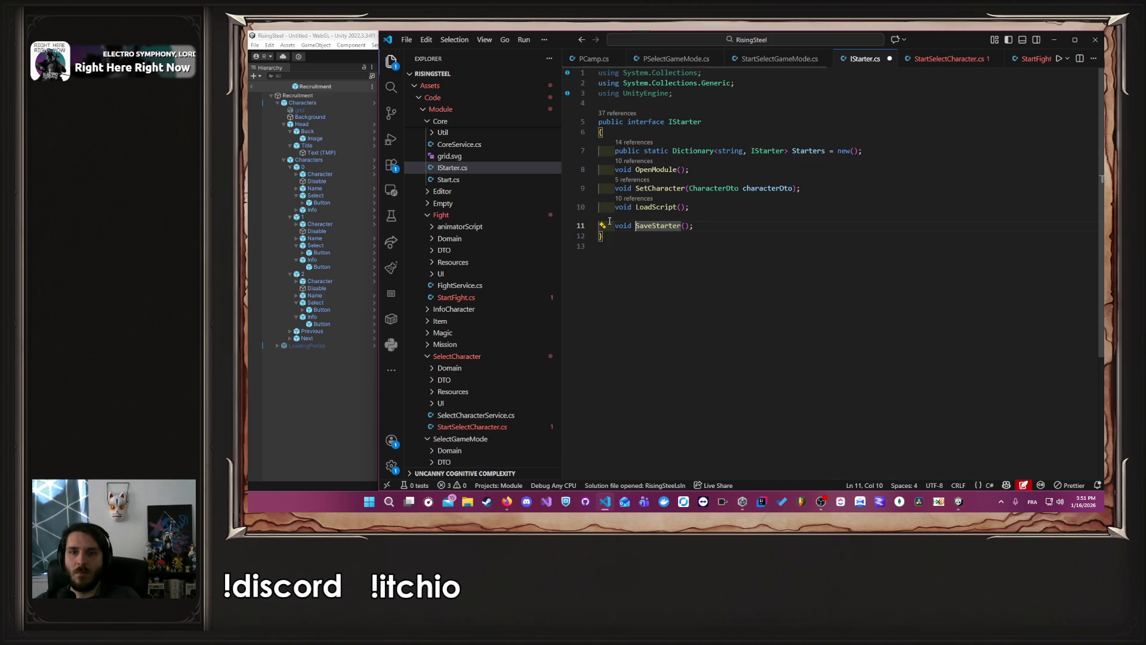
Step: Delete the void SaveStarter(); declaration from IStarter and save the file
left_click(624, 218)
left_click_drag(735, 225, 736, 215)
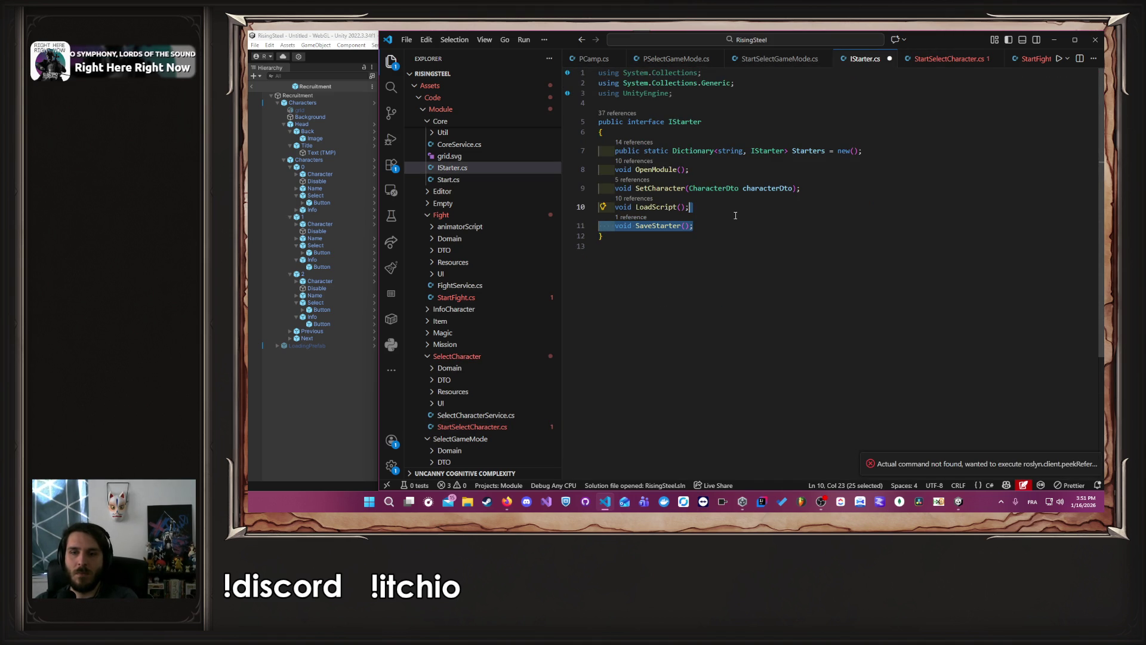
key("BackSpace")
key("ctrl+s")
Step: Review StartFight.cs after the interface change, dismissing the error popup
scroll(838, 60, "down", 2)
left_click(833, 59)
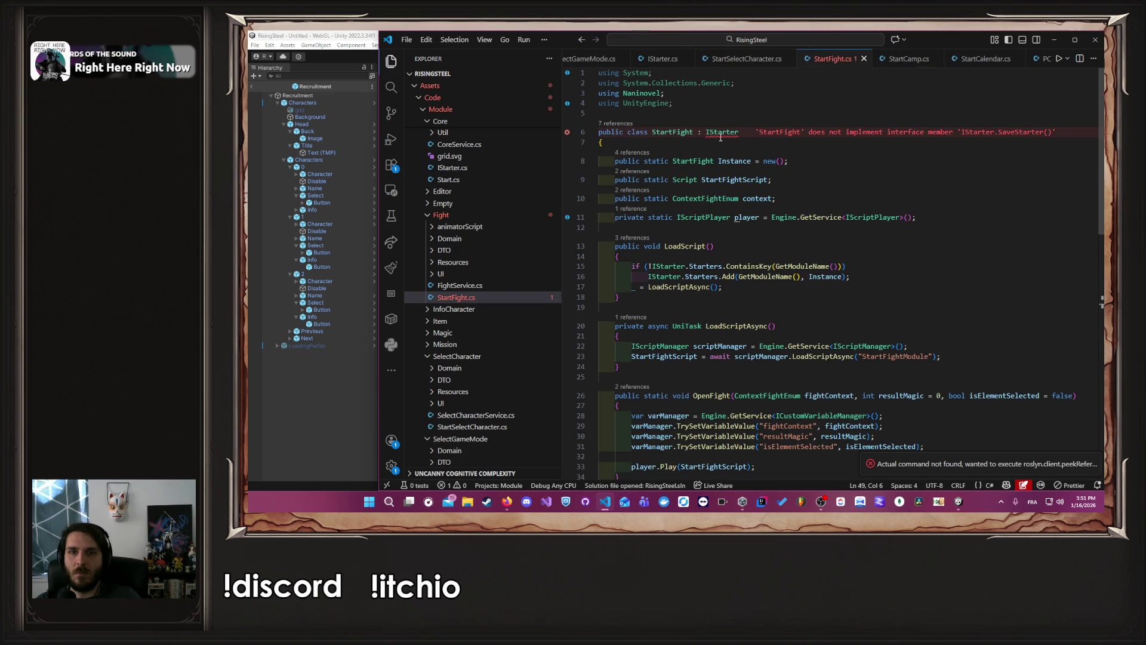
left_click(835, 147)
scroll(835, 150, "down", 10)
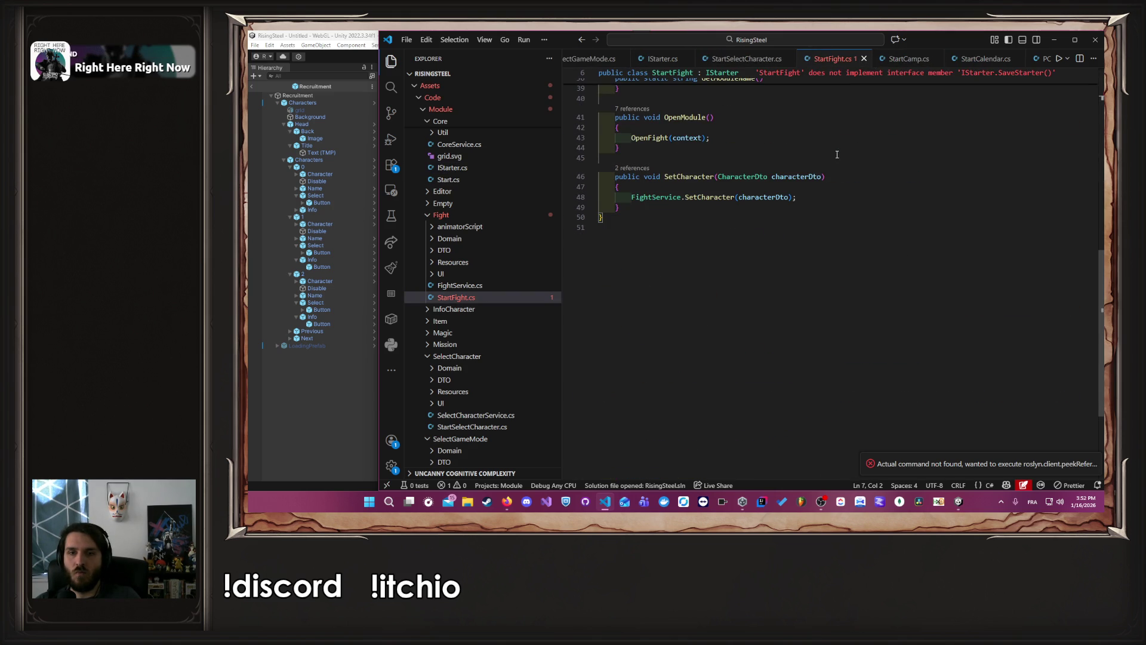
left_click(829, 205)
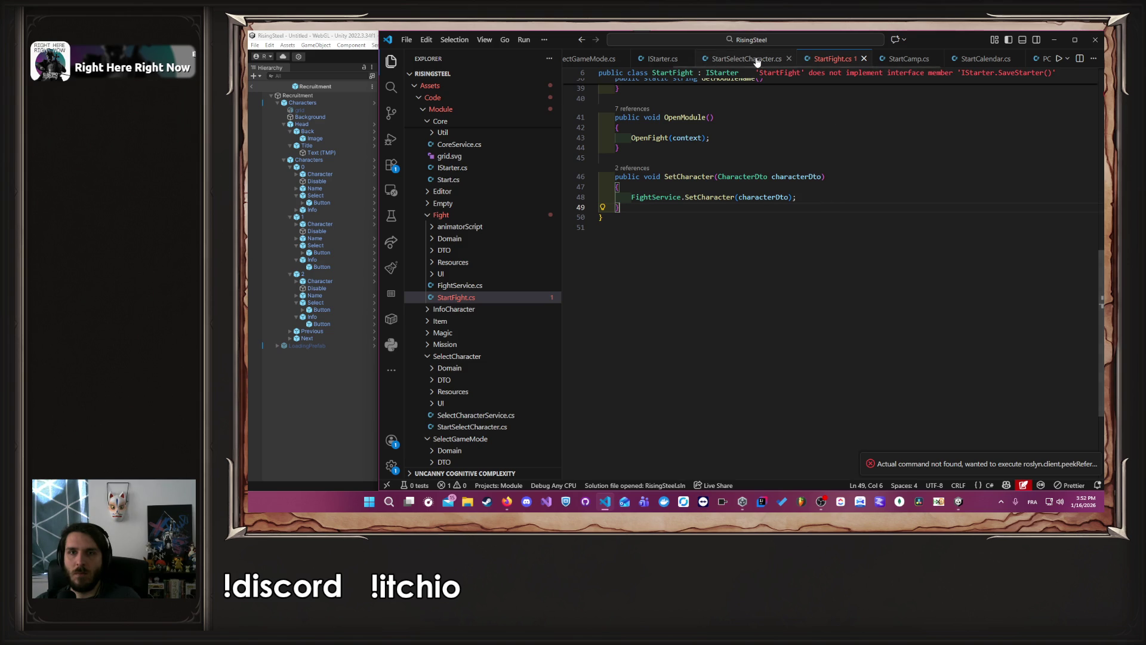
key("ctrl+Page_Up")
key("ctrl+Page_Up")
left_click(825, 58)
scroll(835, 268, "up", 10)
Step: Let Unity recompile, recheck the IStarter definition, then start a new play test
left_click(331, 345)
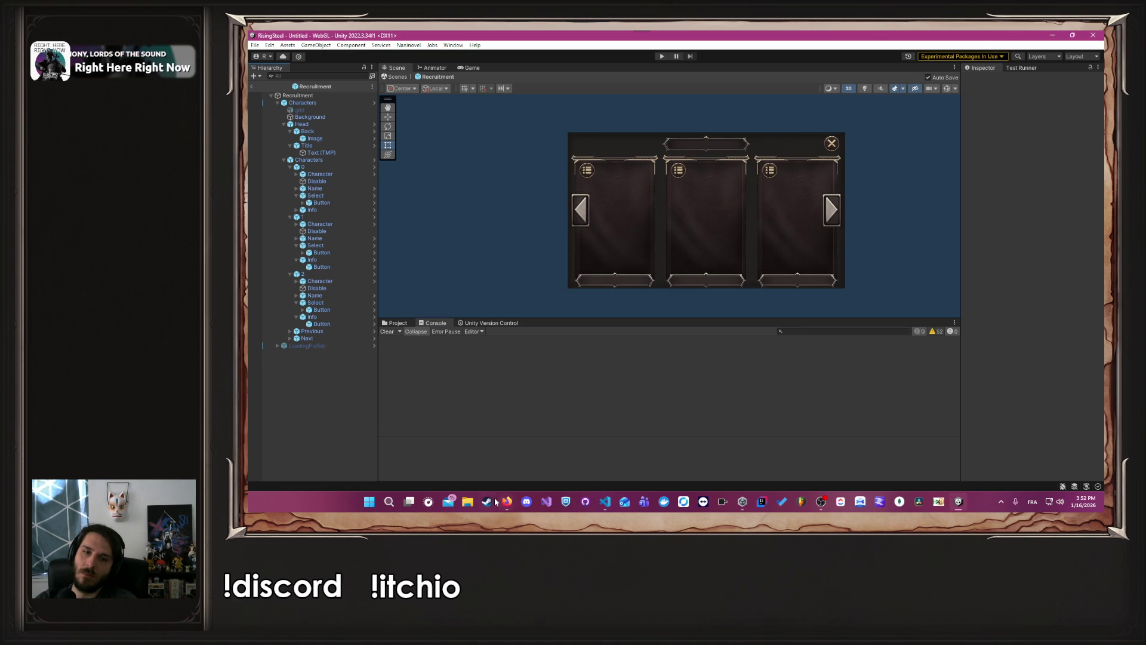
left_click(605, 501)
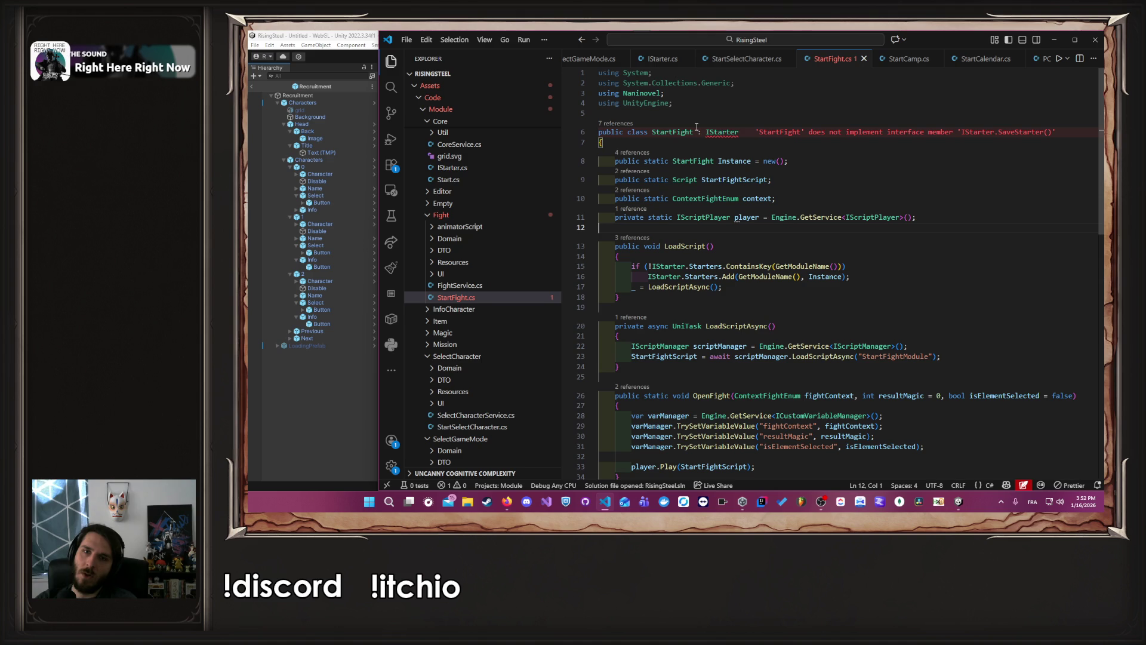
left_click(733, 131)
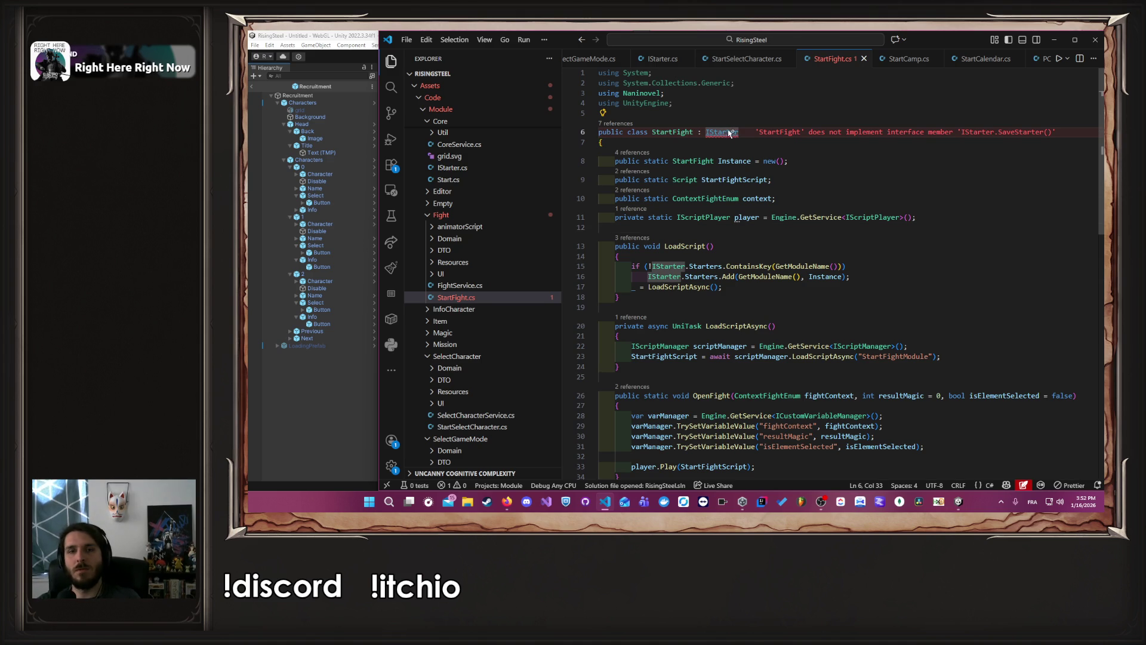
left_click(732, 130, "ctrl")
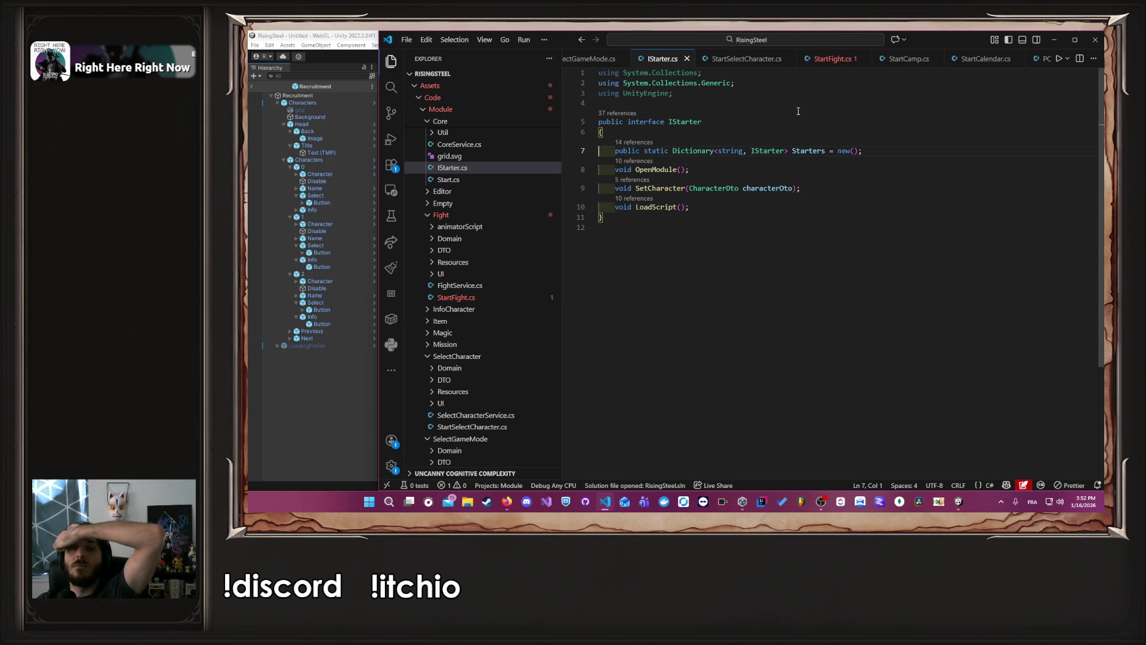
left_click(366, 396)
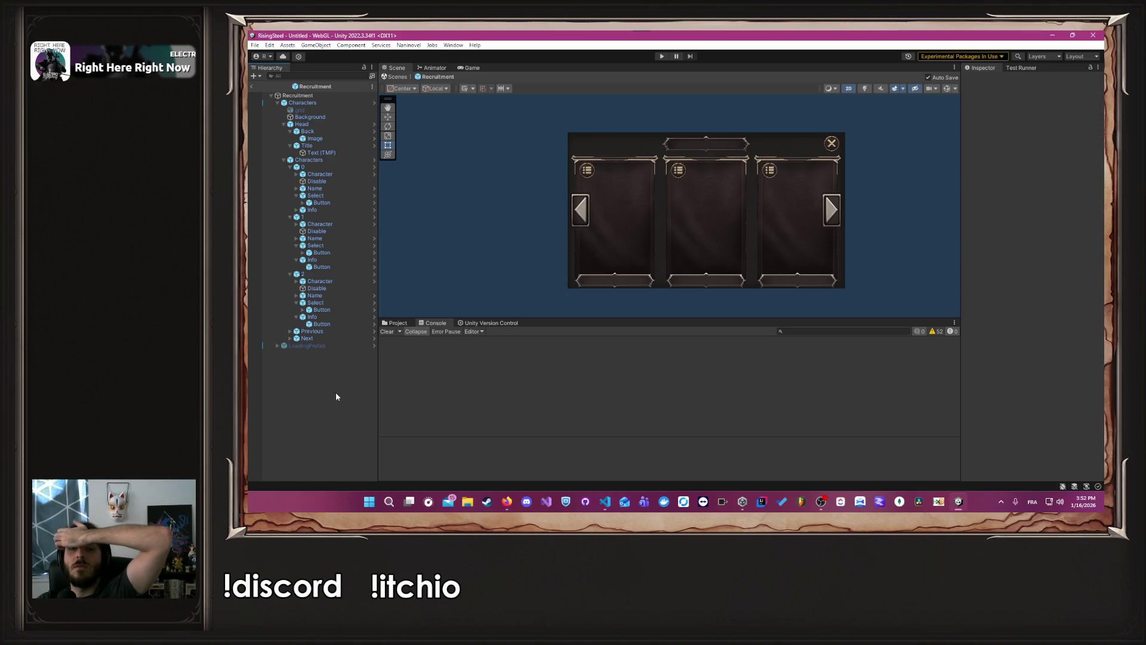
left_click(661, 57)
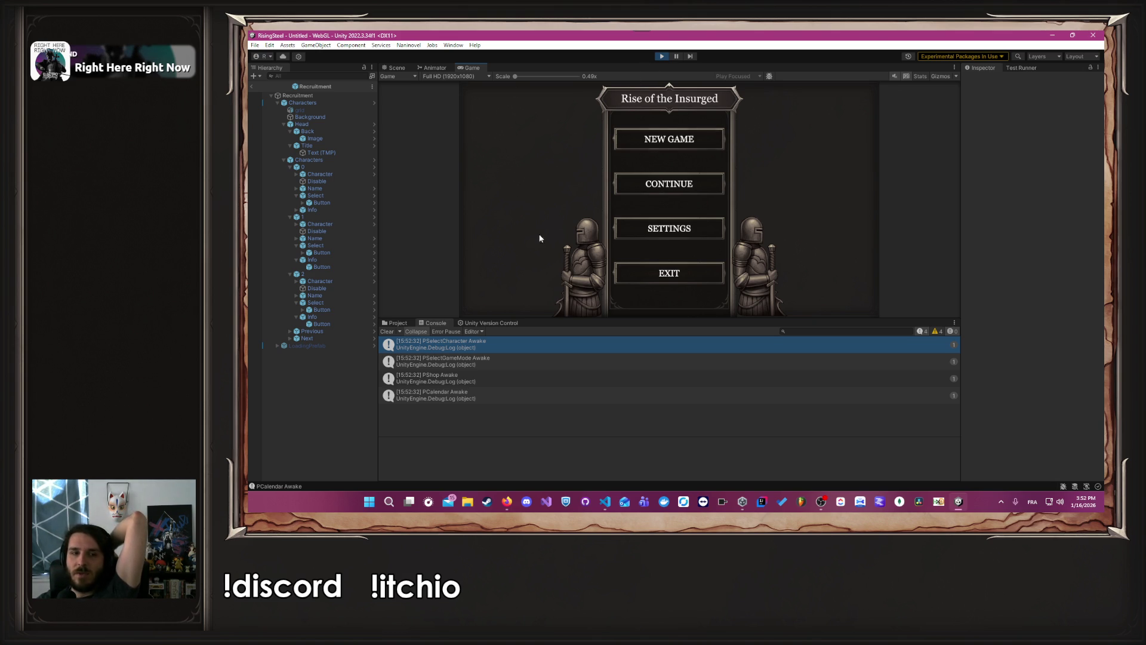
Step: Start a new game, open the game-mode selection and pick a mode card
left_click(712, 135)
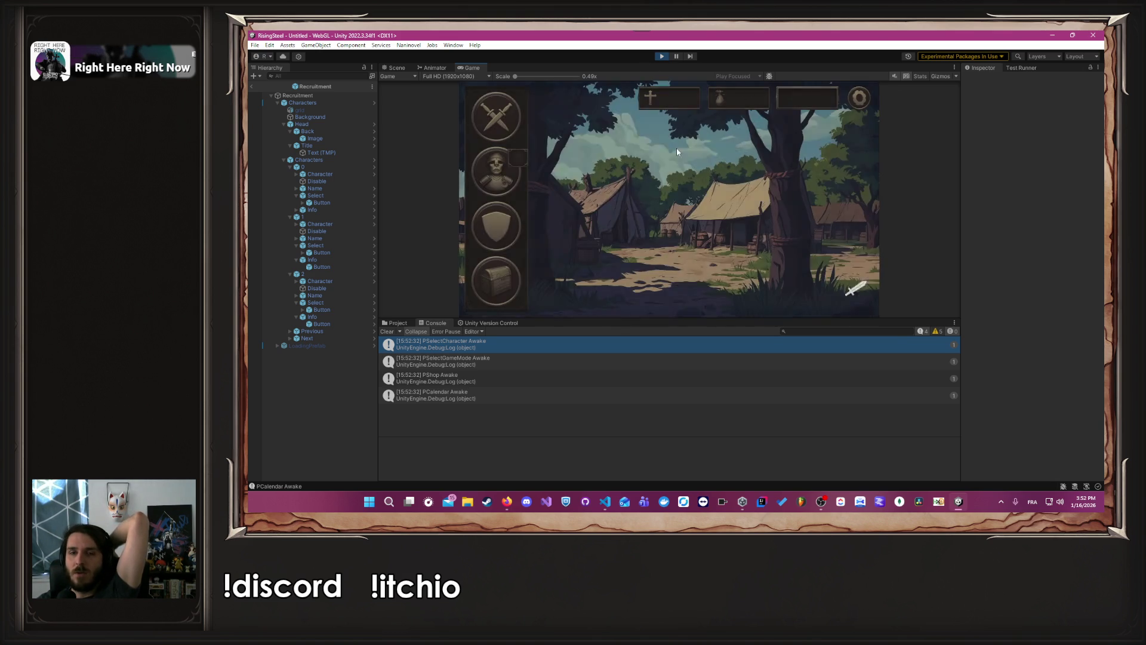
left_click(497, 117)
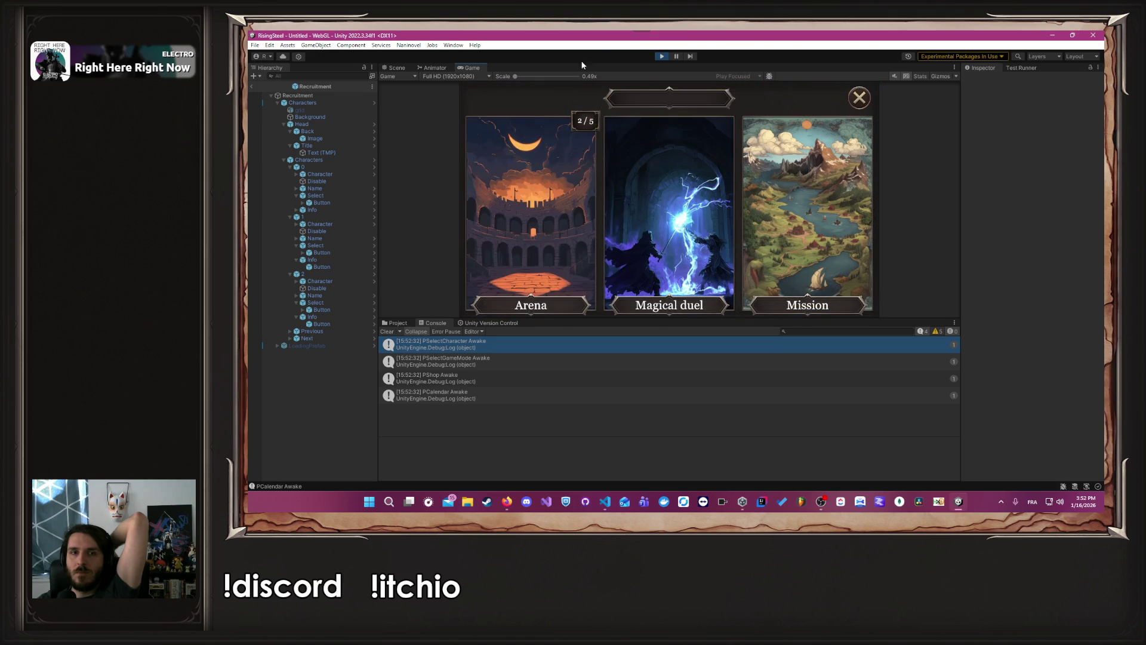
left_click(541, 176)
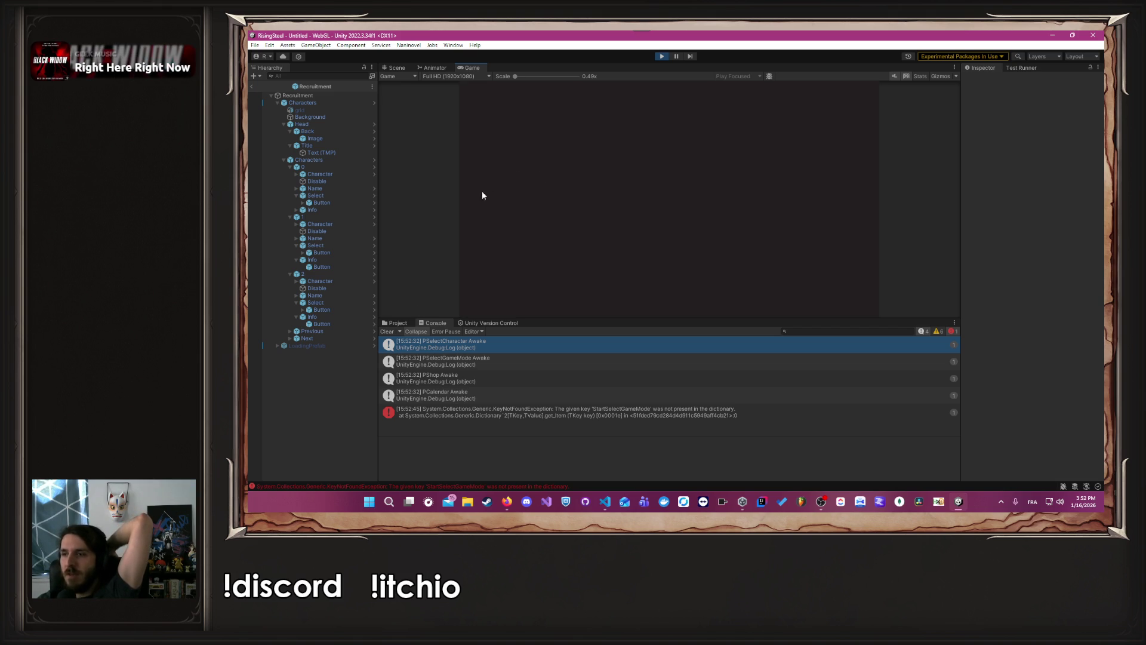
Step: Clear the Unity console log
left_click(388, 331)
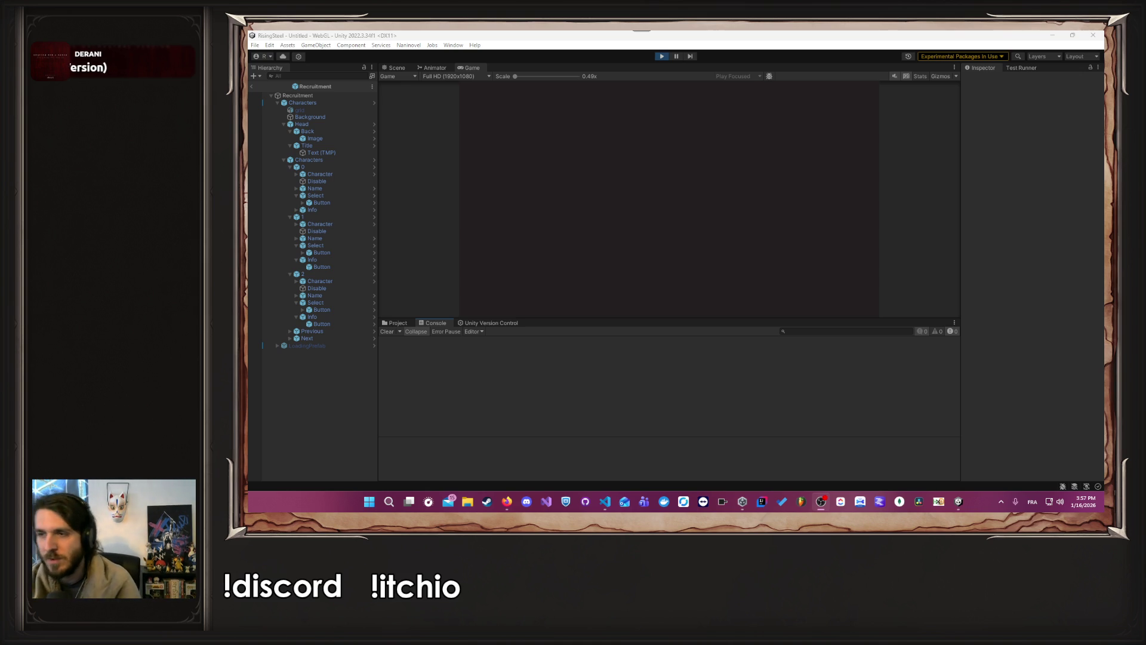
Step: Play from NEW GAME through the swords button to the Arena card, then switch to VS Code
left_click(612, 363)
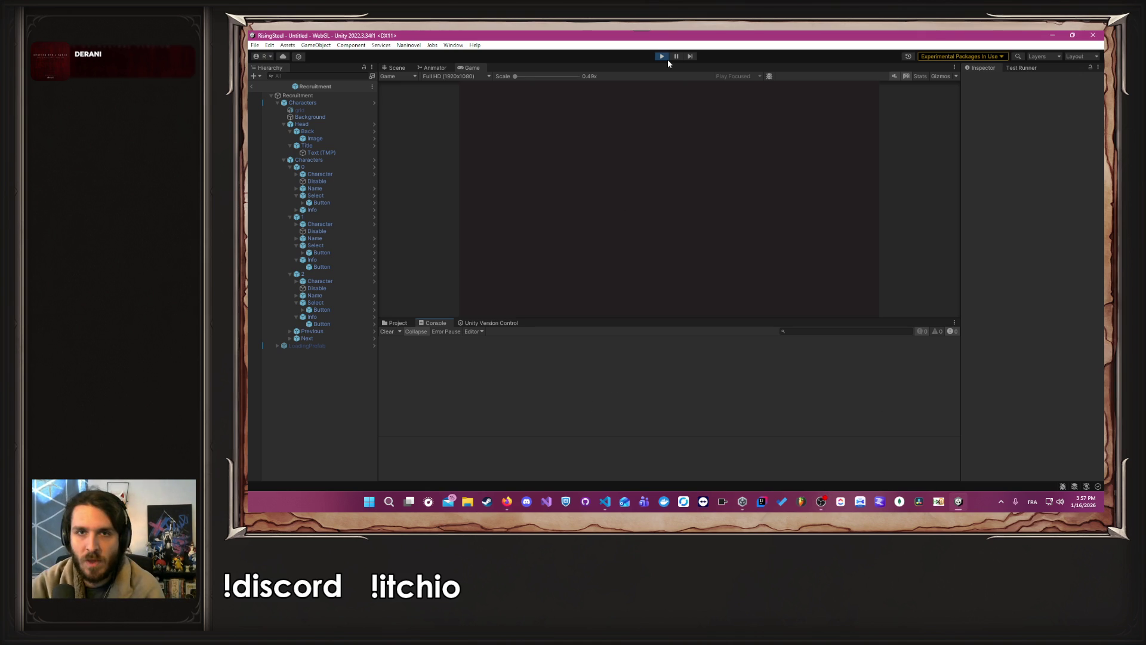
left_click(664, 58)
left_click(665, 58)
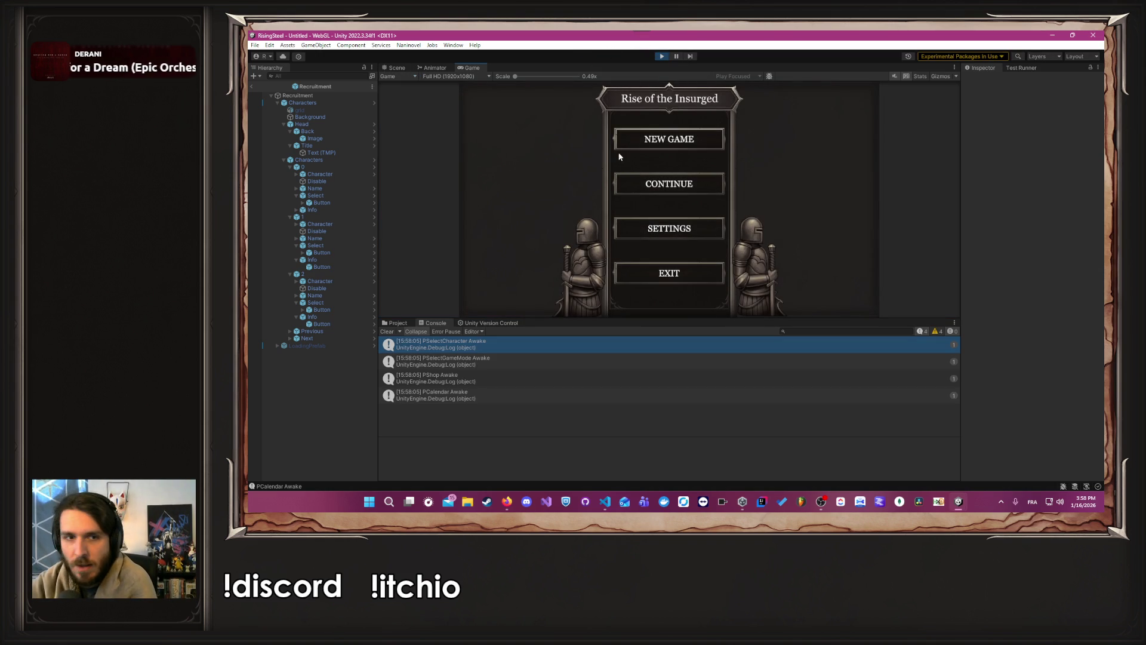
left_click(666, 141)
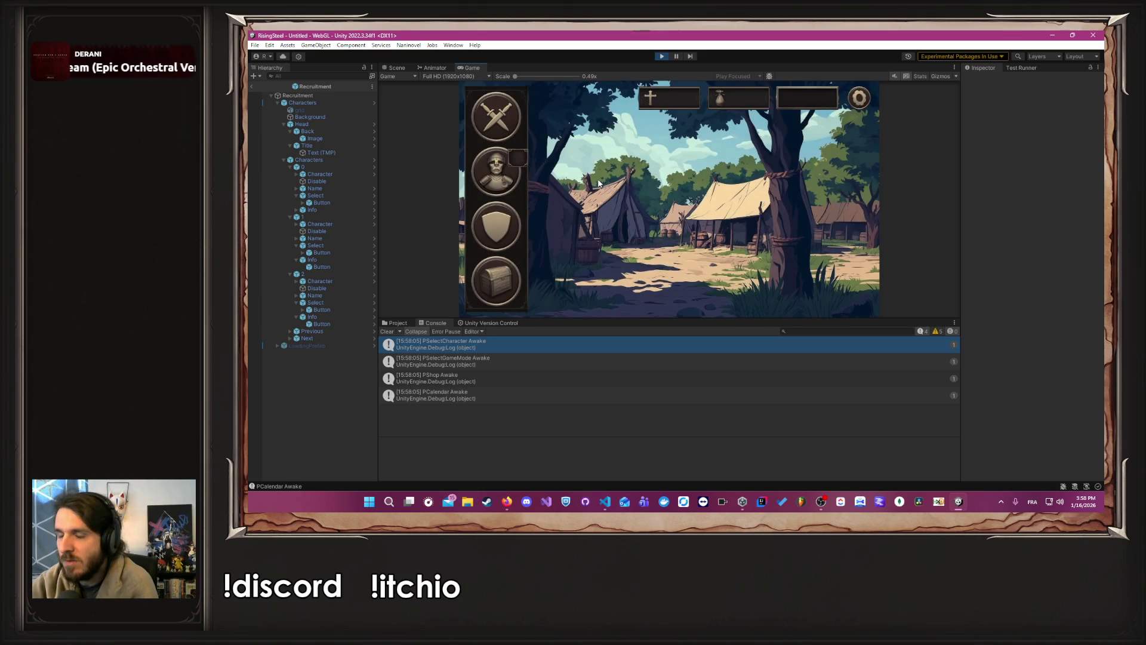
left_click(496, 137)
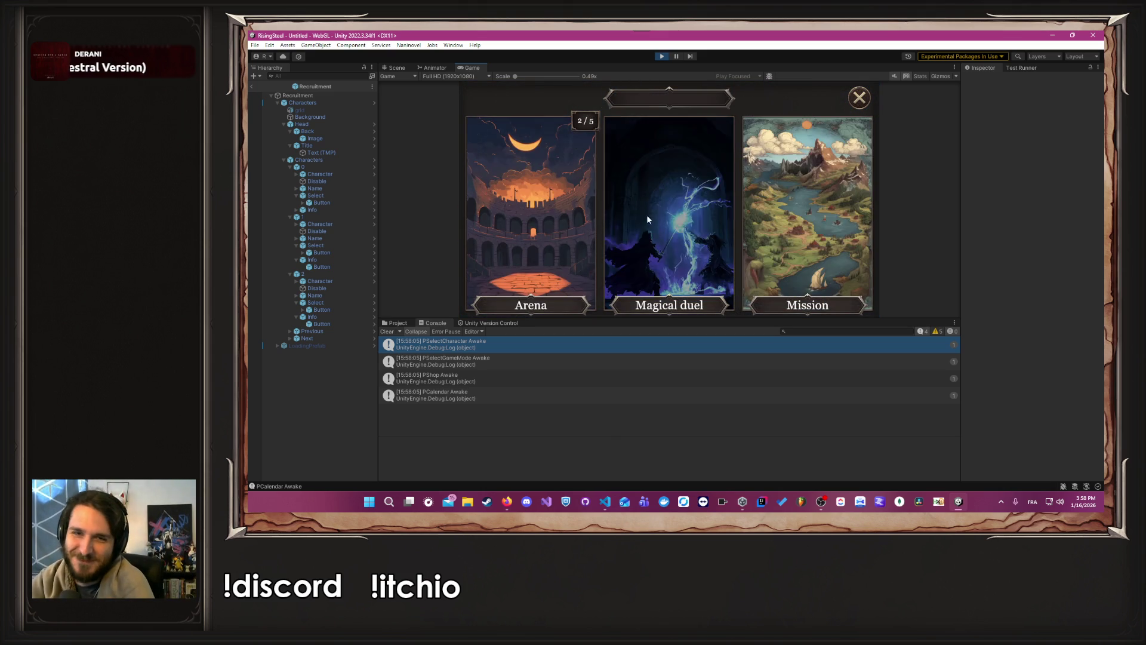
left_click(538, 227)
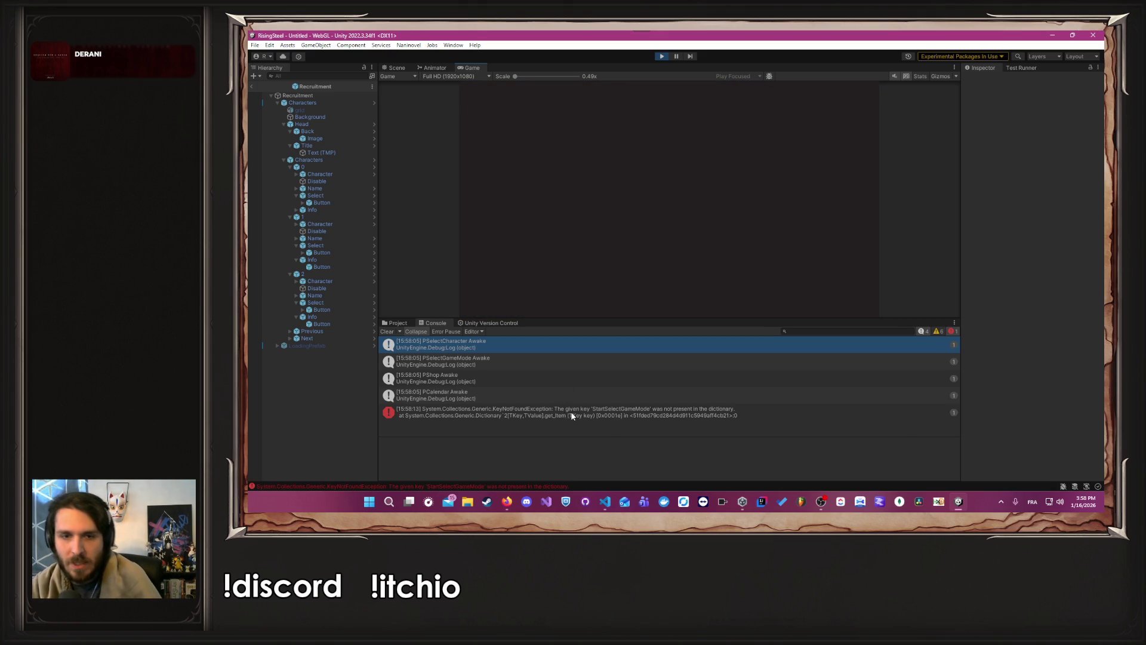
key("alt+Tab")
key("alt+Tab")
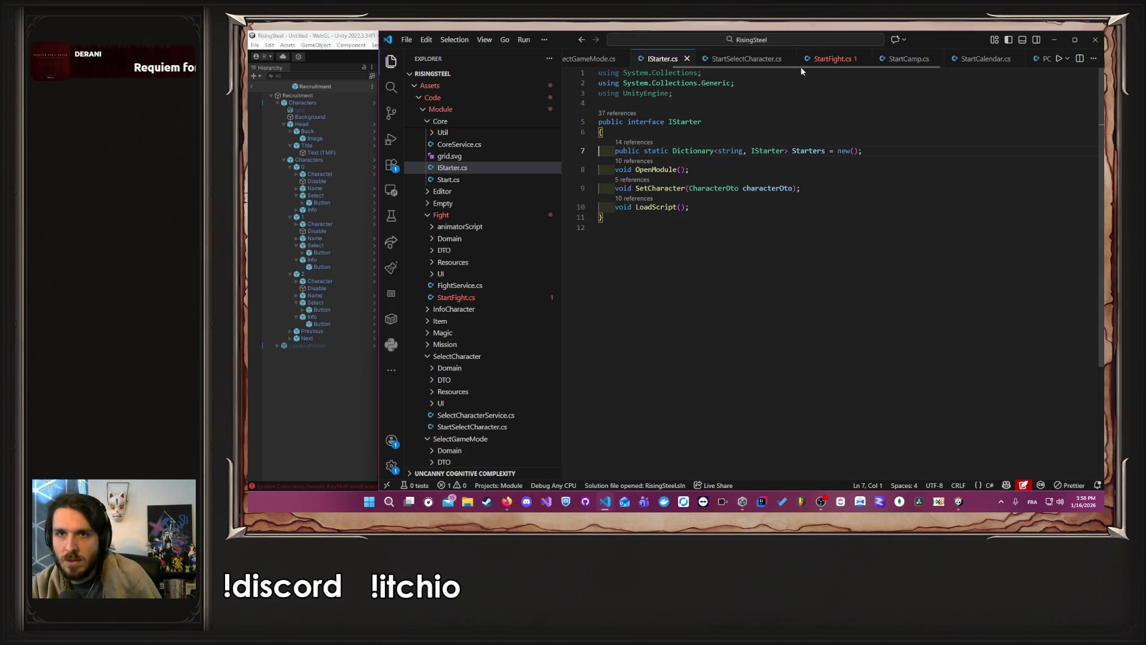
Step: Browse StartFight.cs and StartSelectCharacter.cs, checking the GetModuleName call in LoadScript
left_click(813, 62)
scroll(740, 144, "down", 3)
scroll(740, 145, "up", 3)
scroll(832, 58, "down", 3)
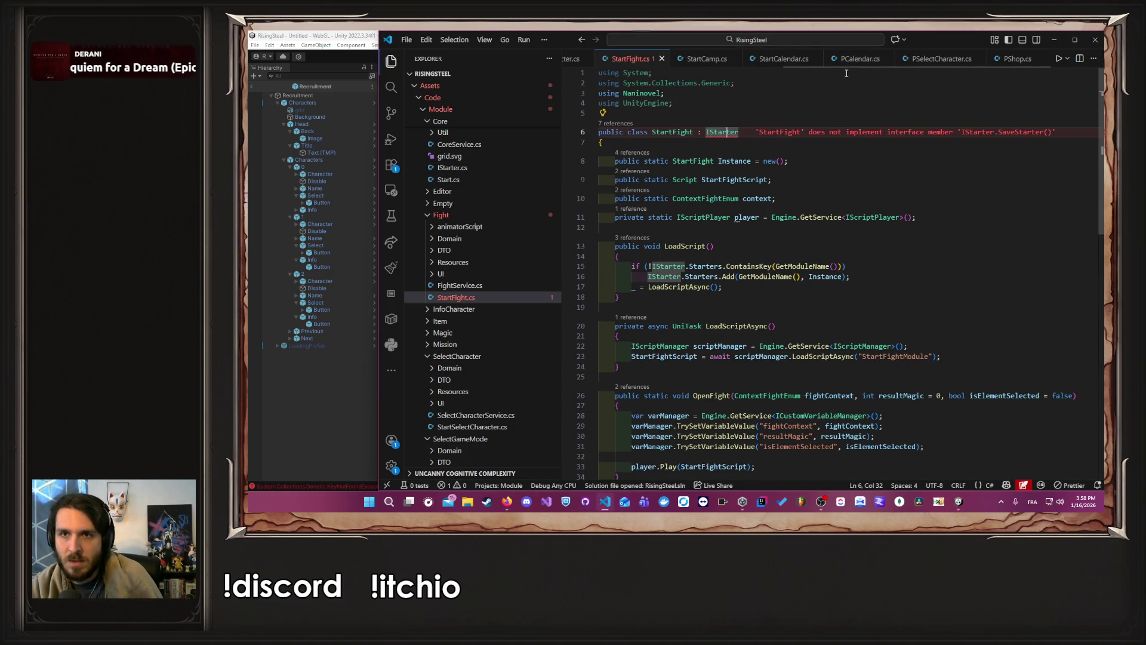
scroll(484, 267, "down", 3)
left_click(472, 337)
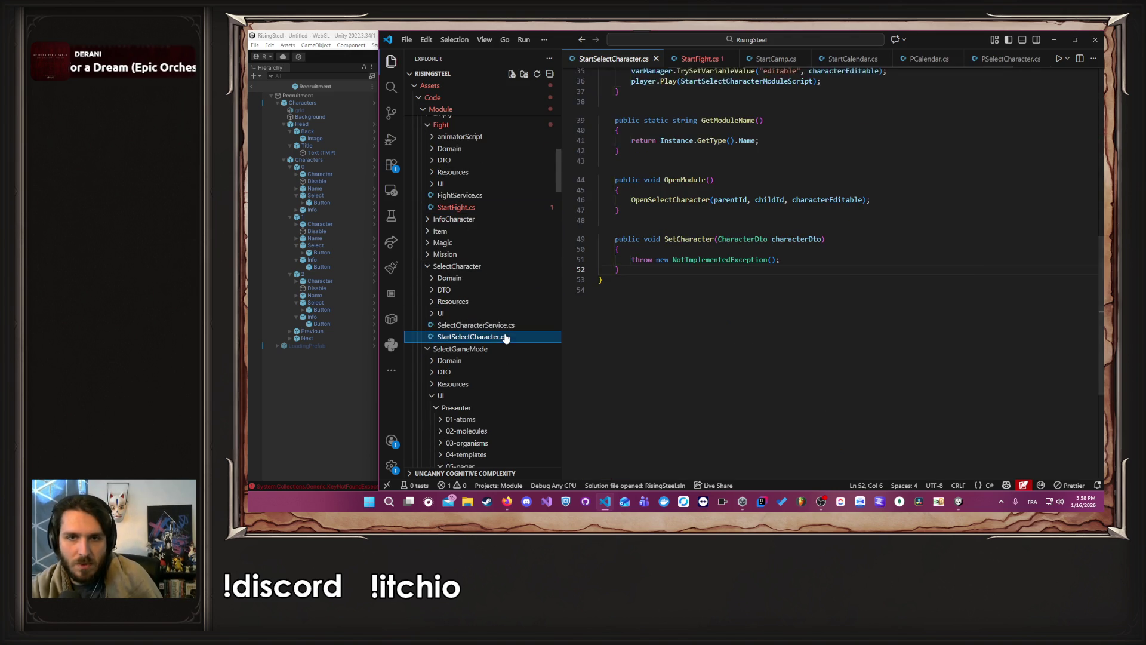
scroll(740, 320, "up", 5)
scroll(741, 319, "up", 2)
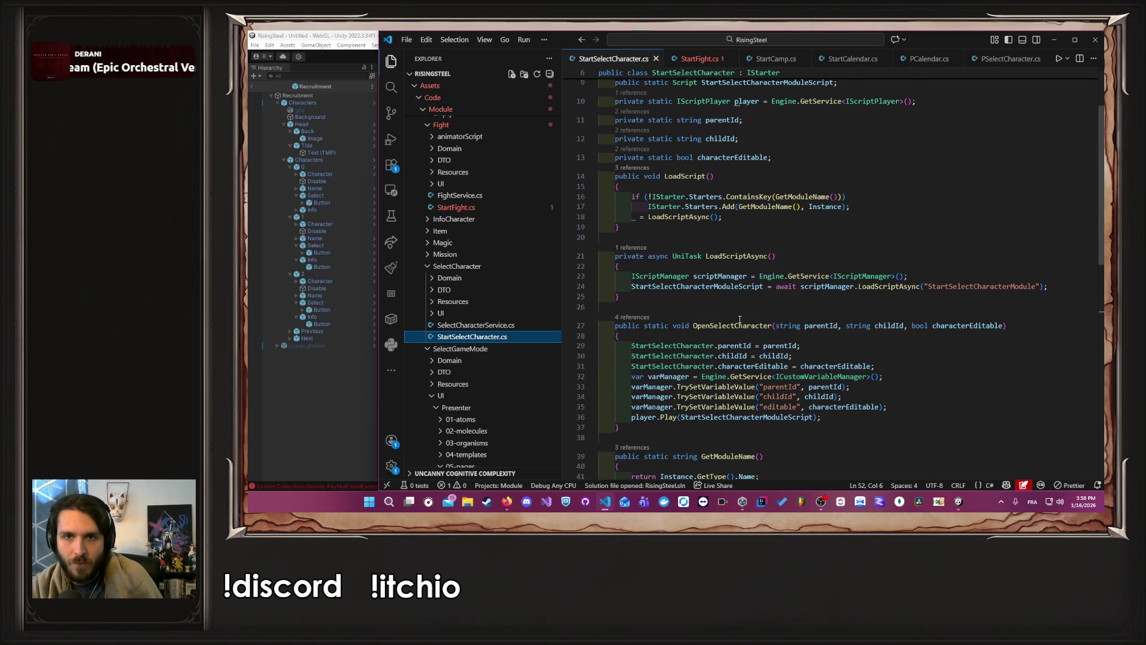
left_click(794, 197)
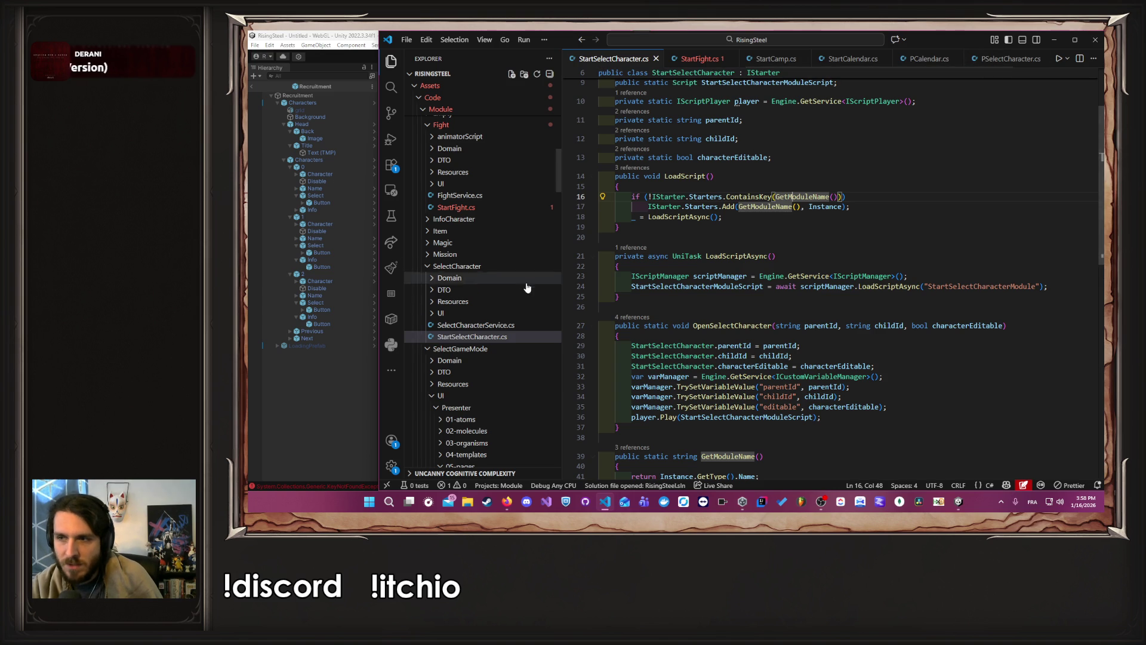
scroll(531, 276, "down", 2)
Step: Open PSelectCharacter.cs from the SelectCharacter Presenter's 05-pages folder in the Explorer
left_click(489, 268)
left_click(477, 293)
left_click(474, 351)
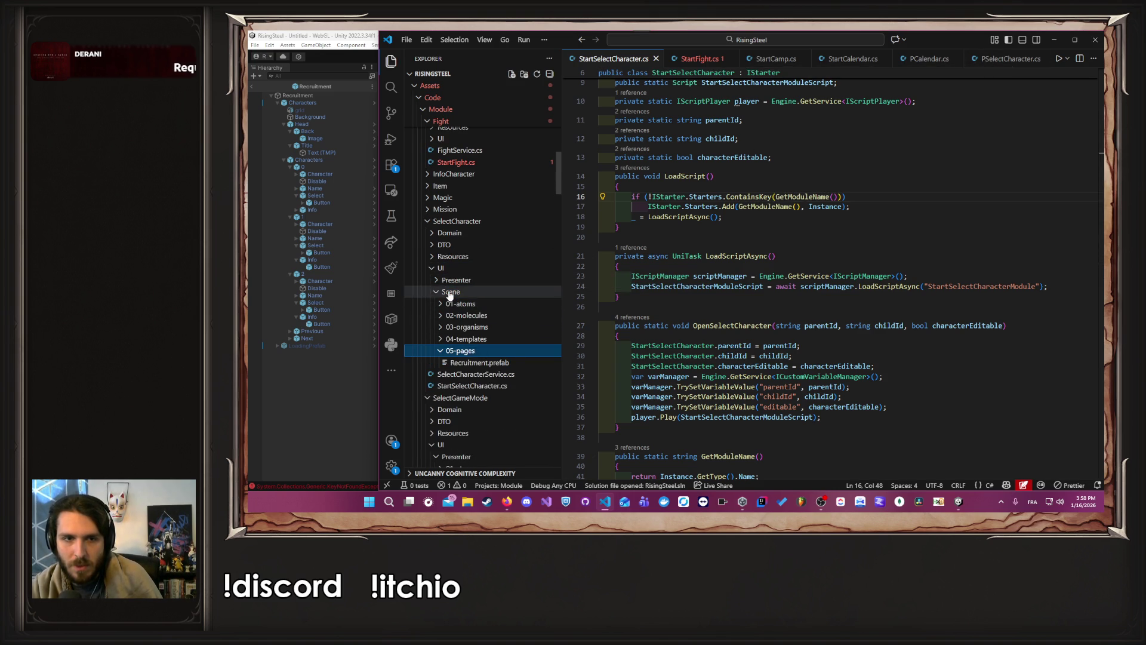
left_click(449, 292)
left_click(457, 280)
left_click(460, 338)
left_click(484, 351)
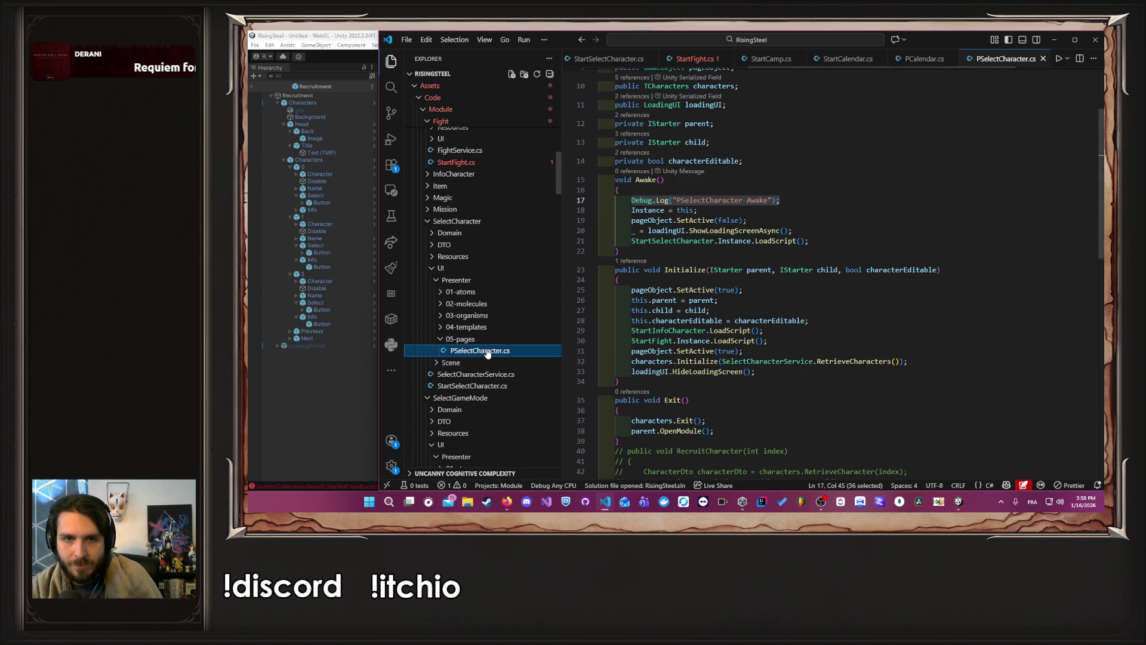
Step: Jump to StartSelectCharacter's LoadScript definition, highlight GetModuleName, then return to Unity
left_click(839, 242)
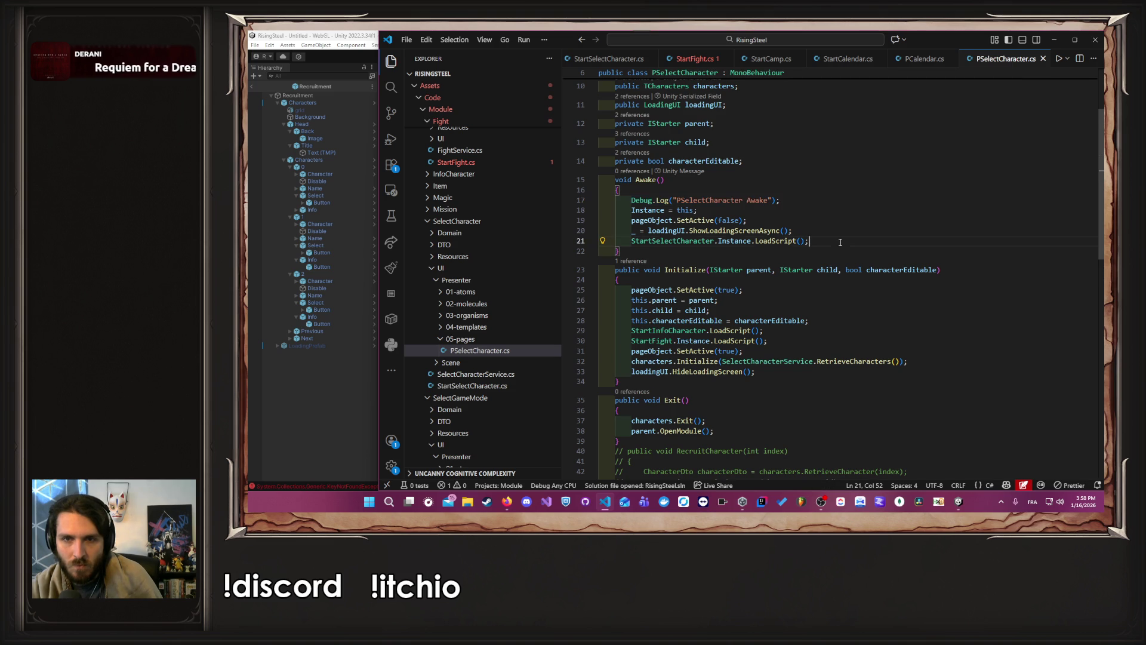
left_click(771, 242, "ctrl")
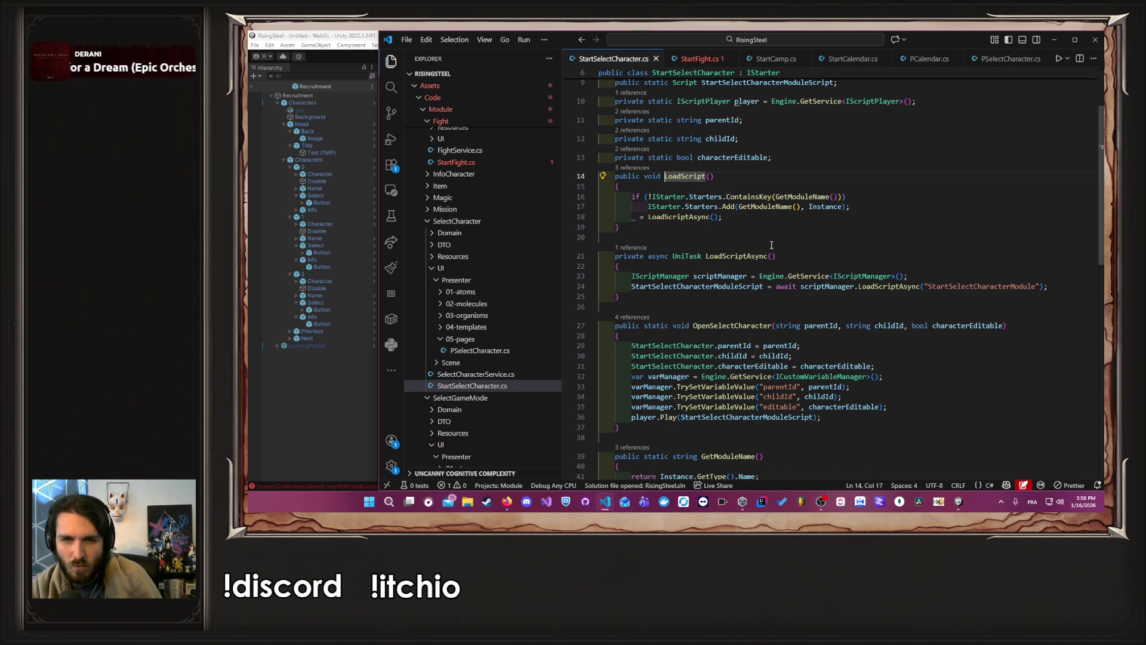
double_click(766, 207)
scroll(788, 239, "down", 3)
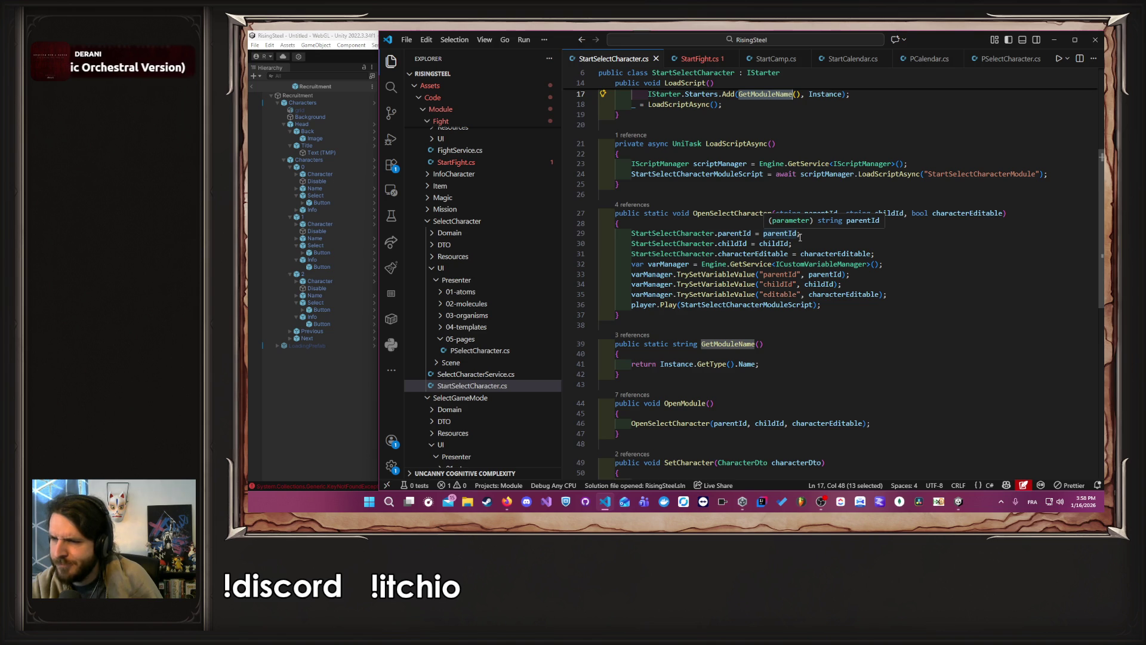
scroll(800, 234, "up", 5)
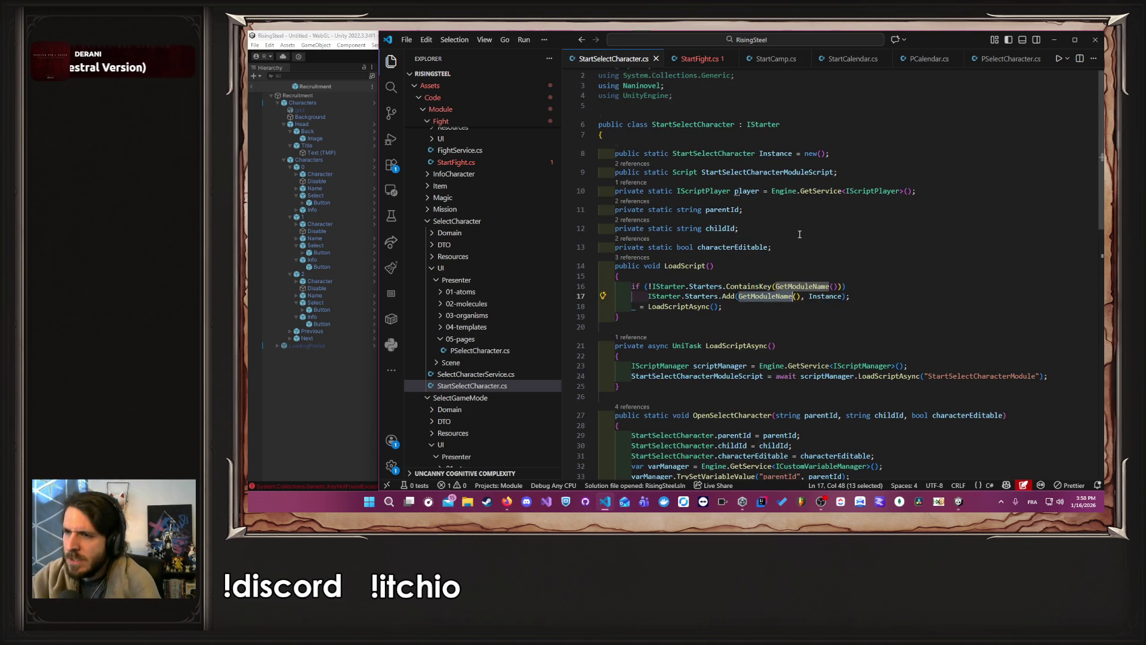
scroll(800, 234, "up", 1)
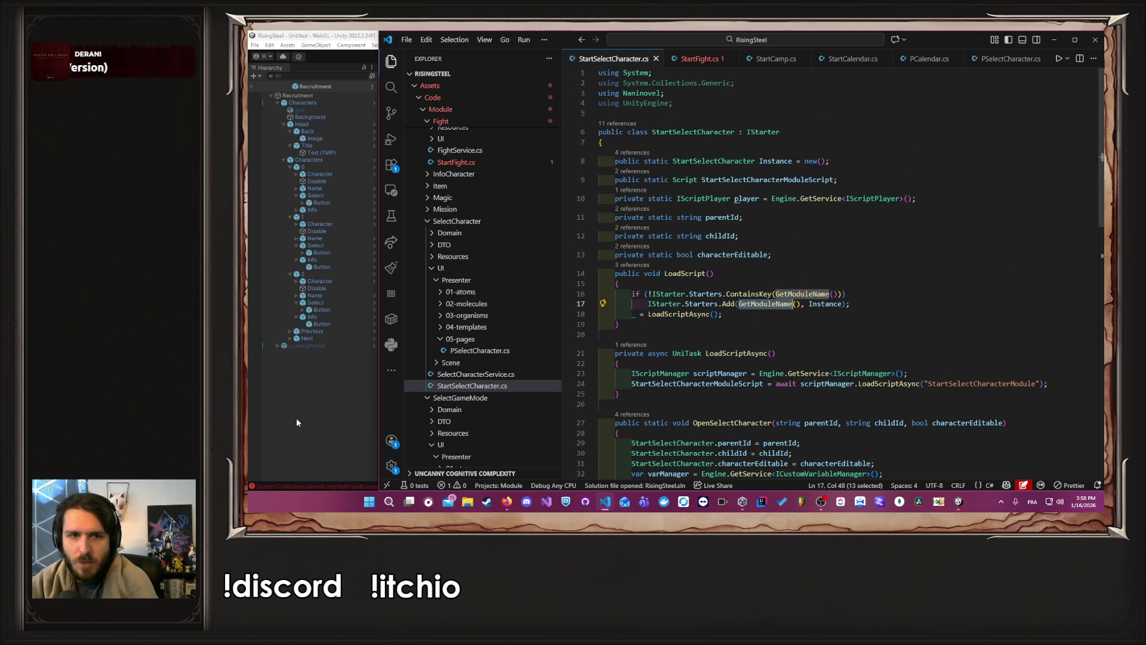
left_click(294, 414)
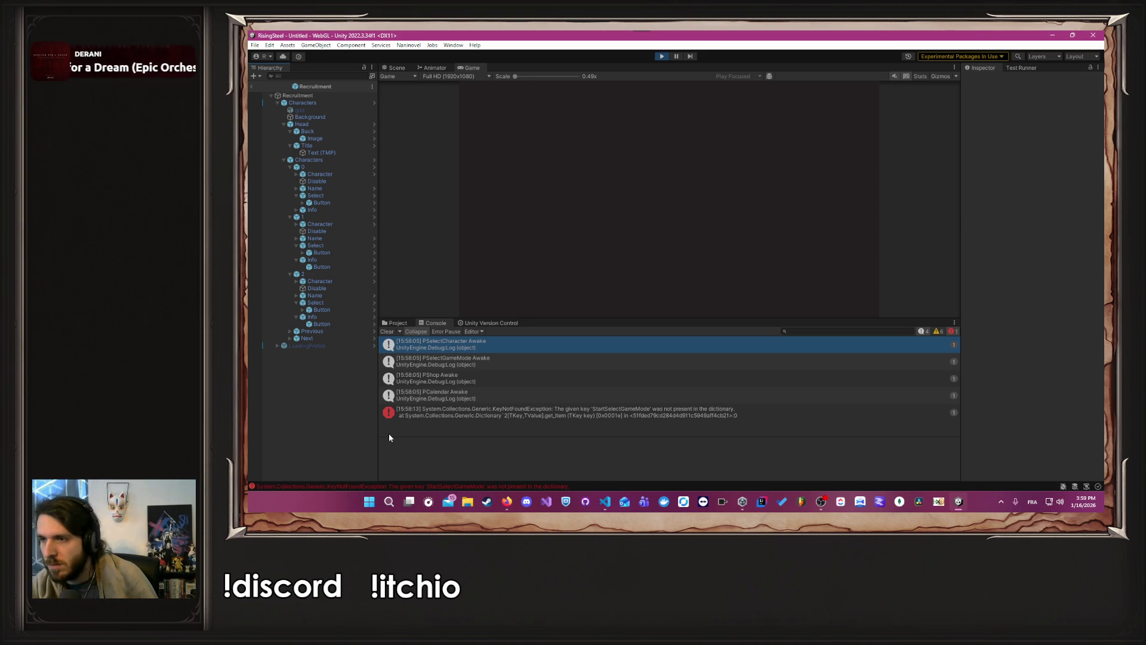
Step: Review LoadScript in StartSelectCharacter.cs and StartFight.cs, then close VS Code
key("alt+Tab")
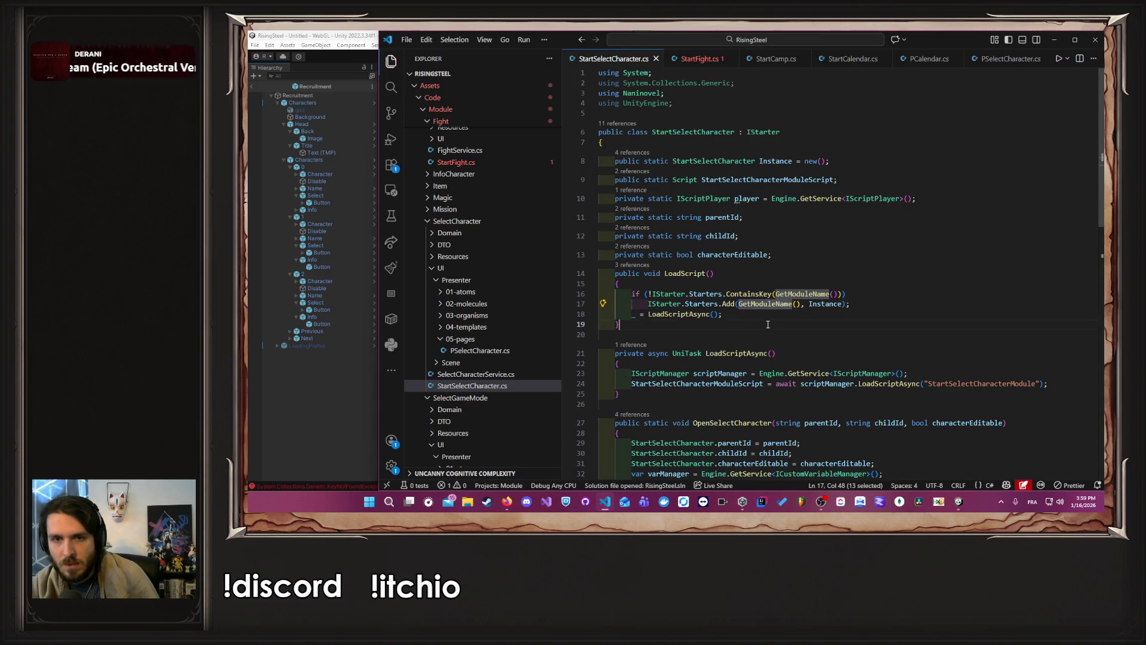
left_click(767, 324)
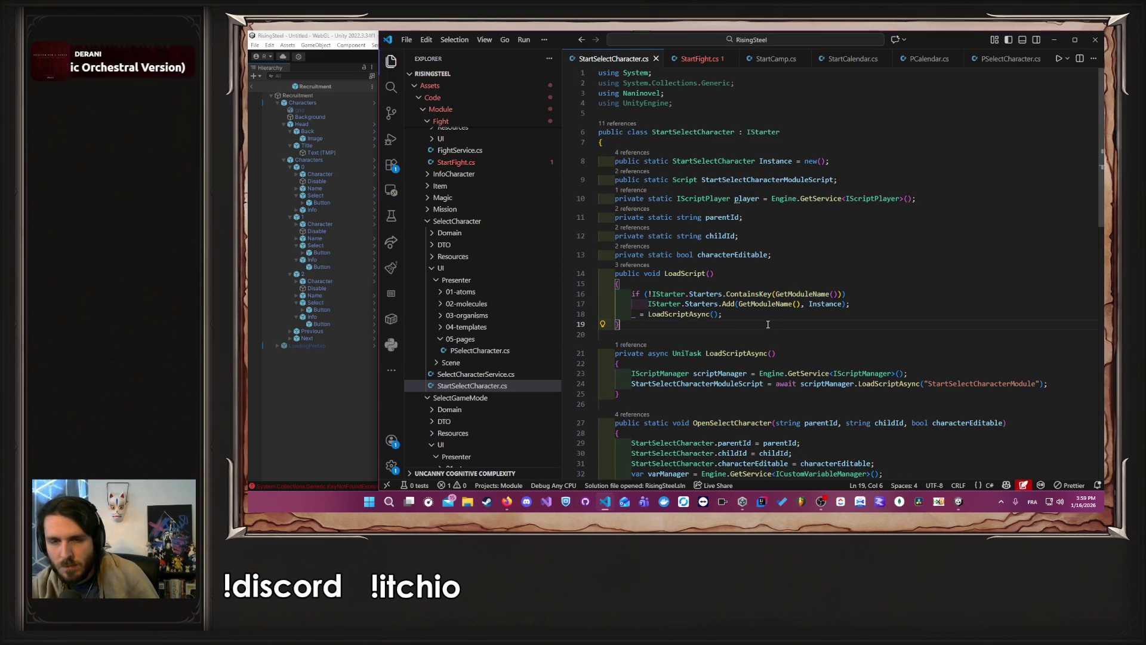
scroll(768, 324, "down", 5)
scroll(848, 358, "down", 2)
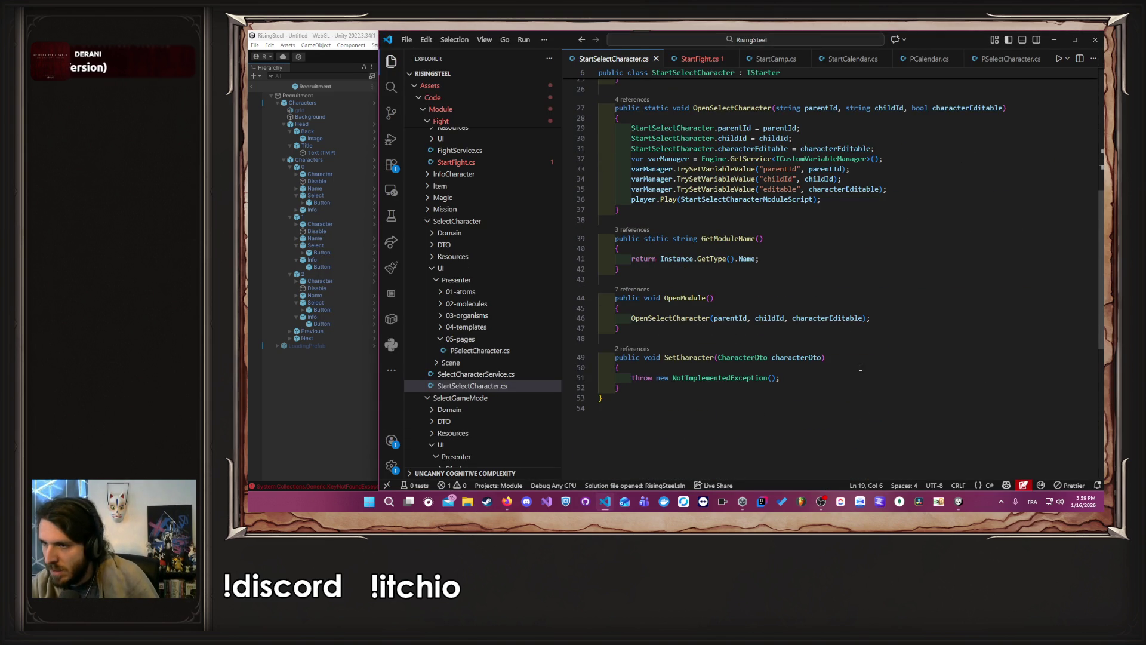
left_click(699, 59)
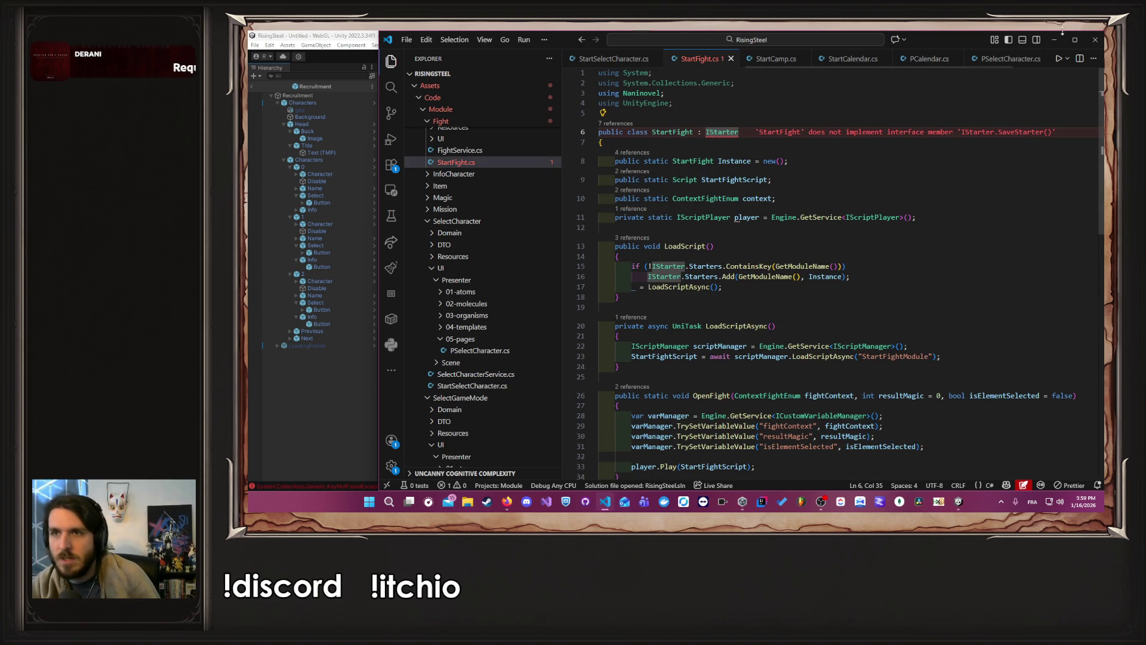
left_click(1089, 40)
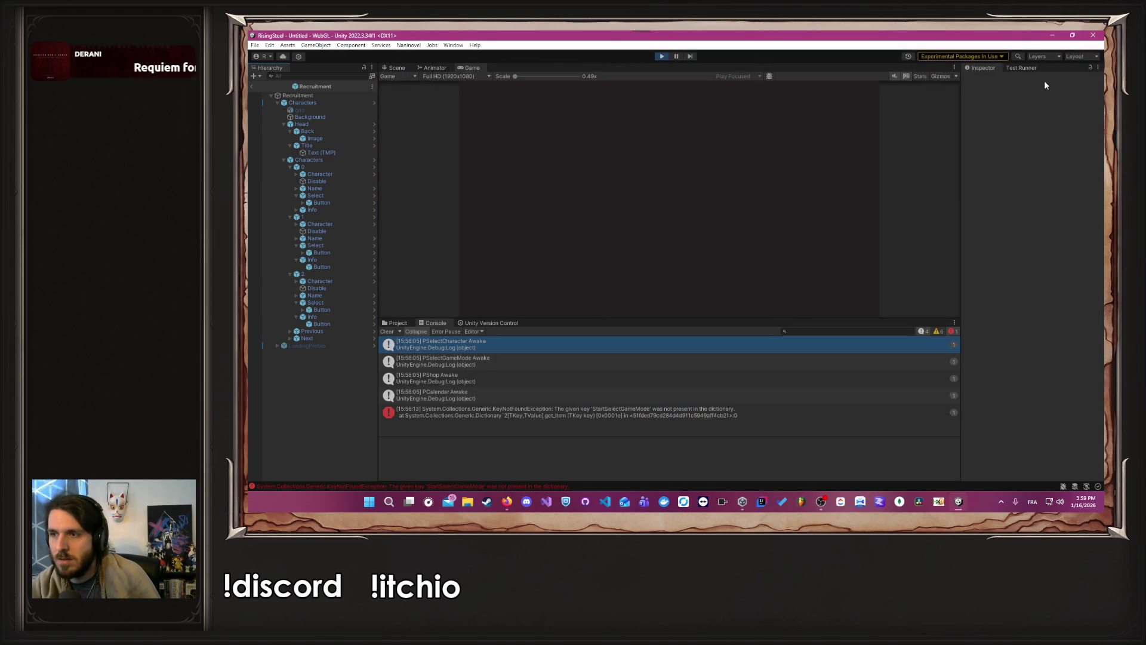
Step: Close Unity, reopen the RisingSteel project from Unity Hub, and relaunch VS Code
left_click(1082, 36)
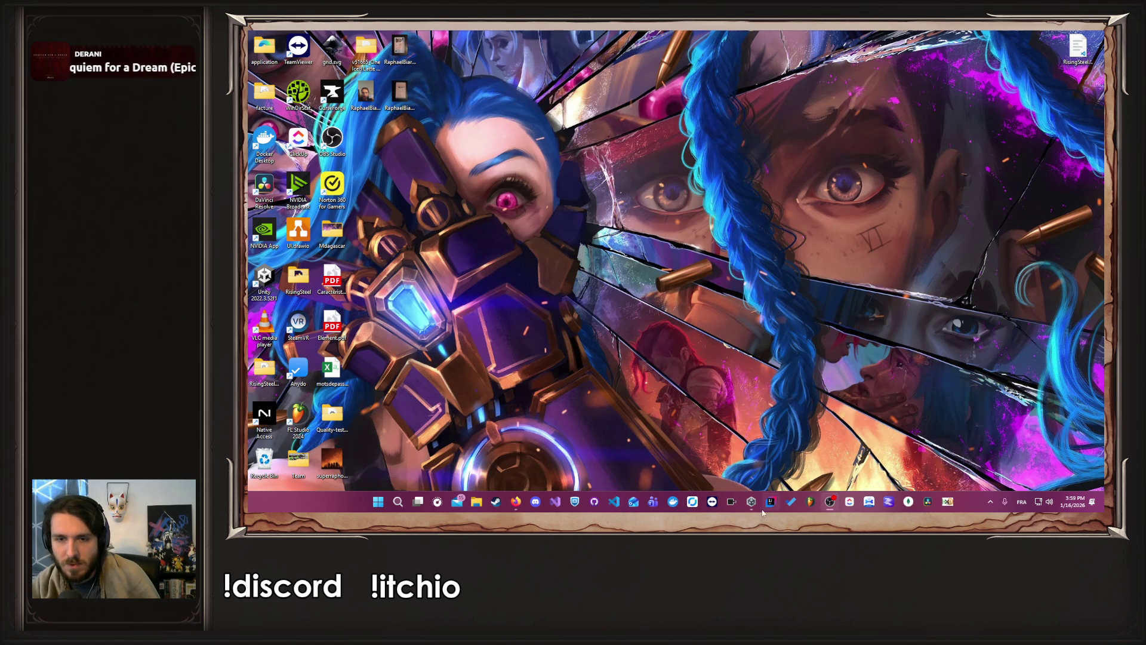
left_click(752, 501)
left_click(757, 198)
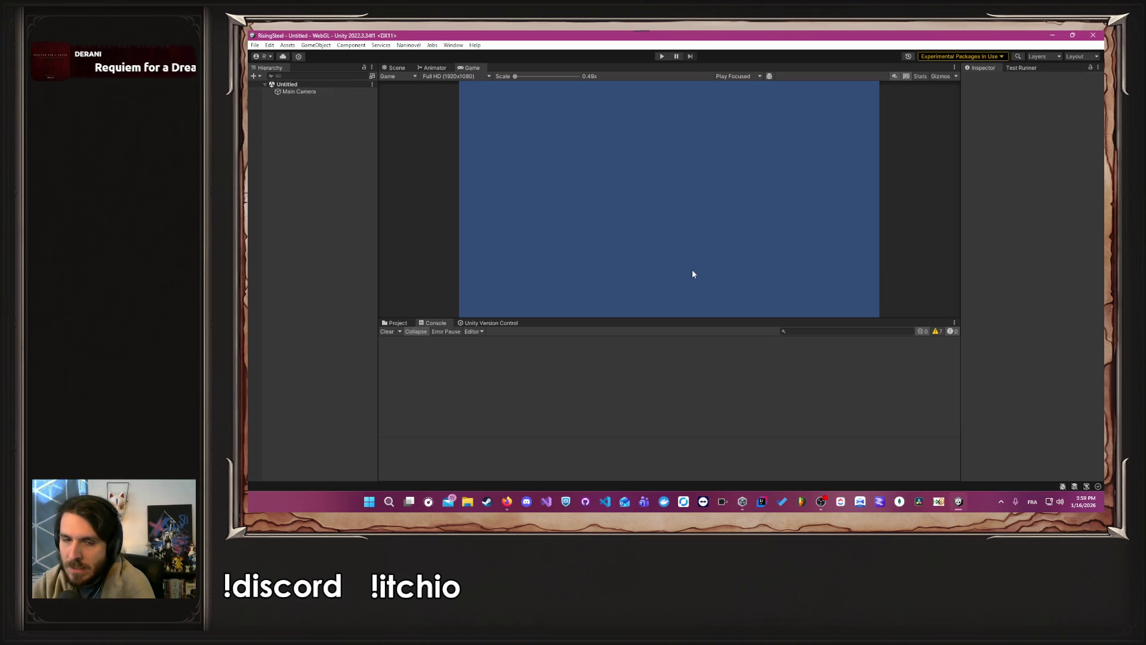
left_click(599, 499)
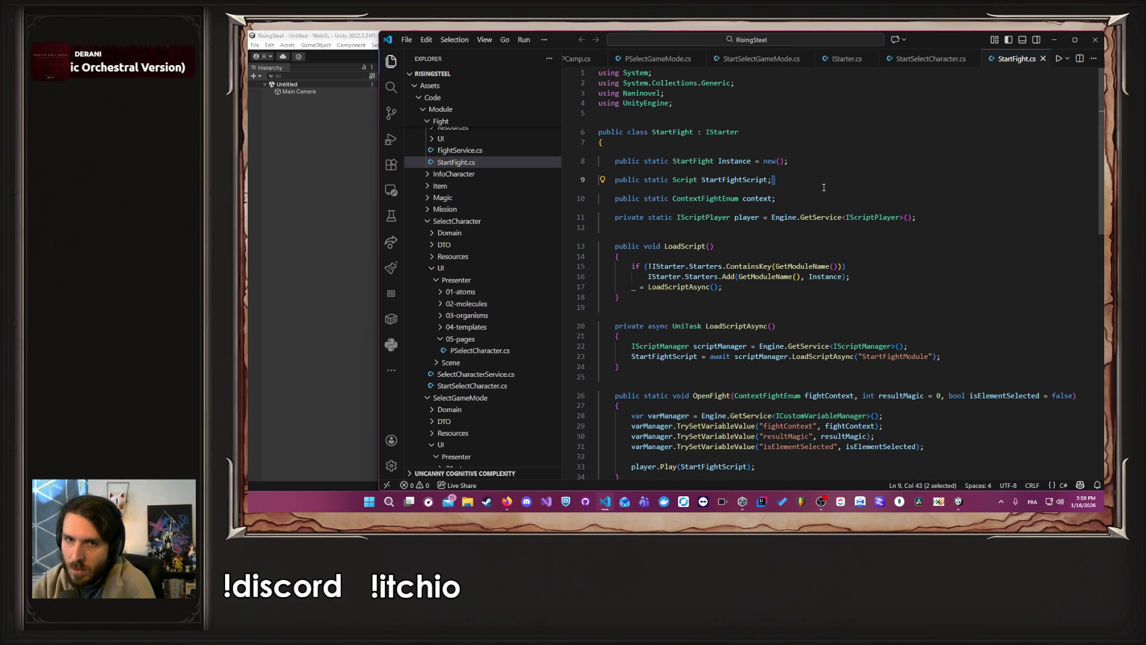
Step: Look over lines 9–12 of the reloaded StartFight.cs, then bring Unity forward
left_click(823, 188)
scroll(824, 187, "down", 10)
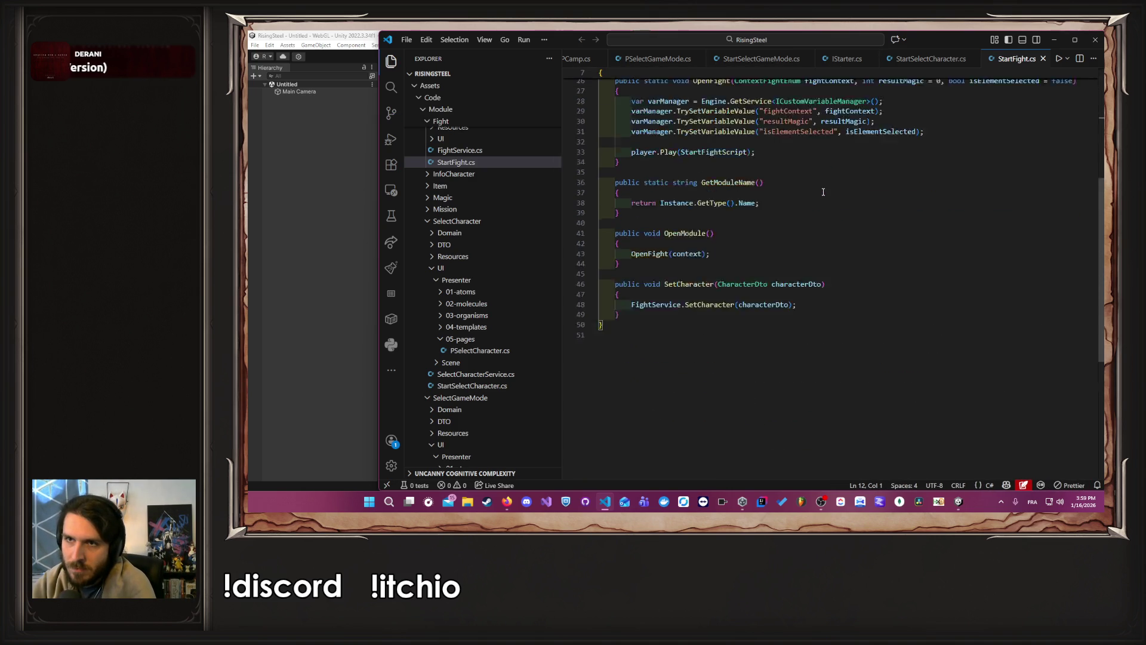
scroll(824, 191, "up", 10)
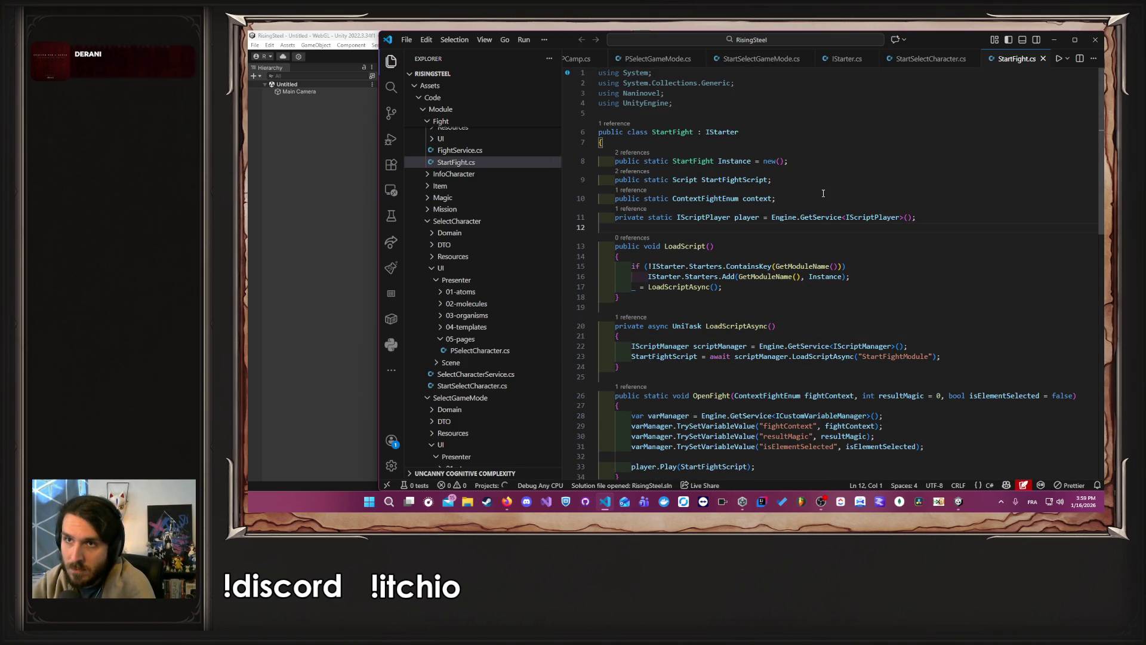
left_click(823, 192)
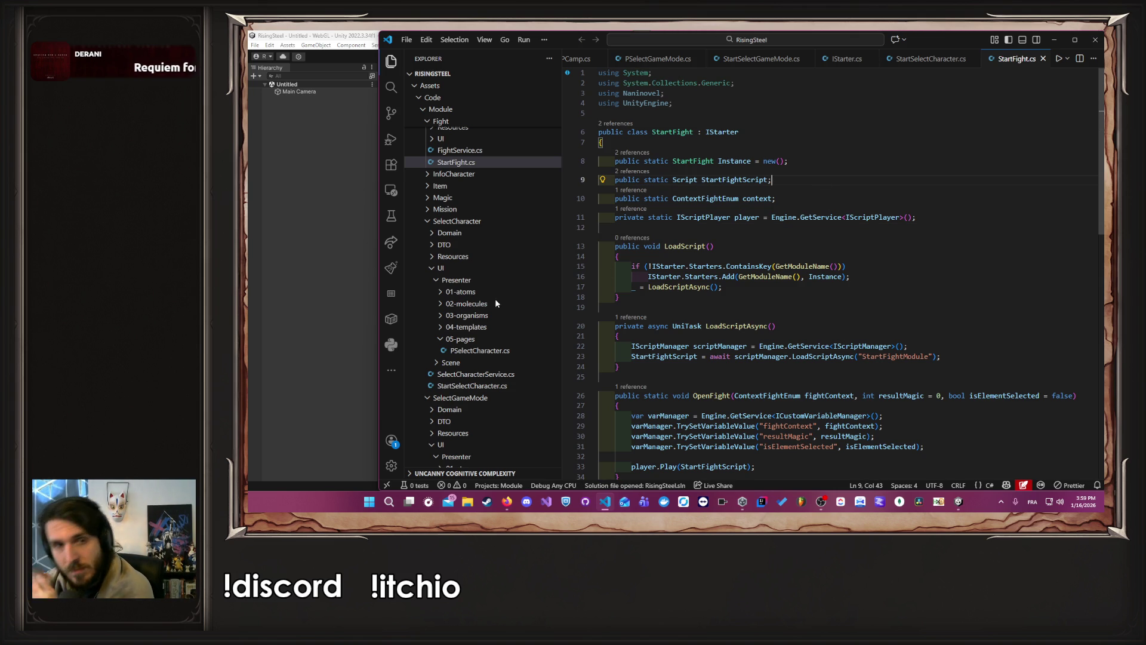
left_click(294, 327)
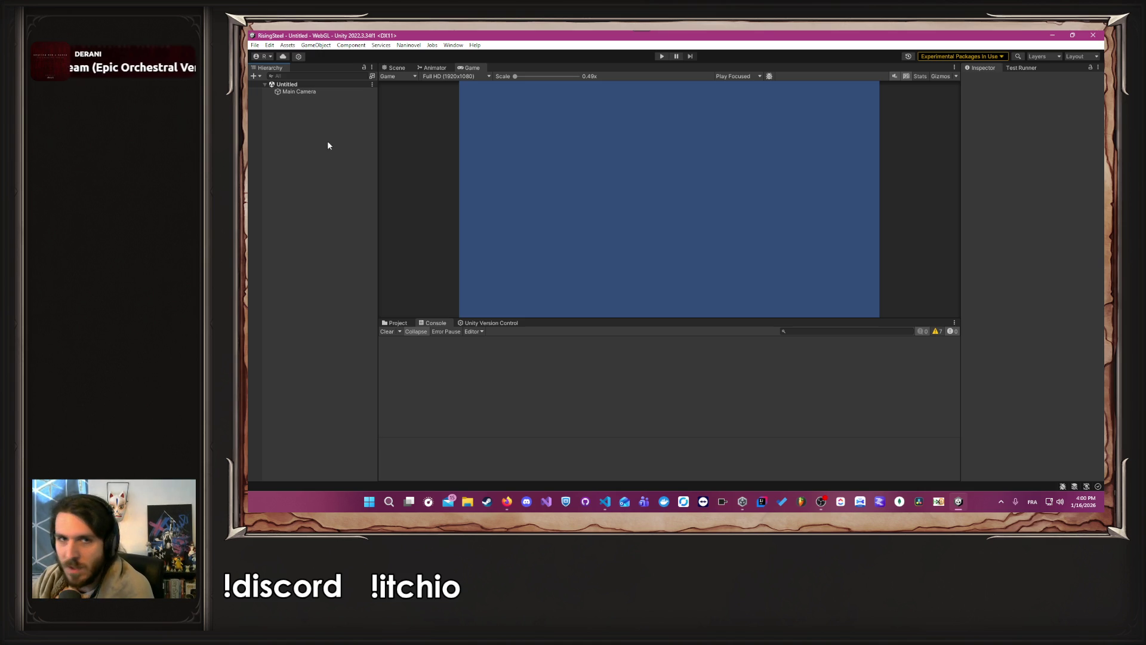
Step: Open the Recruitment prefab from SelectCharacter/UI/Scene/05-pages, then switch to StartFight.cs
left_click(431, 68)
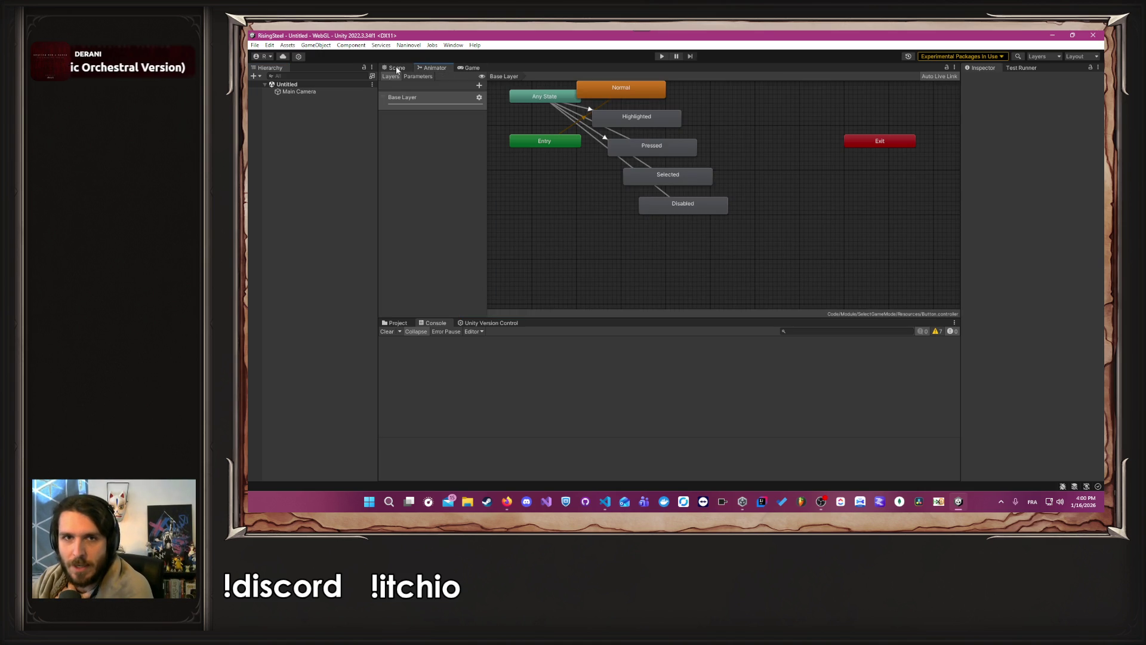
left_click(396, 68)
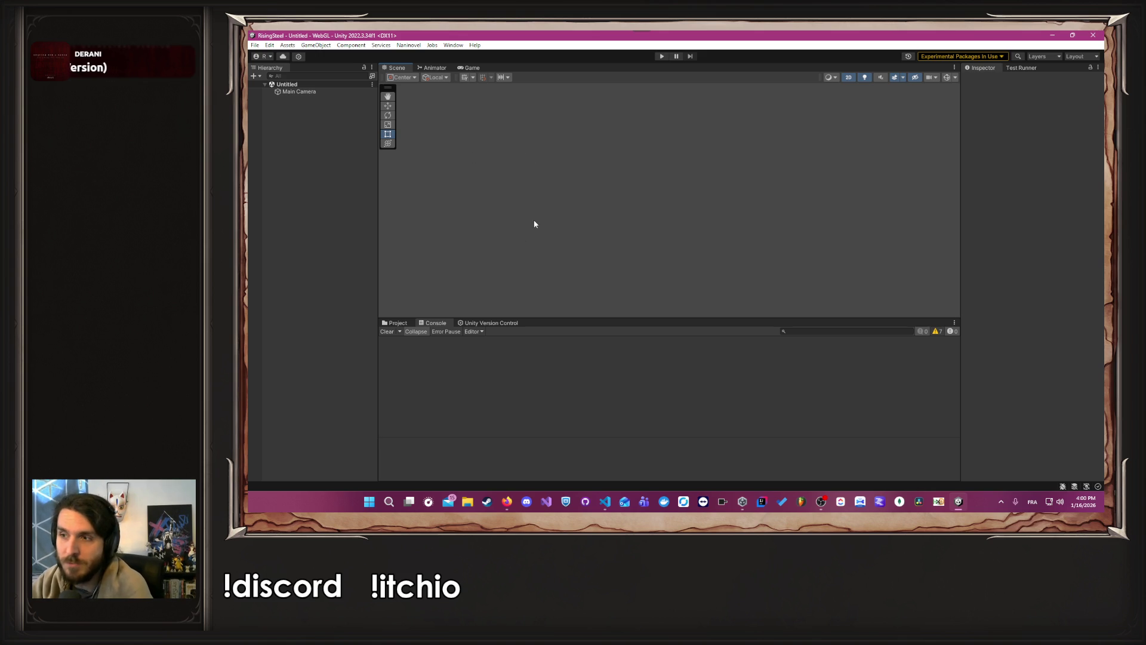
left_click(397, 323)
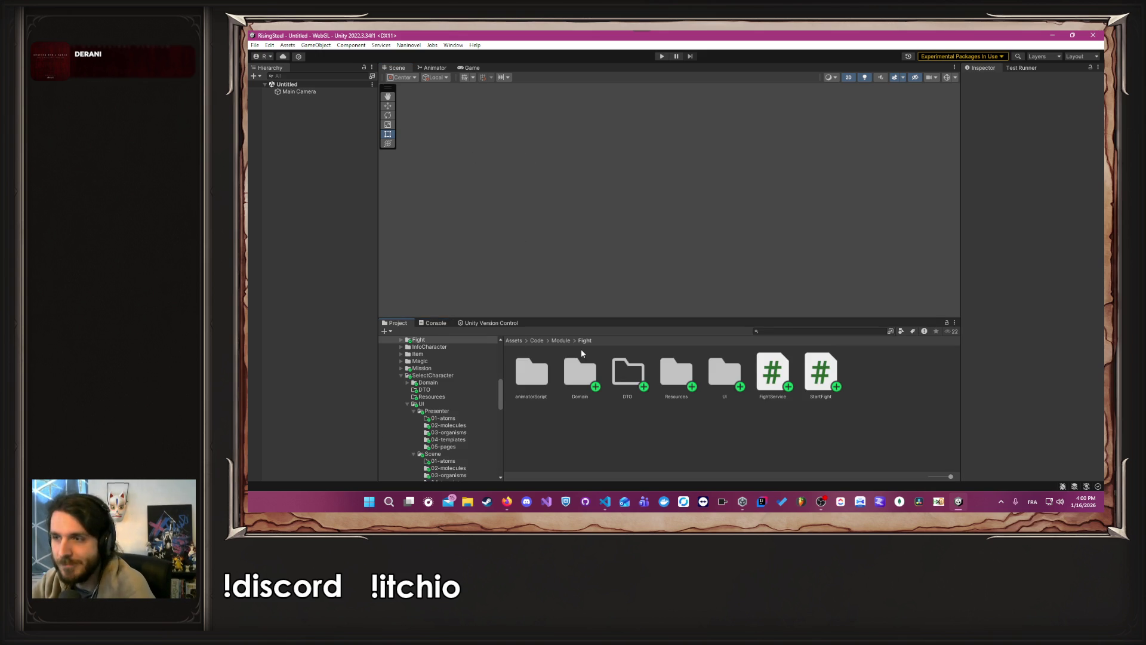
scroll(418, 418, "up", 5)
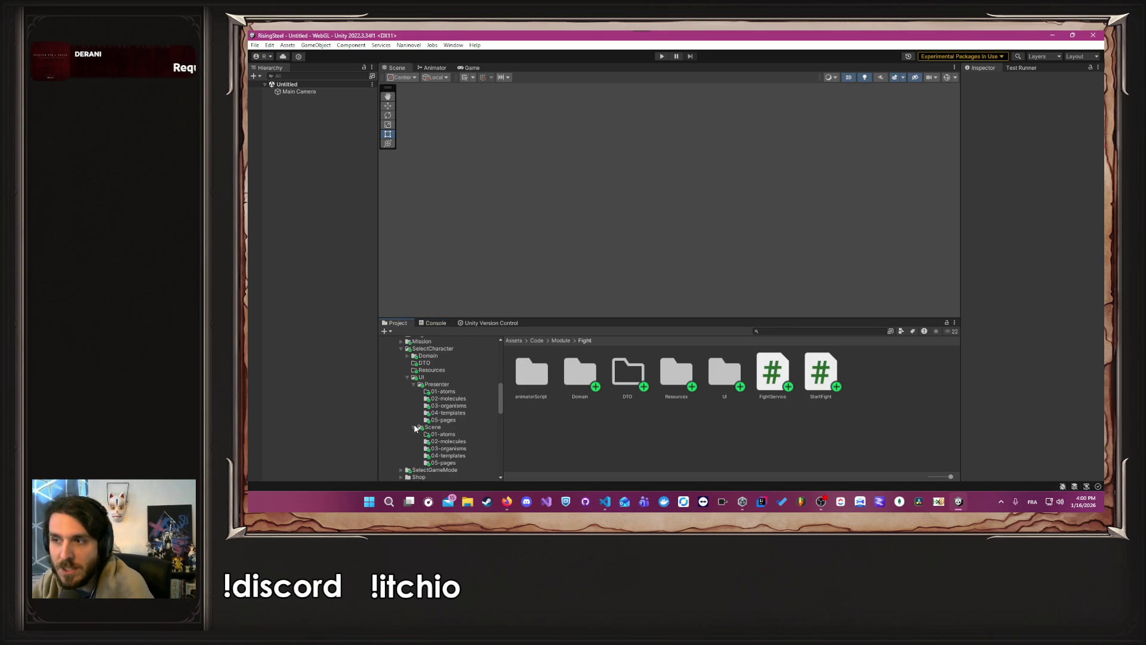
scroll(415, 428, "down", 10)
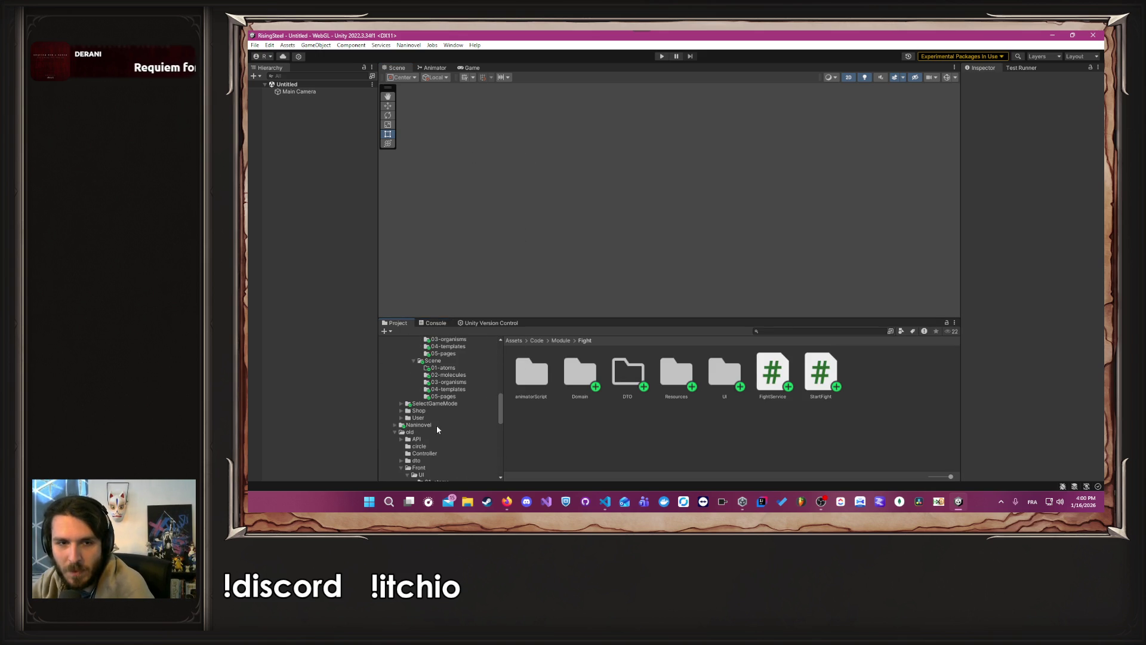
left_click(443, 396)
double_click(533, 379)
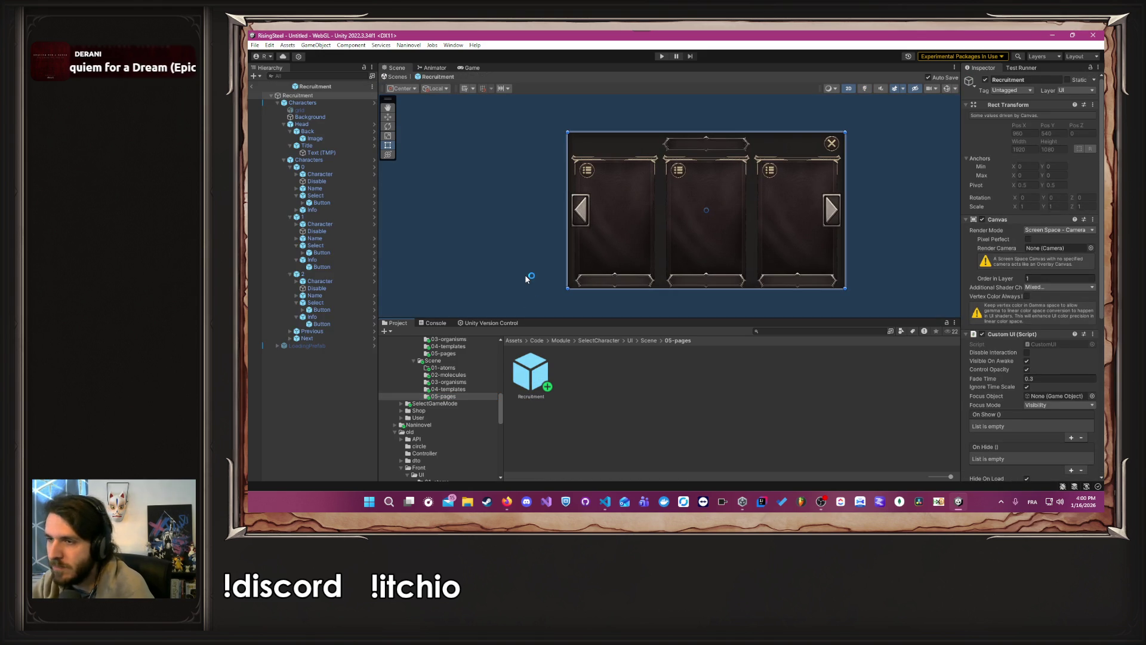
left_click(605, 502)
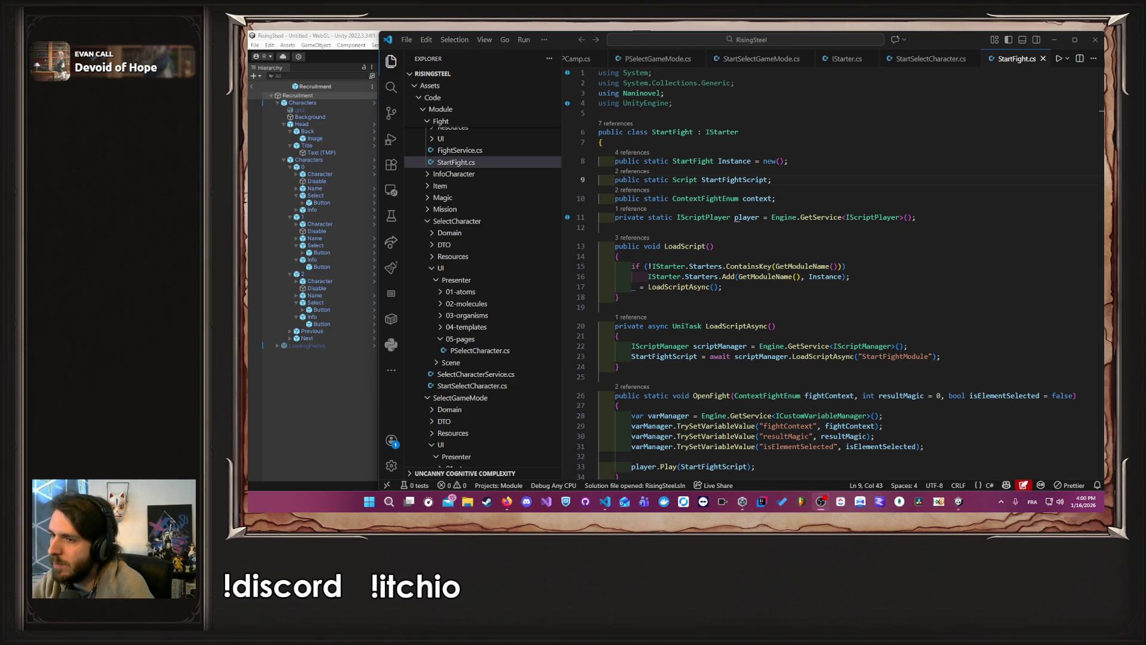
Step: Check LoadScriptAsync on line 20 of StartFight.cs, then start Unity play mode
left_click(812, 328)
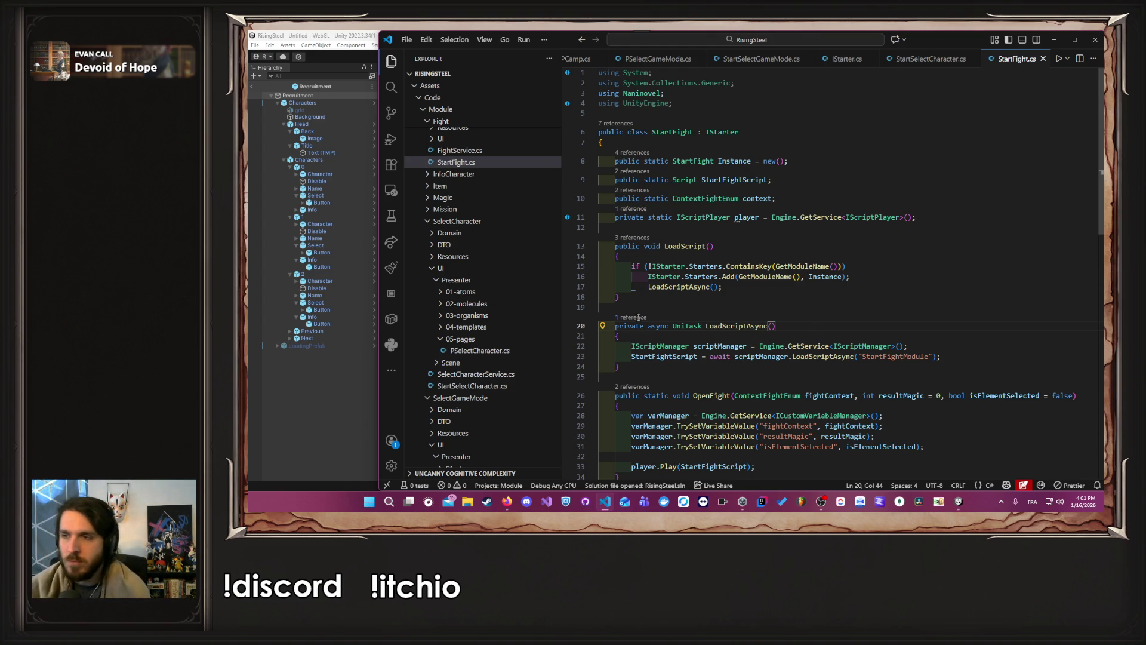
left_click(331, 426)
left_click(661, 56)
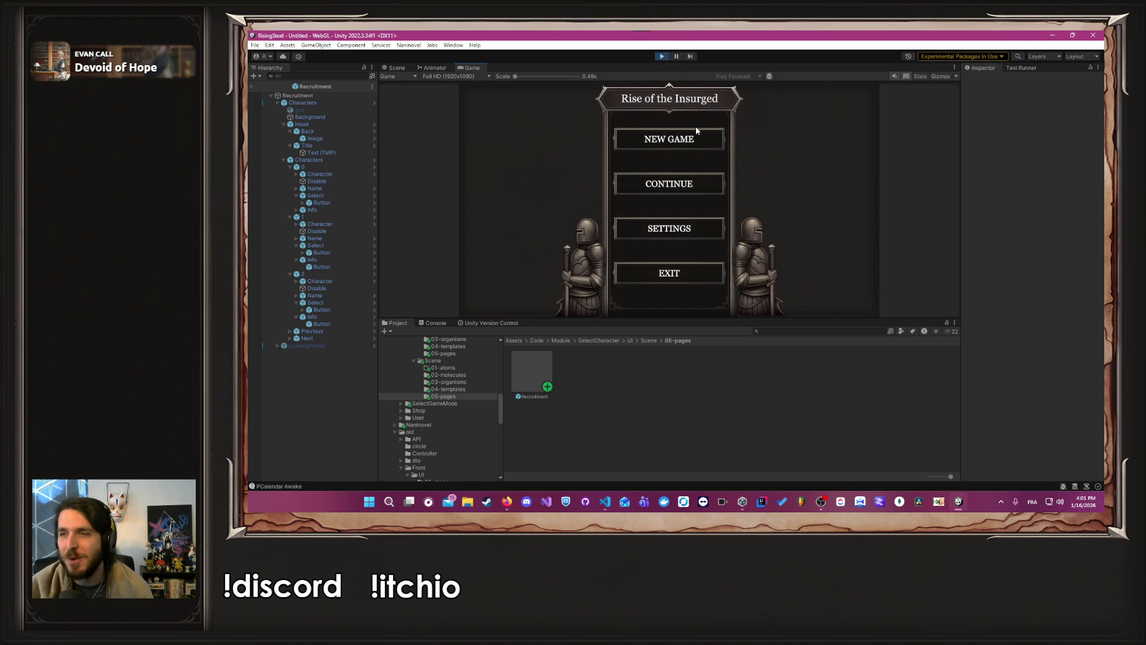
Step: Start a new game, click the mode cards, read the KeyNotFoundException in the Console, then switch to VS Code
left_click(659, 140)
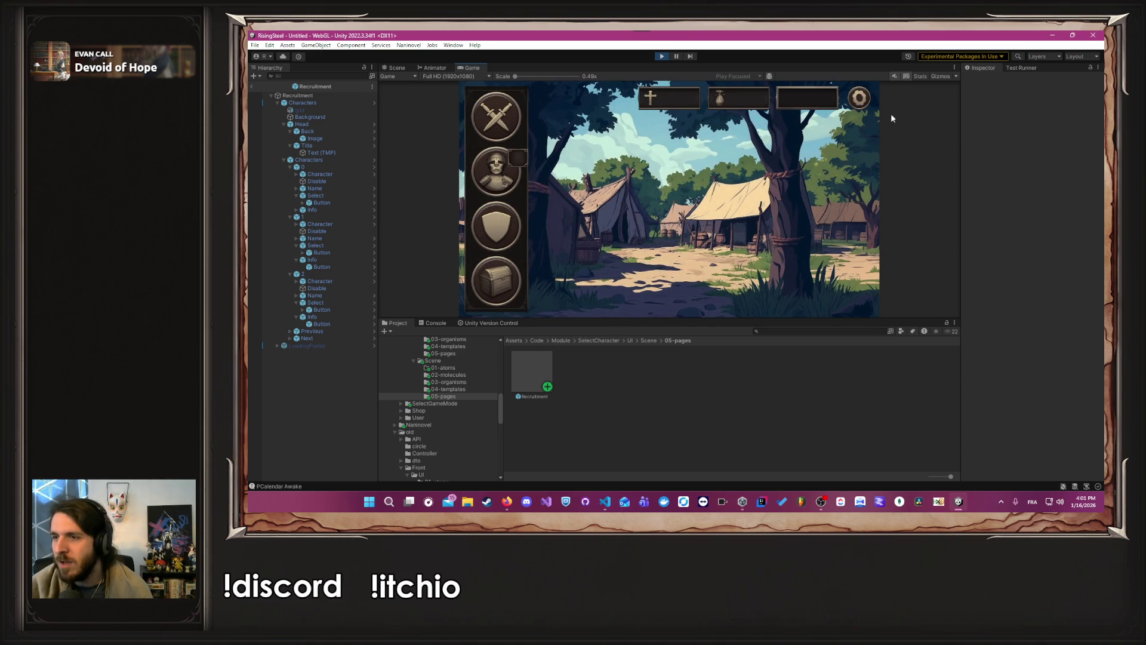
left_click(477, 115)
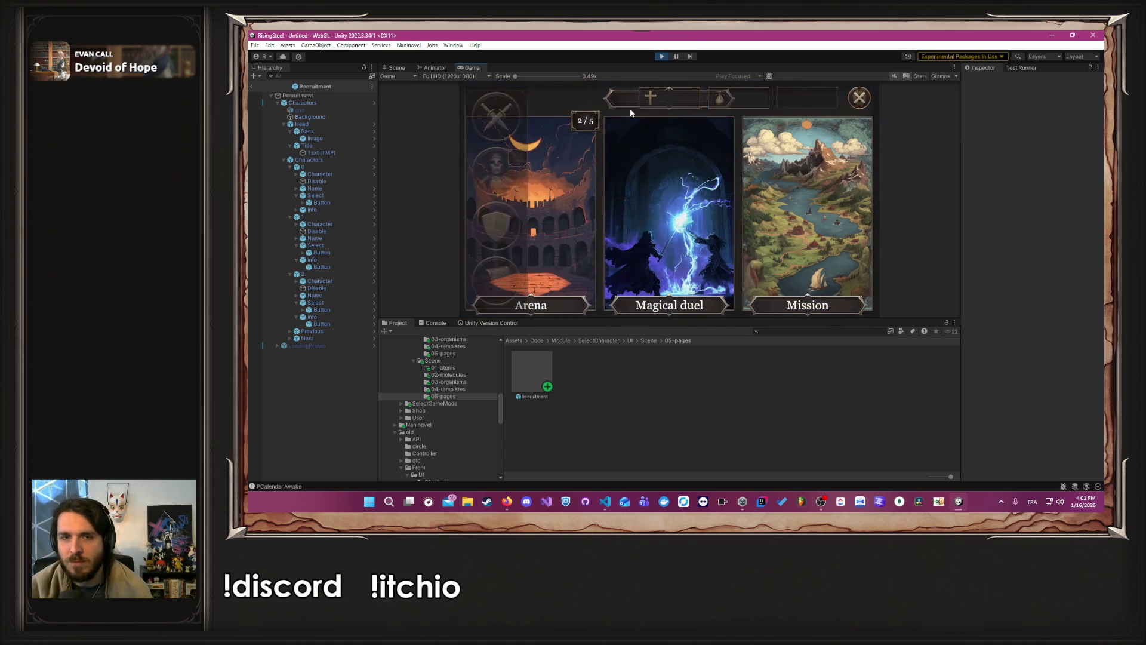
left_click(652, 159)
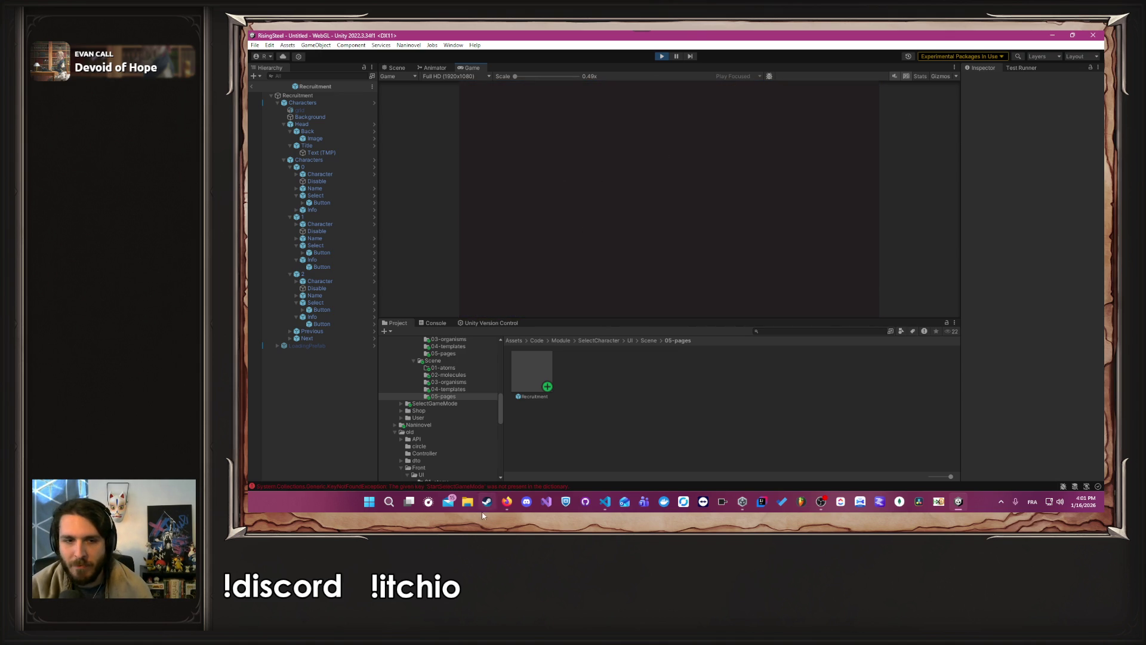
left_click(475, 487)
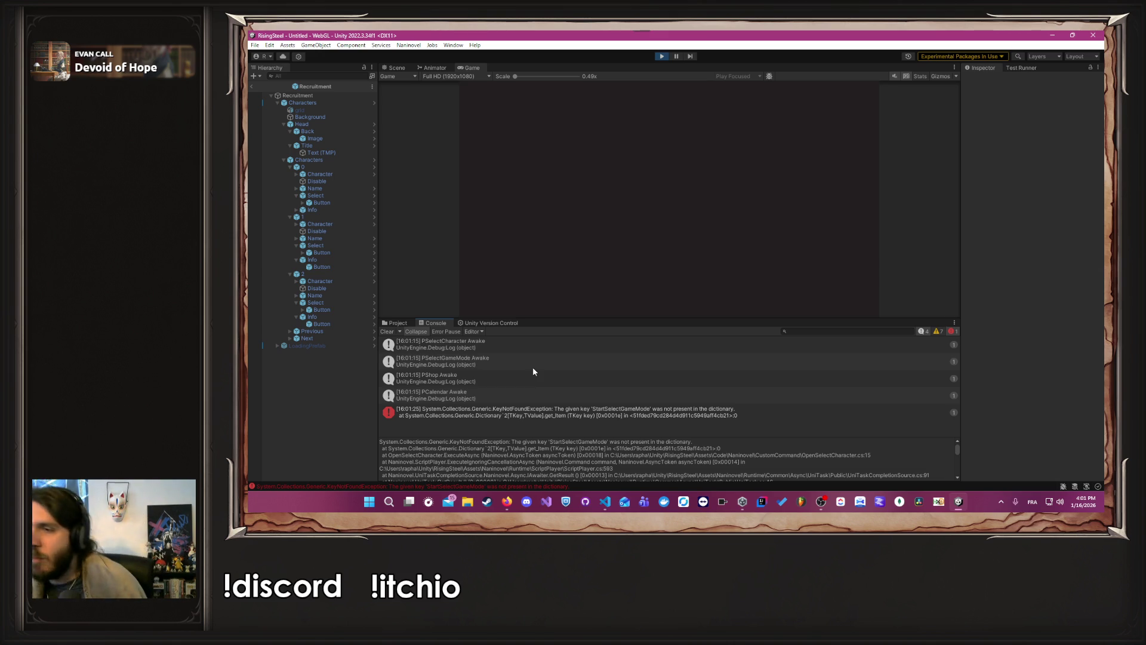
key("alt+Tab")
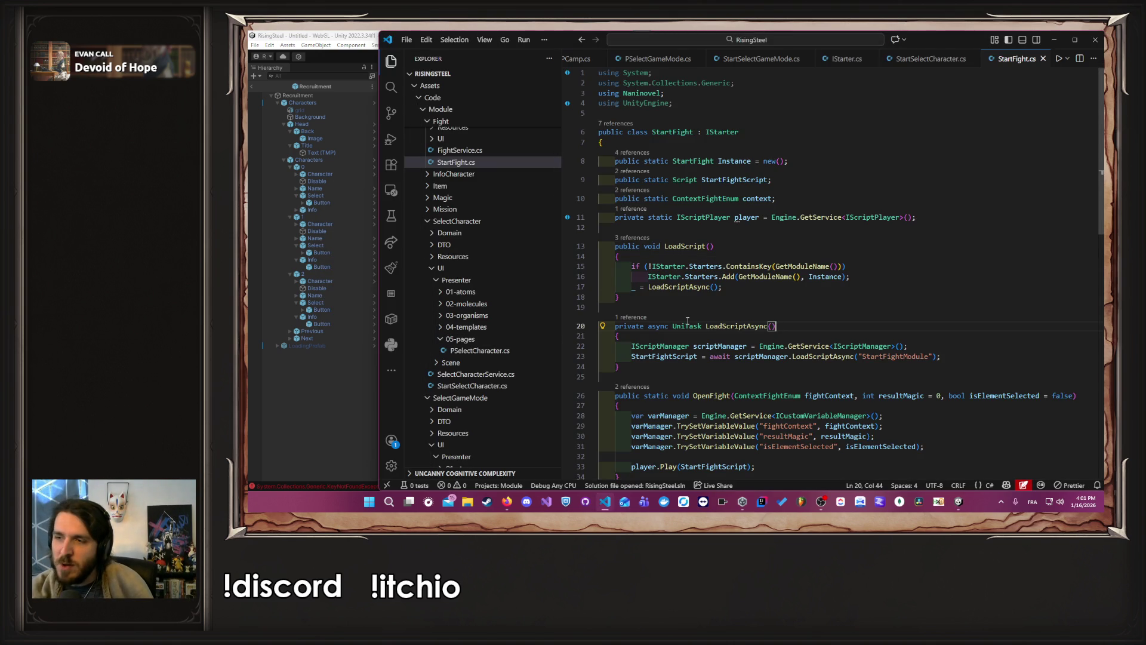
Step: Review the LoadScriptAsync call on line 17 and scroll through the rest of the script
left_click(785, 292)
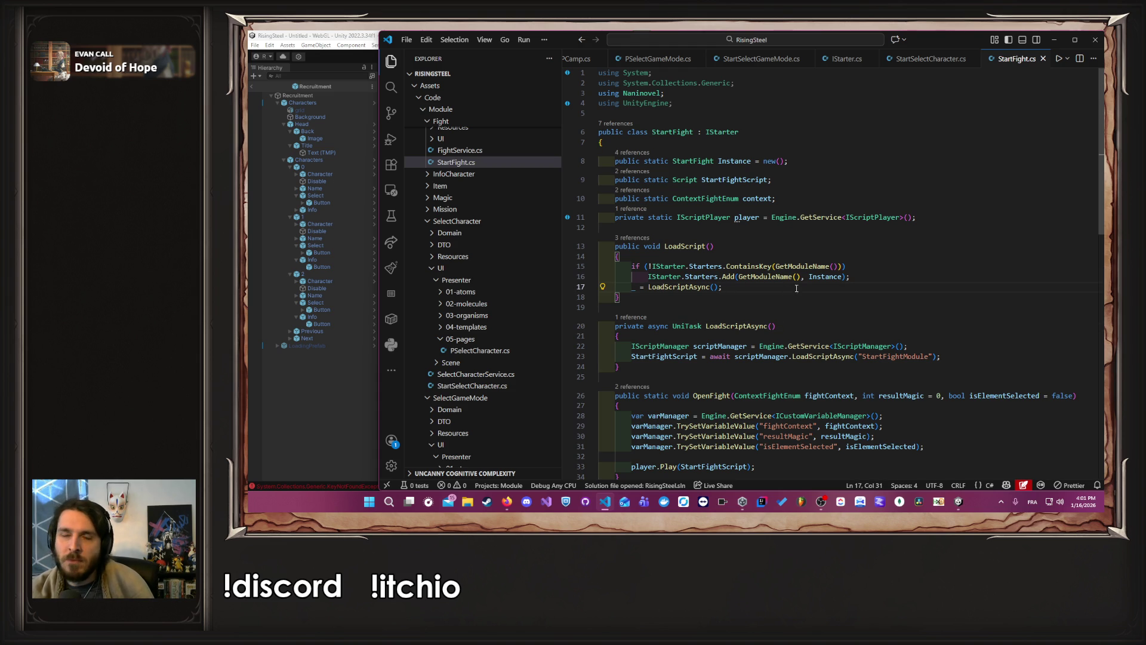
scroll(918, 66, "down", 1)
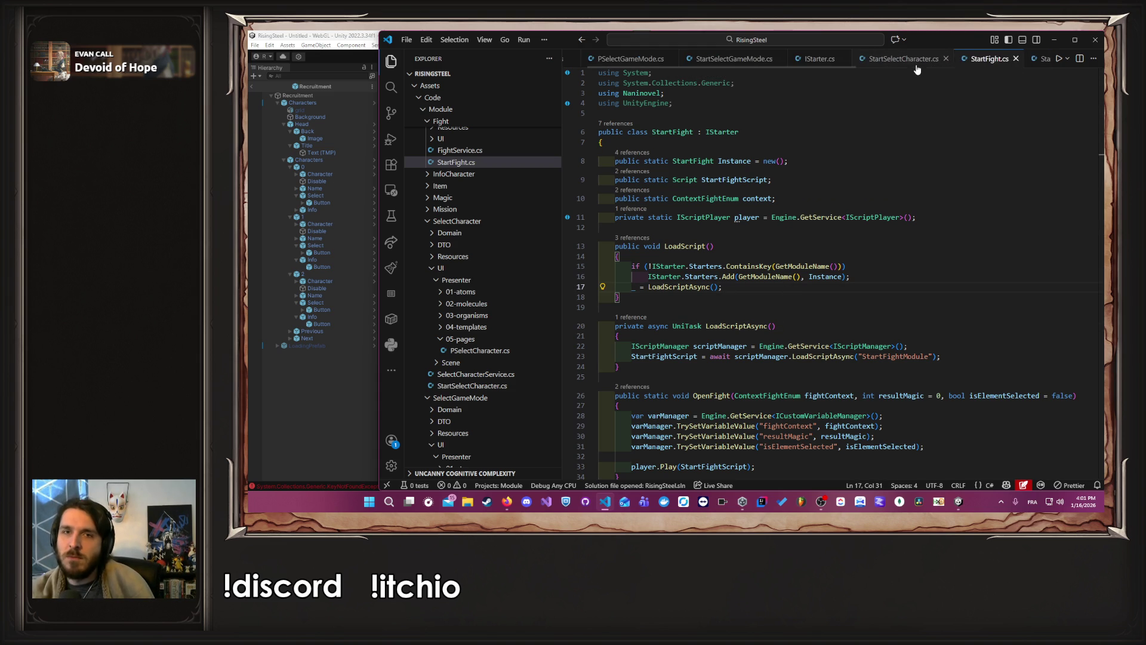
scroll(687, 65, "down", 3)
scroll(613, 60, "down", 3)
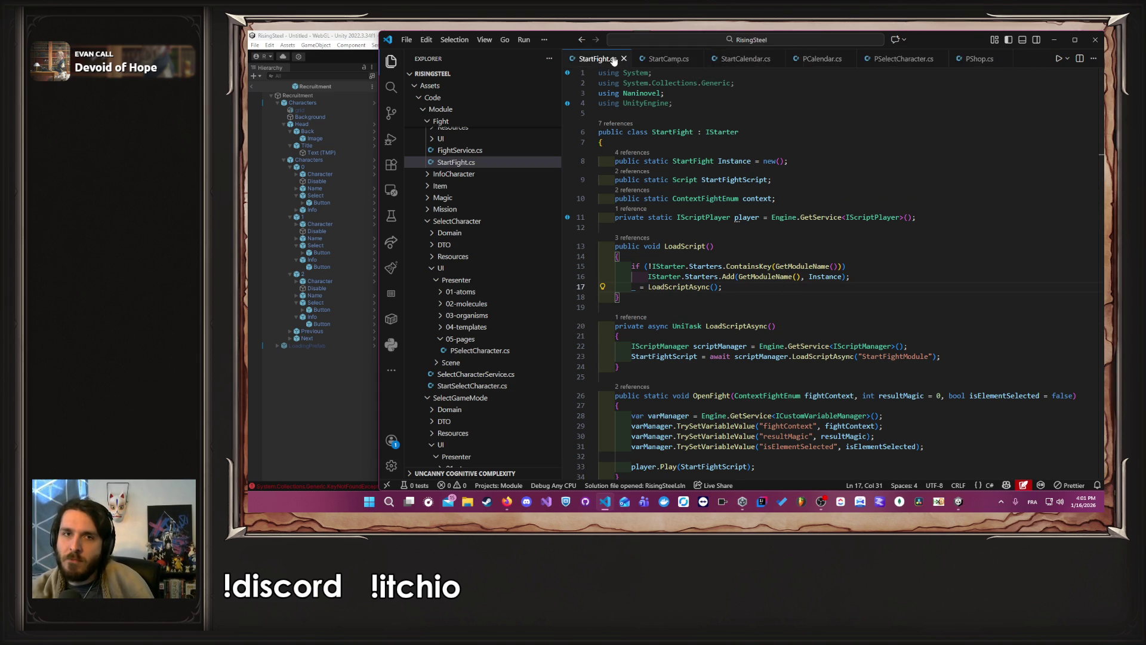
Step: Close all three open script tabs and open PShop.cs from Shop/UI/Presenter/05-pages
middle_click(614, 58)
middle_click(614, 59)
middle_click(615, 59)
middle_click(614, 59)
middle_click(614, 58)
middle_click(615, 59)
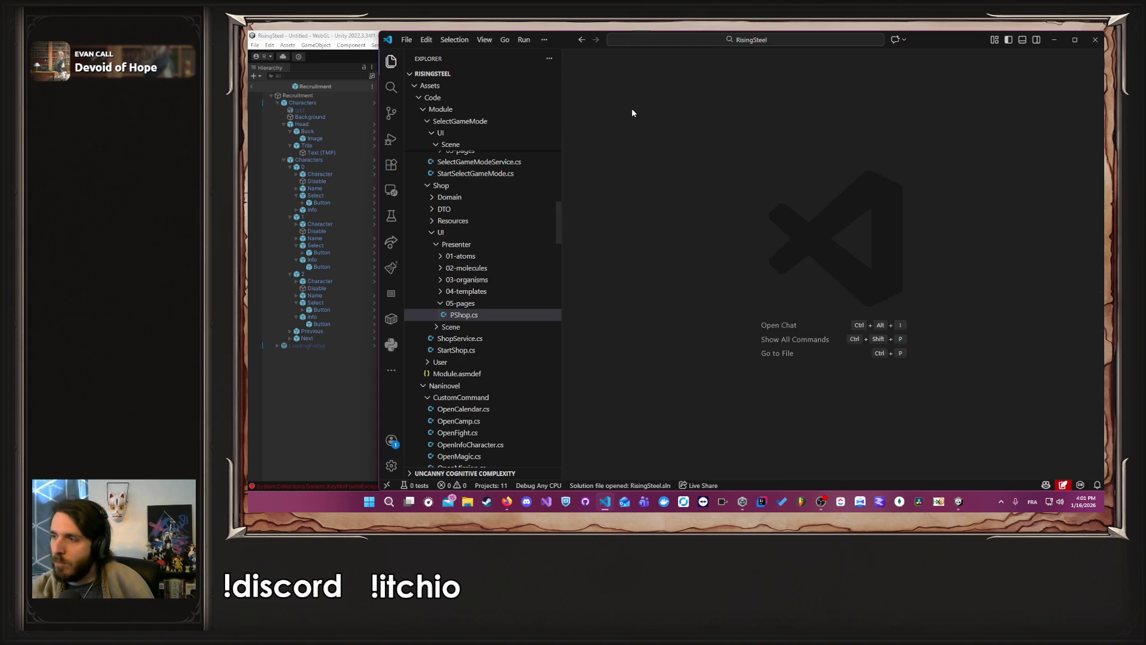
left_click(464, 315)
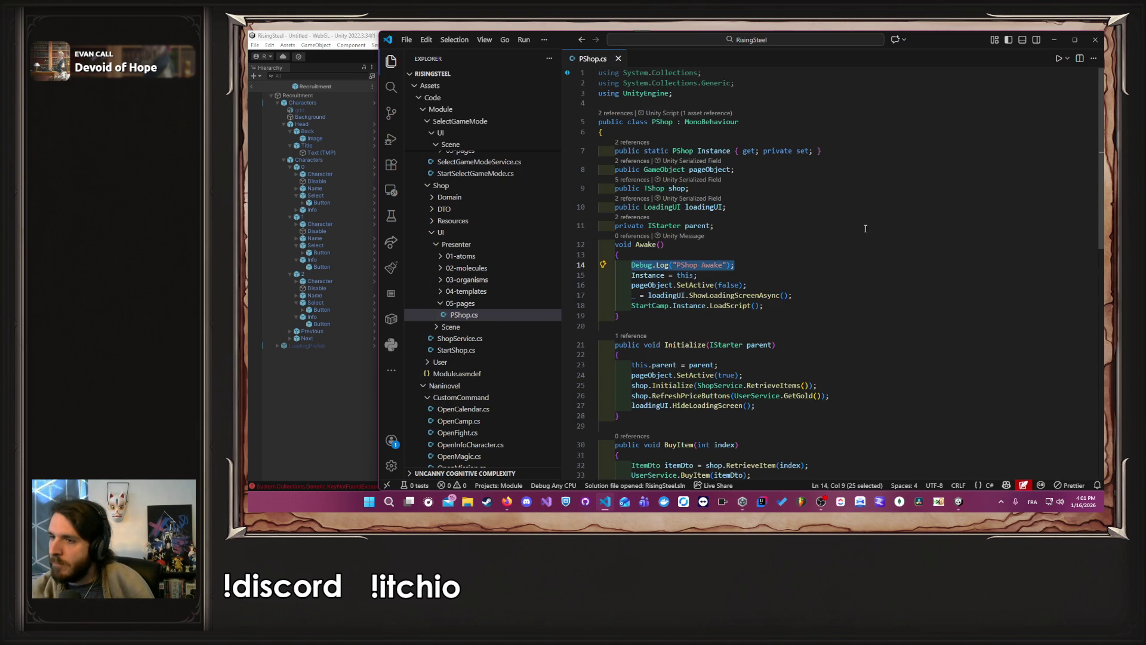
Step: Check the Unity console, then collapse the Shop folder in the VS Code Explorer
left_click(300, 391)
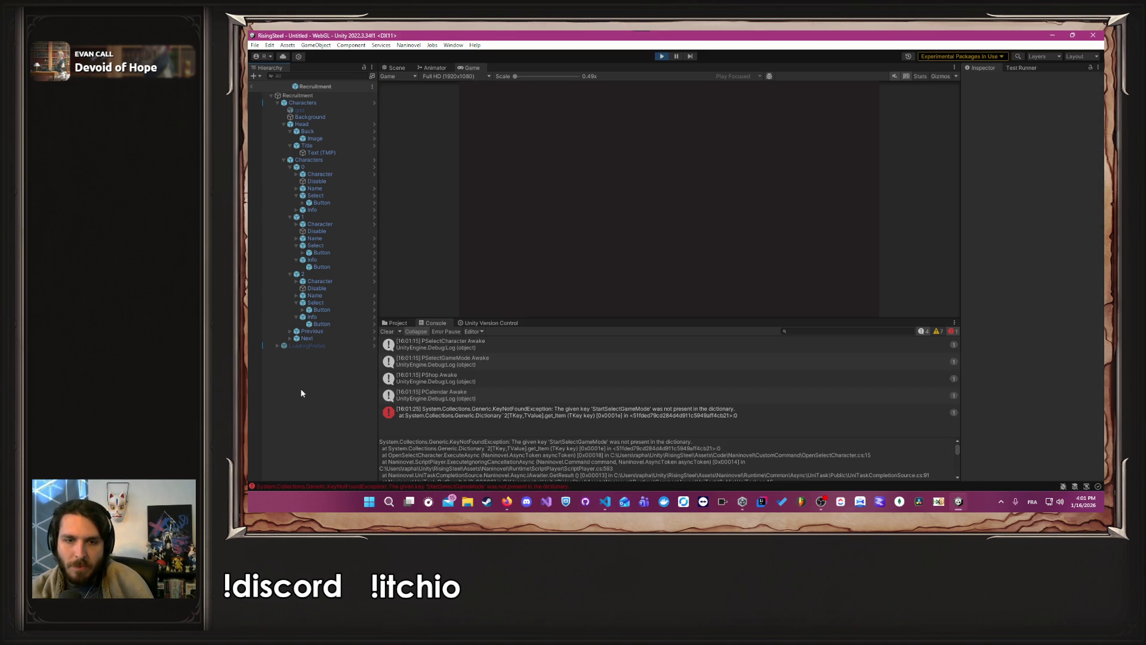
key("alt+Tab")
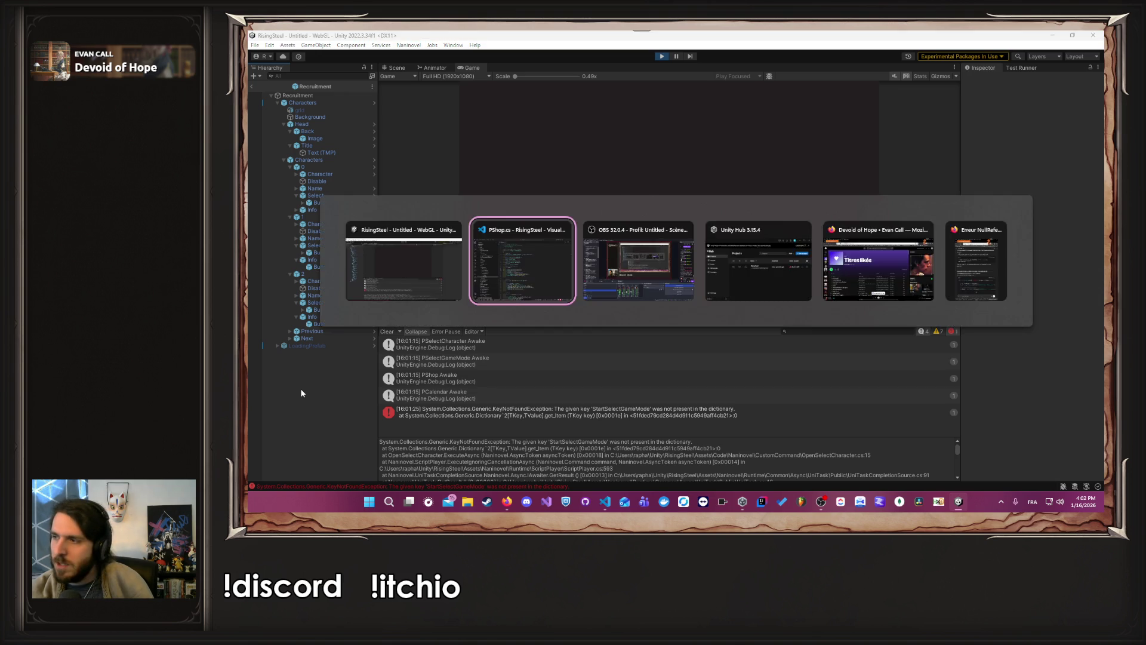
left_click(524, 314)
scroll(516, 310, "up", 3)
left_click(488, 297)
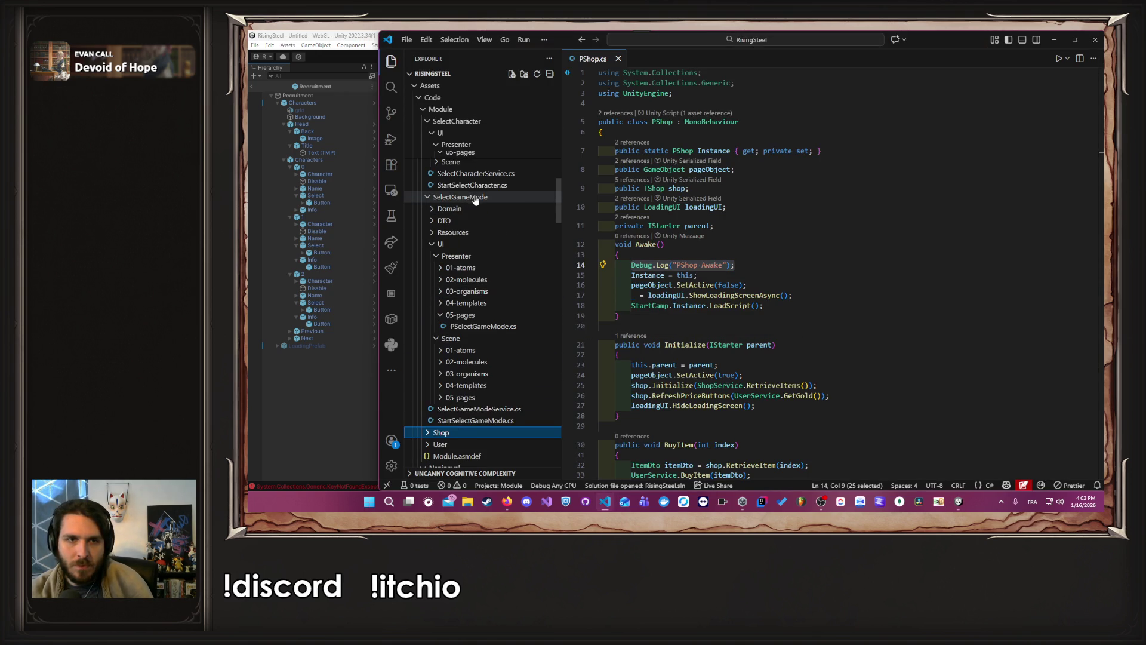
Step: Expand SelectGameMode's 05-pages folder and open PSelectGameMode.cs
scroll(475, 199, "up", 3)
left_click(470, 242)
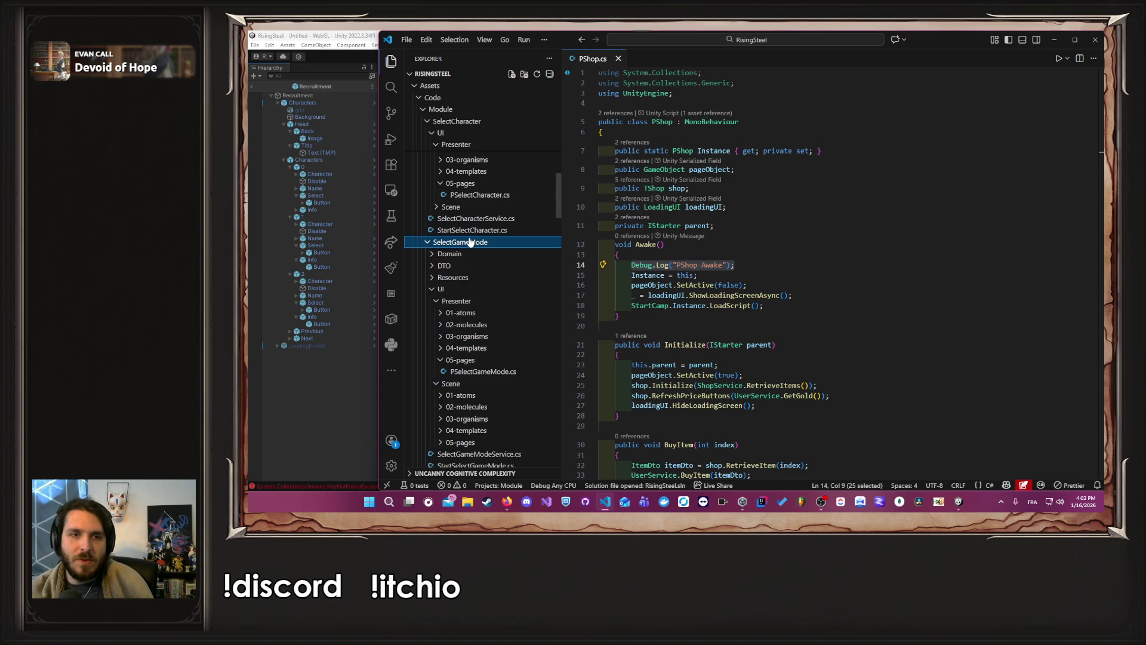
scroll(484, 337, "down", 2)
left_click(489, 398)
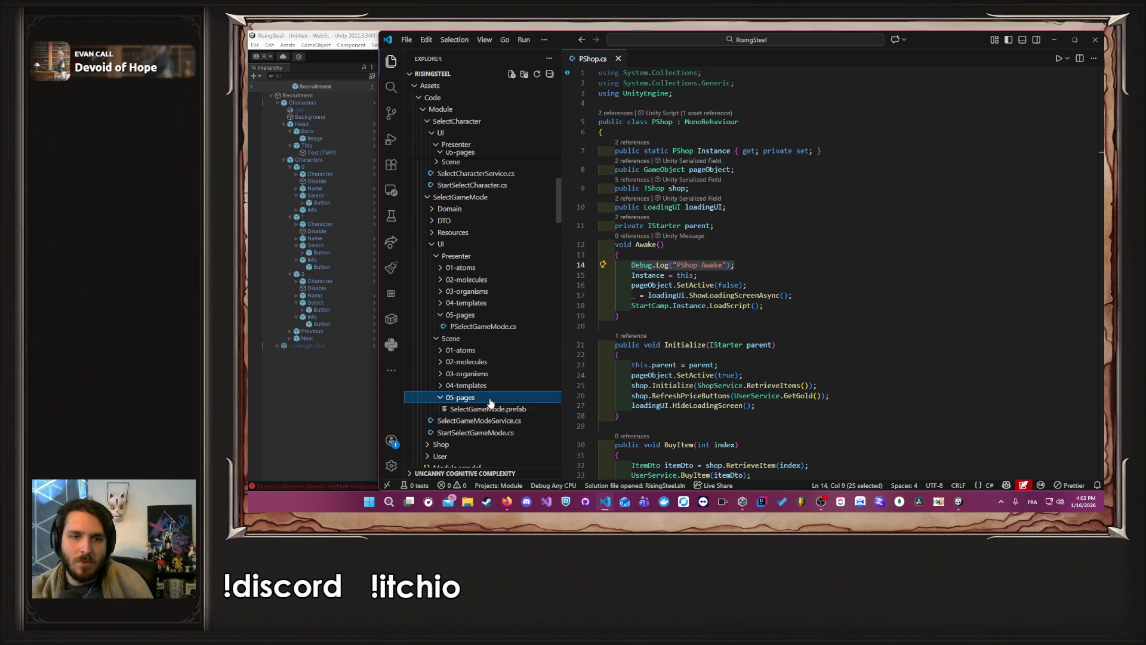
scroll(490, 403, "down", 3)
left_click(483, 258)
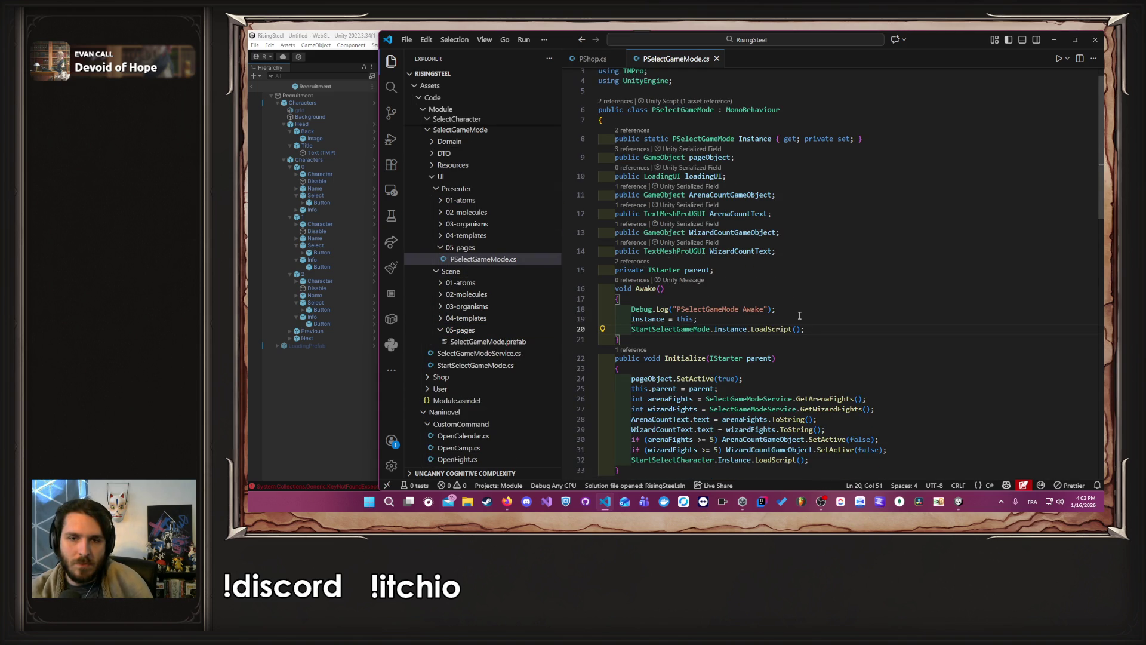
Step: Move the starter registration lines from SaveStarter into LoadScript in StartSelectGameMode.cs and save
left_click(773, 323, "ctrl")
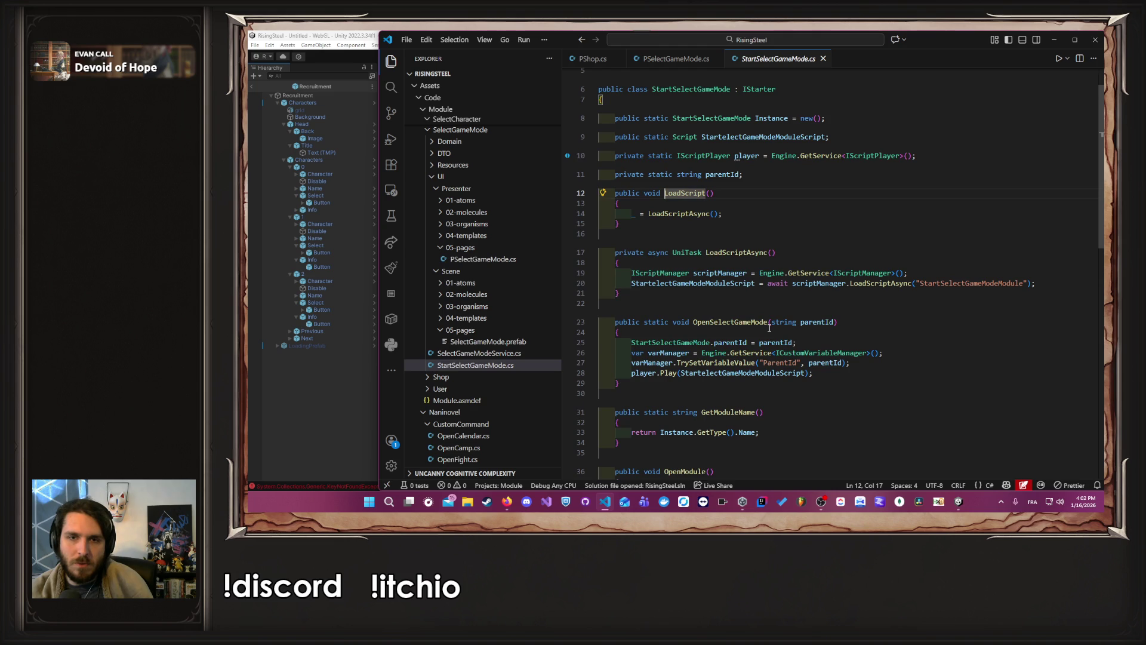
scroll(769, 328, "down", 2)
scroll(769, 328, "down", 3)
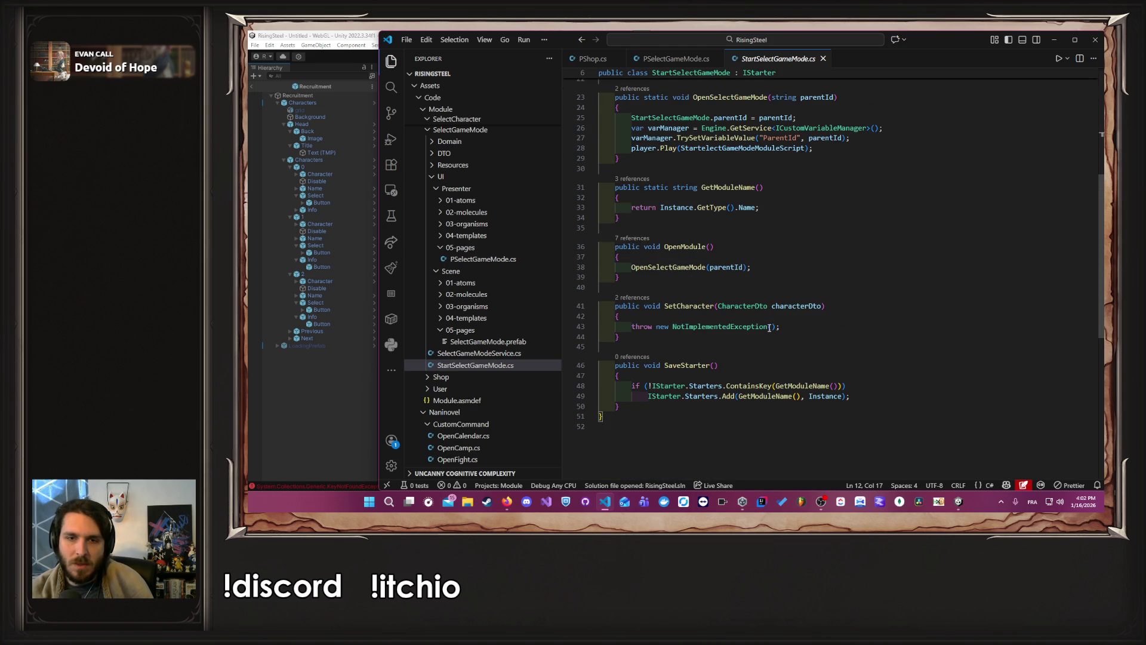
left_click_drag(878, 394, 632, 386)
key("ctrl+c")
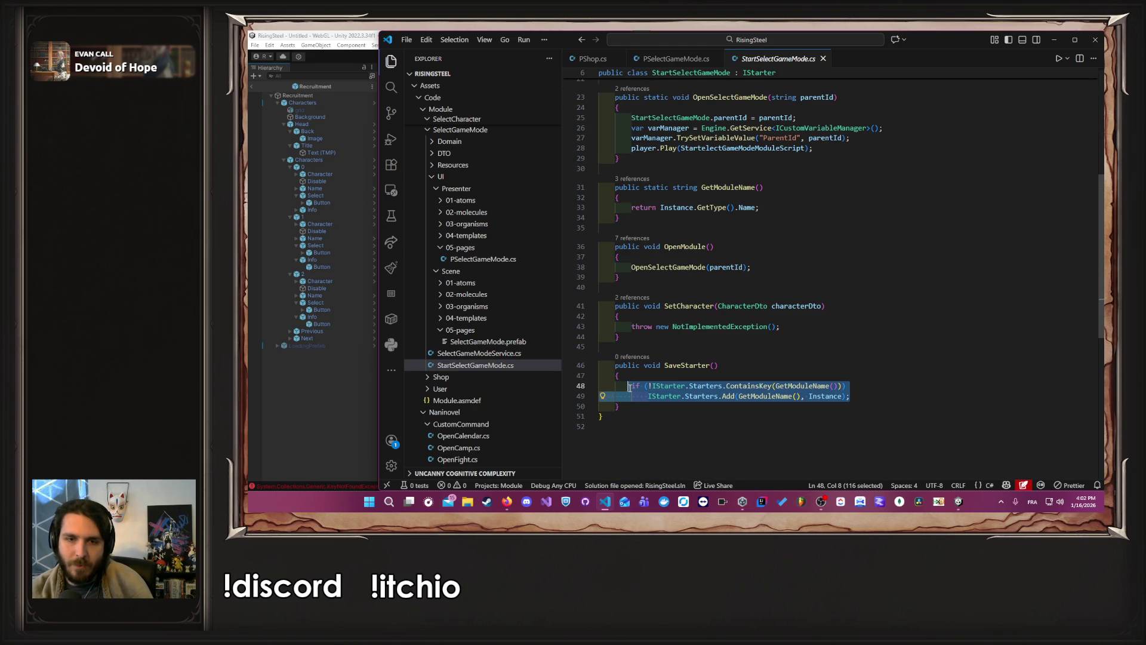
key("BackSpace")
scroll(687, 373, "up", 6)
left_click(668, 265)
key("ctrl+v")
key("ctrl+s")
Step: Delete the now-empty SaveStarter method, save, and return to Unity to recompile
scroll(672, 251, "down", 5)
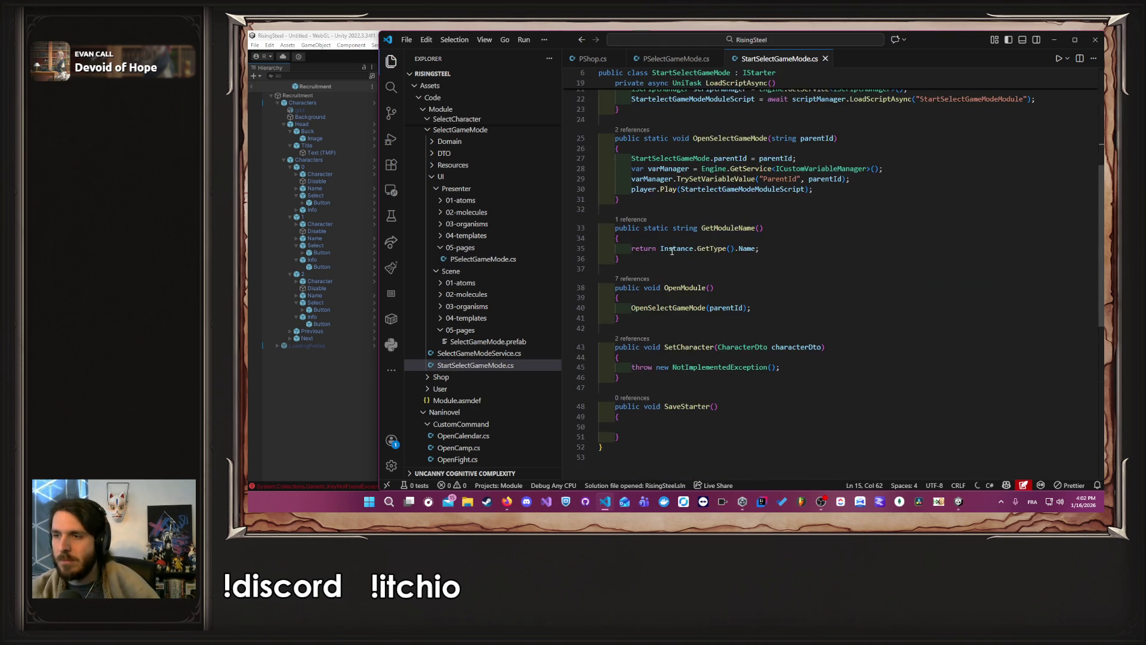
scroll(672, 250, "down", 3)
left_click_drag(621, 346, 578, 315)
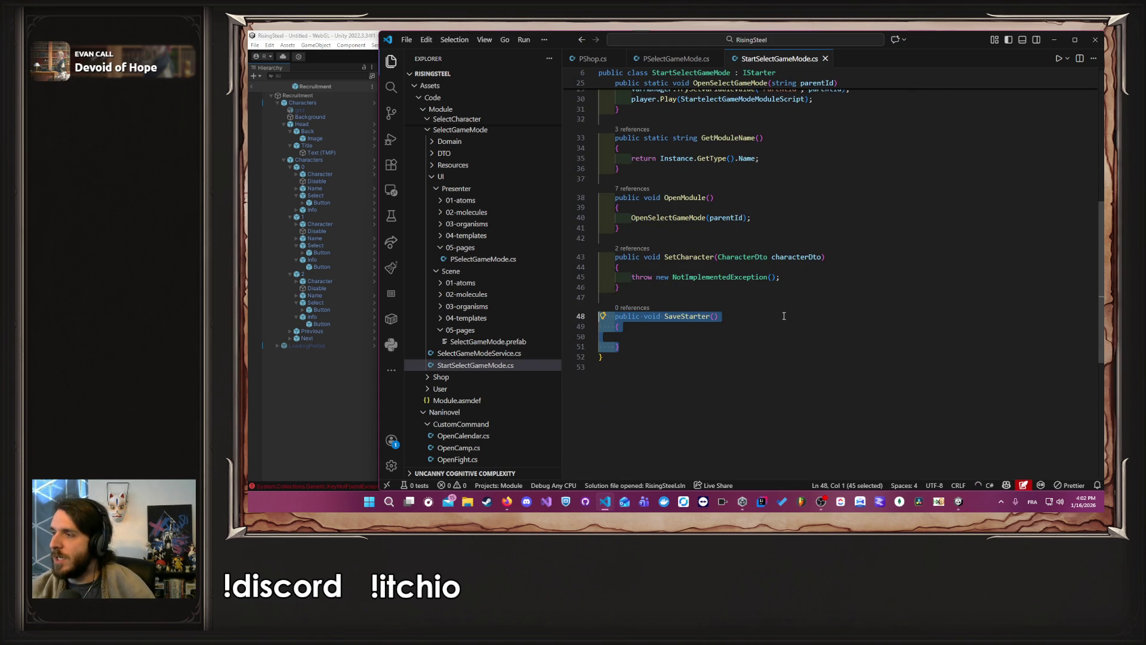
key("BackSpace")
key("BackSpace")
key("BackSpace")
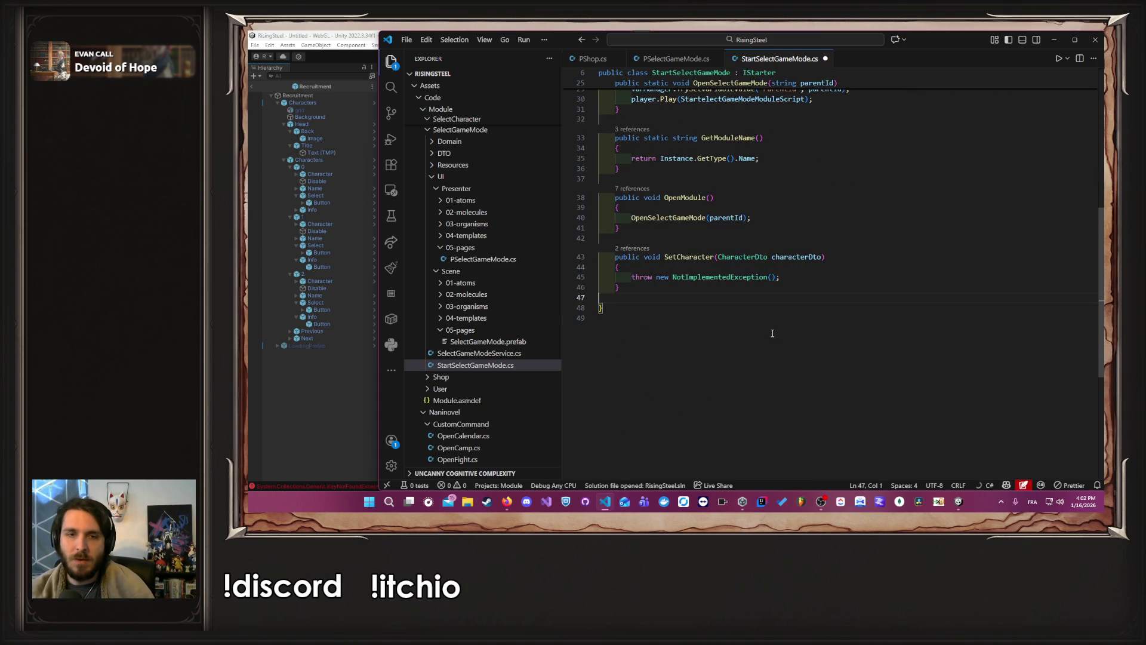
key("ctrl+s")
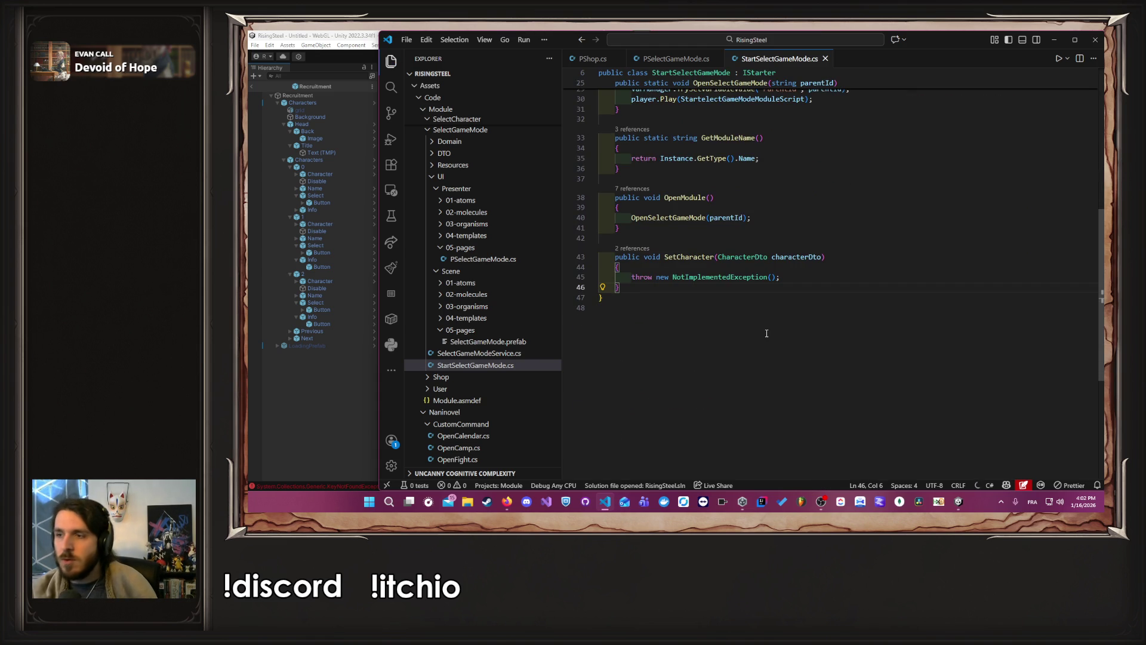
left_click(311, 396)
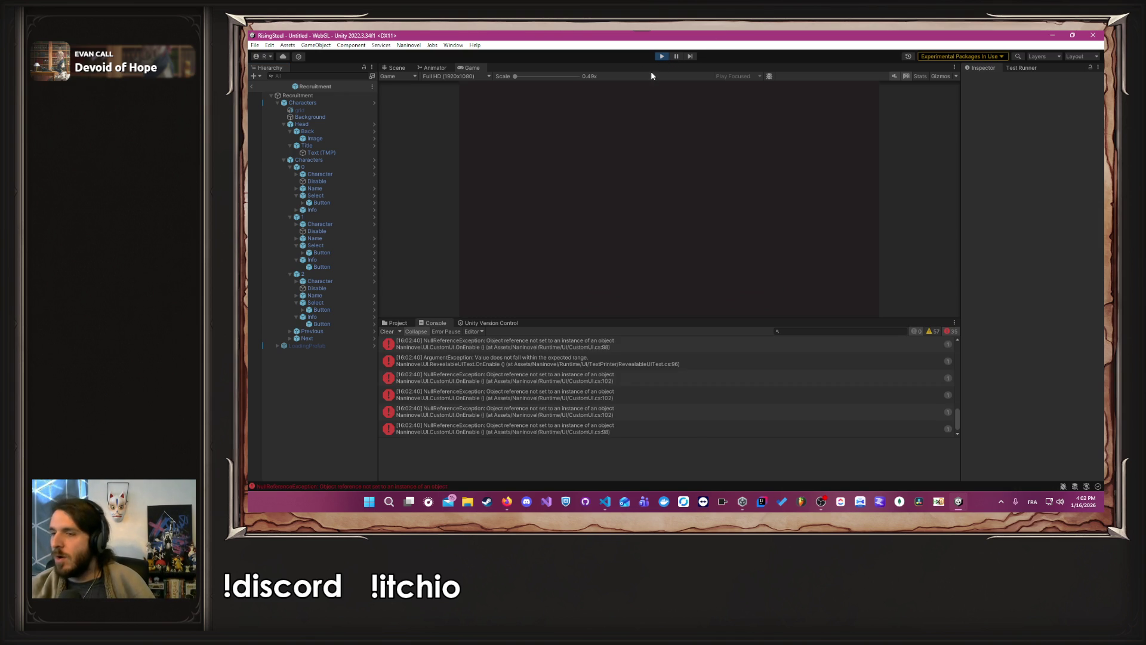
Step: Clear the Unity console, enter play mode, start a New Game and choose Arena mode
left_click(388, 331)
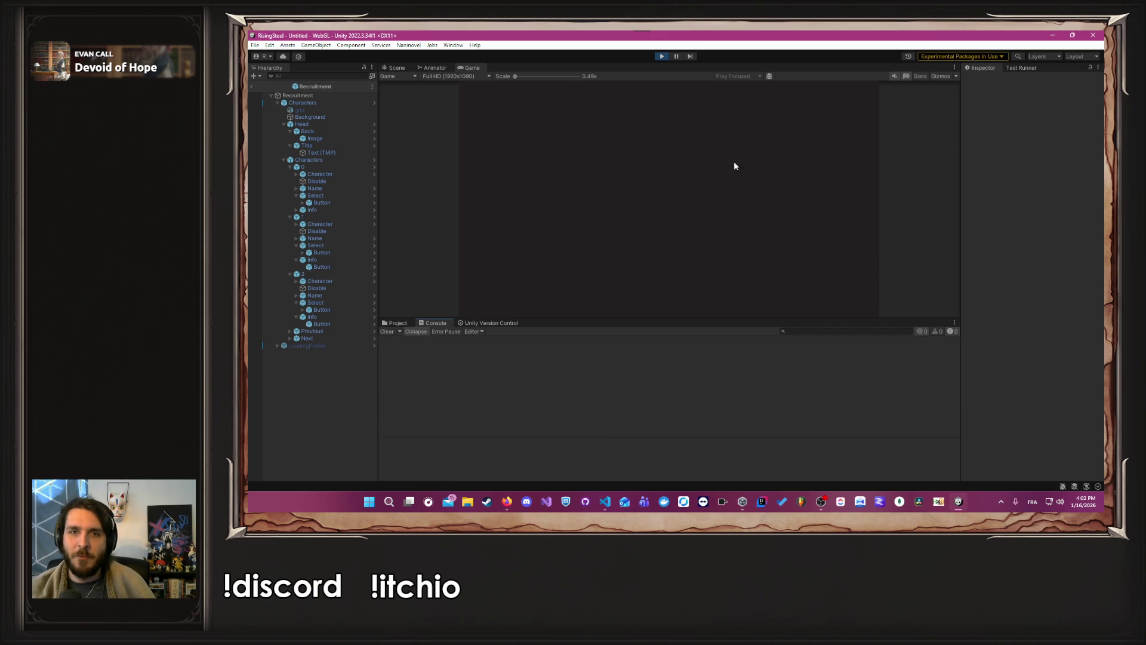
left_click(663, 57)
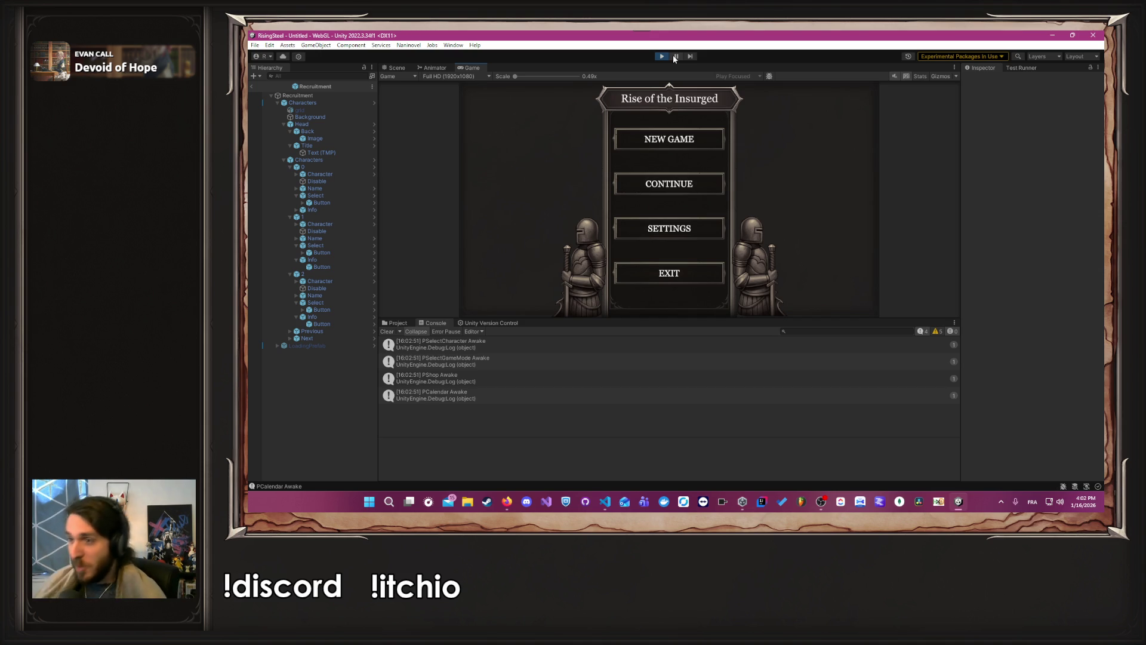
left_click(662, 137)
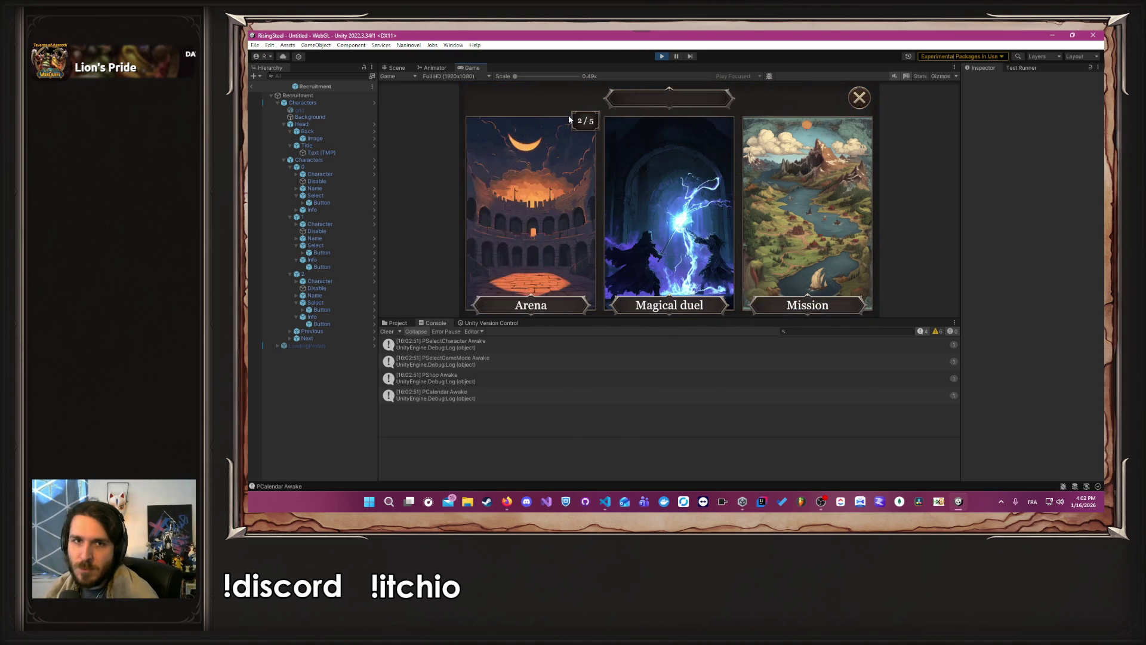
left_click(584, 172)
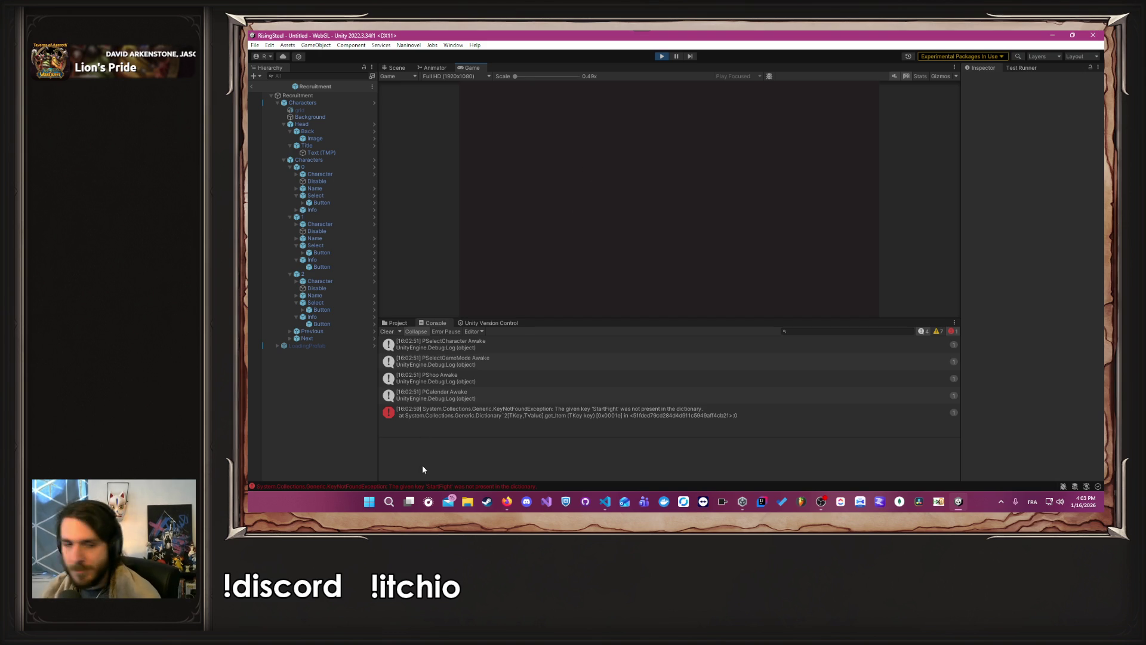
left_click(604, 501)
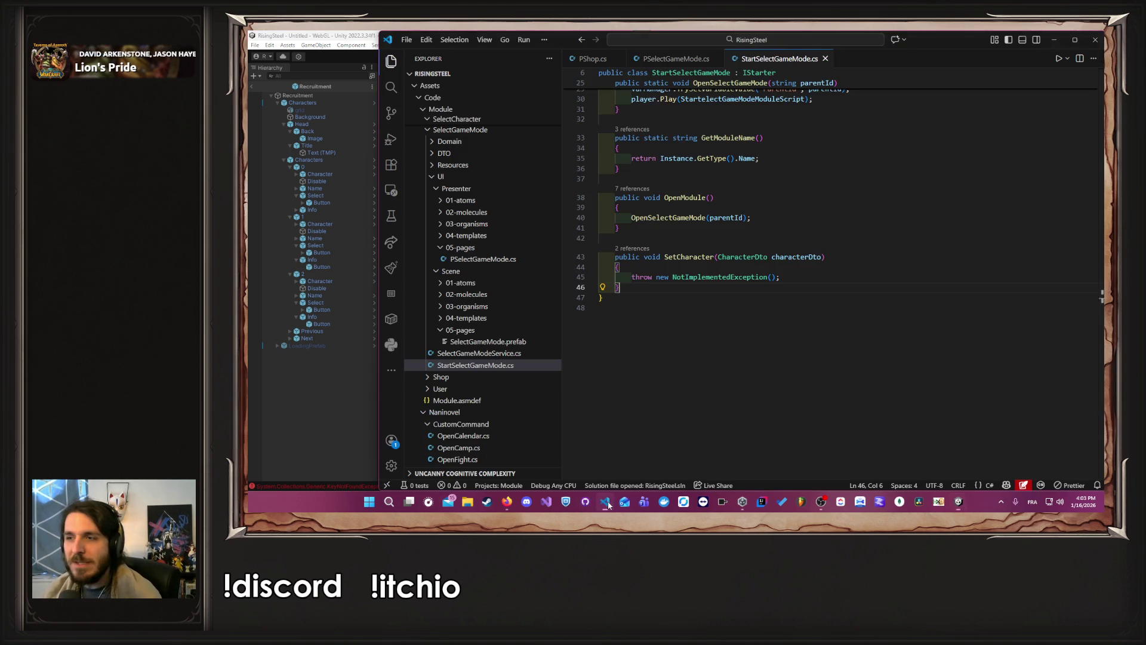
Step: Compare the Awake methods in PShop.cs and PSelectGameMode.cs, then switch to StartSelectGameMode.cs
left_click(681, 60)
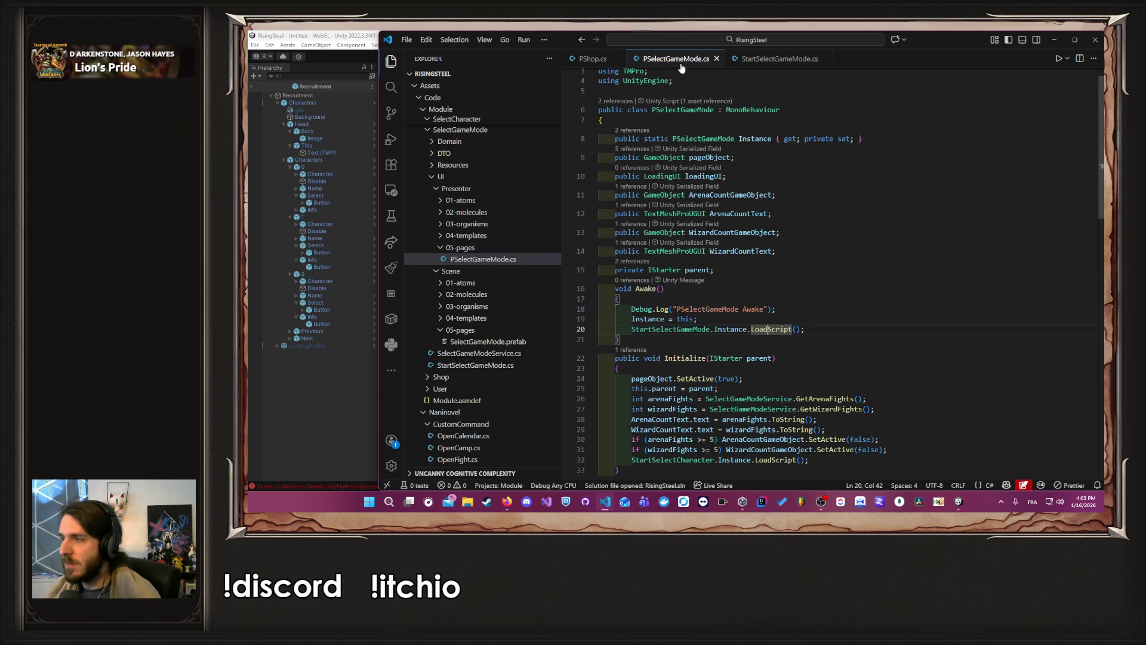
left_click(593, 58)
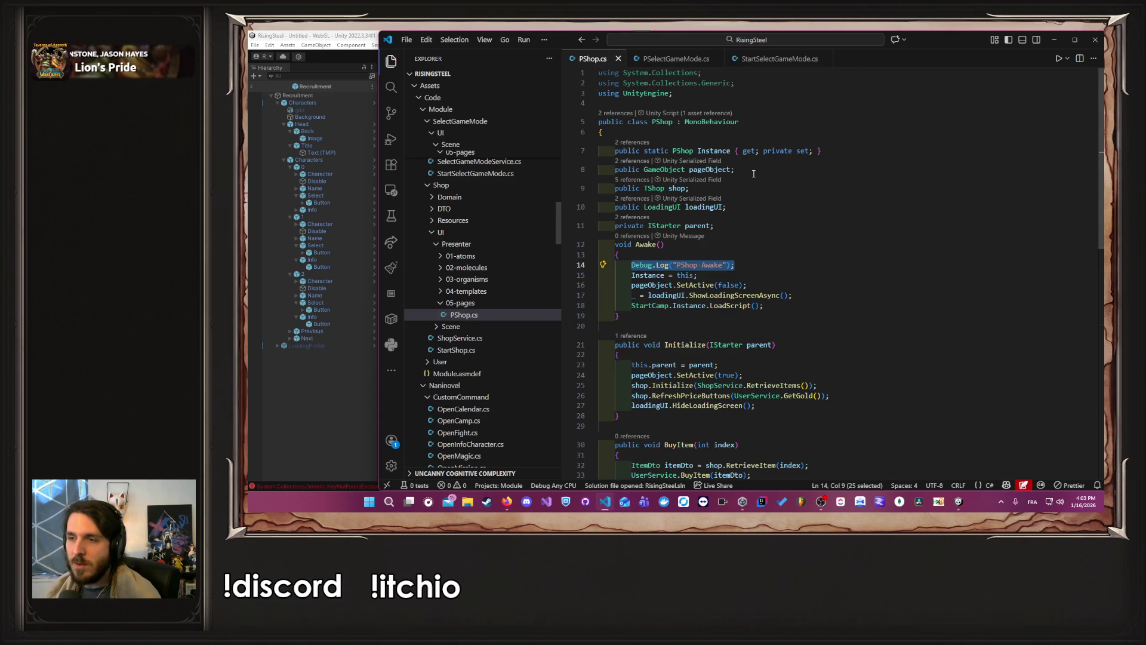
scroll(815, 213, "down", 2)
left_click(812, 222)
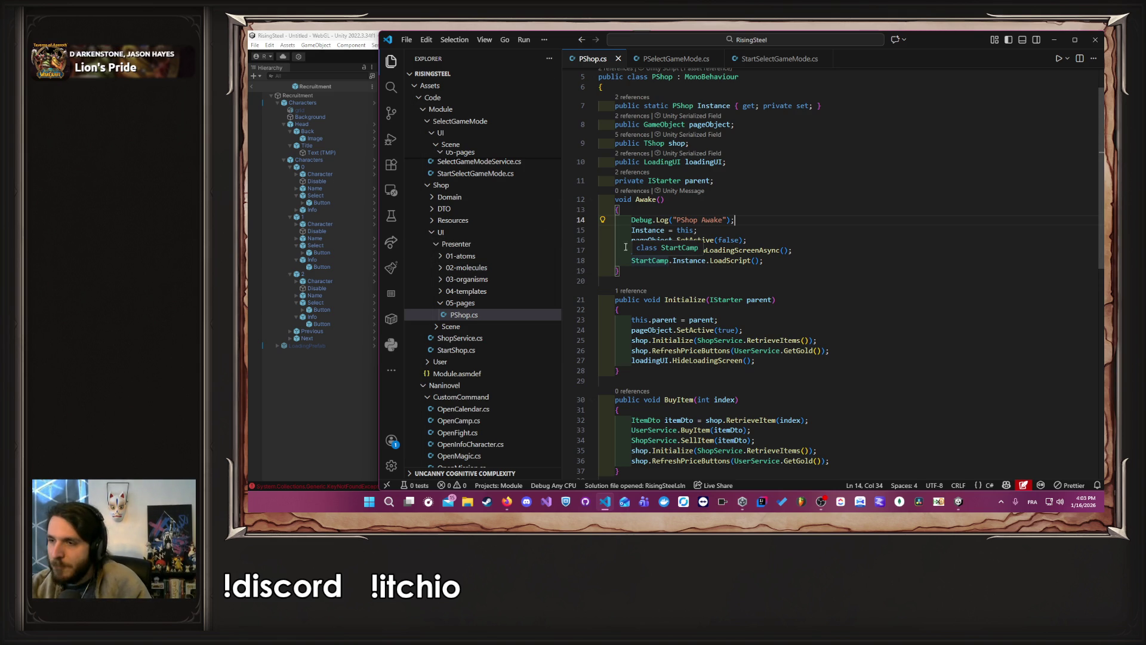
left_click(809, 232)
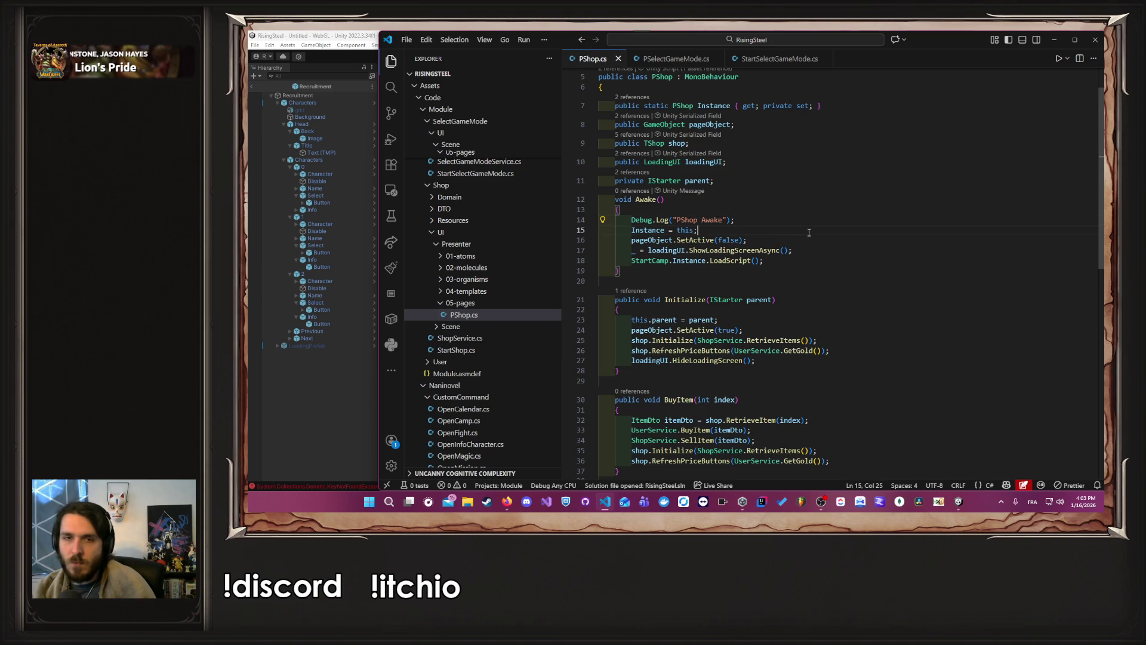
left_click(685, 60)
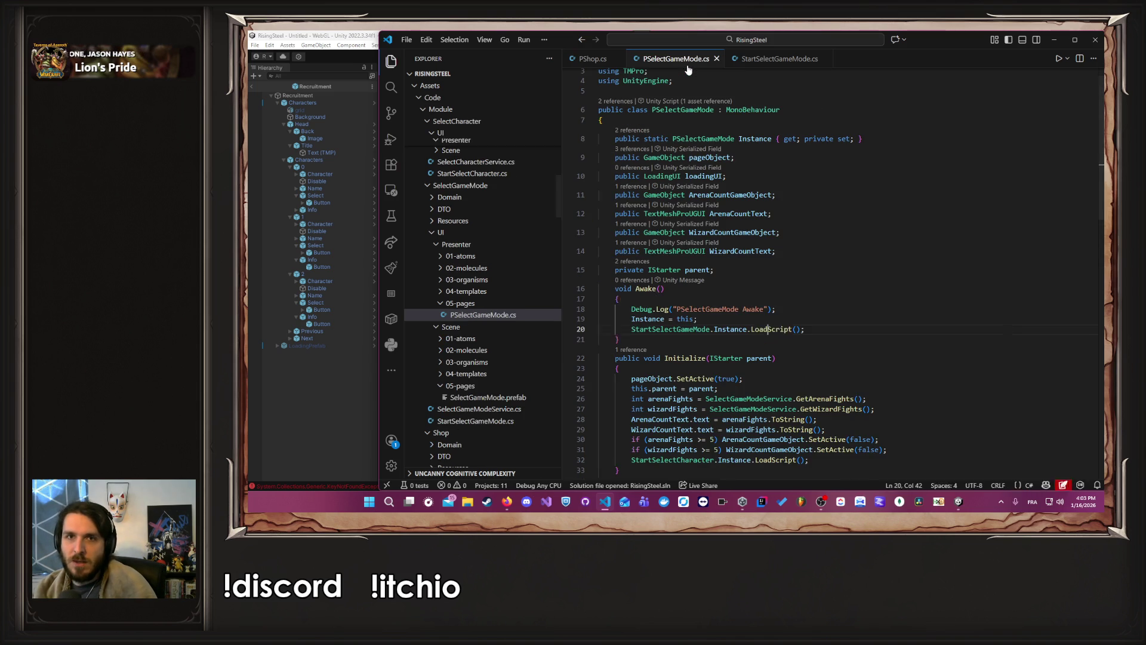
left_click(770, 59)
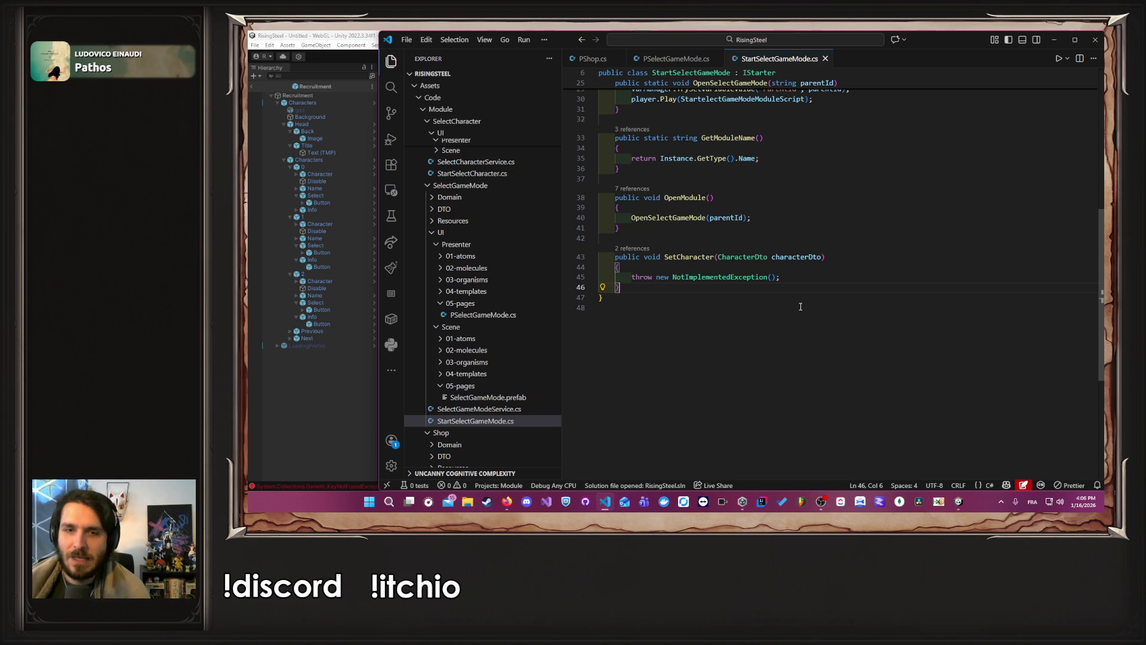
Step: Scroll up through StartSelectGameMode.cs to review OpenSelectGameMode, OpenModule and SetCharacter
scroll(845, 186, "up", 8)
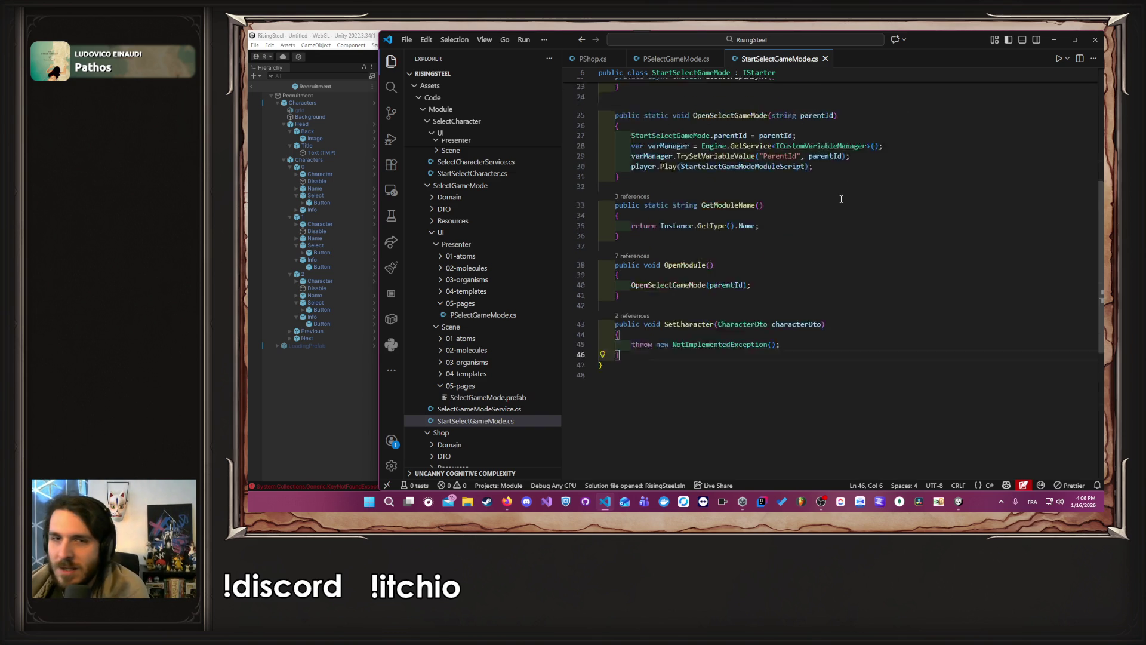
scroll(830, 215, "down", 5)
left_click(832, 249)
key("alt+Tab")
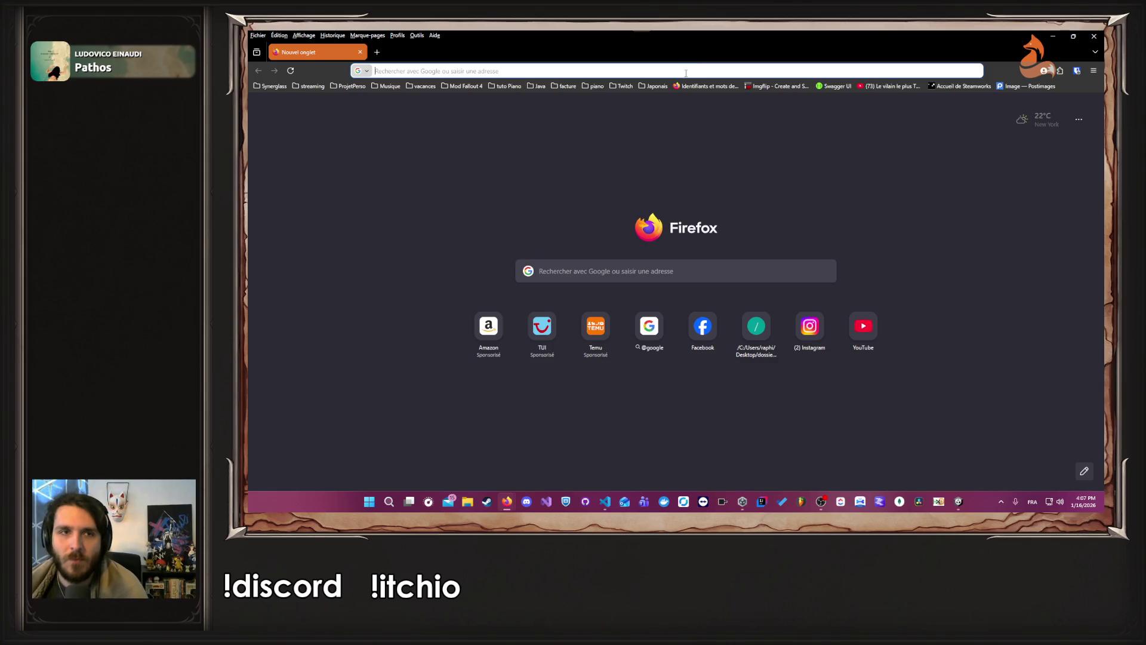
type("asperge")
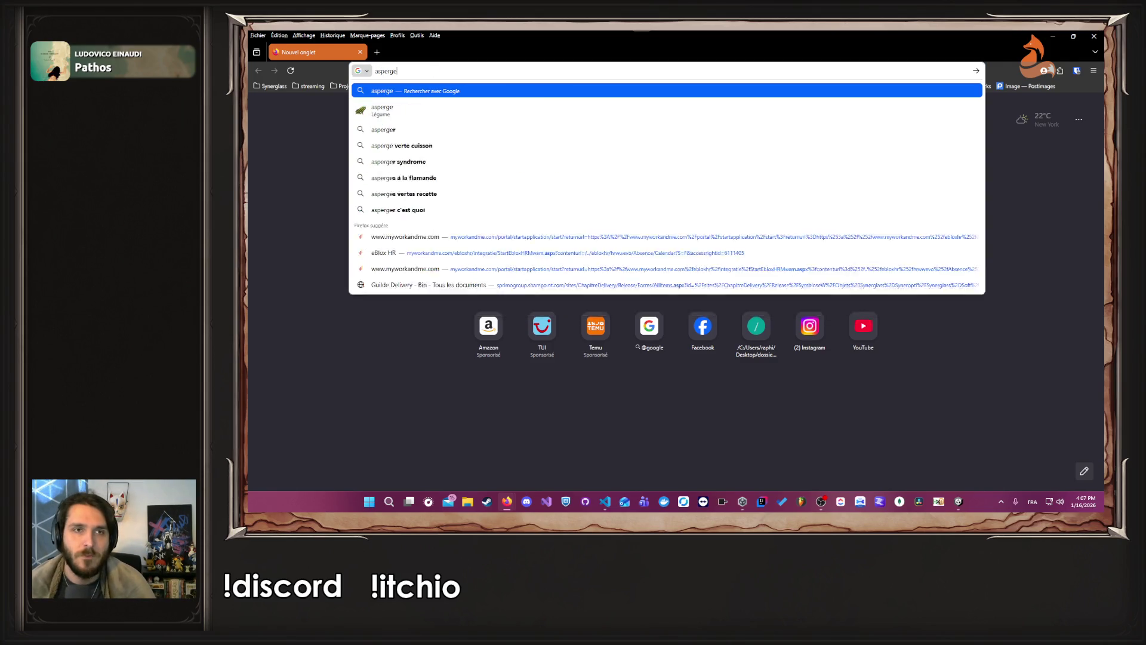
key("Return")
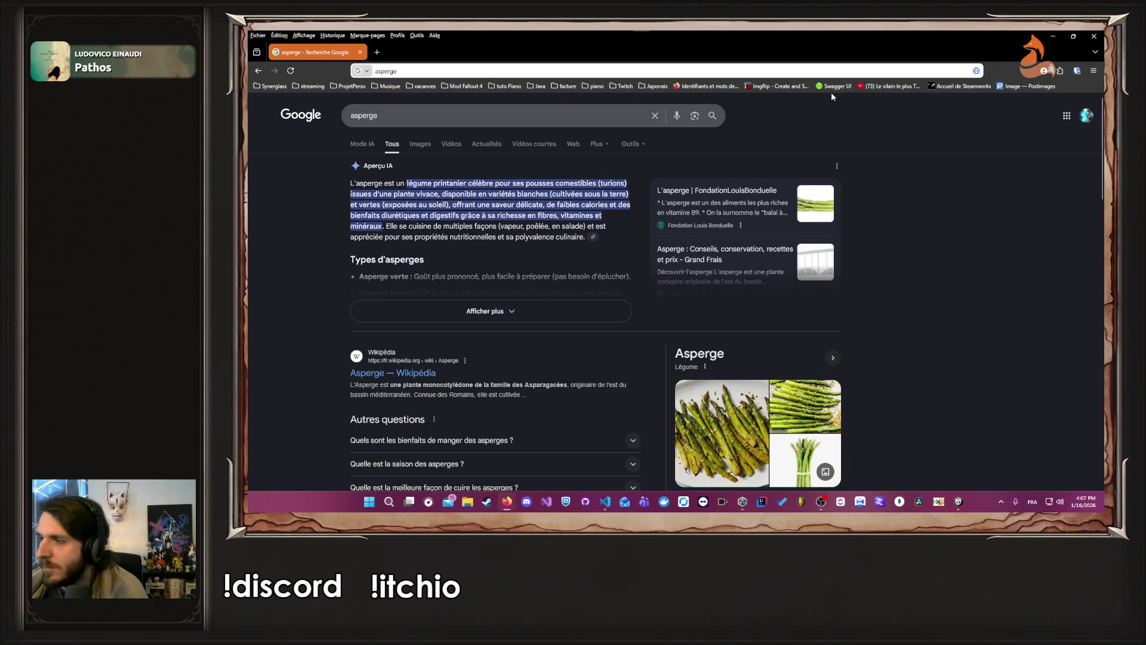
left_click(1094, 36)
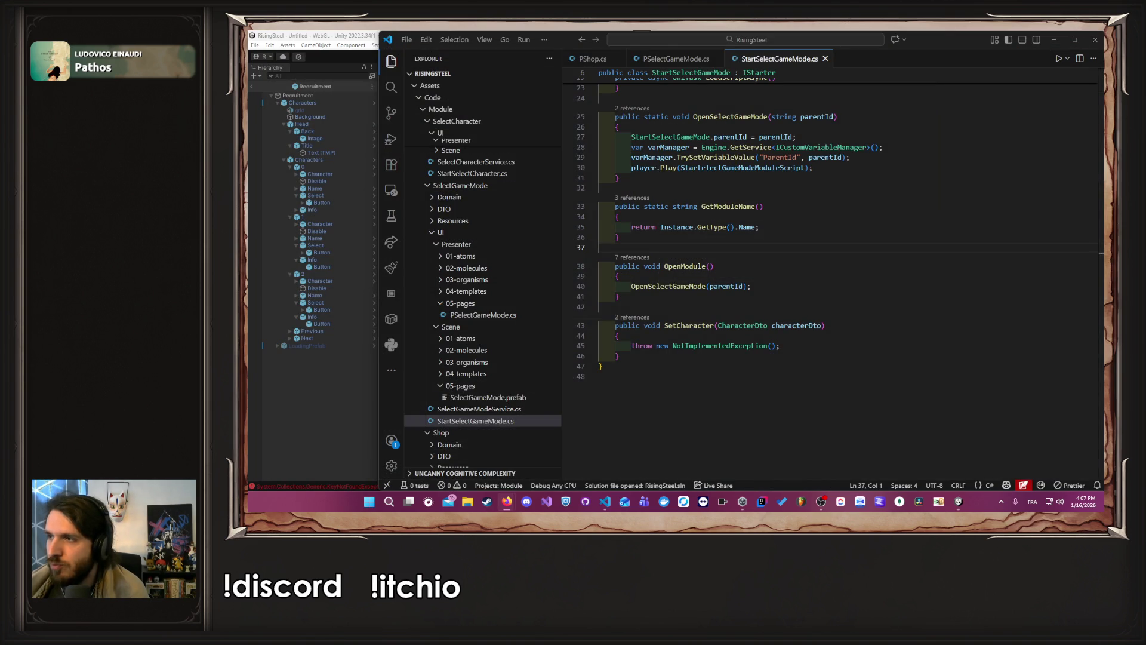
Step: Check the error in the Unity console, then collapse the SelectGameMode folder in the Explorer
left_click(780, 346)
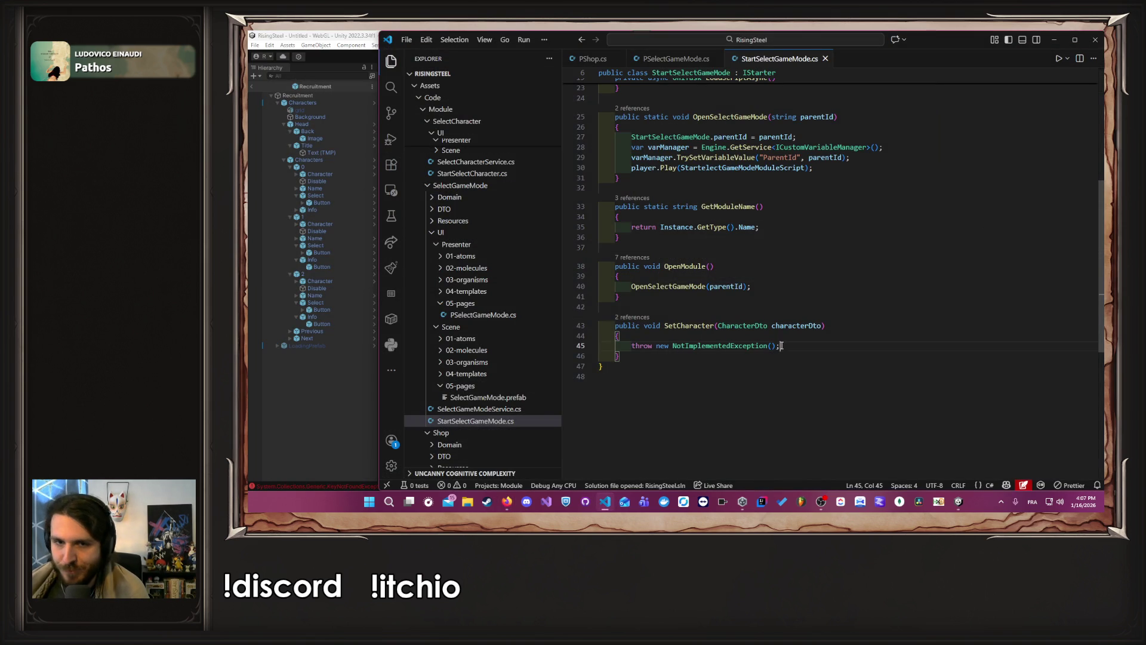
left_click(350, 388)
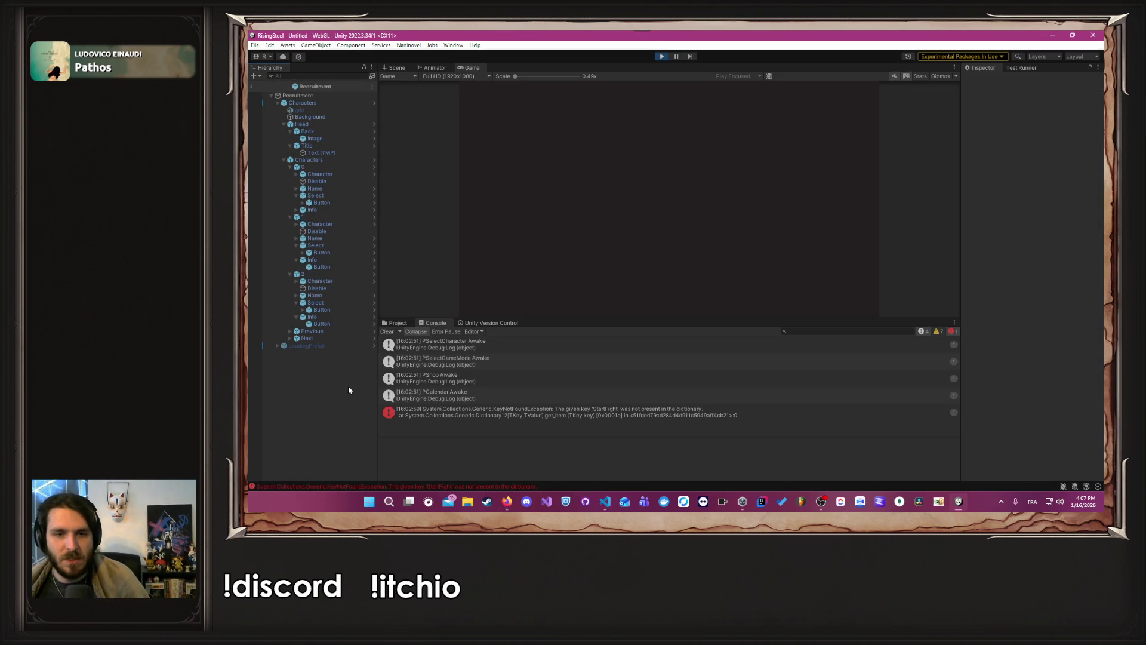
key("alt+Tab")
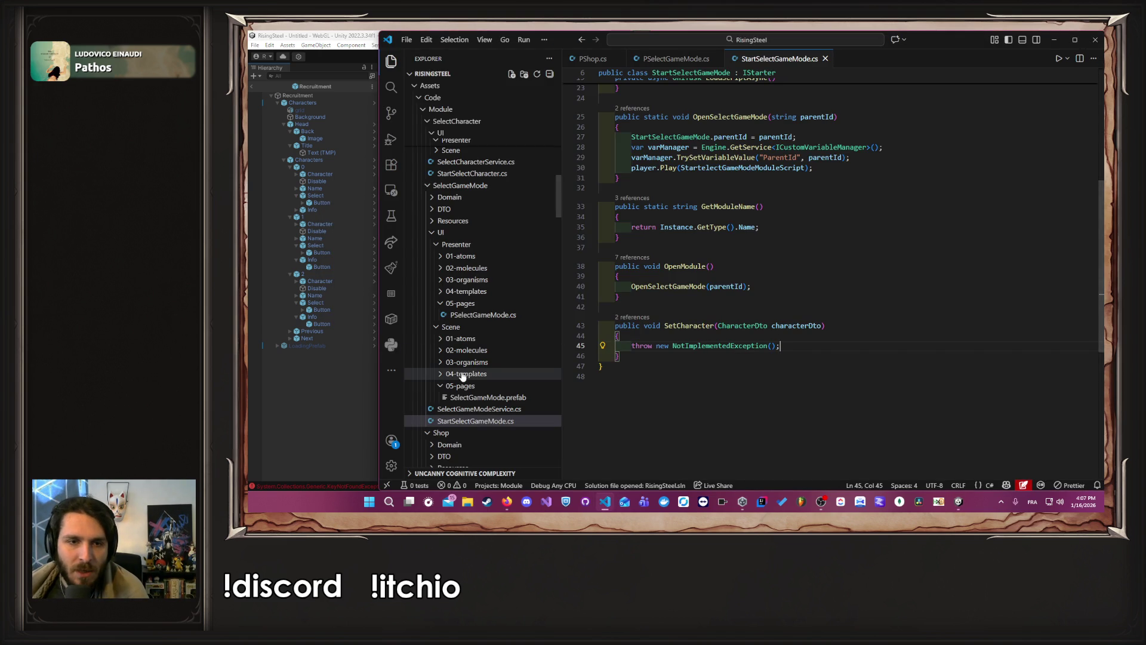
scroll(467, 249, "up", 1)
left_click(456, 234)
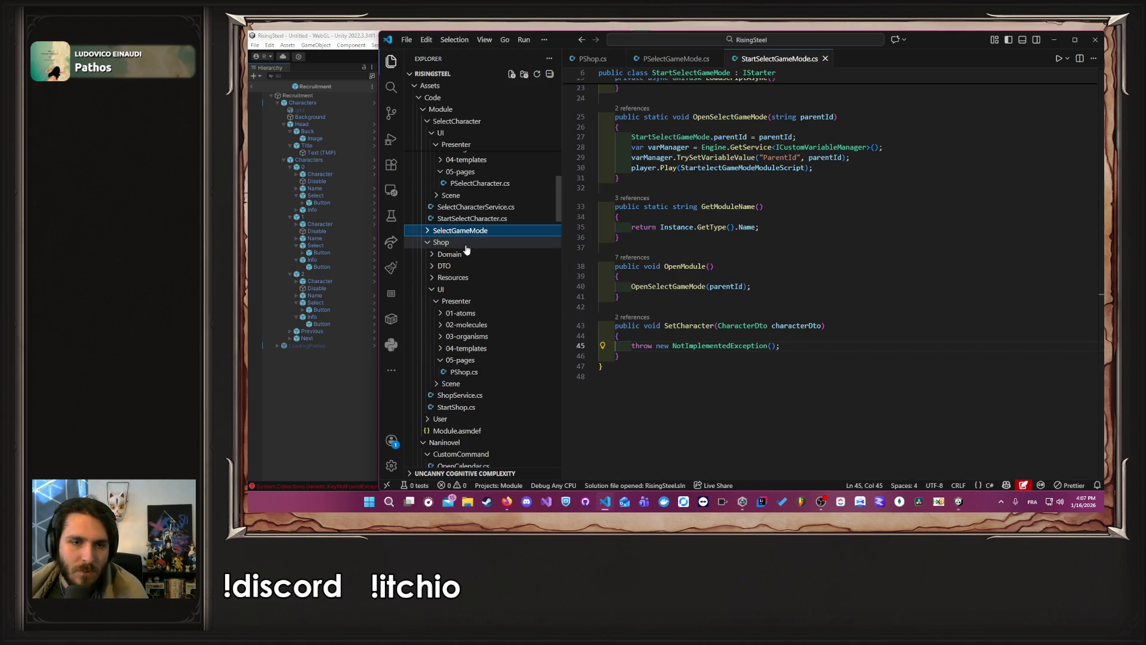
Step: Collapse the Shop, SelectCharacter, Fight, Core, Camp and Calendar folders in the Explorer
left_click(443, 241)
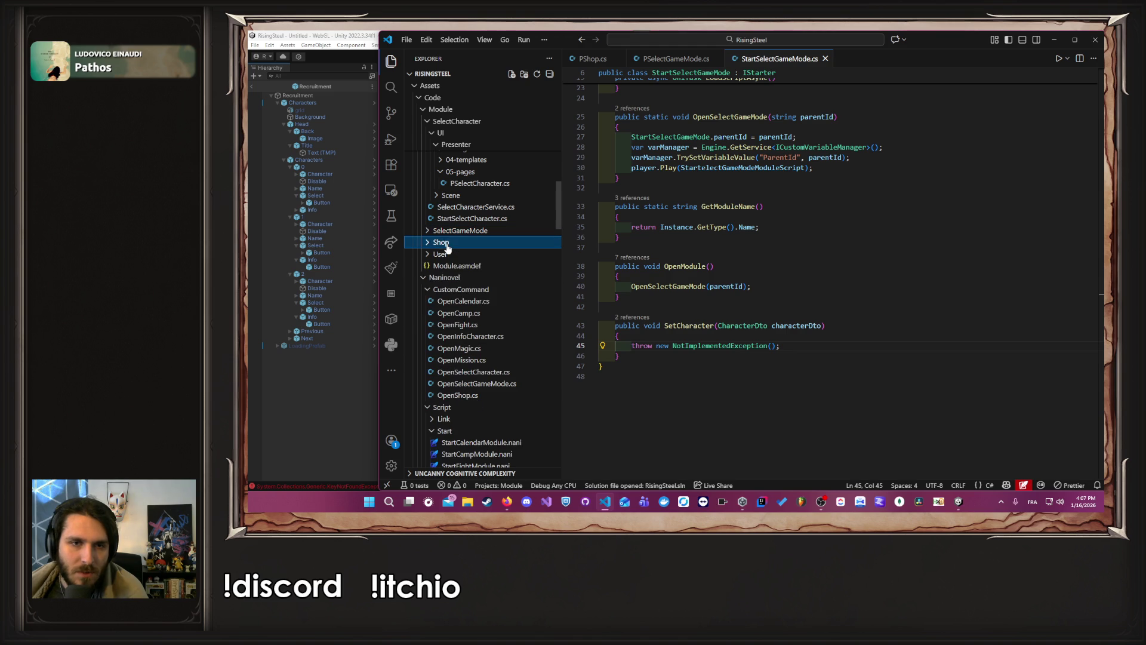
left_click(458, 266)
scroll(467, 250, "up", 2)
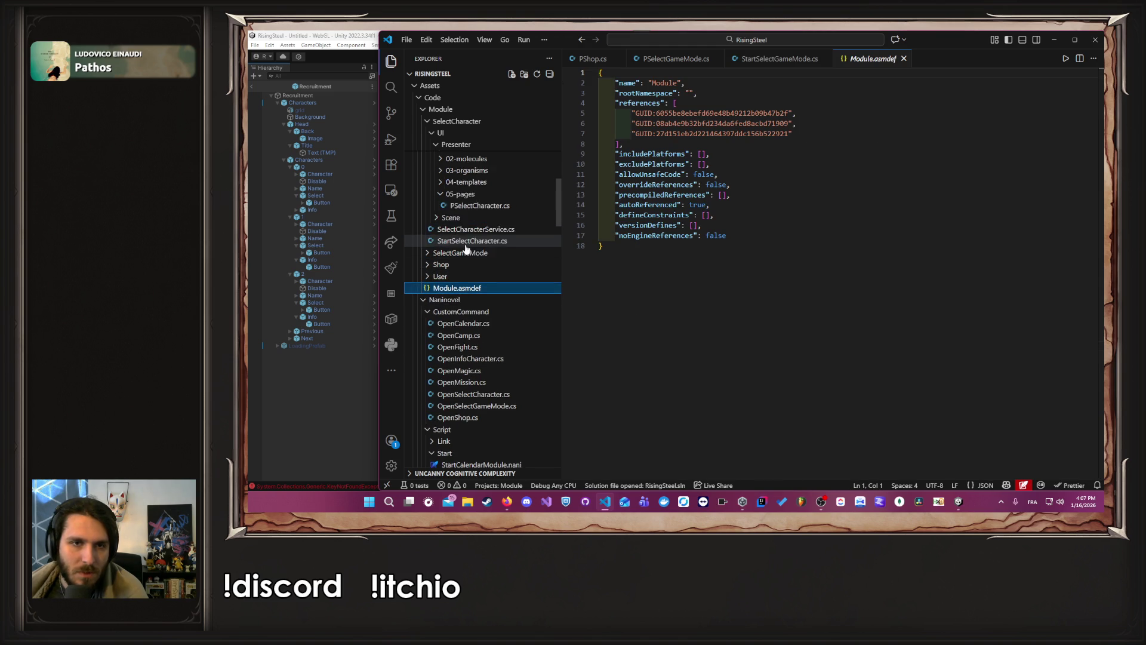
left_click(464, 190)
scroll(499, 230, "up", 5)
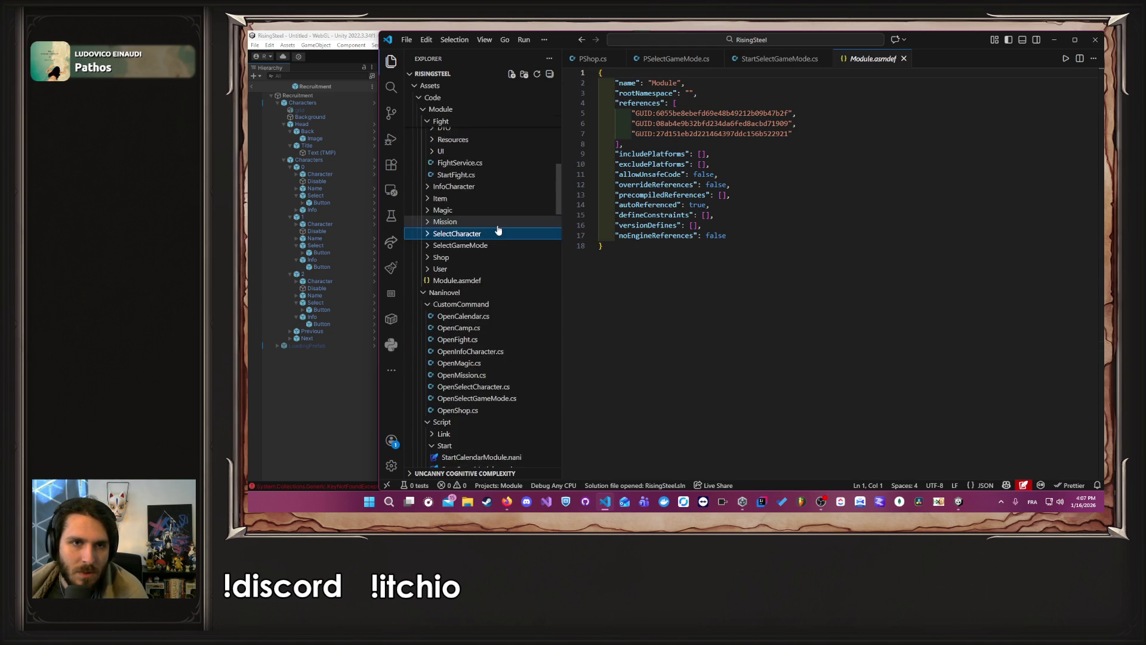
left_click(517, 227)
scroll(513, 242, "up", 3)
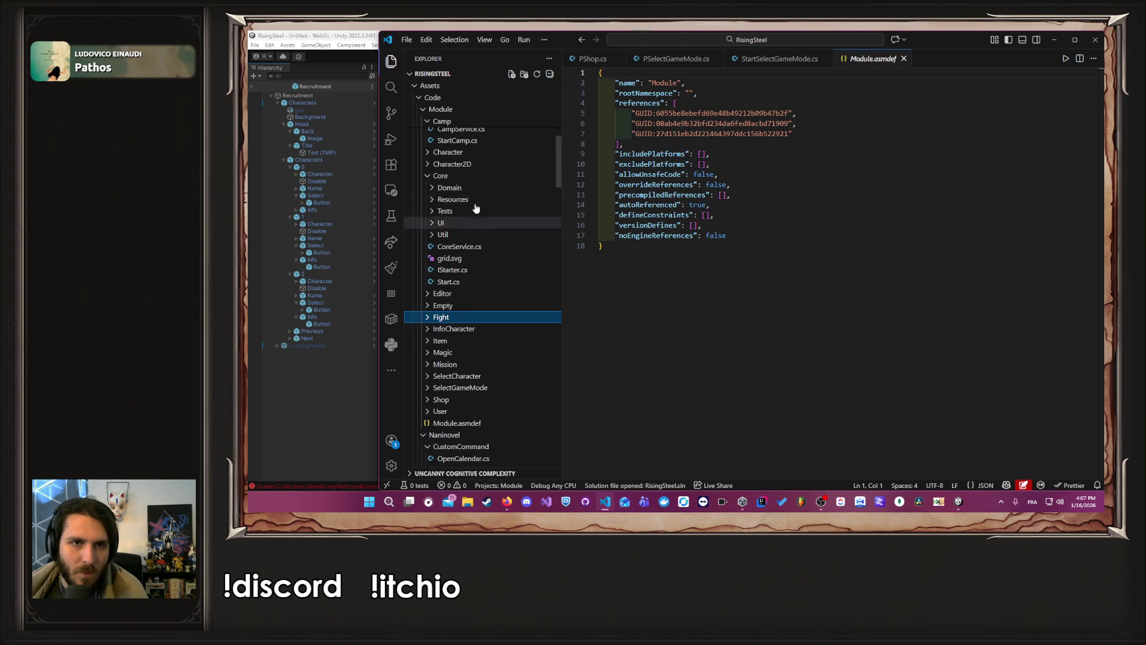
left_click(472, 176)
scroll(481, 234, "up", 5)
scroll(481, 239, "up", 3)
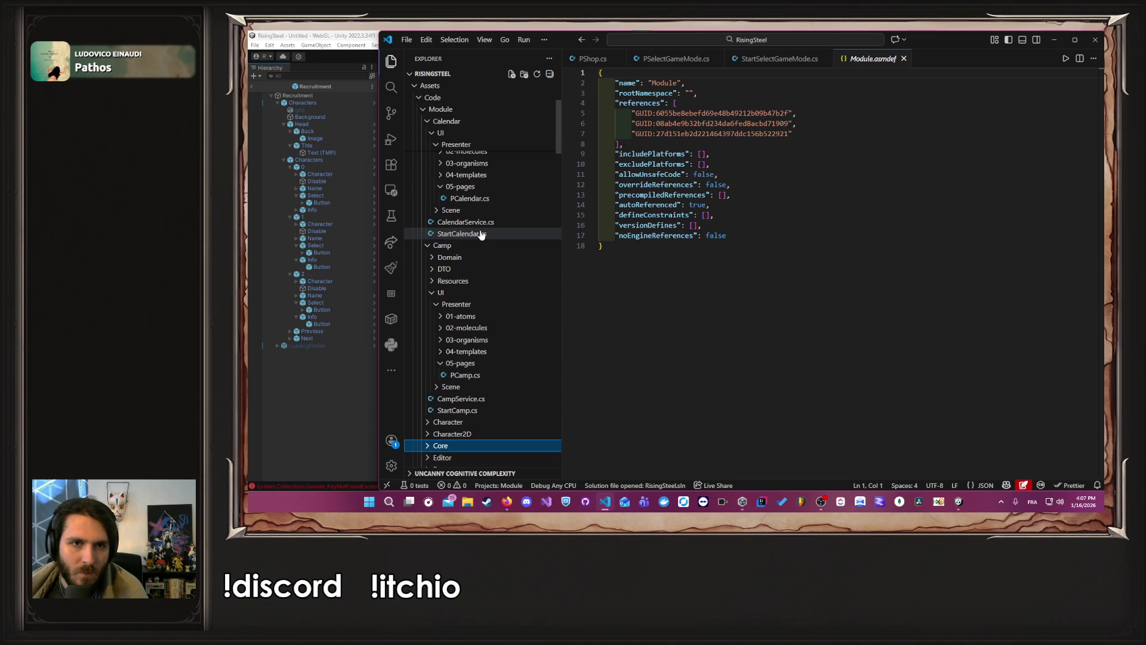
left_click(476, 249)
scroll(472, 249, "up", 3)
left_click(444, 172)
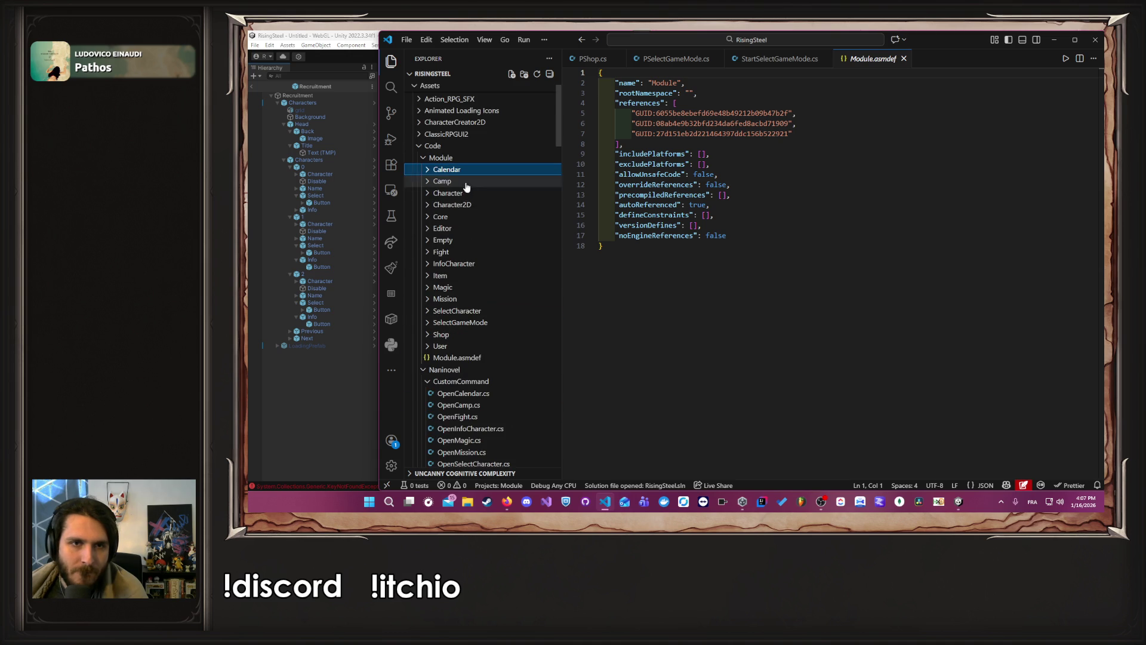
Step: Expand Fight > UI > Presenter > 05-pages and open PArenaFight.cs
left_click(461, 252)
left_click(457, 299)
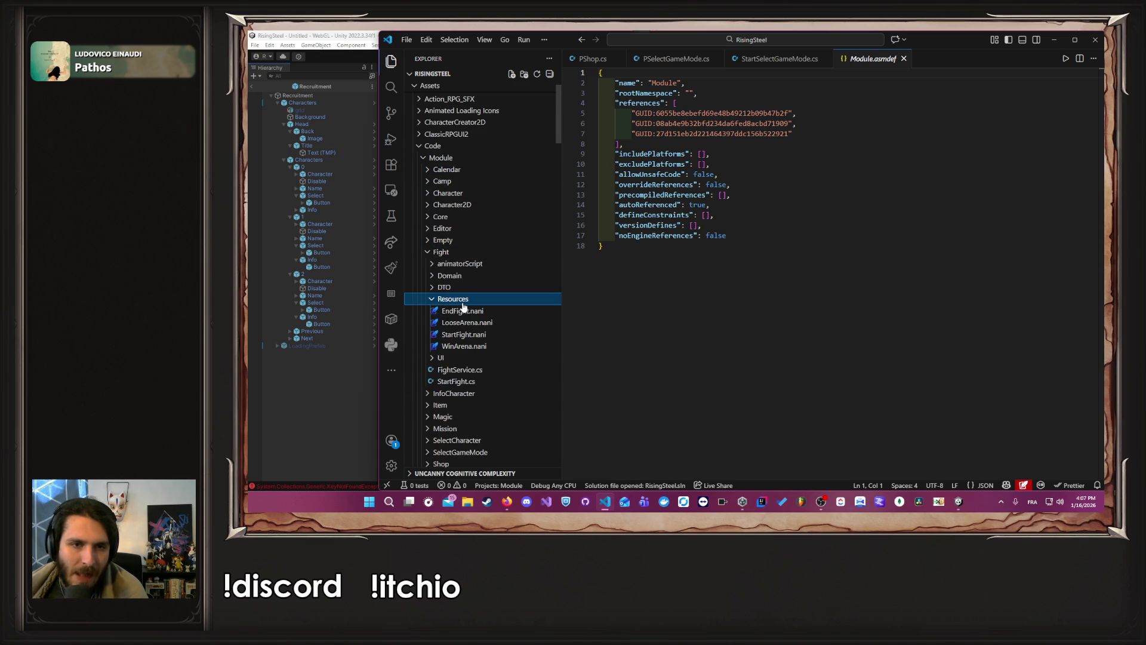
left_click(456, 298)
left_click(445, 310)
left_click(466, 335)
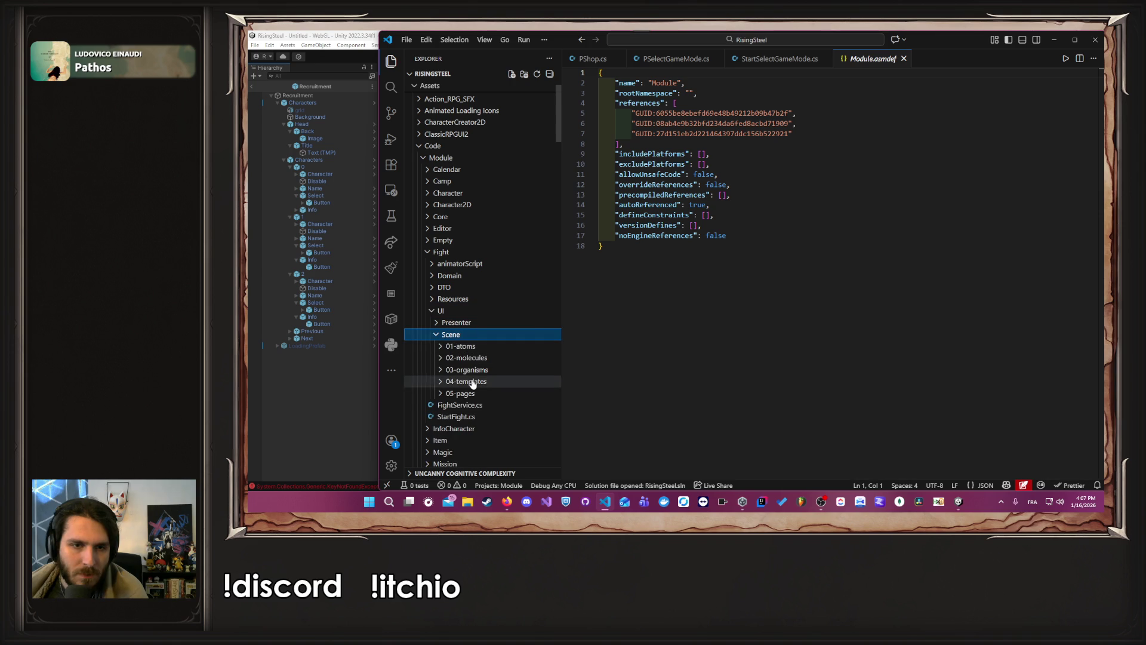
left_click(459, 334)
left_click(457, 323)
left_click(460, 381)
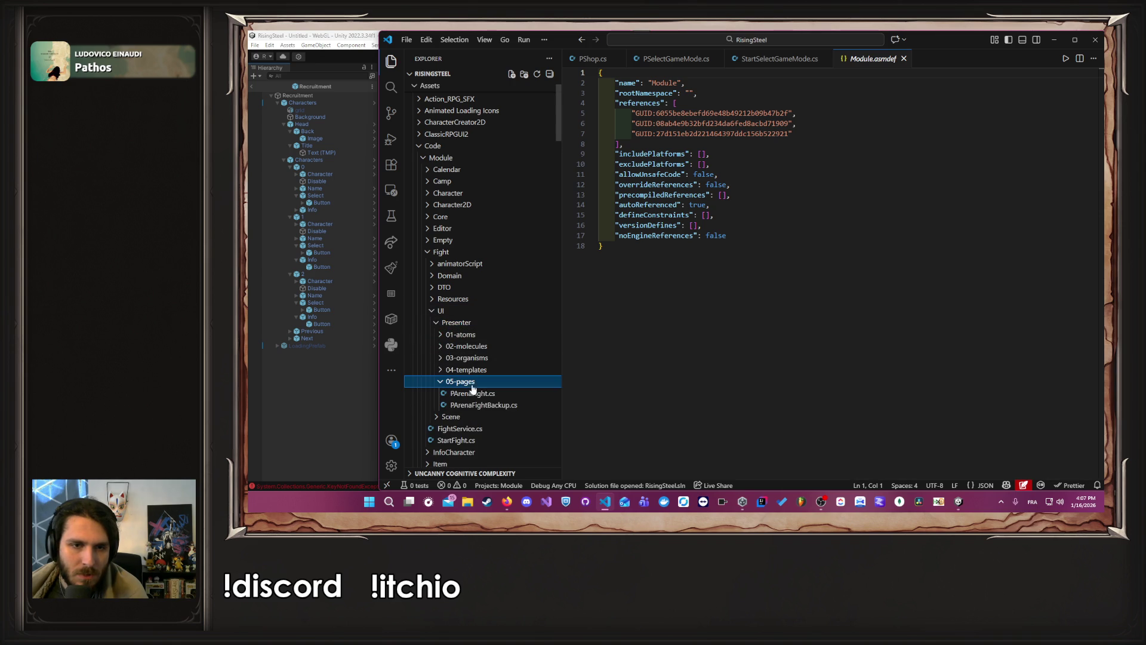
left_click(473, 393)
scroll(581, 372, "up", 10)
scroll(764, 365, "up", 8)
scroll(764, 364, "down", 8)
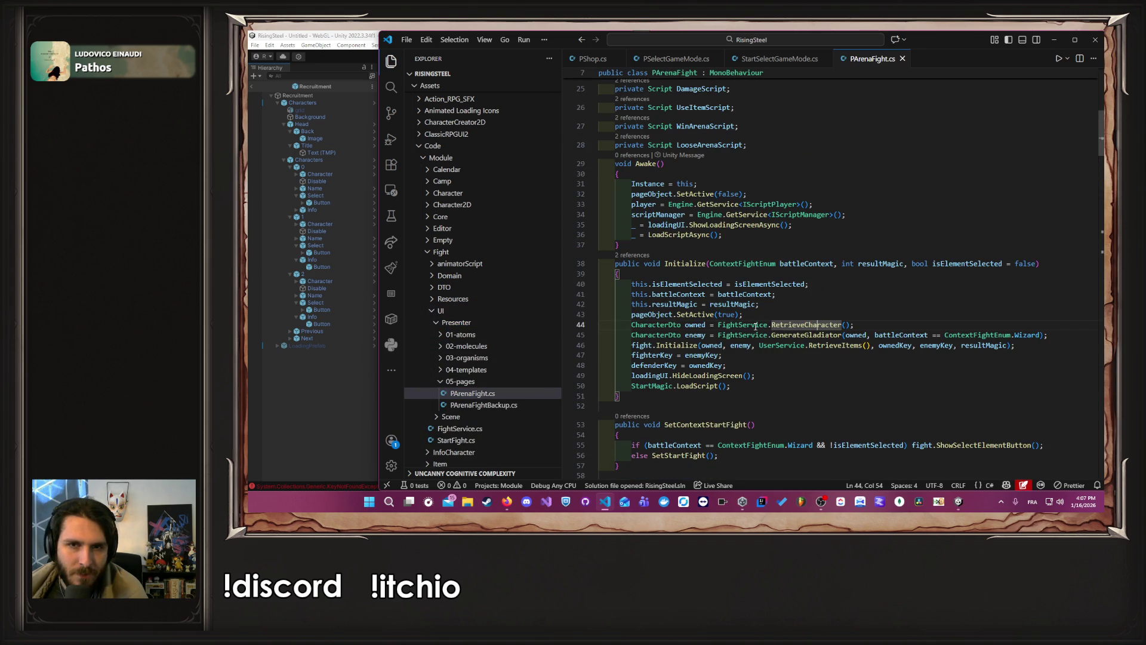
Step: Add StartFight.Instance.LoadScript(); to PArenaFight's Awake just above the ShowLoadingScreenAsync call
left_click(762, 243)
left_click(757, 237)
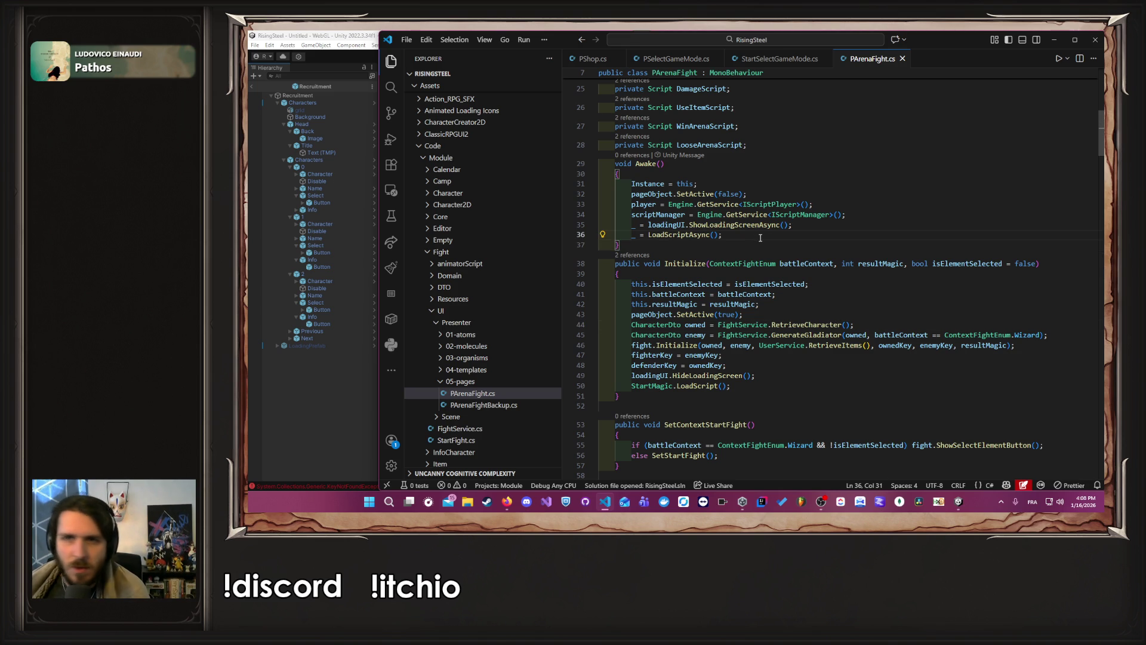
left_click(864, 223)
left_click(761, 224)
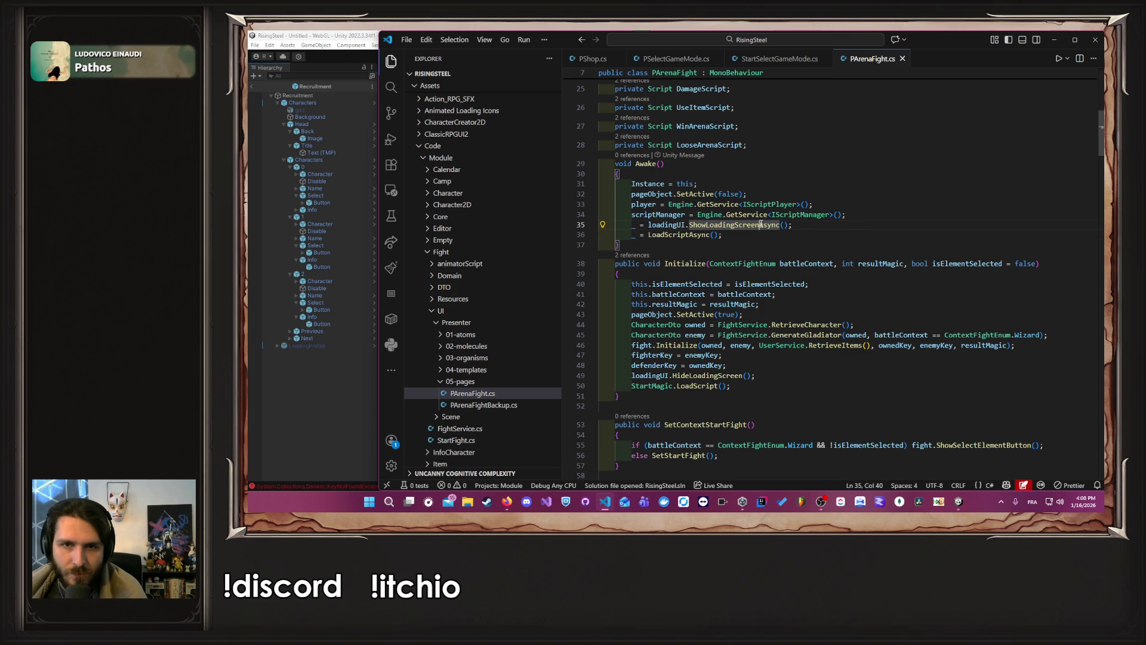
left_click(878, 216)
key("Return")
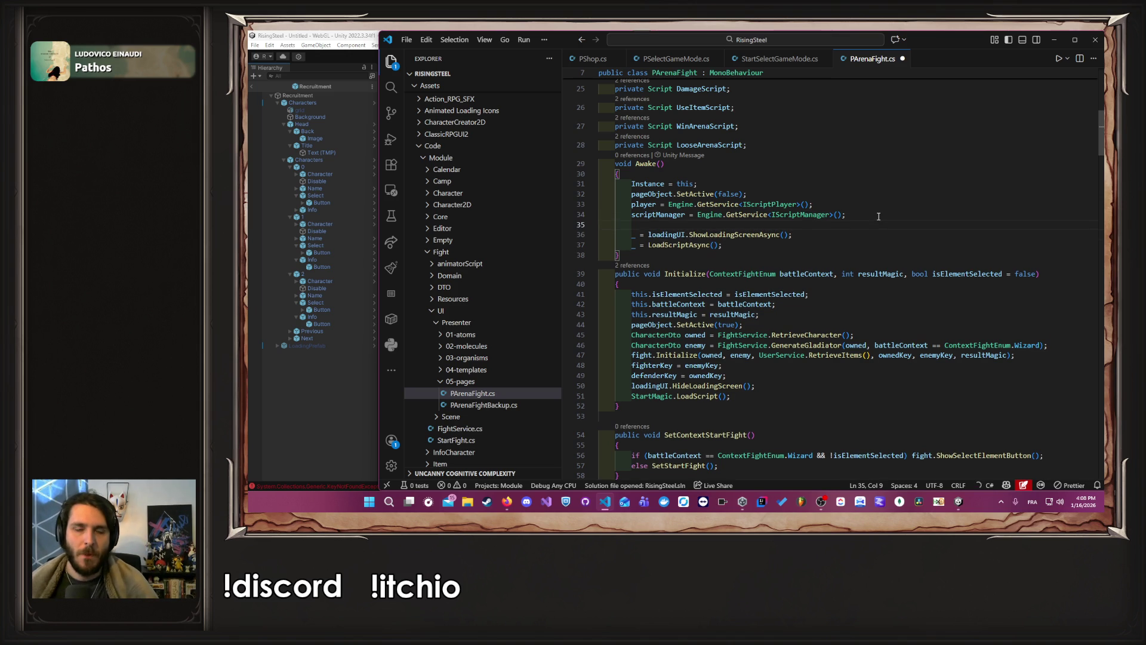
type("Start")
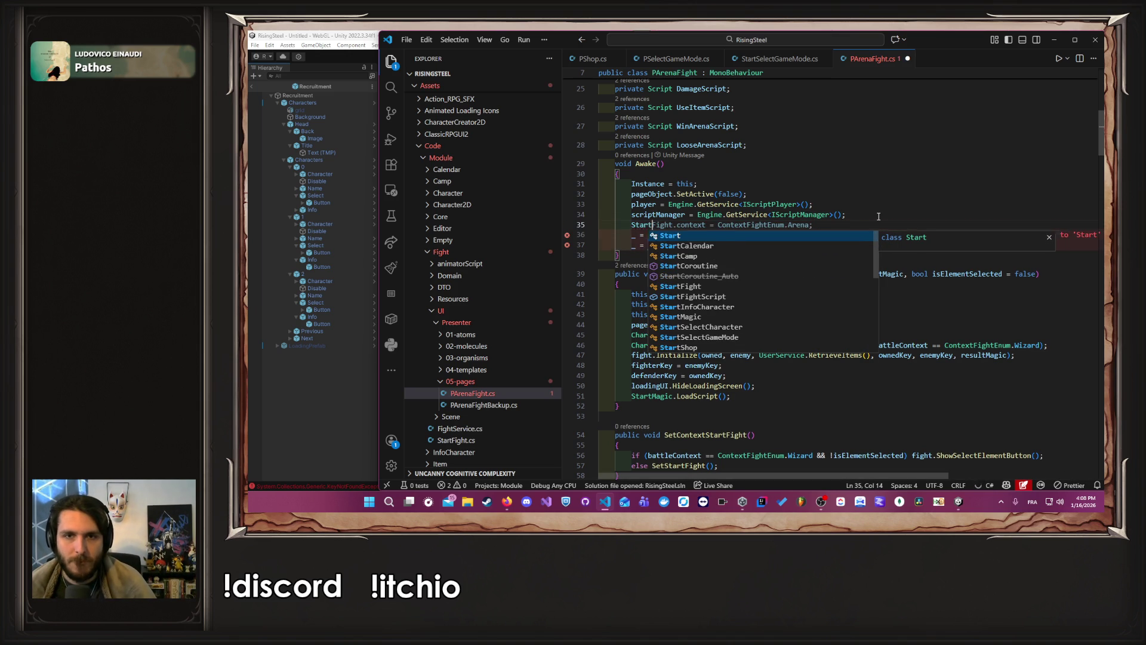
key("Escape")
type("Fight.")
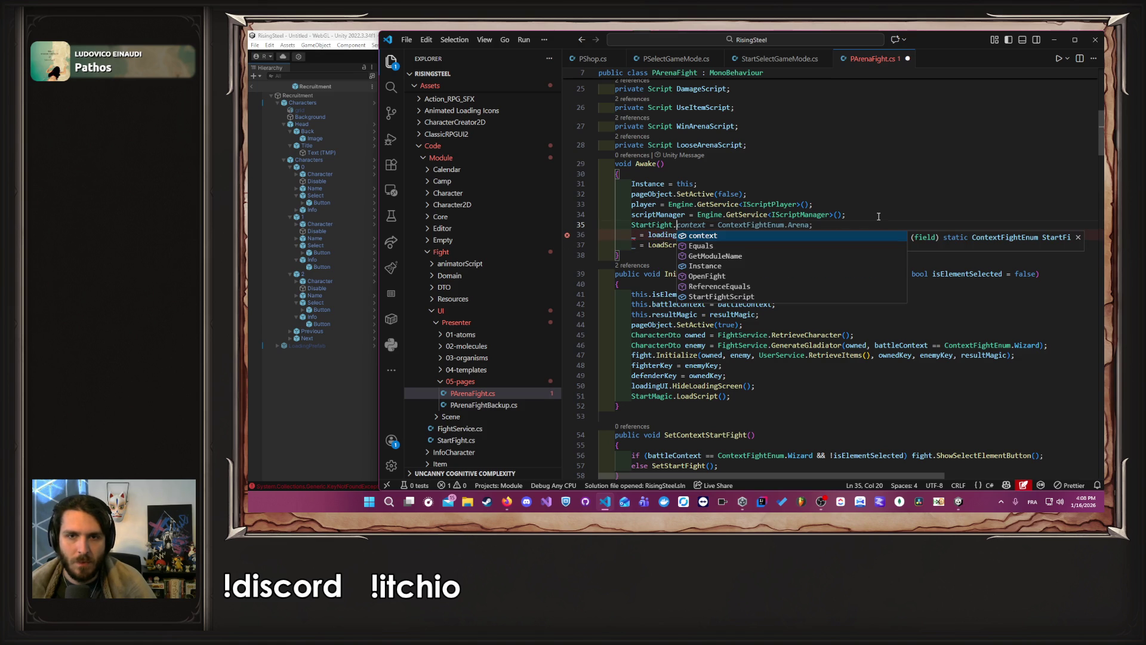
type("Instance.LoadScript();")
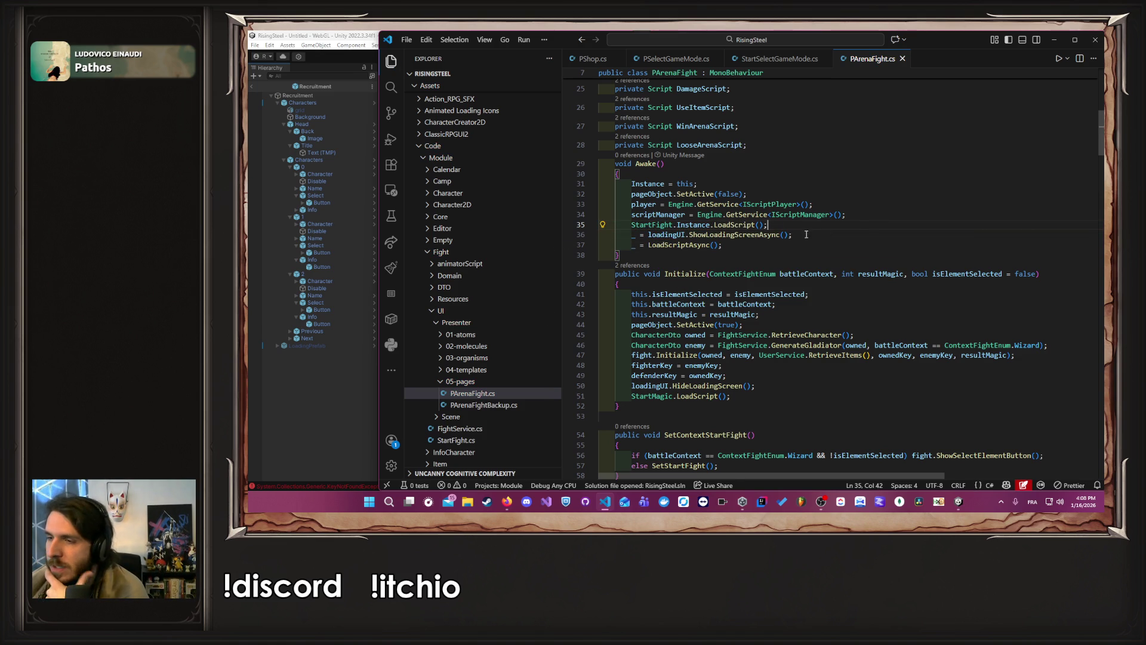
left_click(351, 375)
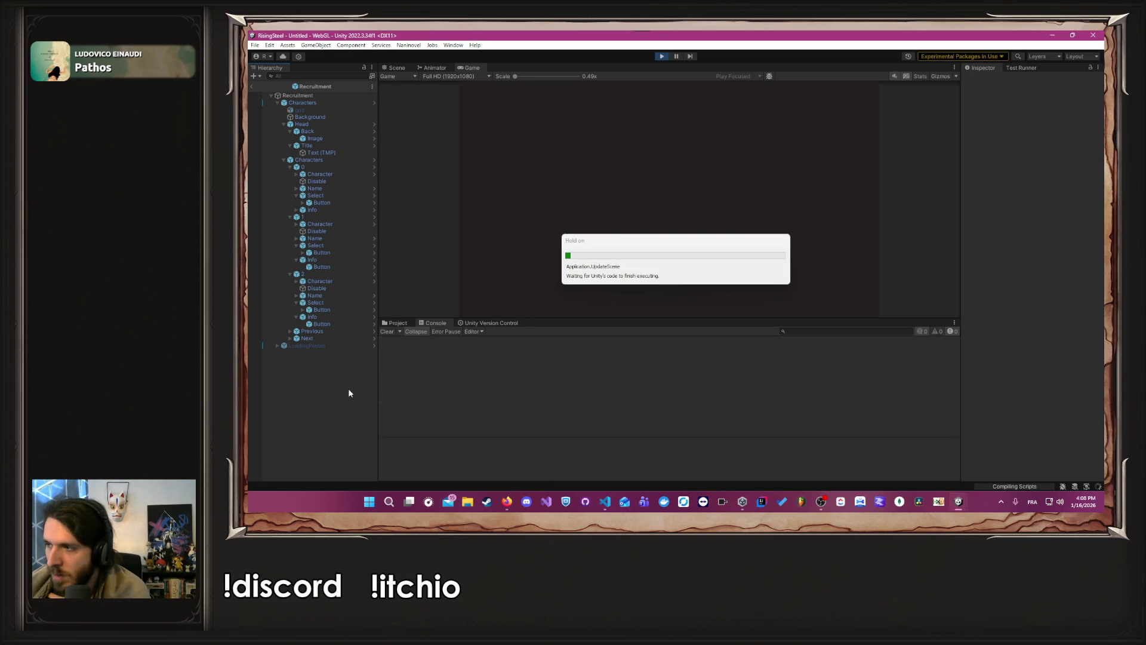
Step: Clear the console, play until the arena fight screen loads, and open PSelectCharacter.cs from its Awake log
left_click(385, 332)
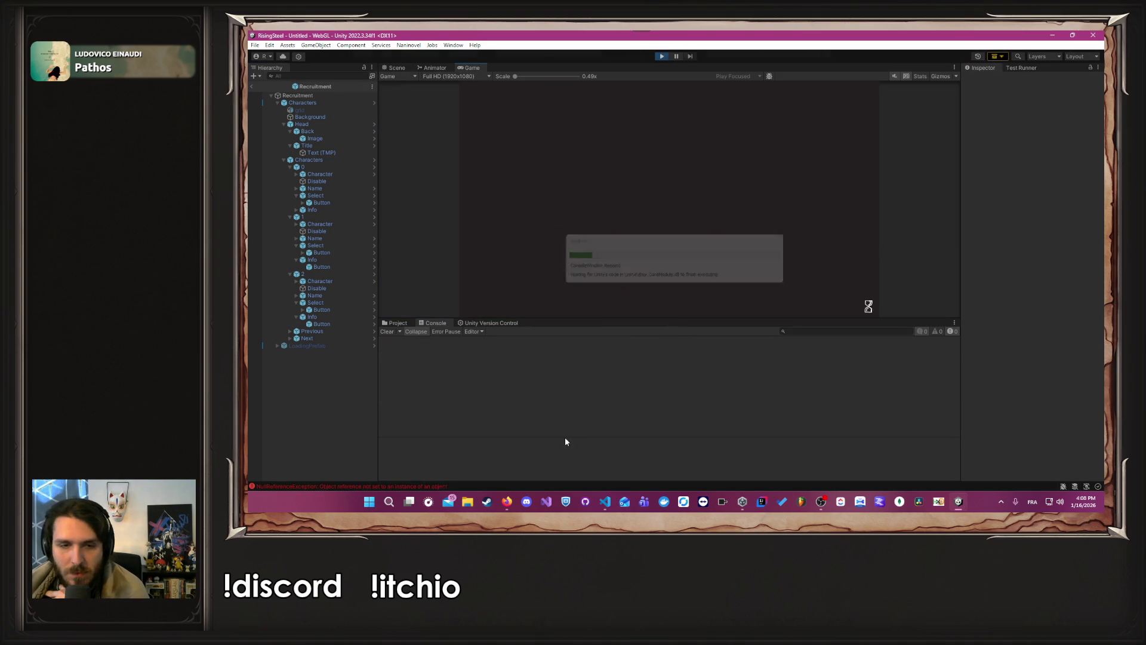
left_click(652, 137)
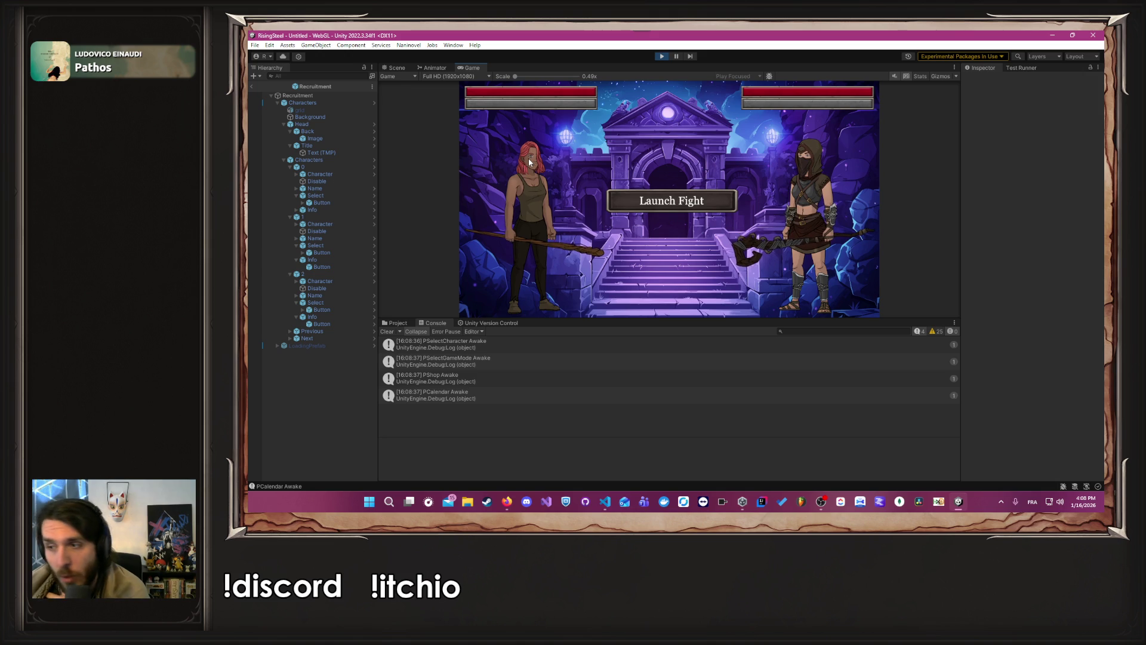
double_click(433, 346)
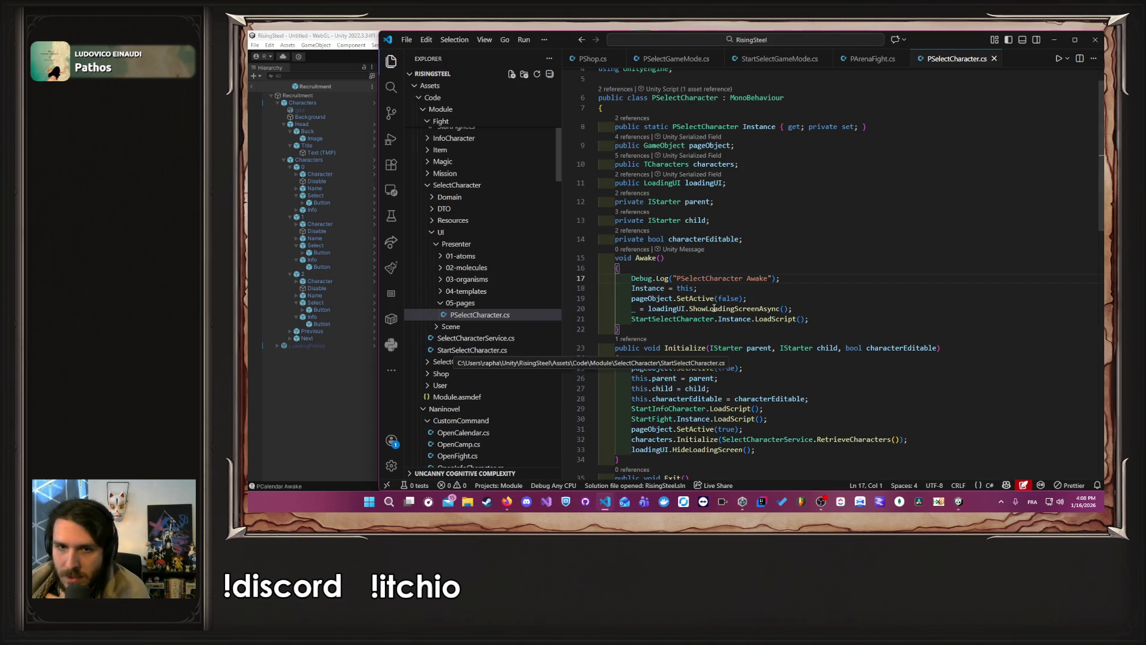
Step: Delete the Awake Debug.Log lines from PSelectCharacter and PSelectGameMode, closing two unneeded tabs
left_click_drag(780, 278, 600, 278)
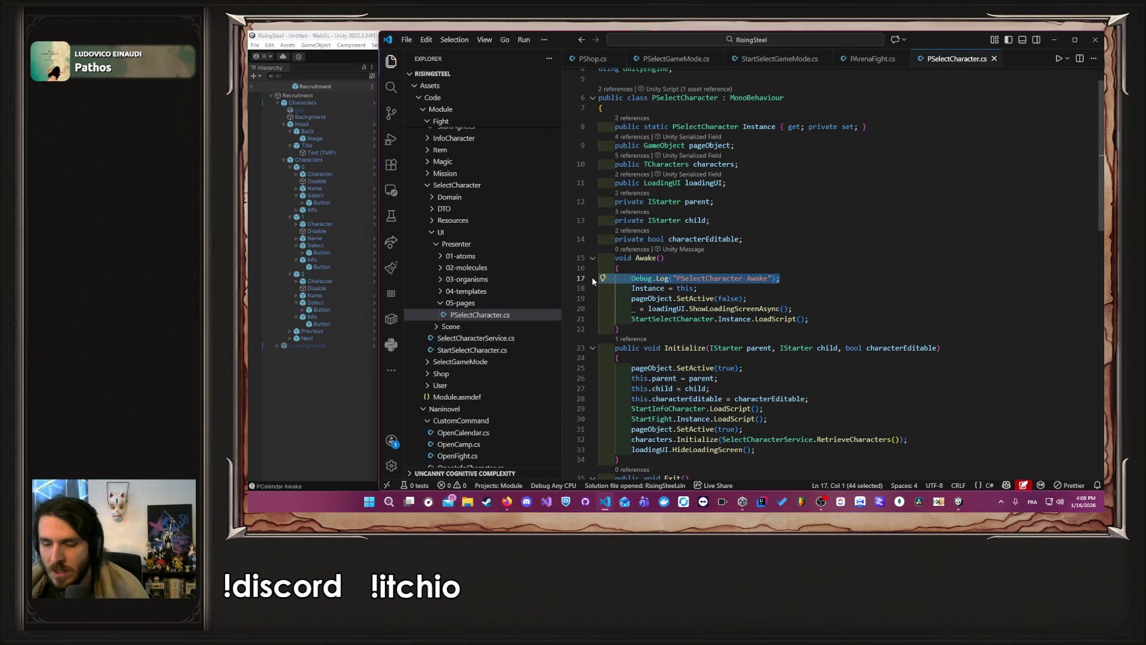
key("BackSpace")
key("BackSpace")
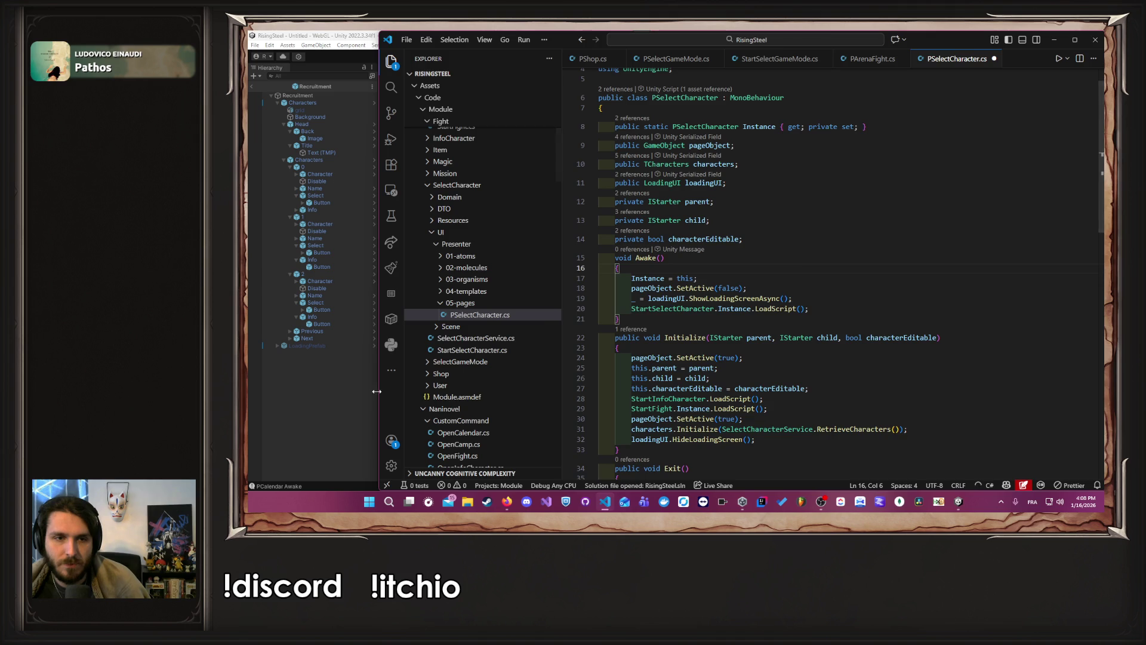
left_click(343, 385)
left_click(483, 363)
double_click(484, 364)
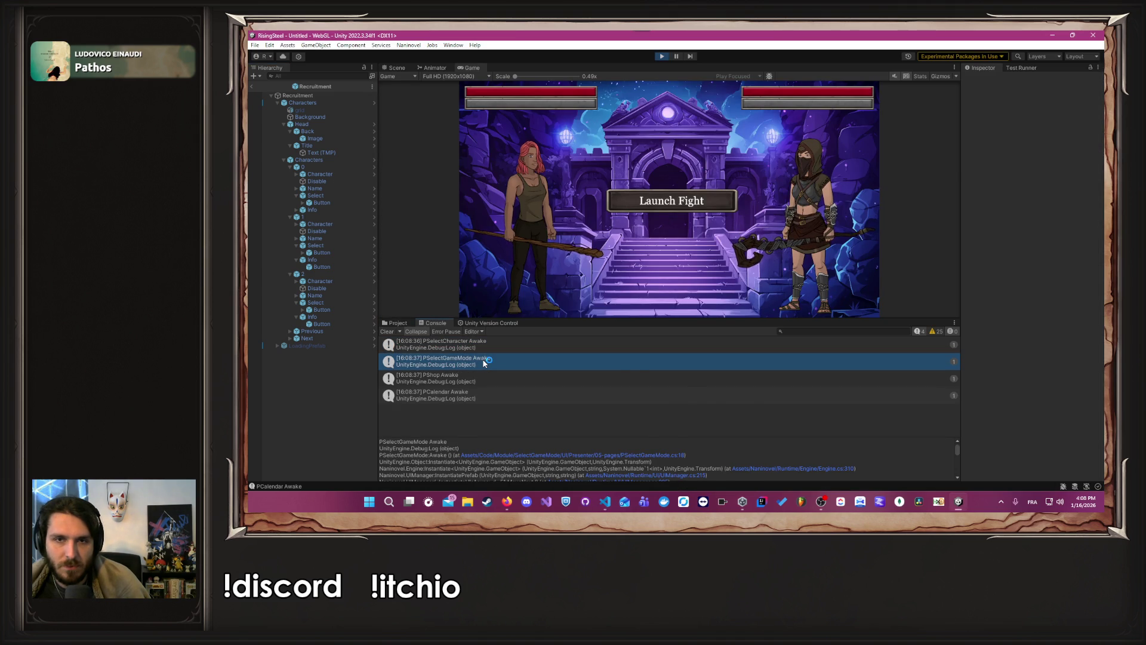
key("shift+Home")
key("shift+Home")
key("BackSpace")
key("BackSpace")
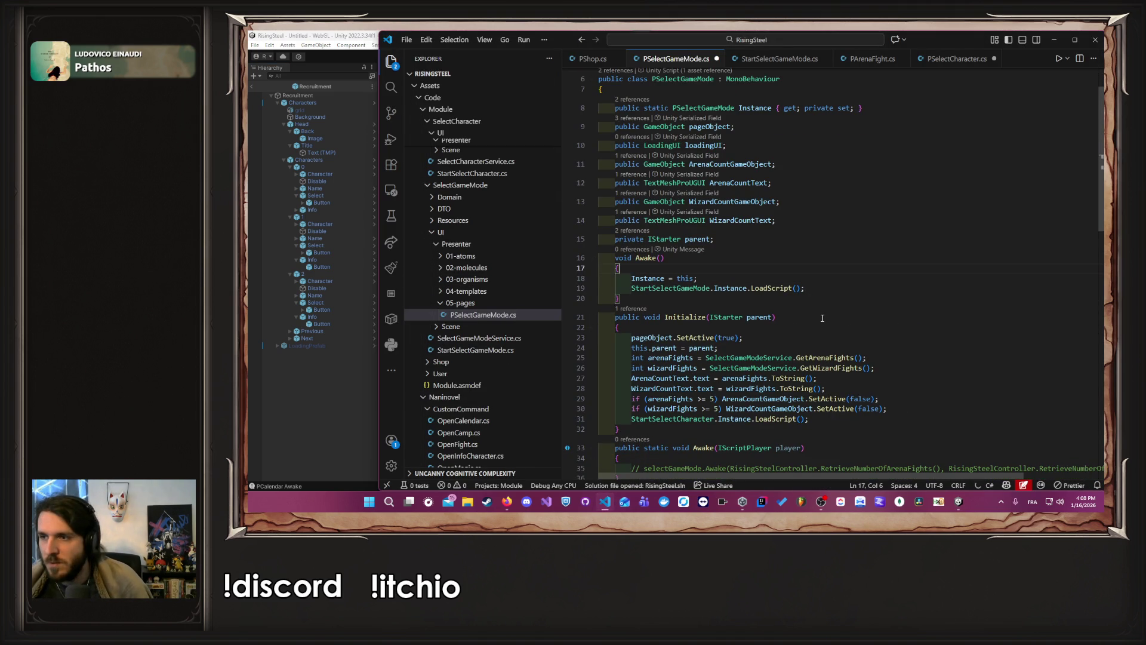
middle_click(779, 58)
middle_click(779, 58)
middle_click(591, 58)
Step: Remove the Awake Debug.Log line from PShop.cs
left_click(351, 451)
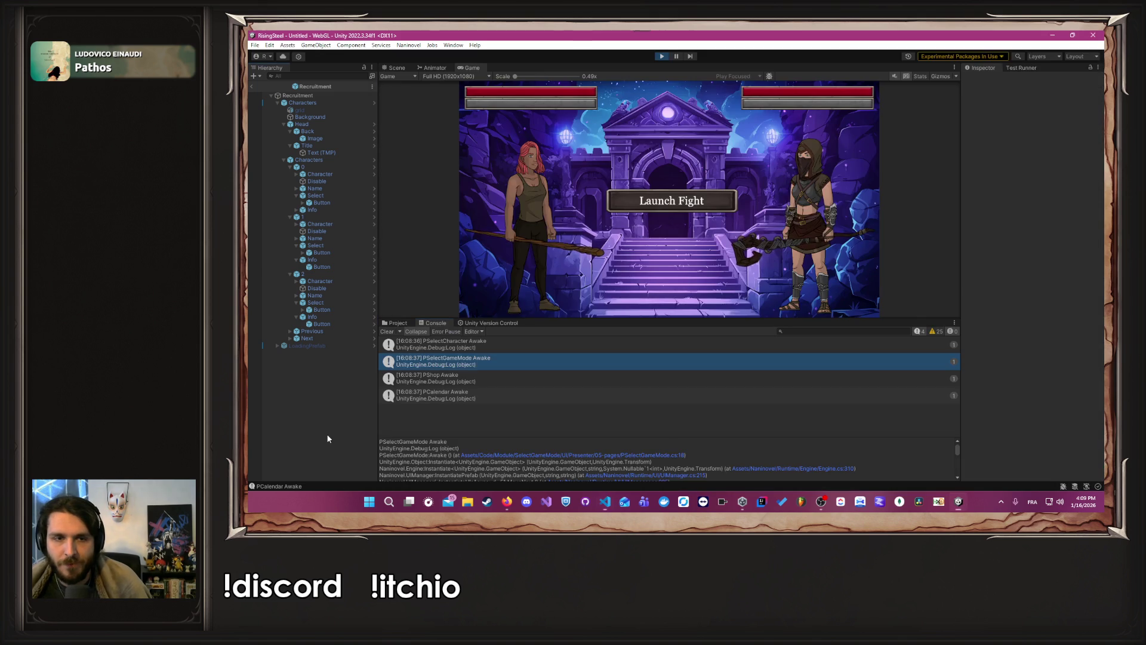
left_click(471, 379)
double_click(471, 380)
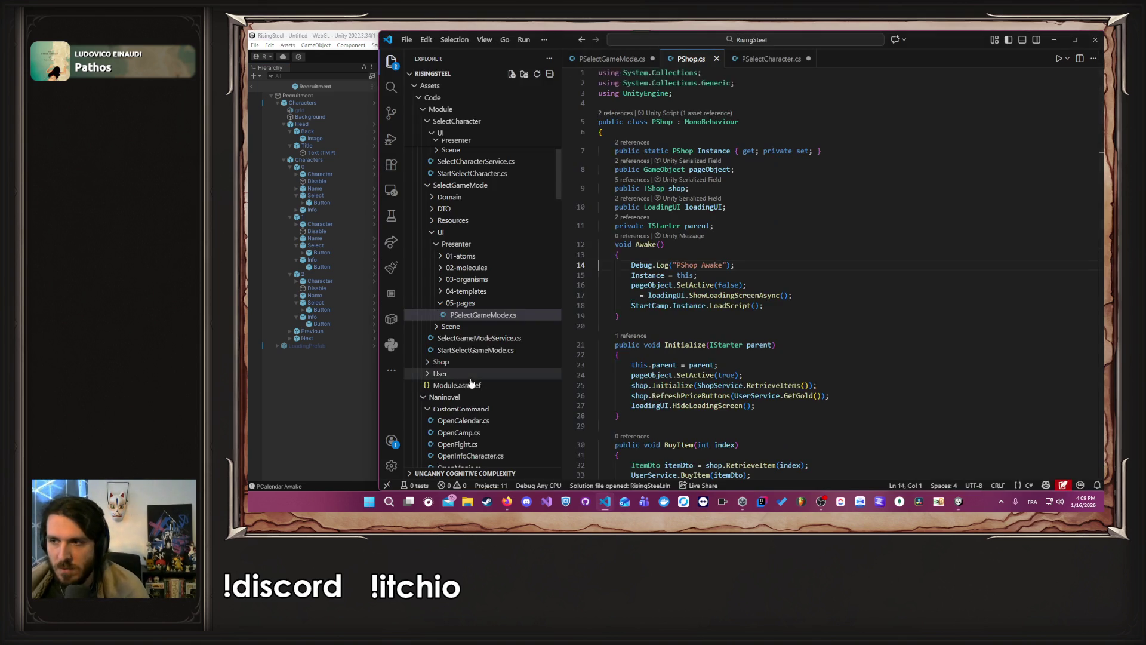
left_click(753, 275)
key("Up")
key("End")
key("shift+Up")
key("BackSpace")
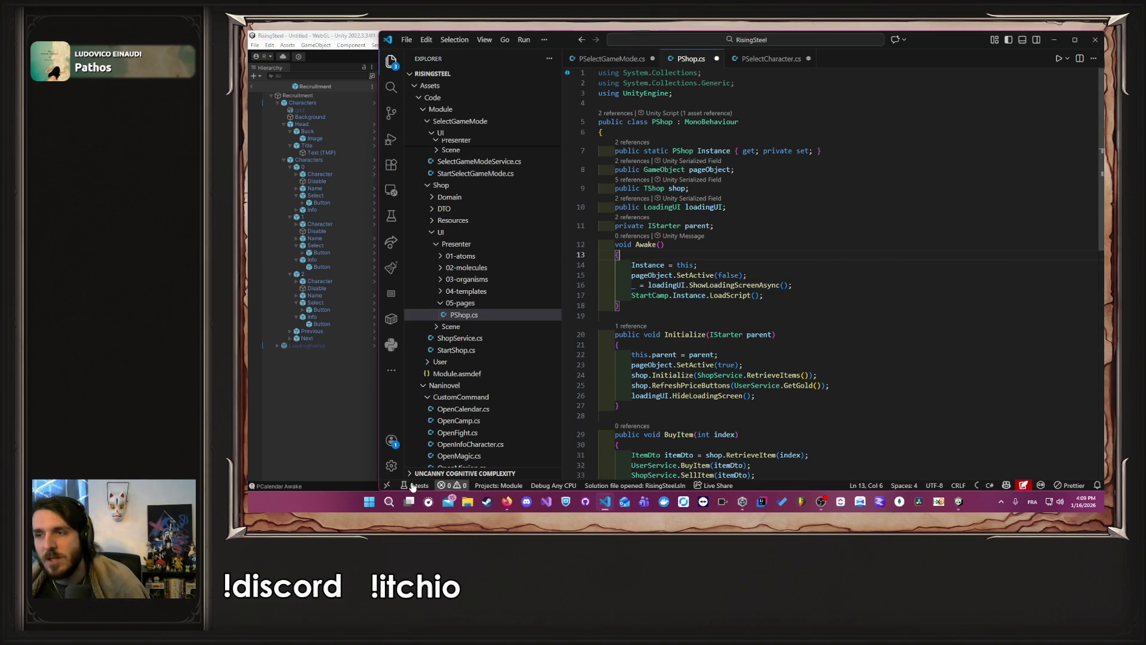
Step: Remove the Awake Debug.Log line from PCalendar.cs
left_click(340, 428)
left_click(462, 398)
double_click(462, 401)
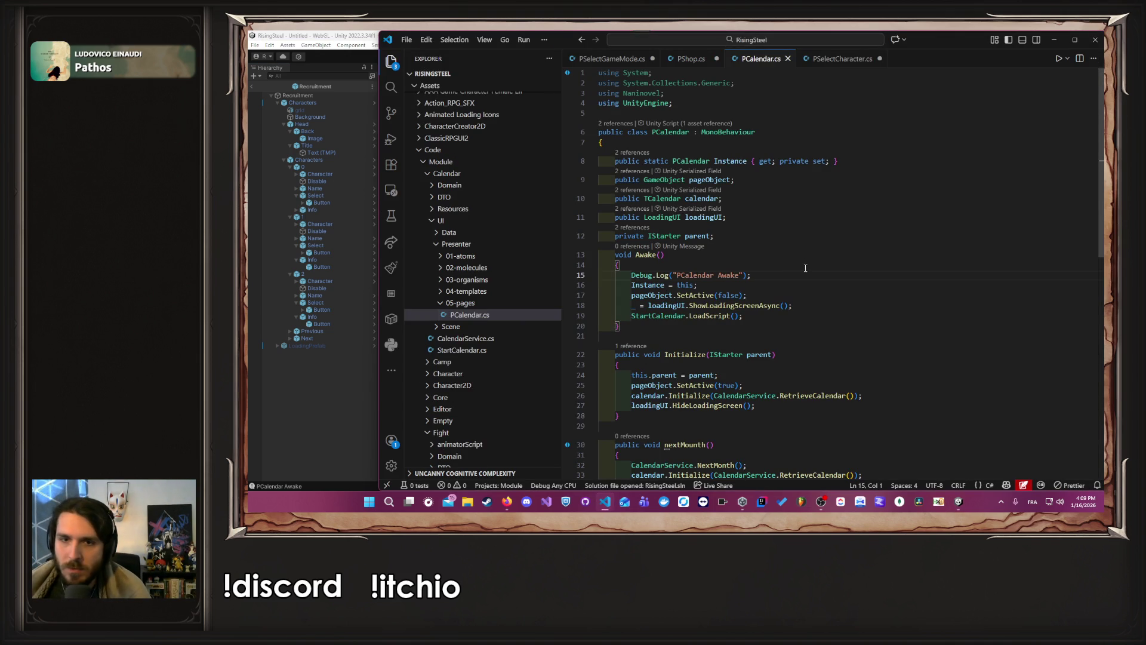
key("shift+End")
key("BackSpace")
key("BackSpace")
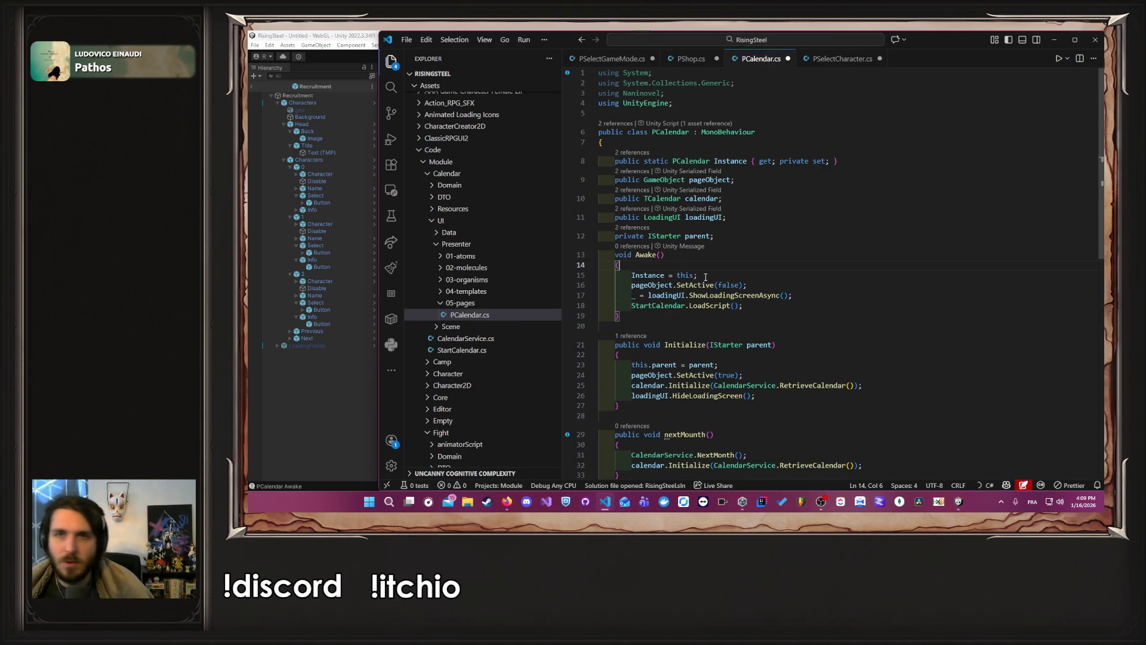
Step: Review the edited PSelectCharacter.cs and PSelectGameMode.cs, then close the open files
key("ctrl+Tab")
left_click(837, 185)
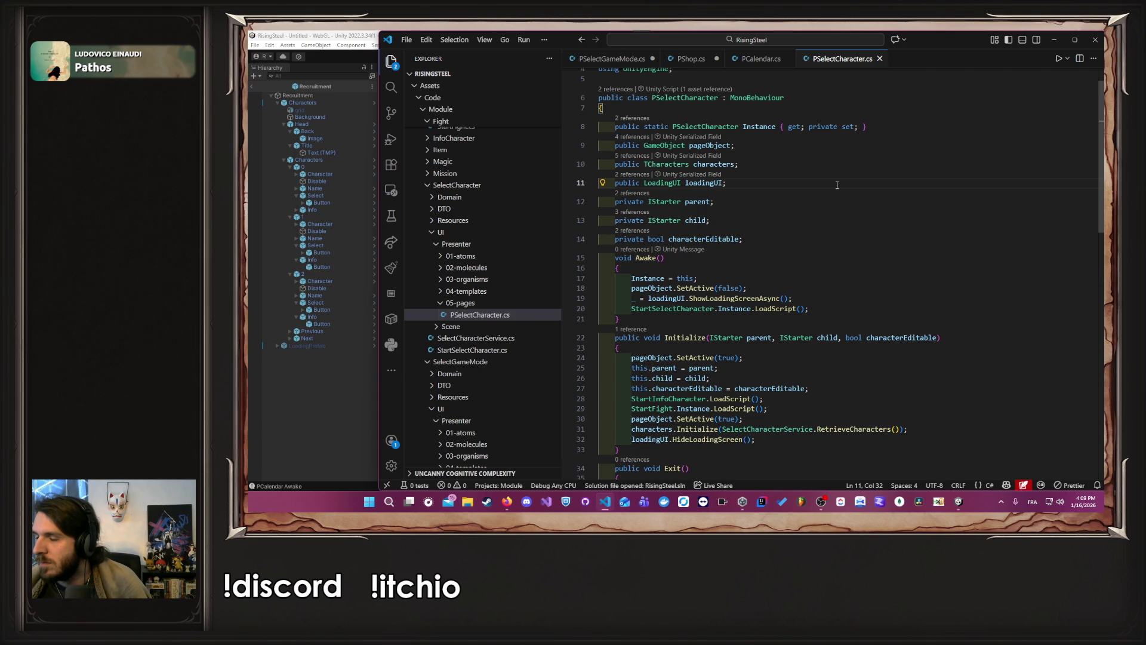
key("ctrl+Tab")
key("ctrl+Tab")
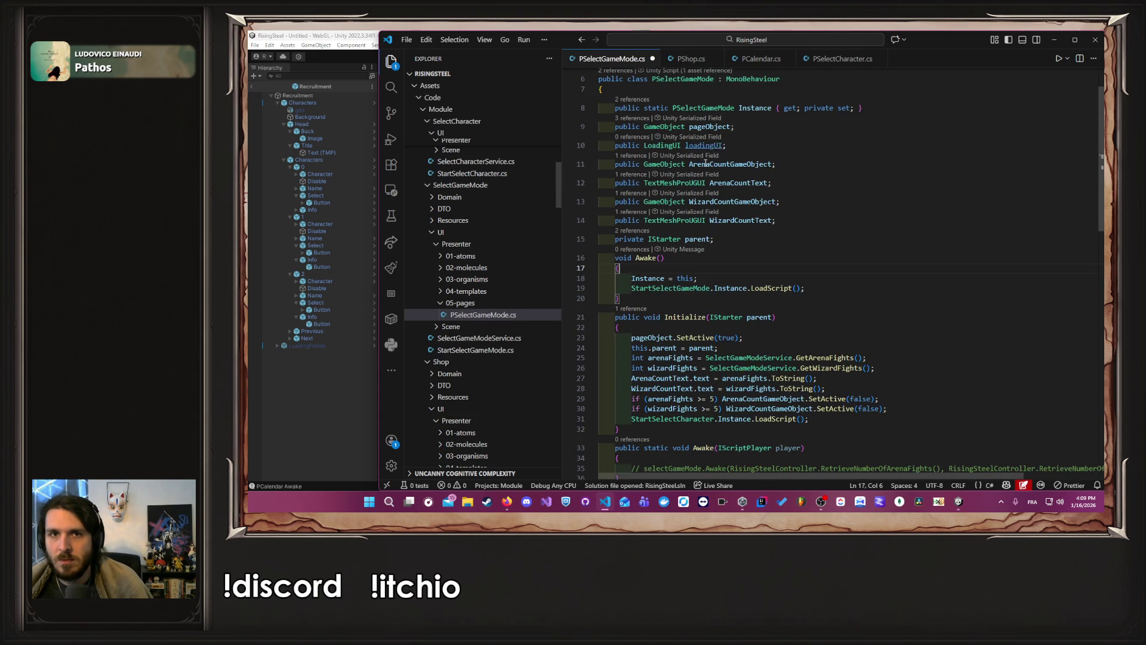
left_click(829, 189)
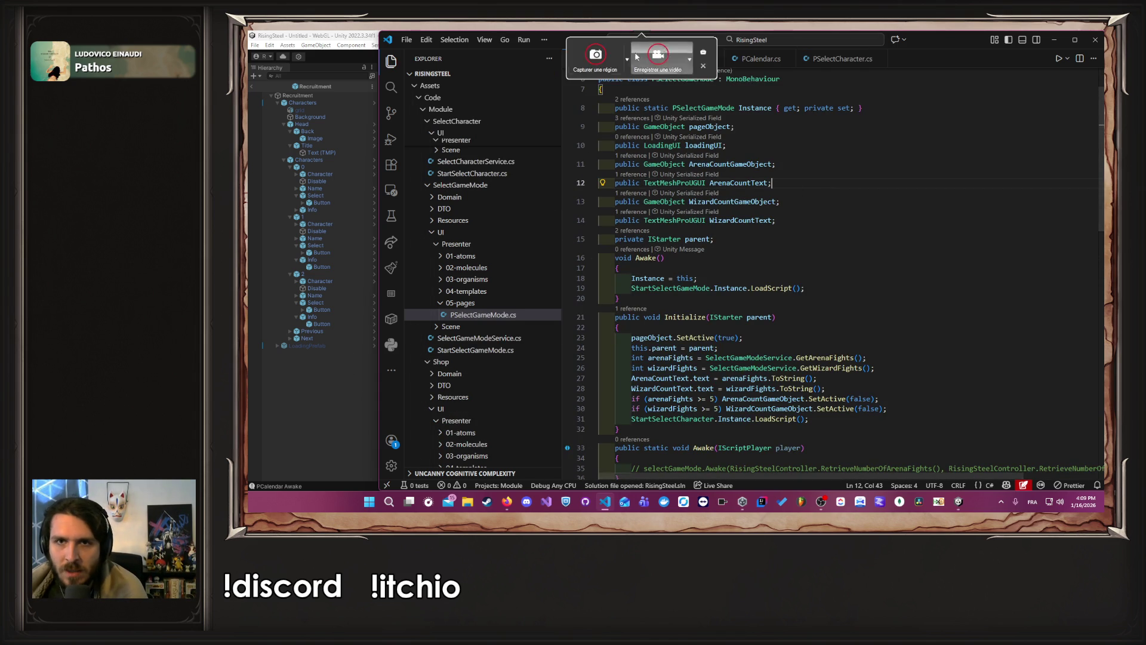
key("ctrl+w")
key("ctrl+w")
key("ctrl+w")
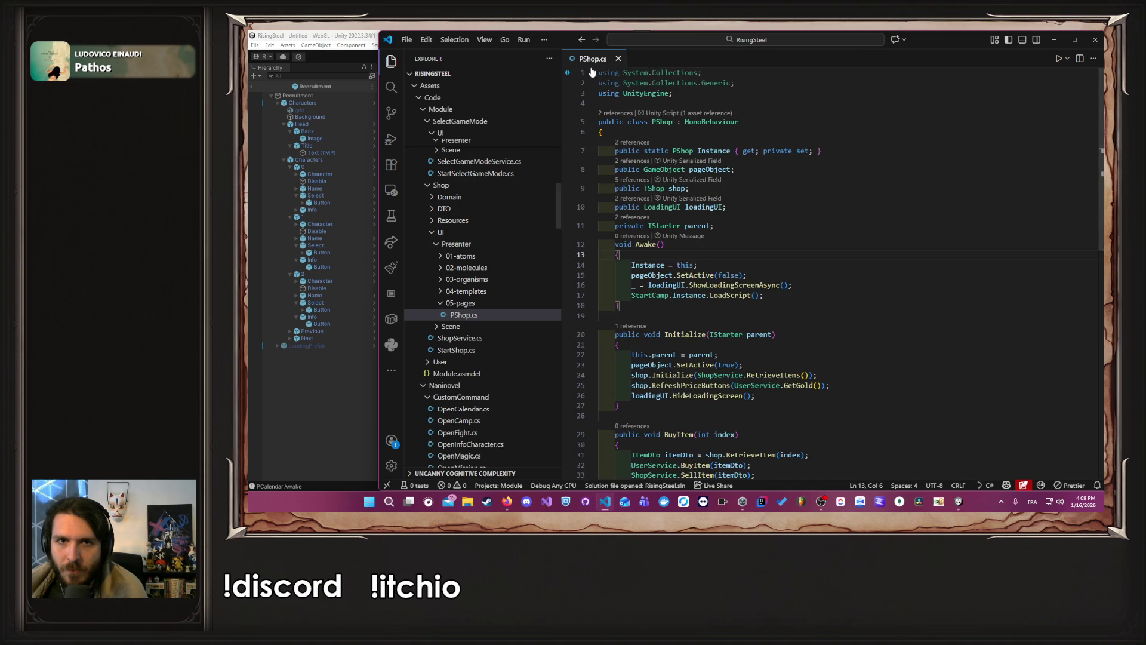
Step: Open PSelectGameMode.cs from the SelectGameMode folder in the Explorer
scroll(539, 213, "down", 2)
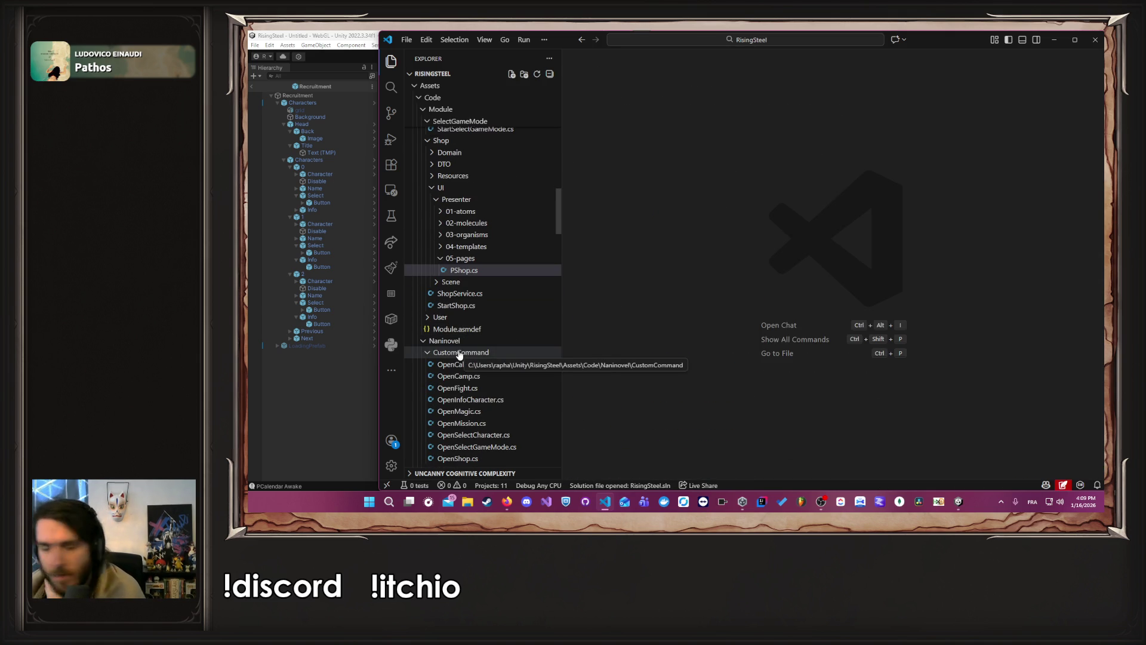
scroll(462, 305, "up", 5)
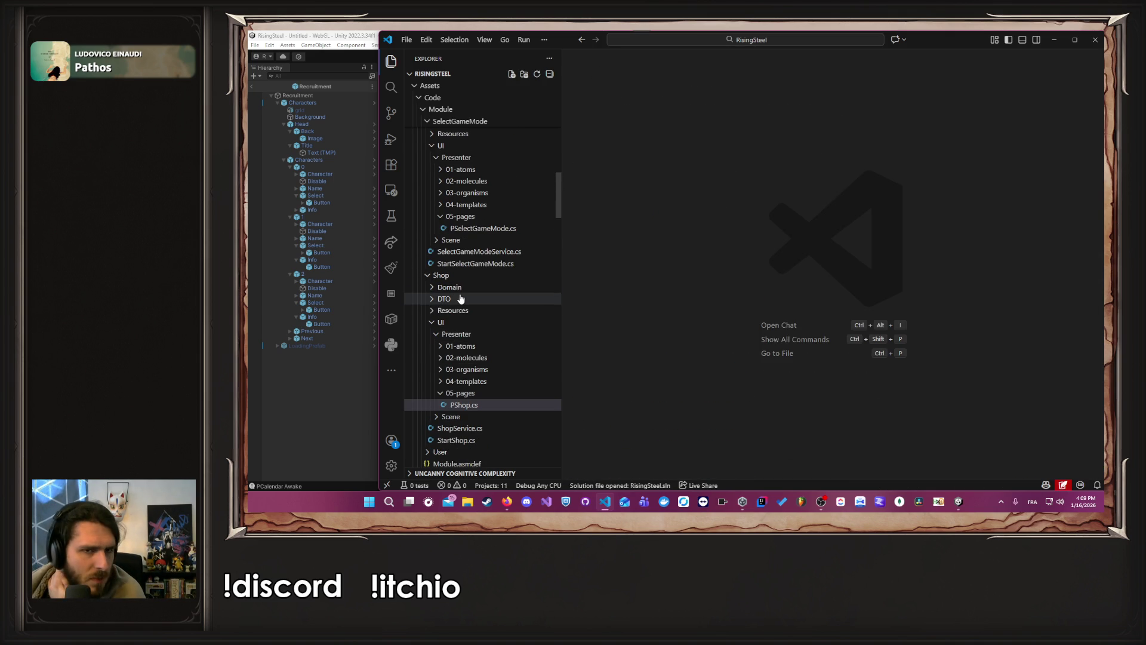
left_click(452, 277)
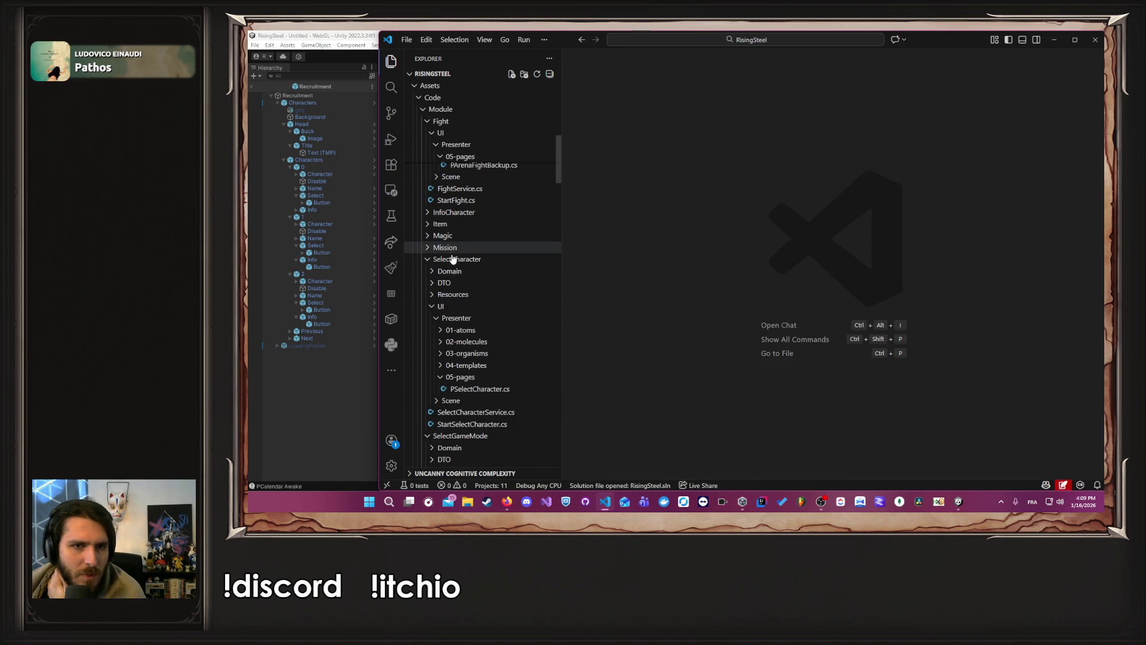
left_click(454, 260)
left_click(460, 263)
left_click(461, 263)
left_click(457, 271)
left_click(456, 271)
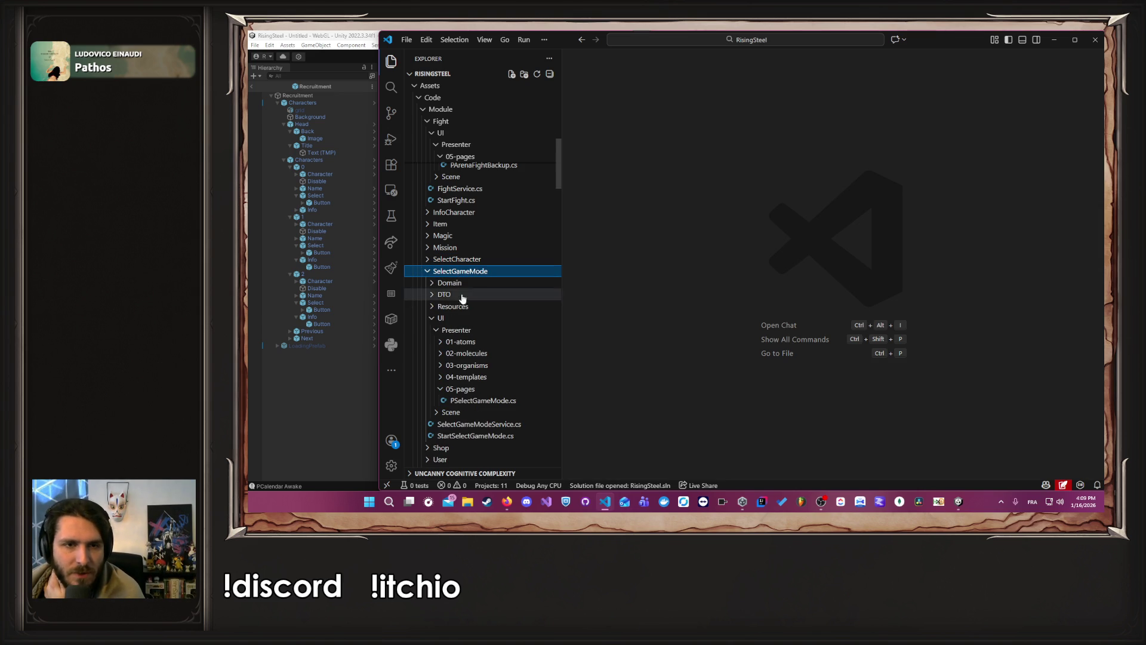
left_click(475, 401)
Step: Inspect the StartFight definition called on line 41 with ContextFightEnum.Arena, then go back
scroll(734, 292, "down", 1)
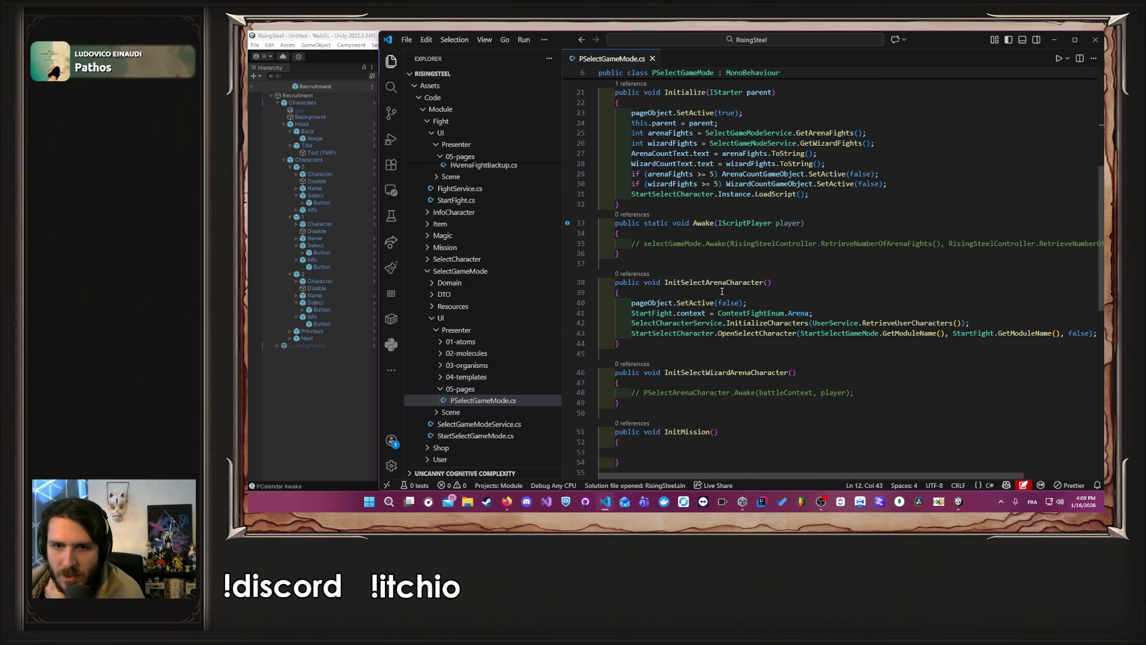
left_click(674, 282)
left_click_drag(673, 281, 767, 283)
left_click(641, 313)
left_click_drag(642, 313, 813, 313)
double_click(752, 313)
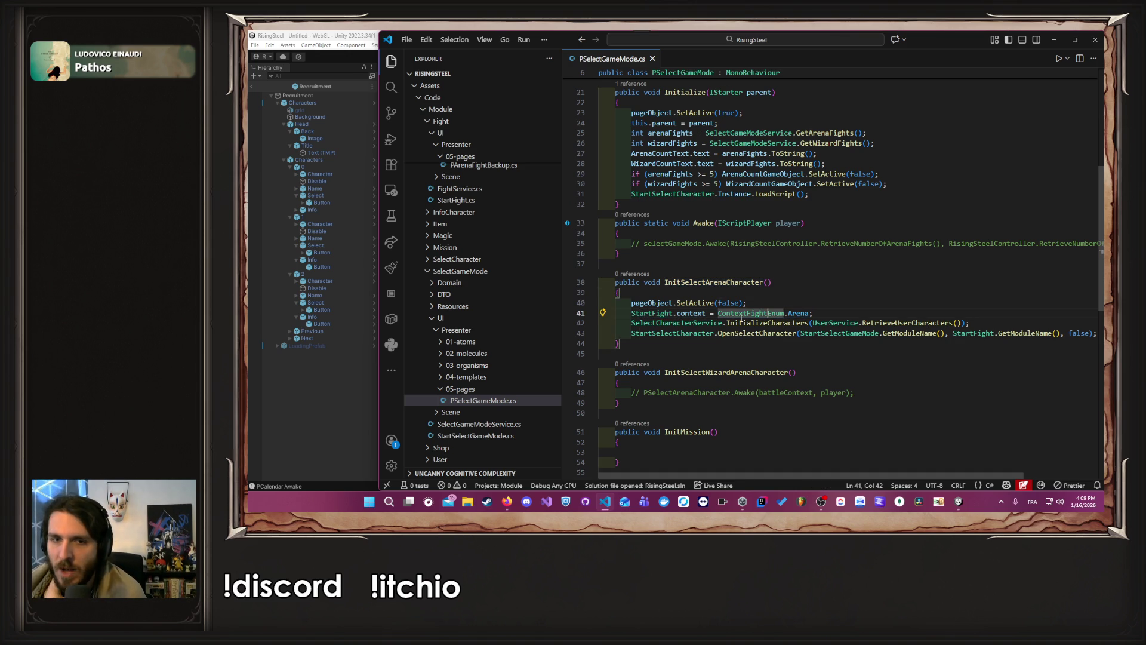
left_click(652, 313)
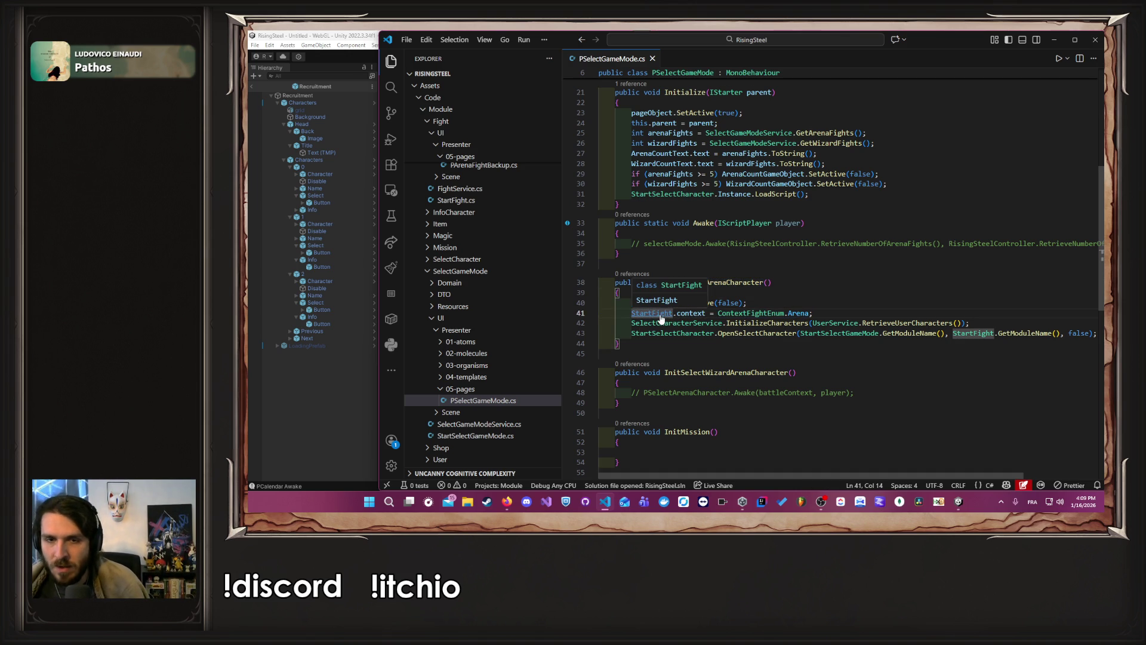
left_click(661, 315, "ctrl")
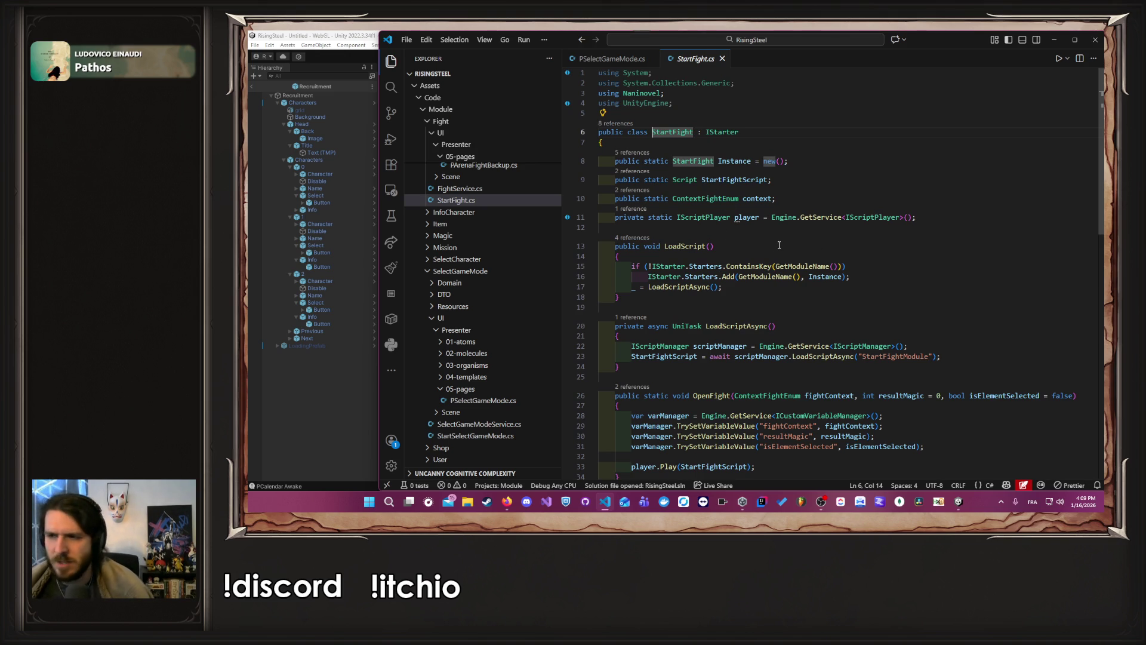
key("alt+Left")
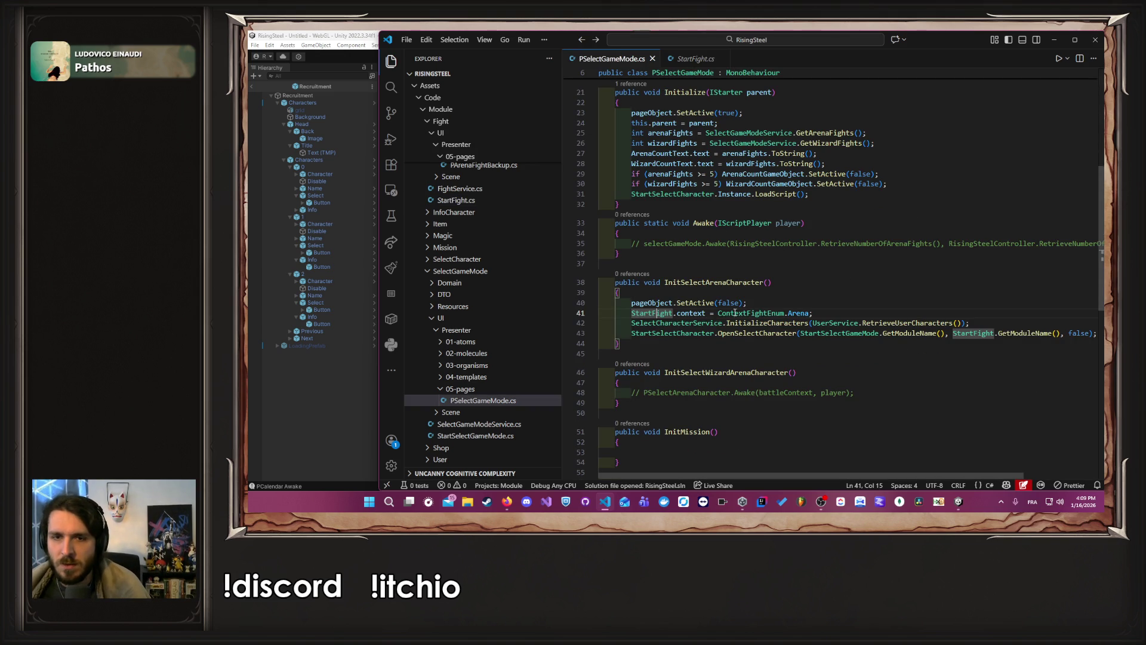
left_click(789, 313)
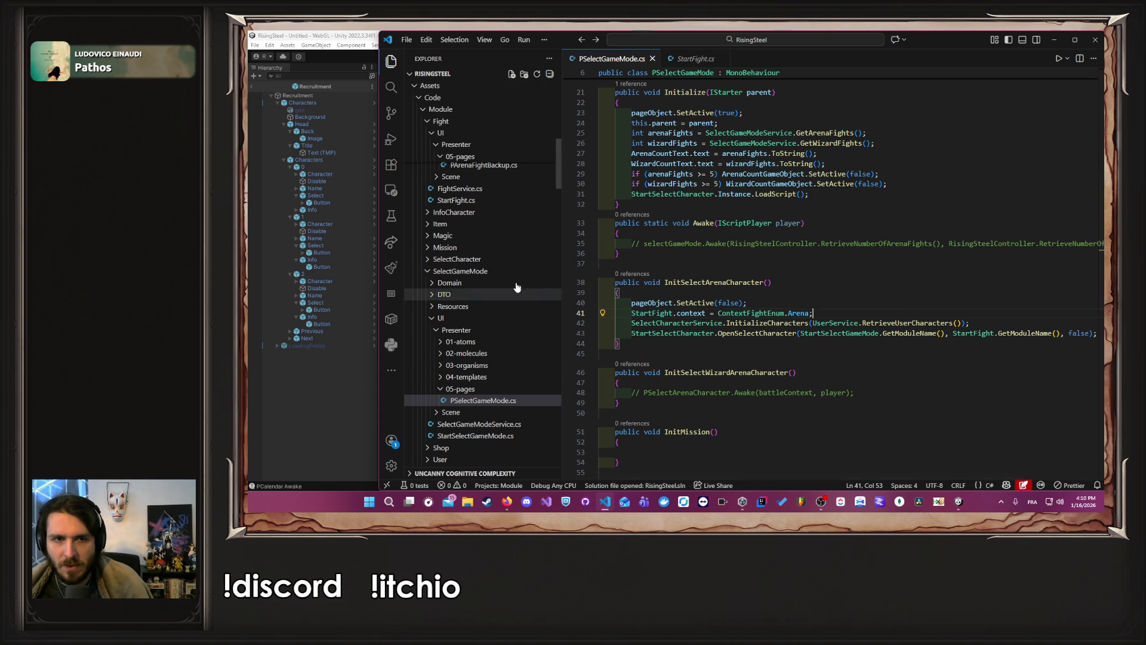
Step: Open PSelectCharacter.cs and scroll to its SelectCharacter method
left_click(480, 259)
left_click(502, 389)
scroll(753, 297, "down", 10)
scroll(753, 297, "down", 2)
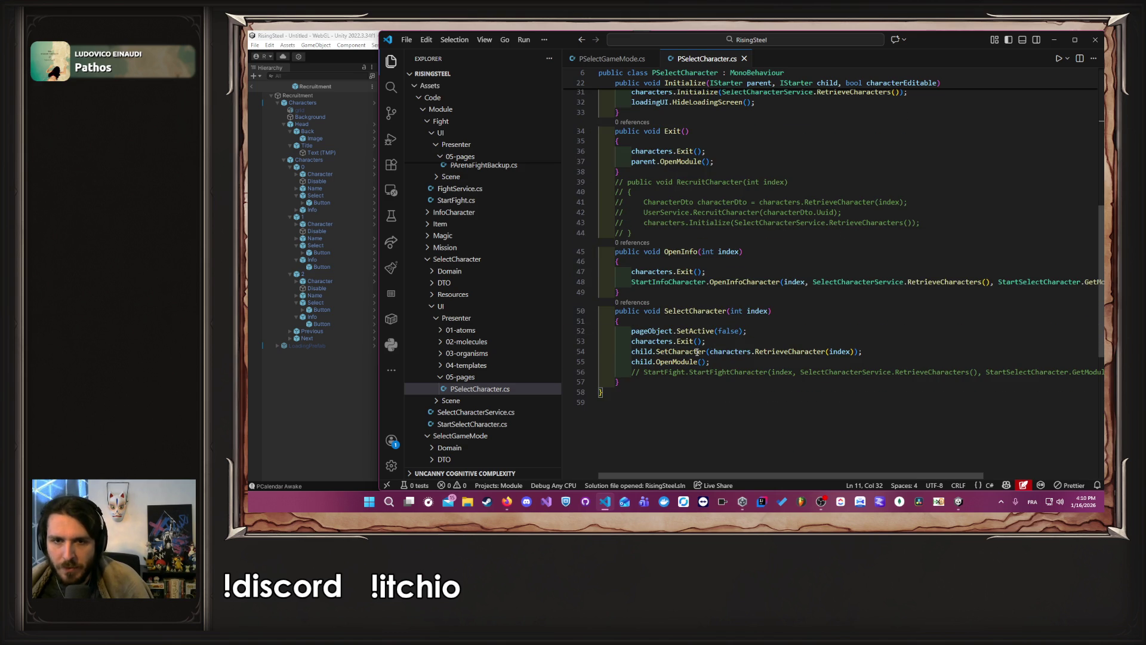
Step: Follow OpenModule's references to its implementation in StartFight.cs
left_click(660, 364)
left_click(645, 362)
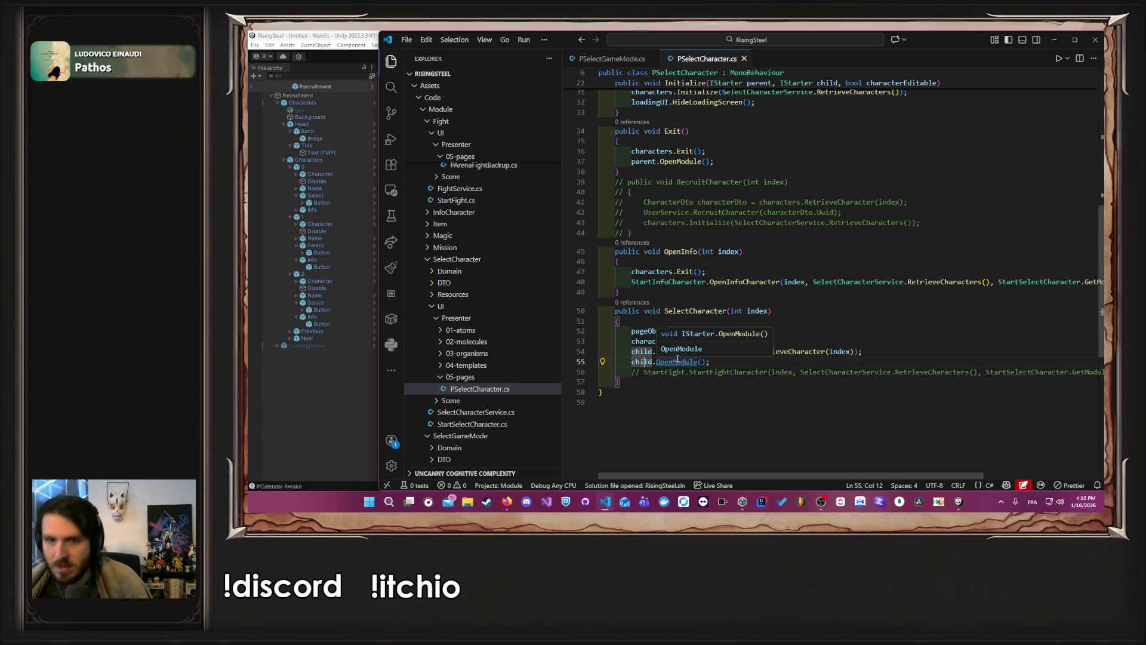
left_click(676, 362, "ctrl")
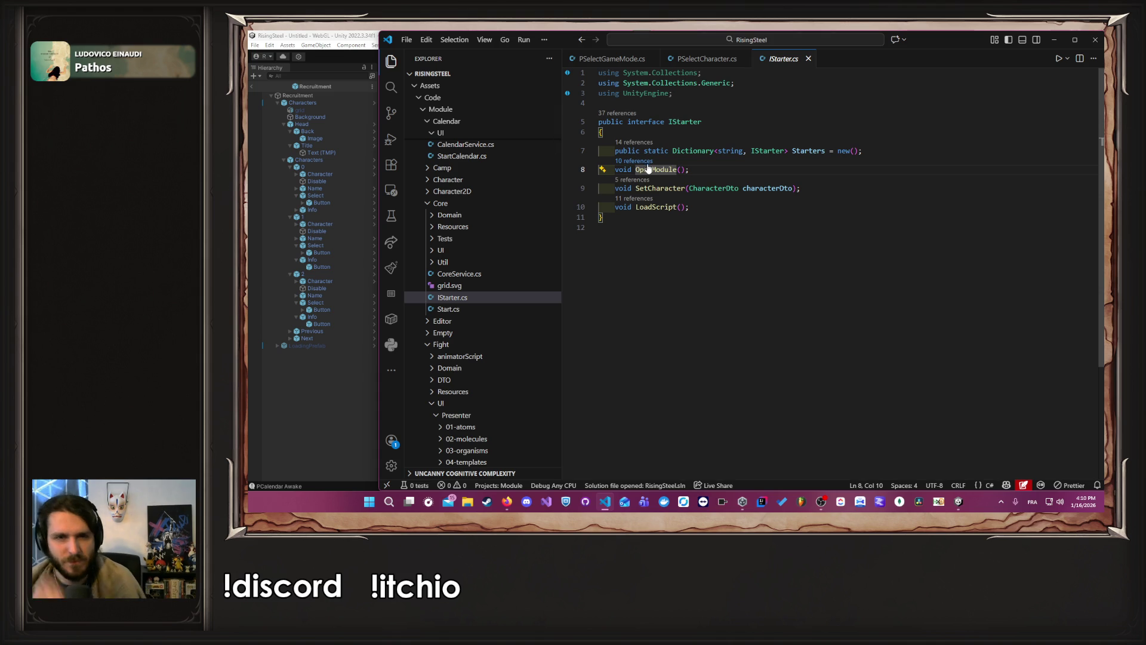
left_click(647, 161)
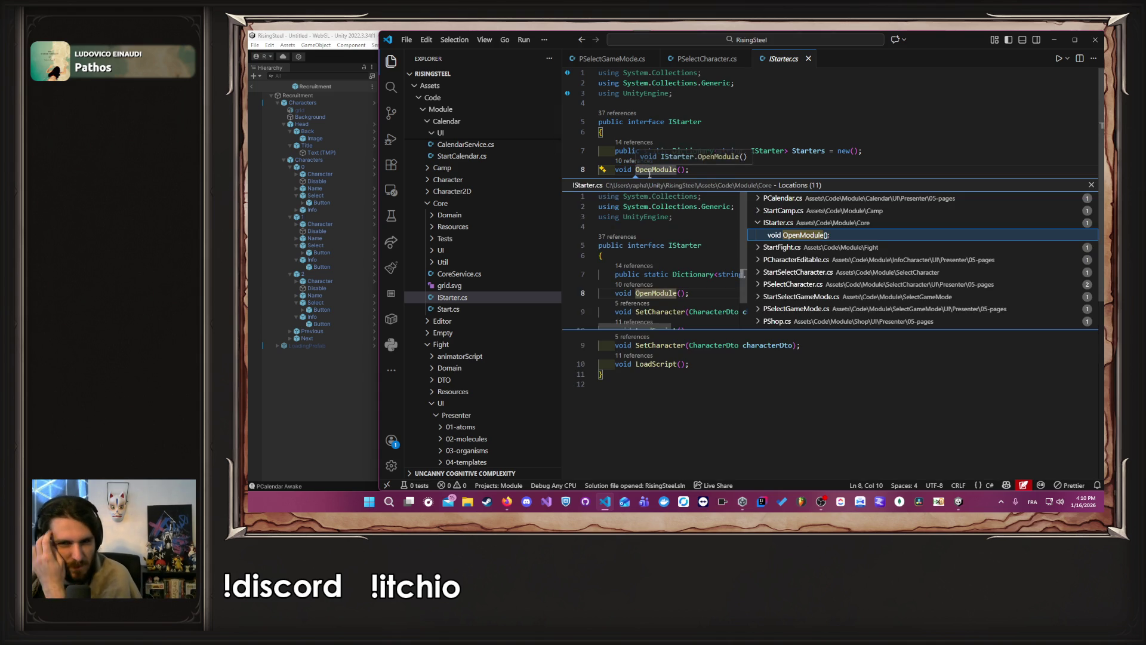
left_click(830, 248)
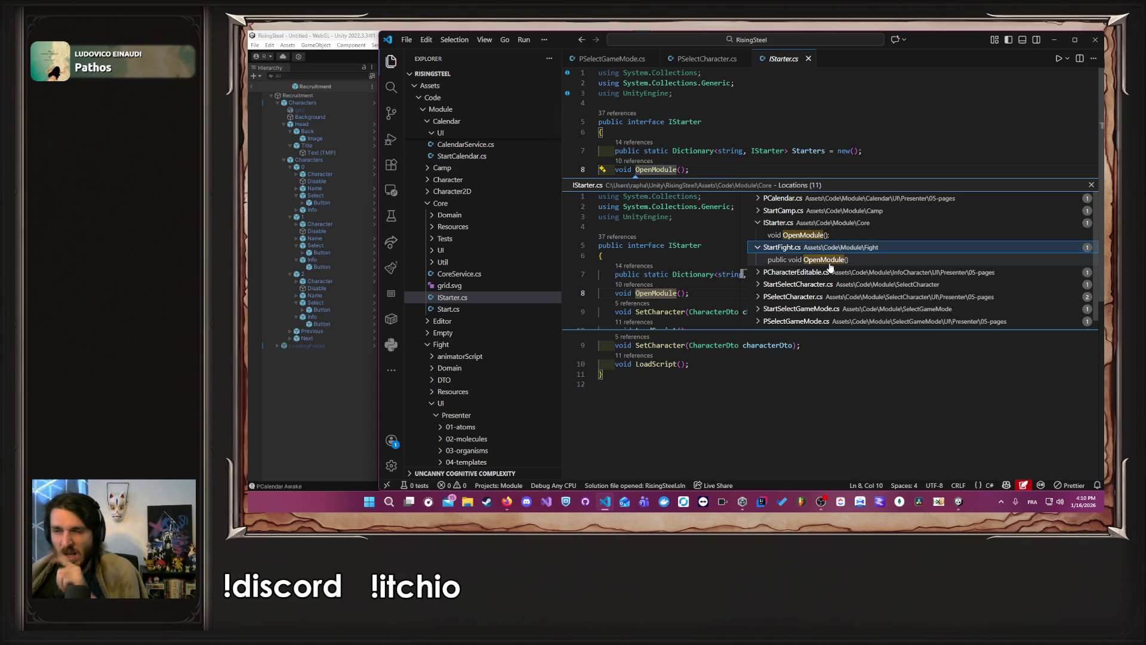
double_click(829, 267)
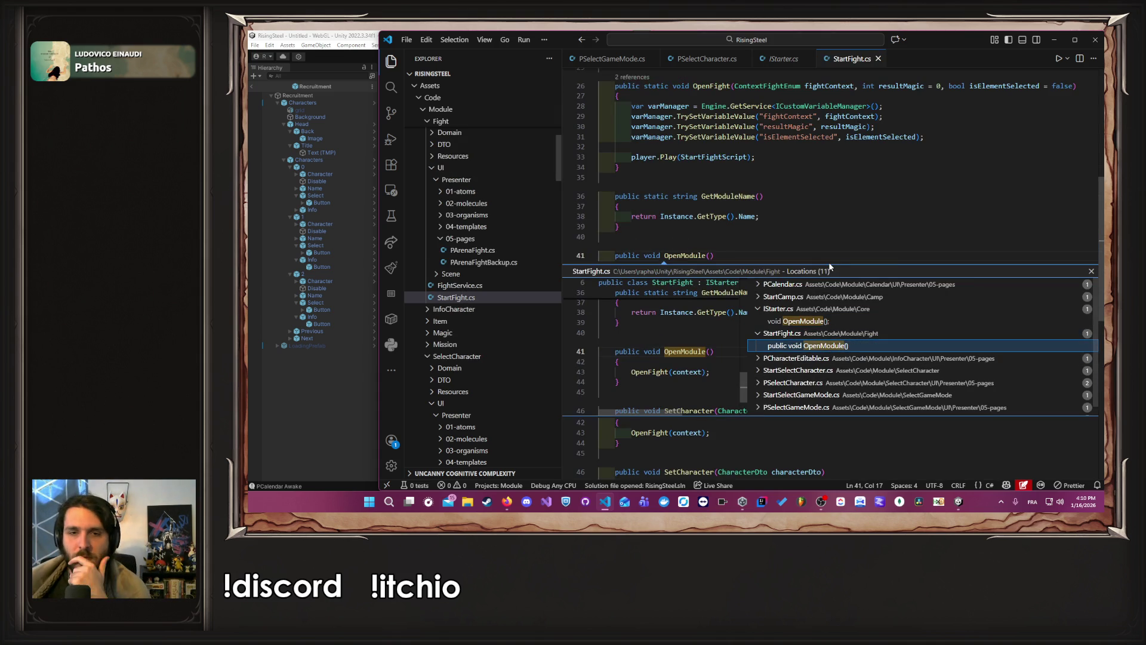
key("Escape")
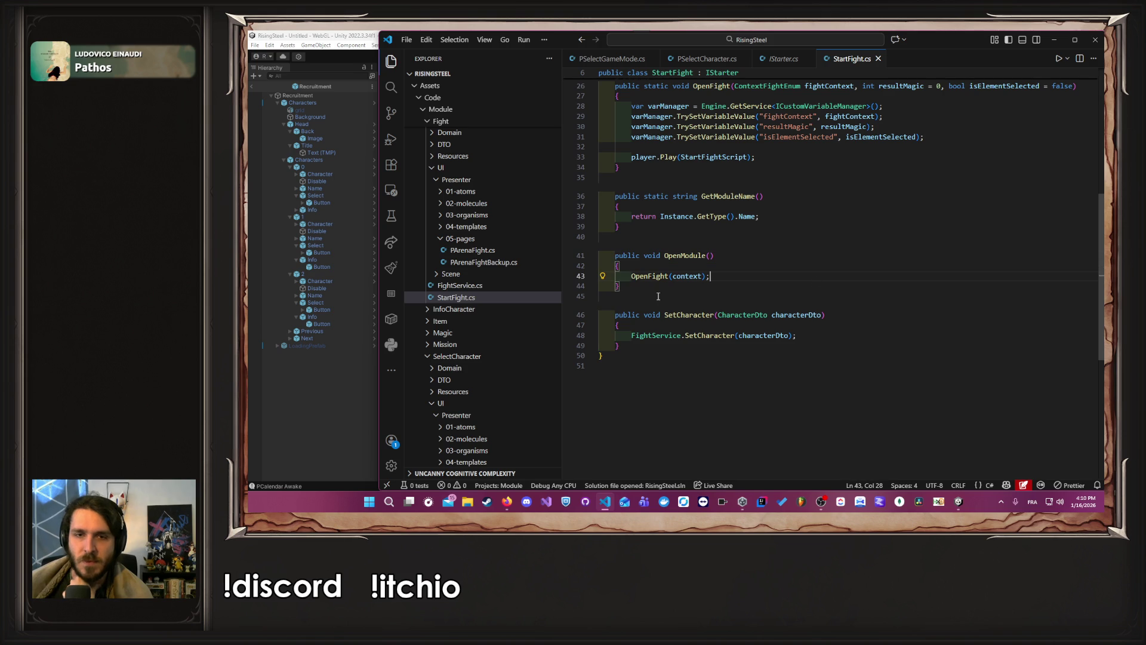
Step: Jump to the OpenFight method definition and inspect its fightContext parameter
left_click(657, 275)
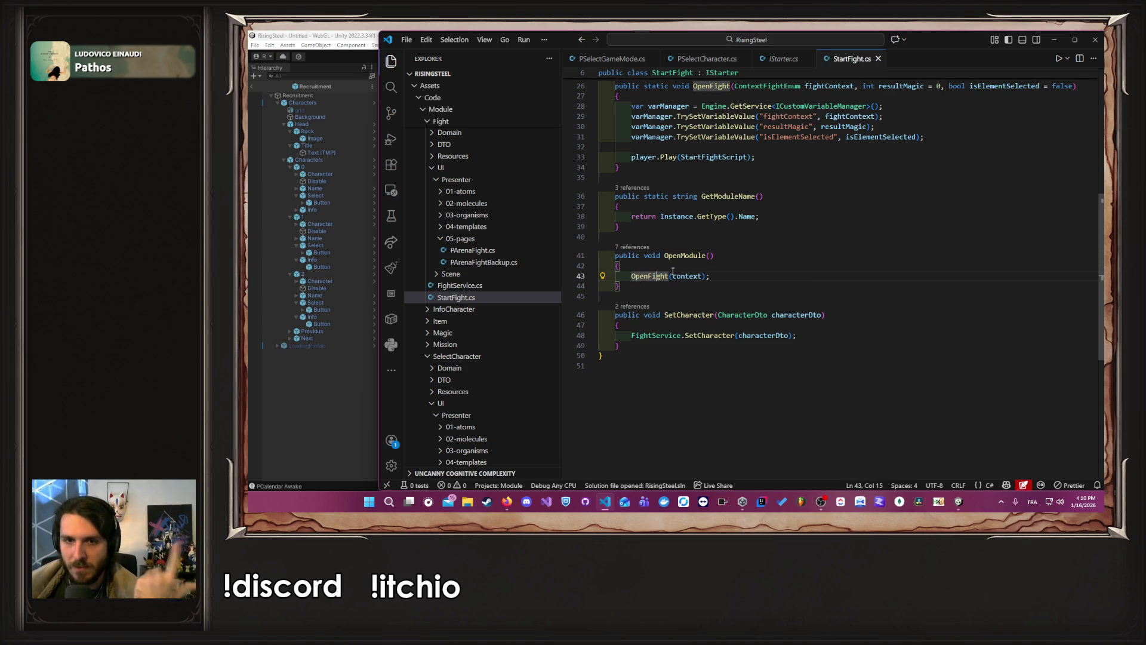
left_click(695, 275)
left_click(656, 277, "ctrl")
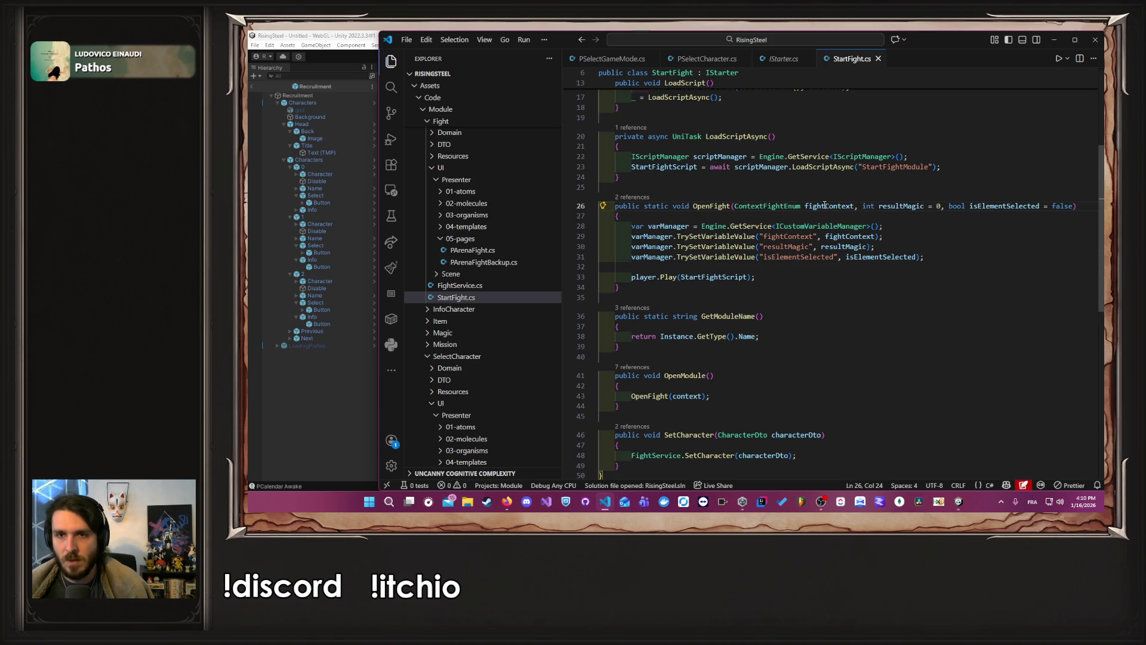
double_click(824, 206)
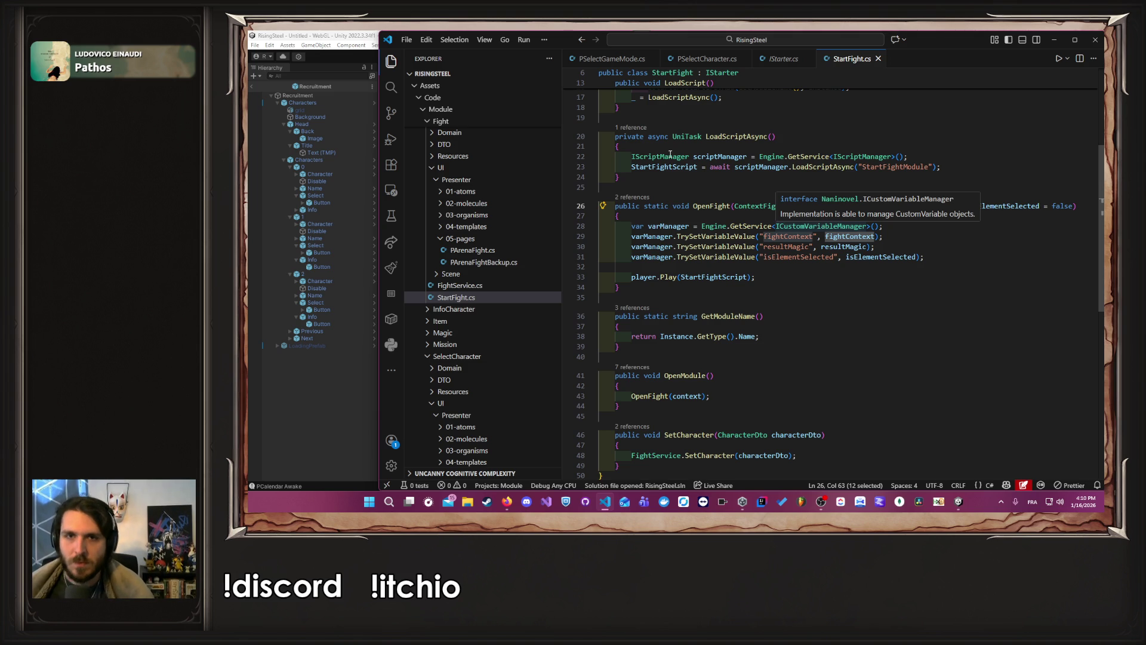
left_click(912, 238)
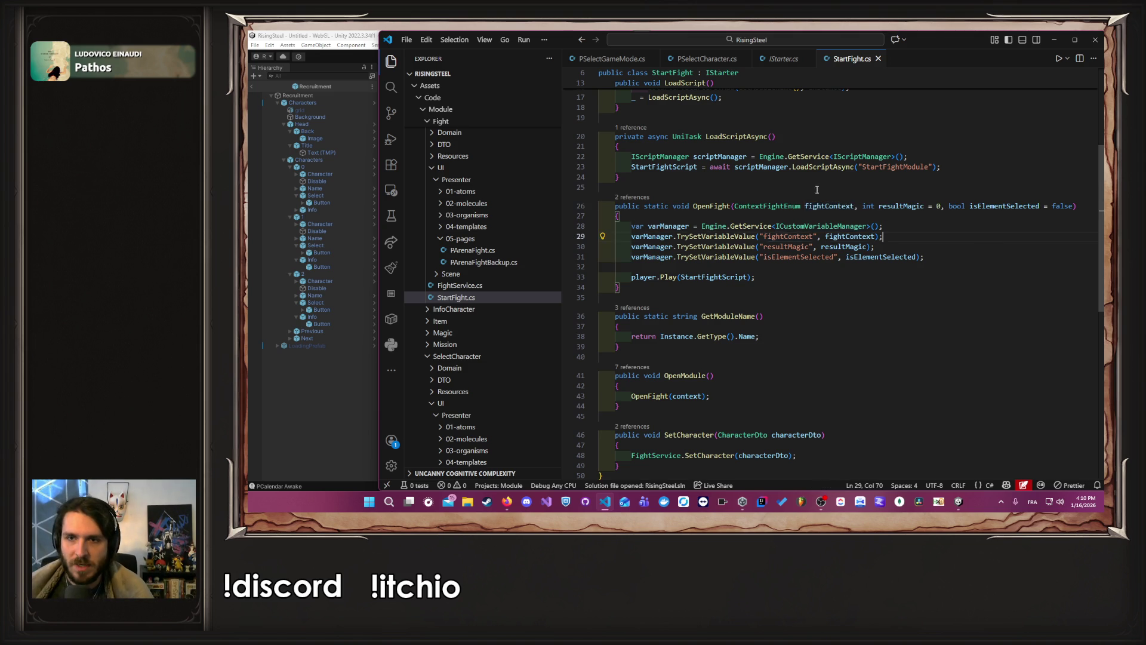
scroll(910, 229, "up", 4)
Step: Open the StartFightModule.nani script that OpenFight loads
double_click(900, 278)
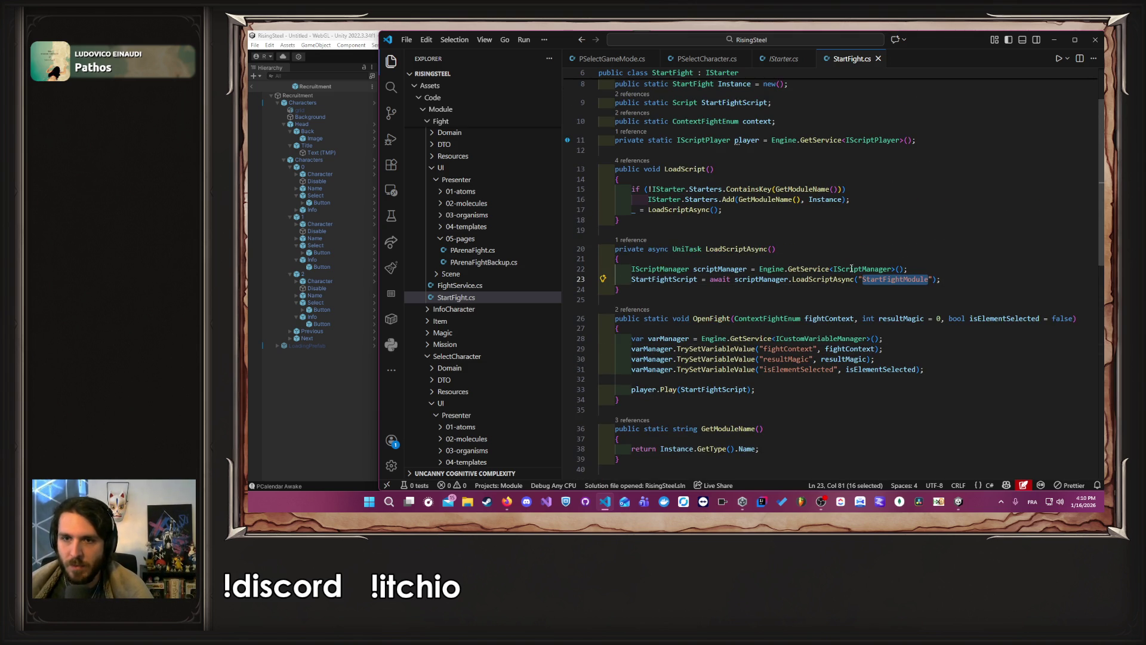
scroll(505, 317, "down", 10)
scroll(508, 334, "down", 3)
left_click(516, 328)
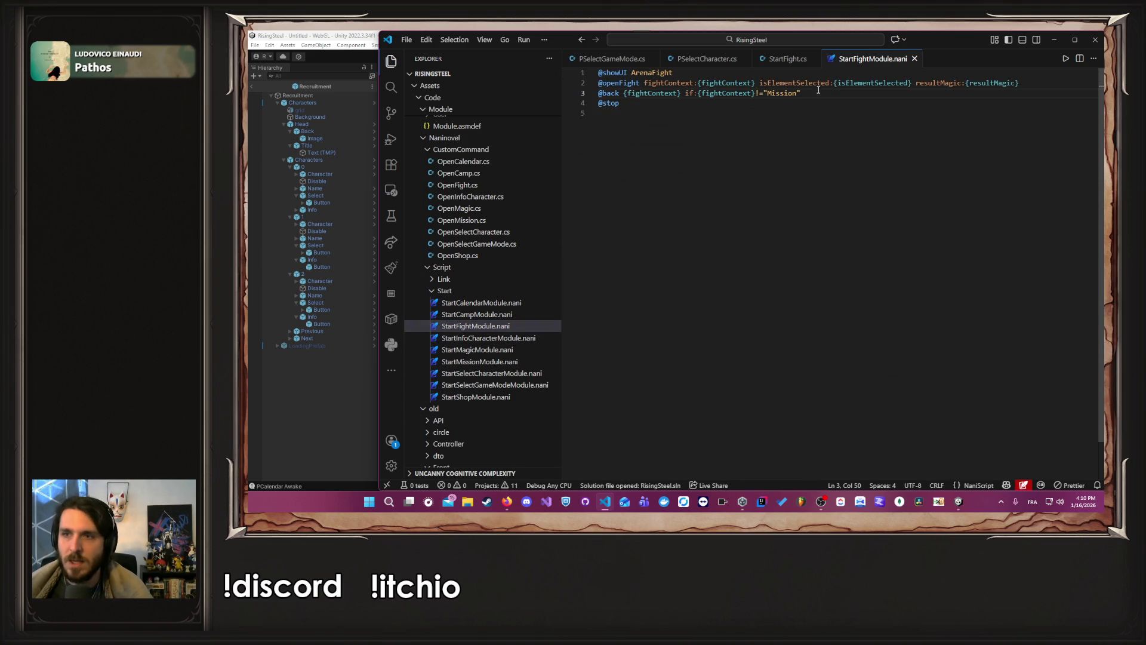
Step: Open OpenFight.cs and highlight where fightContext is declared and used
double_click(928, 85)
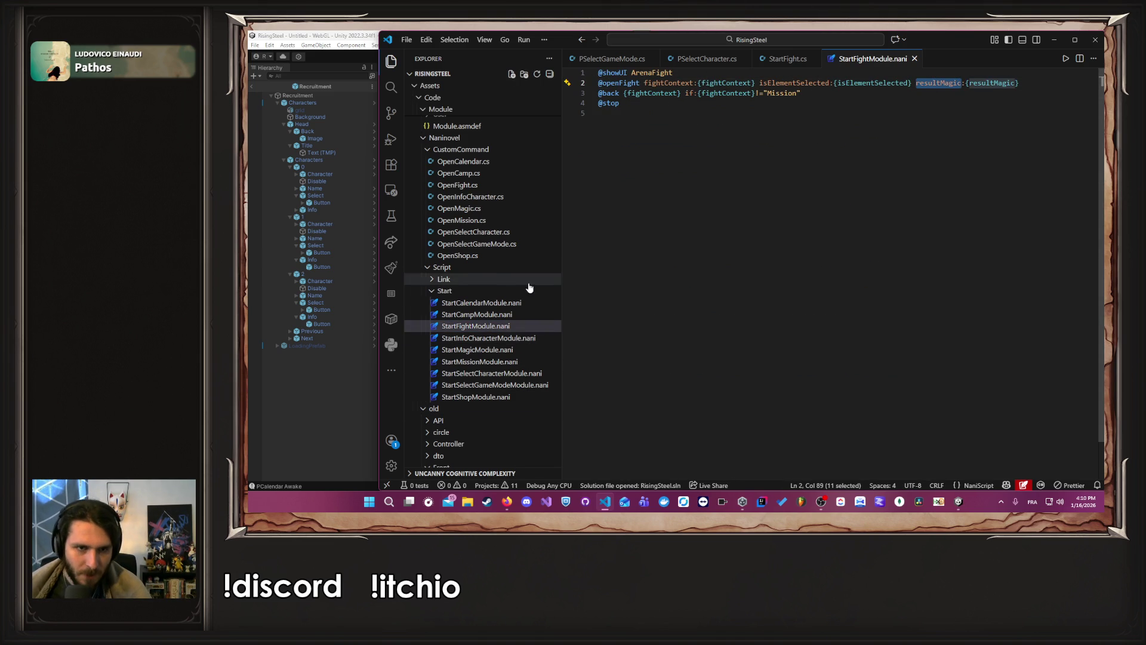
left_click(496, 185)
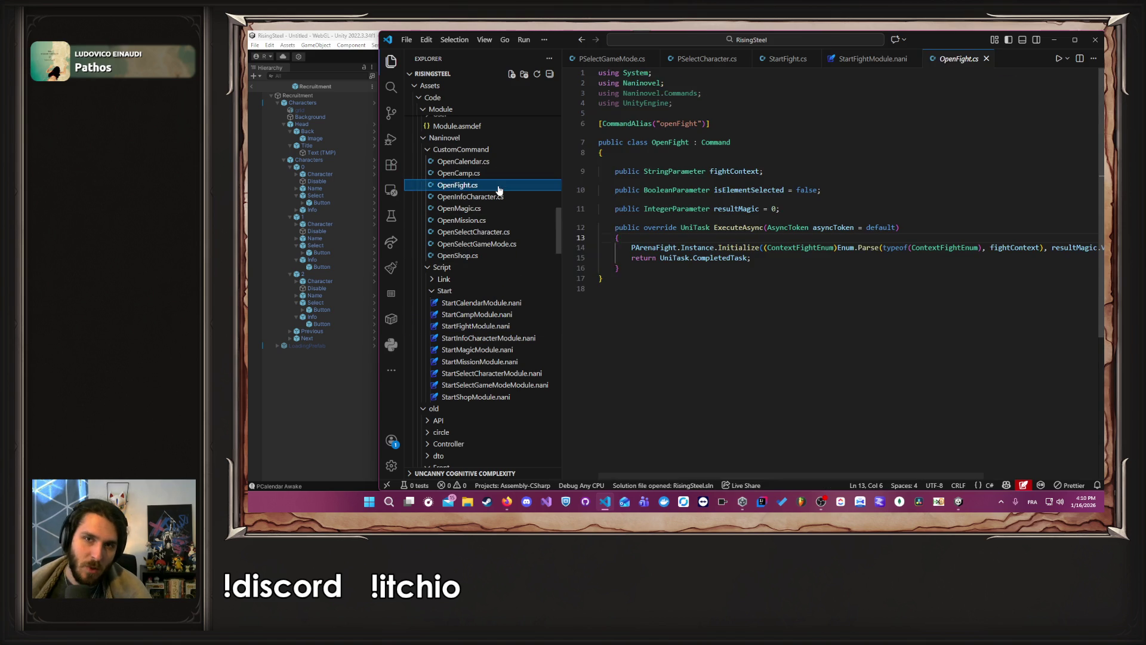
double_click(734, 171)
mouse_move(832, 225)
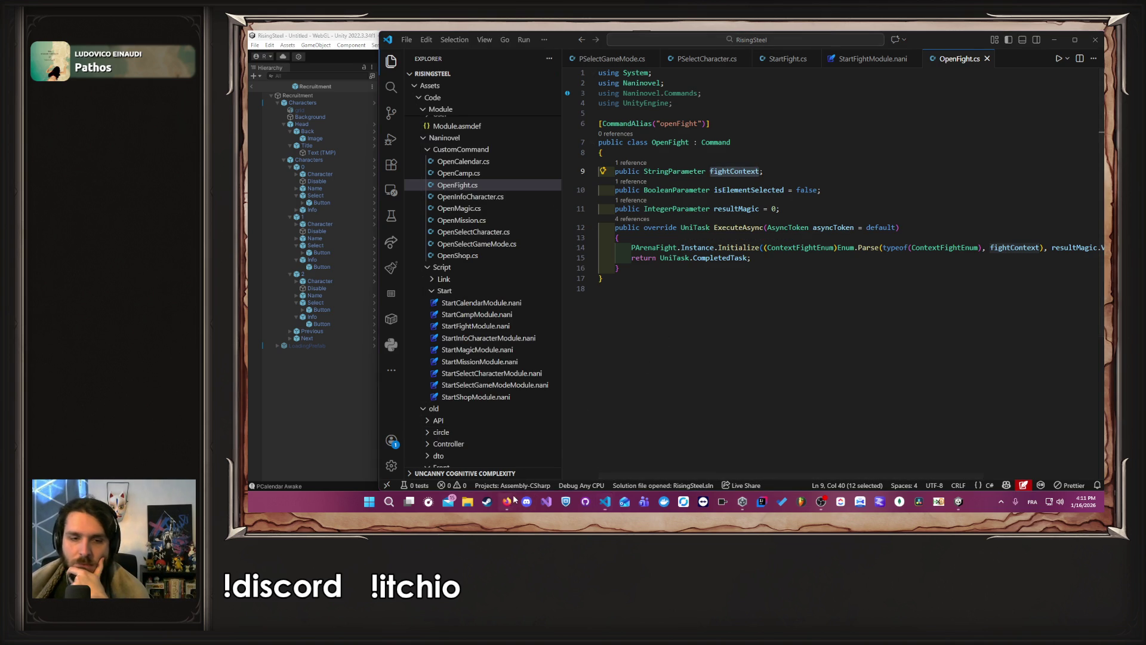
Step: Bring up ChatGPT in Firefox
left_click(561, 464)
key("super+d")
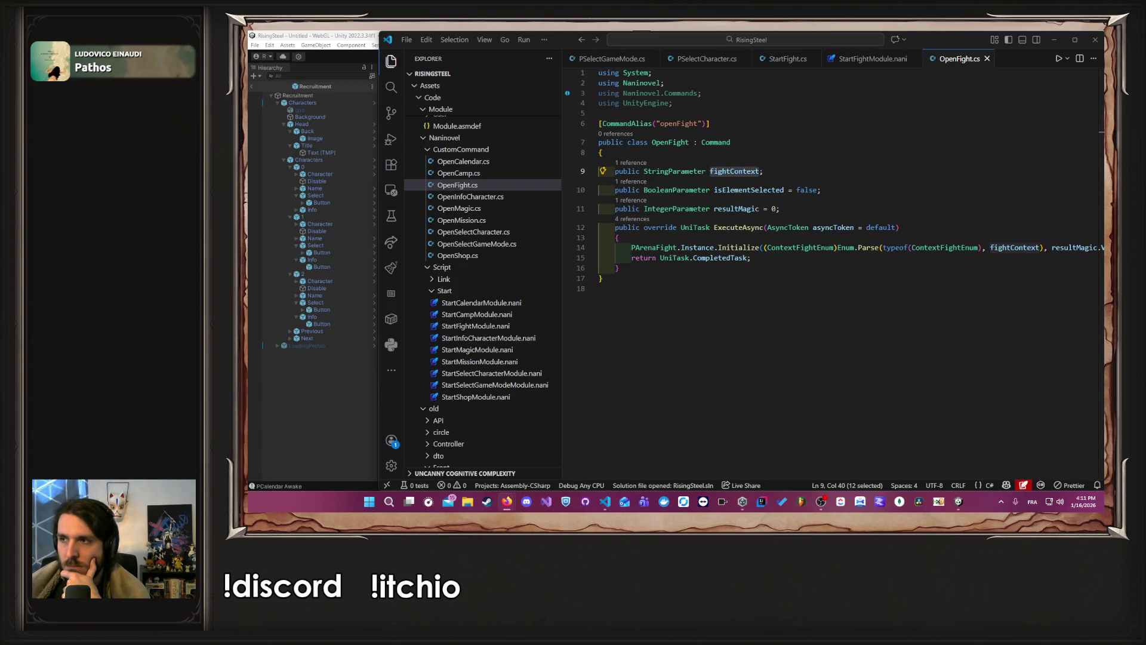
left_click(507, 502)
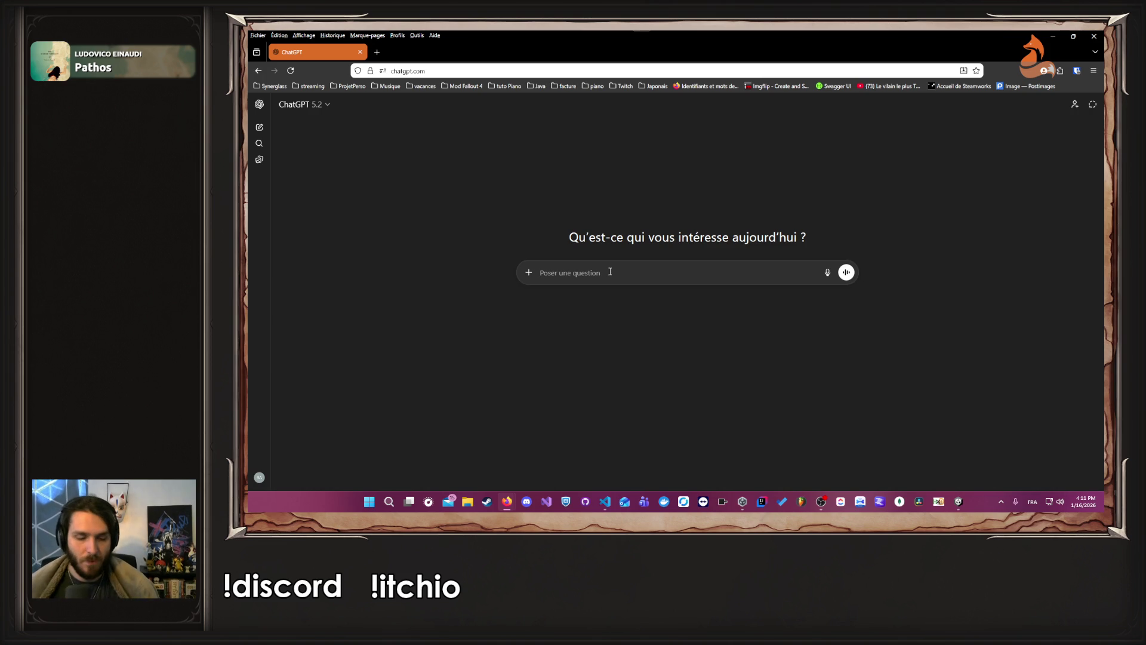
Step: Type the French intro: 'Dans un contexte Naninovel, Unity, C#, … mes variables ne sont pas correctement set dans mon script :'
type("D")
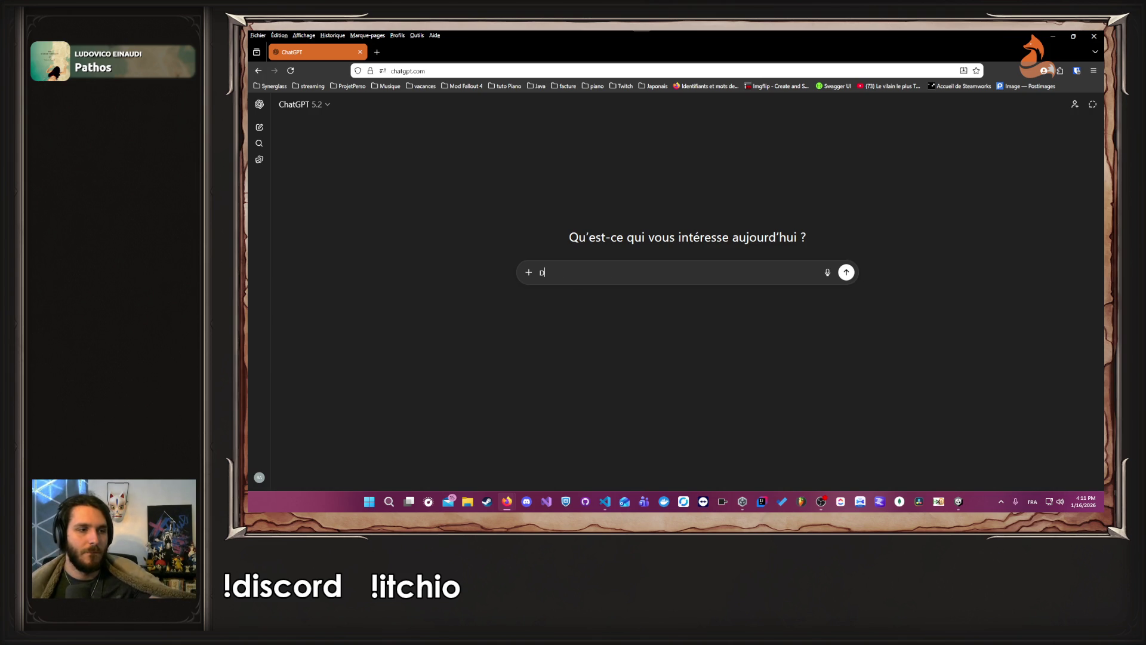
type("ans un contexte Naninovel, Unity, ")
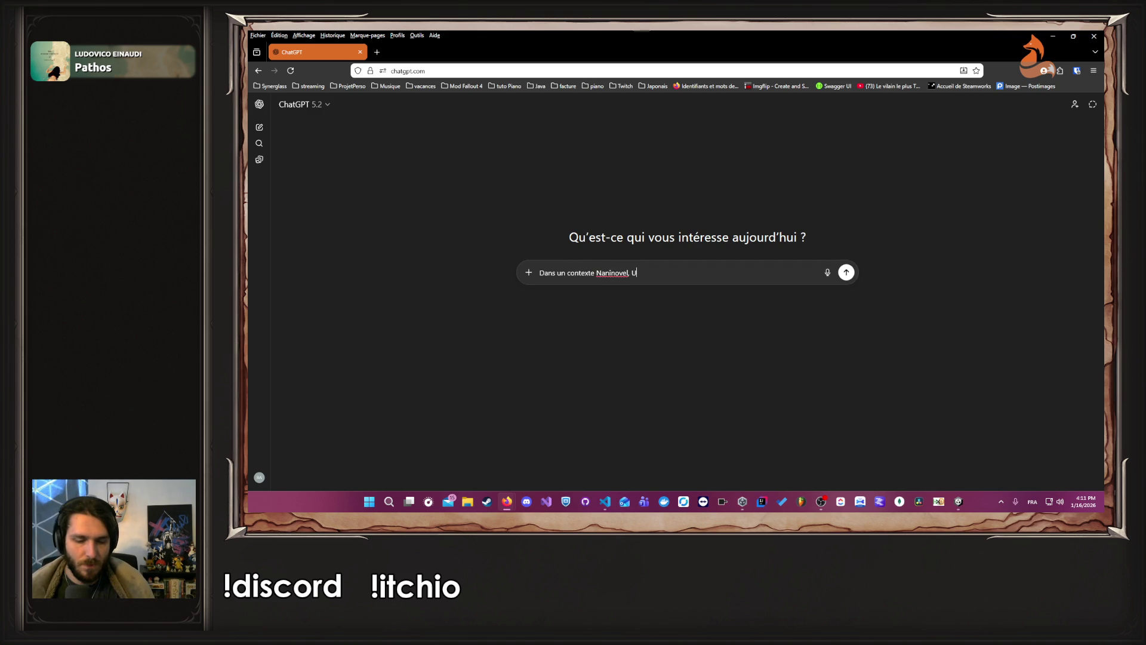
type("C")
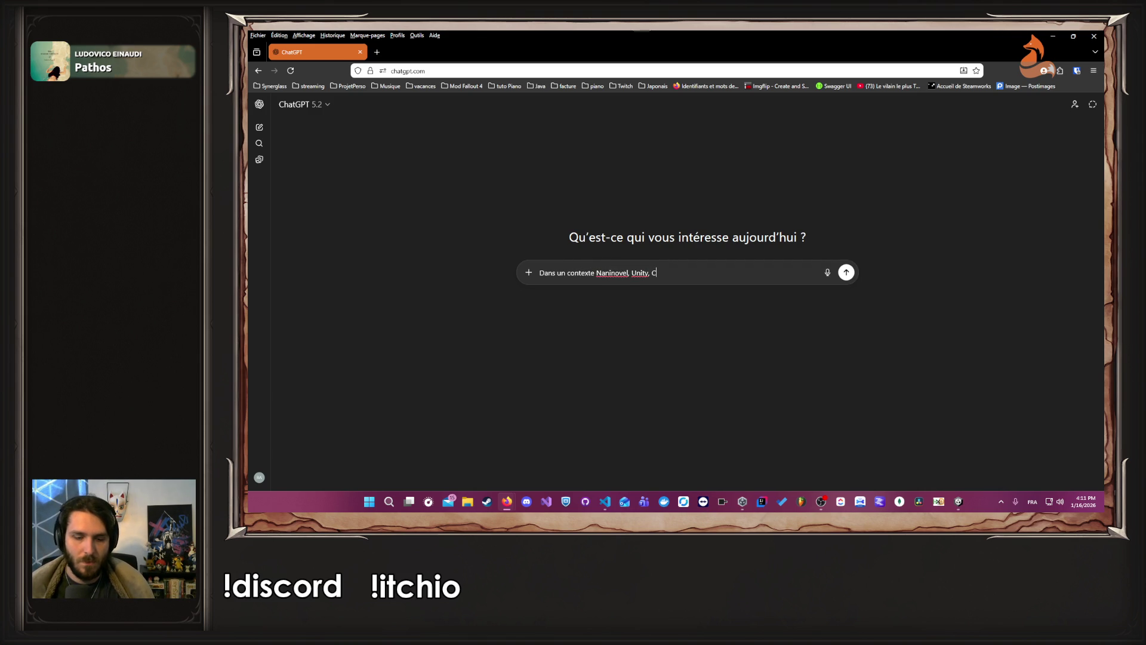
type("#,")
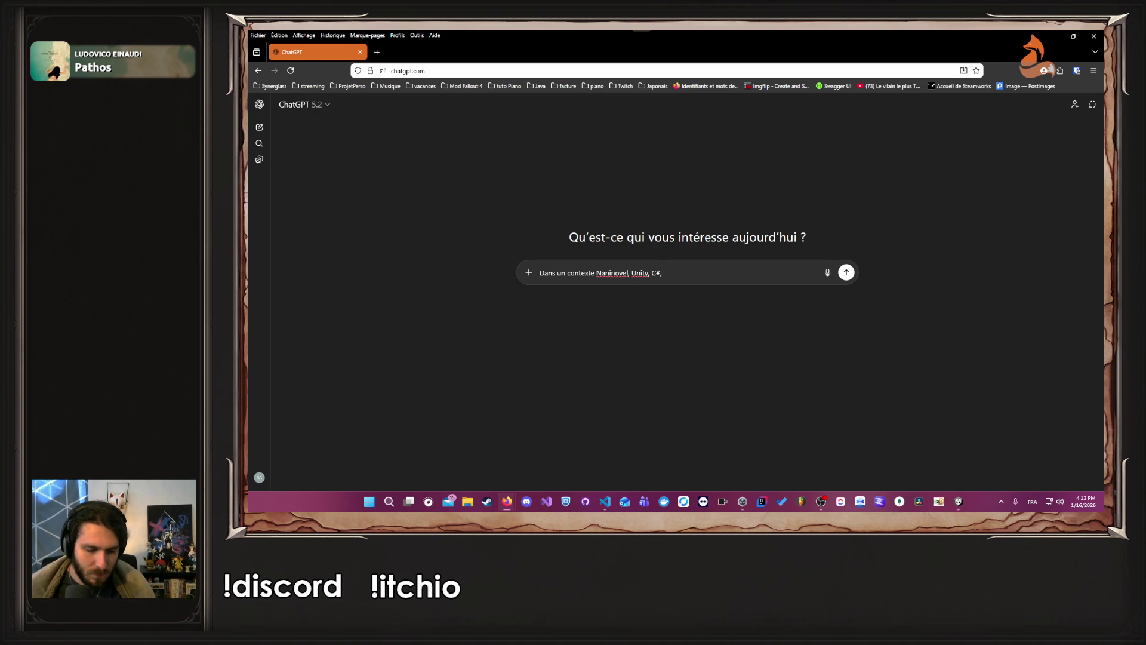
type("Pour u")
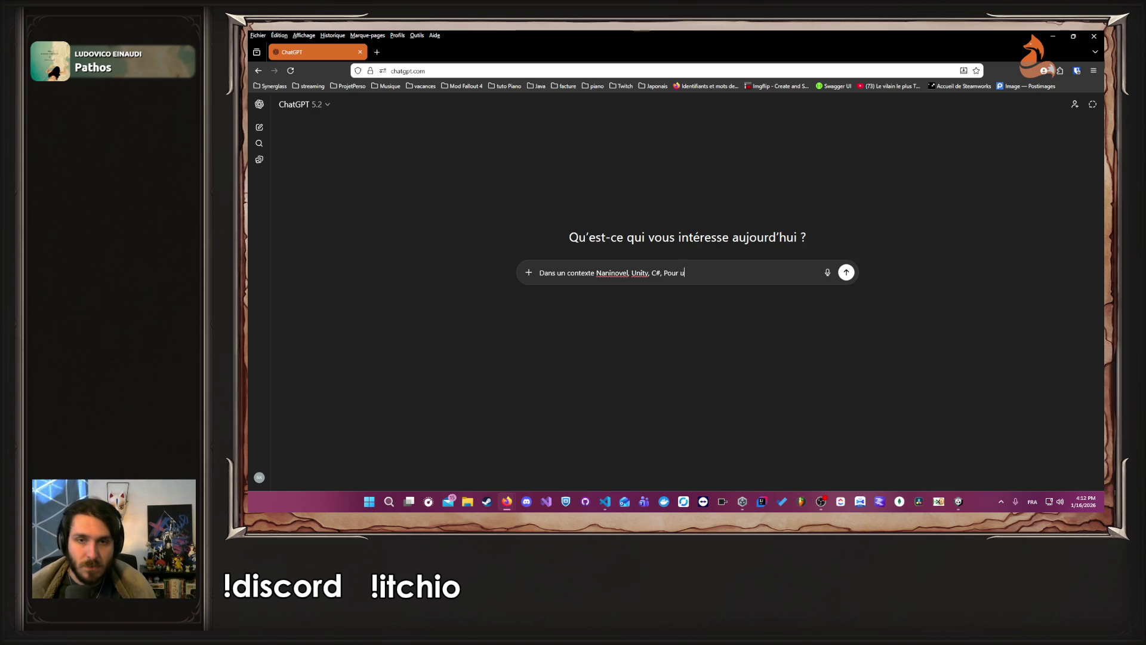
type("ne raison que j'igno")
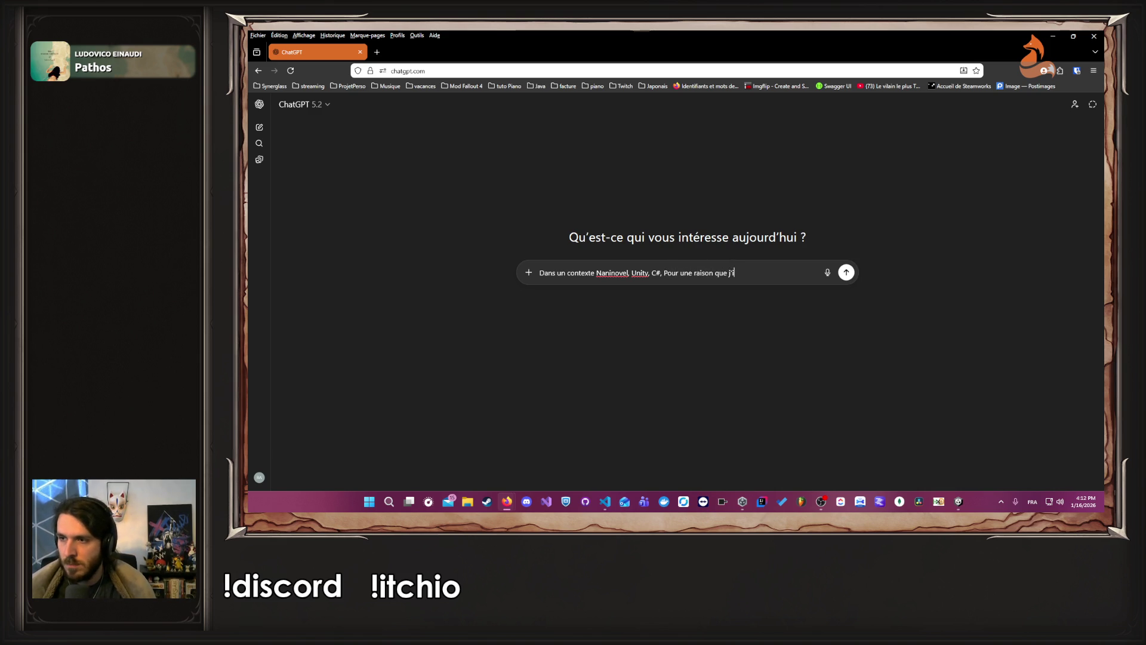
key("BackSpace")
key("BackSpace")
key("BackSpace")
type("nore, mon")
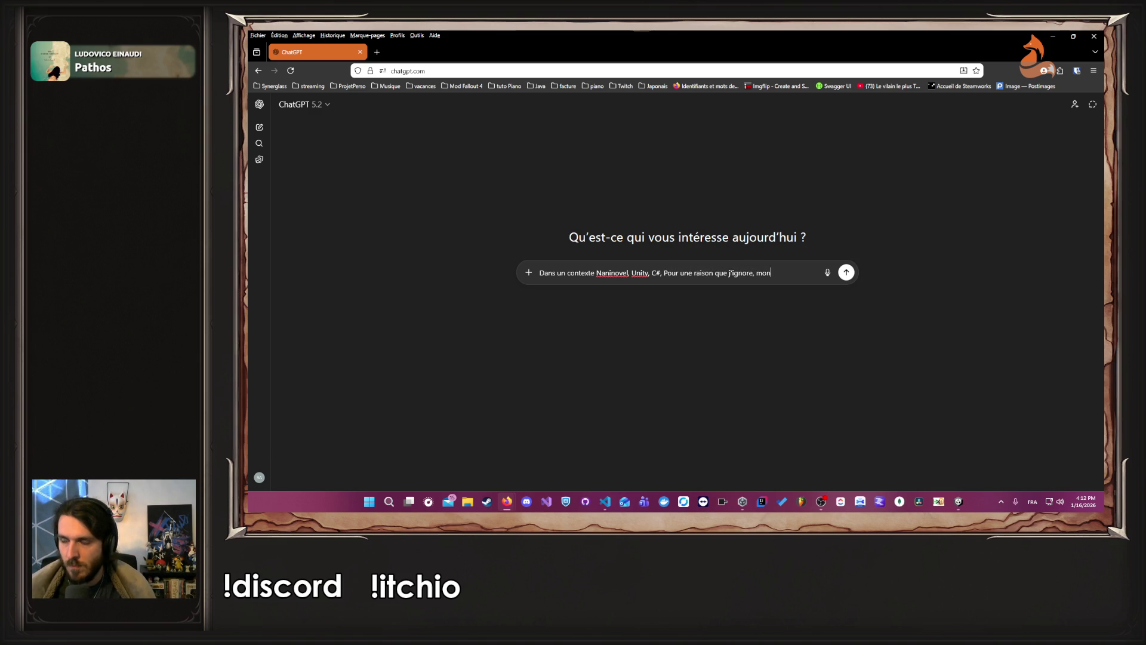
key("BackSpace")
key("BackSpace")
type("es v")
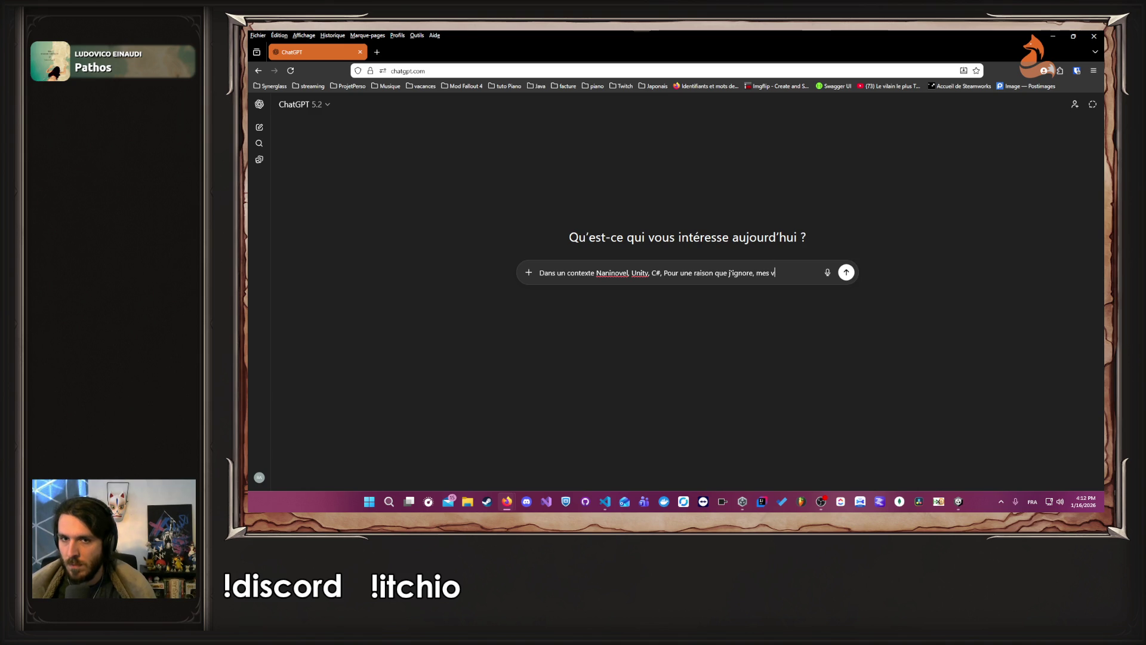
type("ariables ne so")
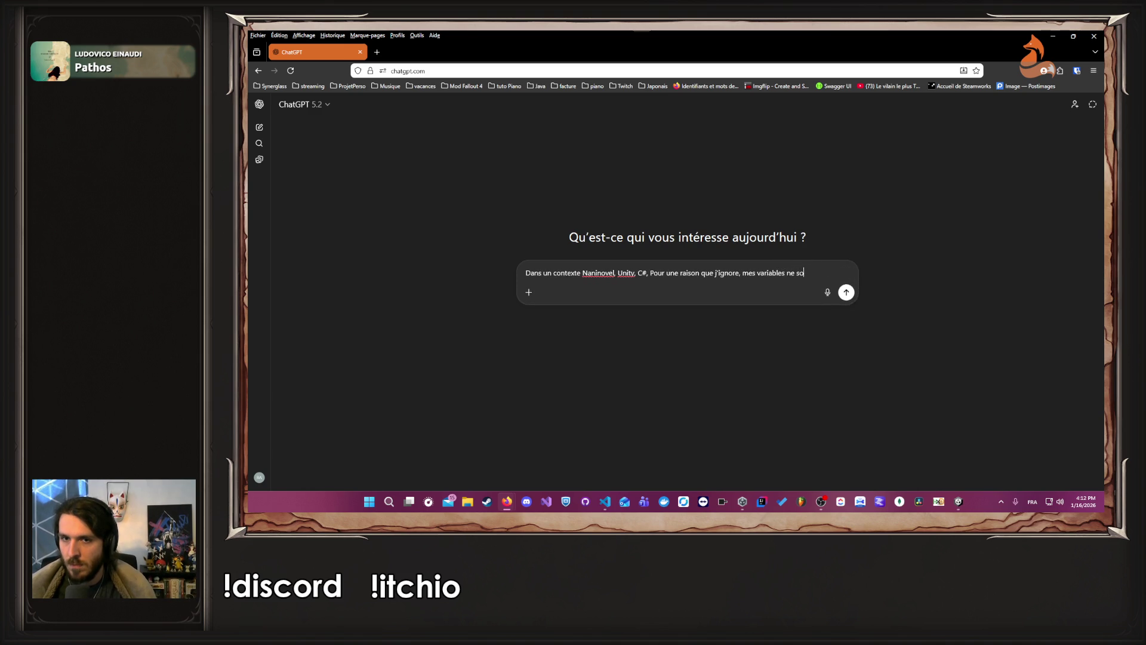
type("nt pas correcteme")
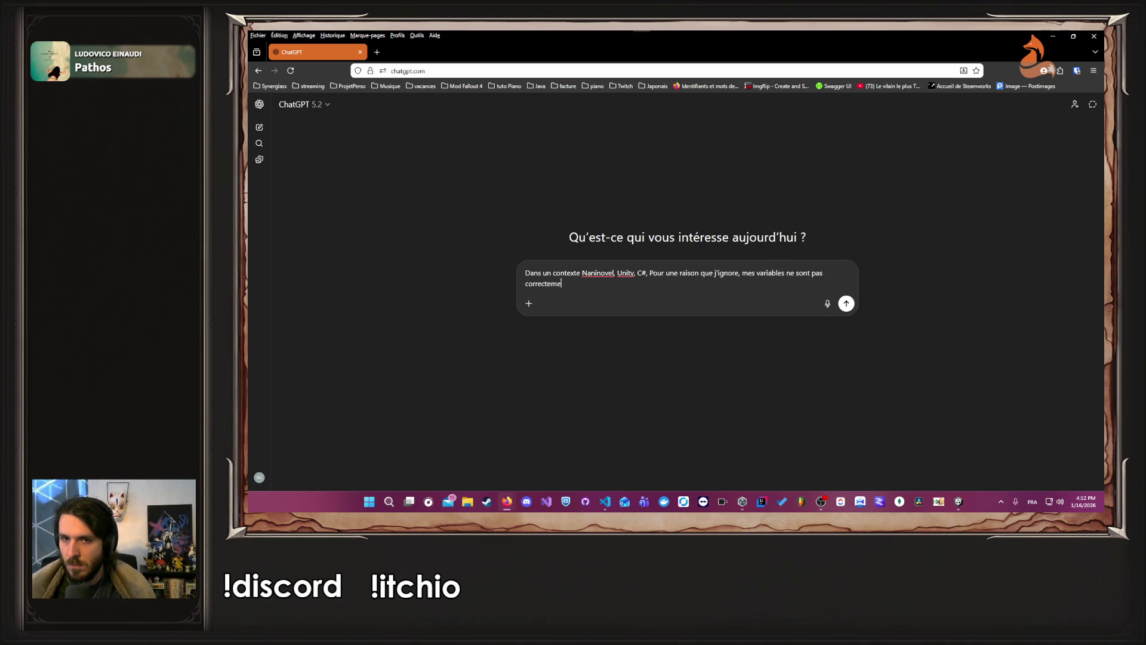
type("nt set d")
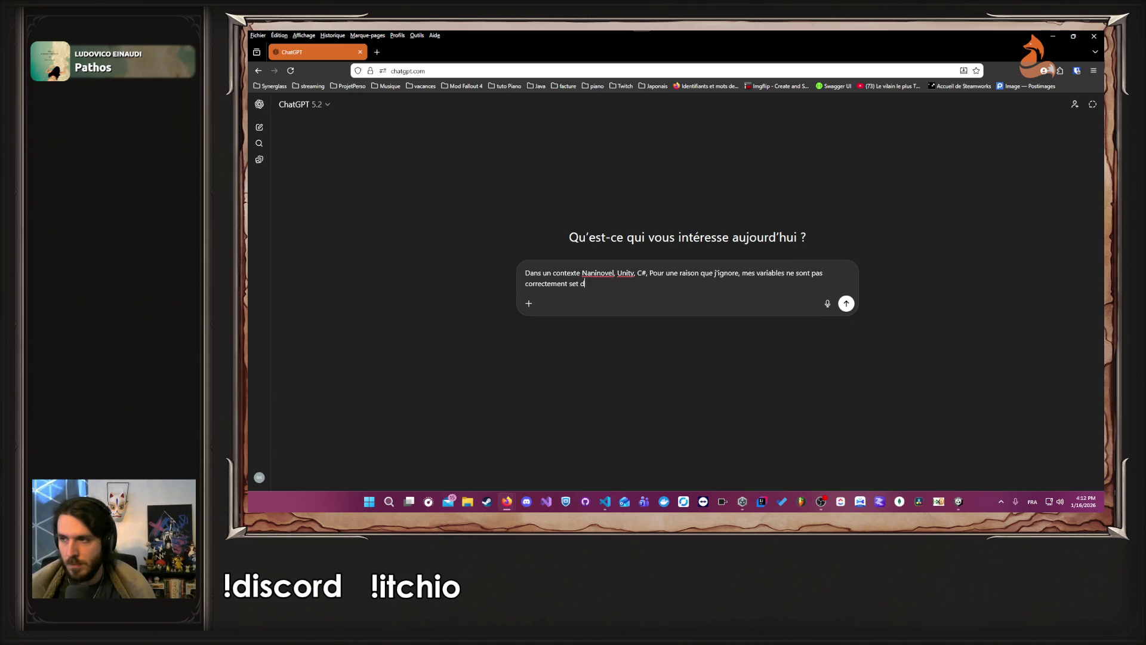
type("ans mon script :")
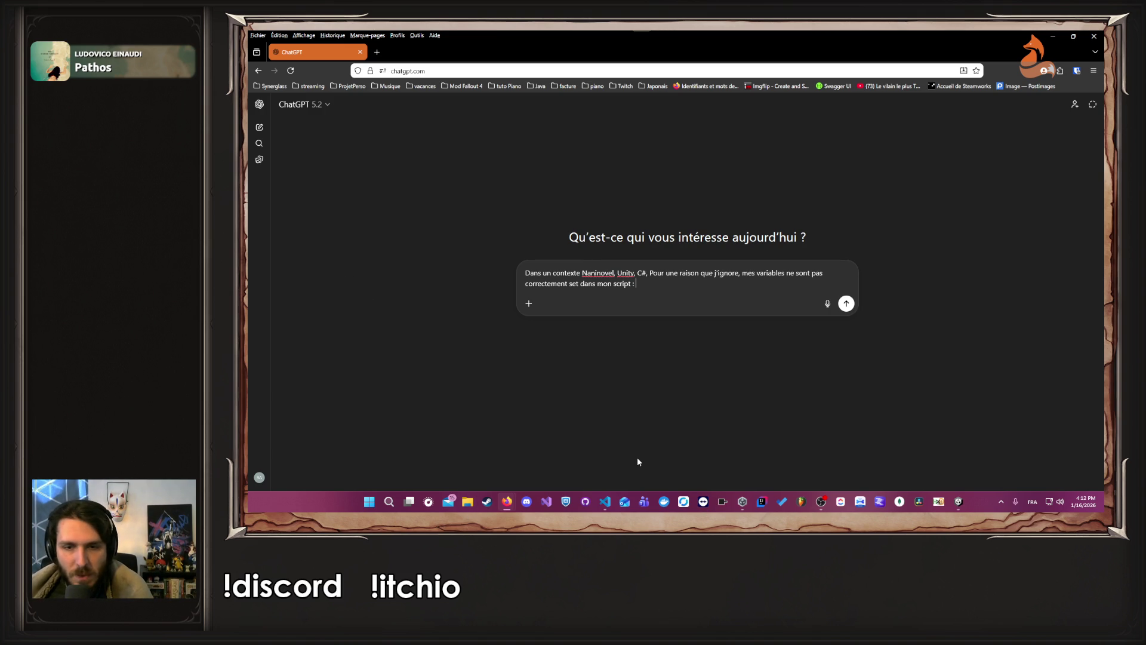
Step: Check fightContext in StartFightModule.nani and add that the UI defaults fightContext to "Wizard"
left_click(605, 502)
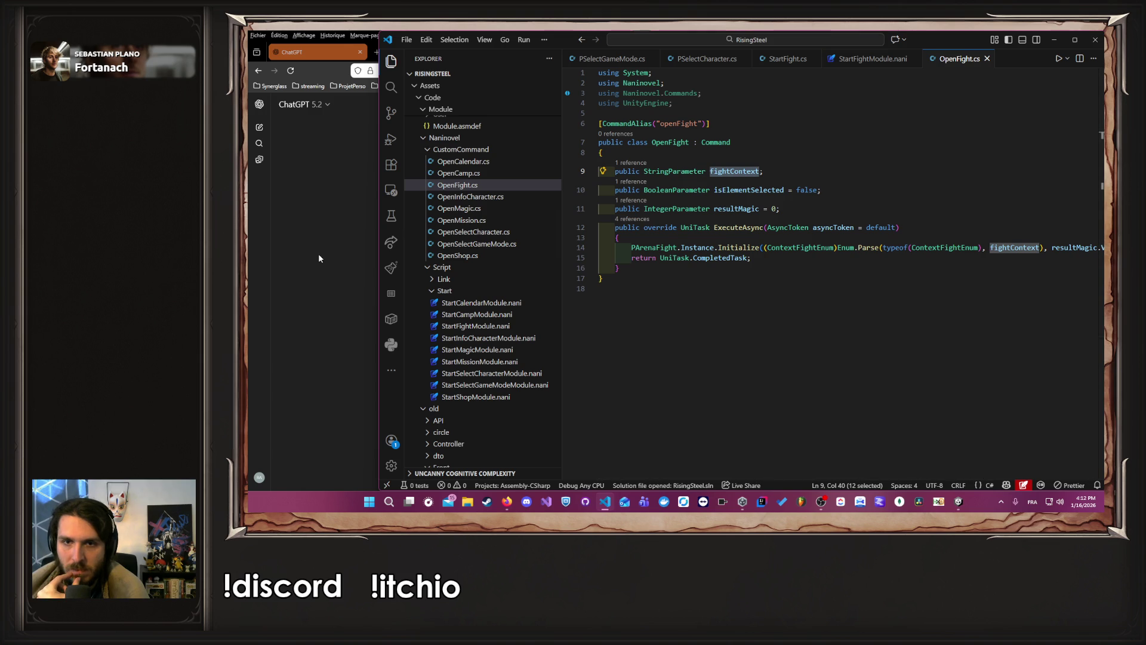
left_click(853, 60)
double_click(723, 83)
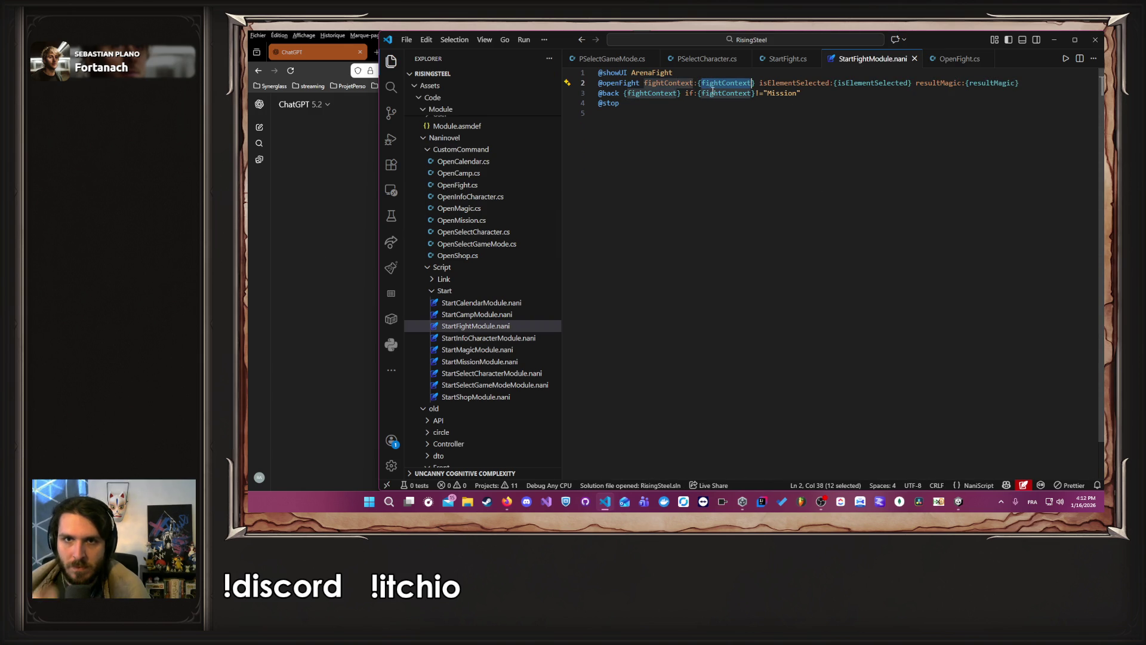
left_click(299, 256)
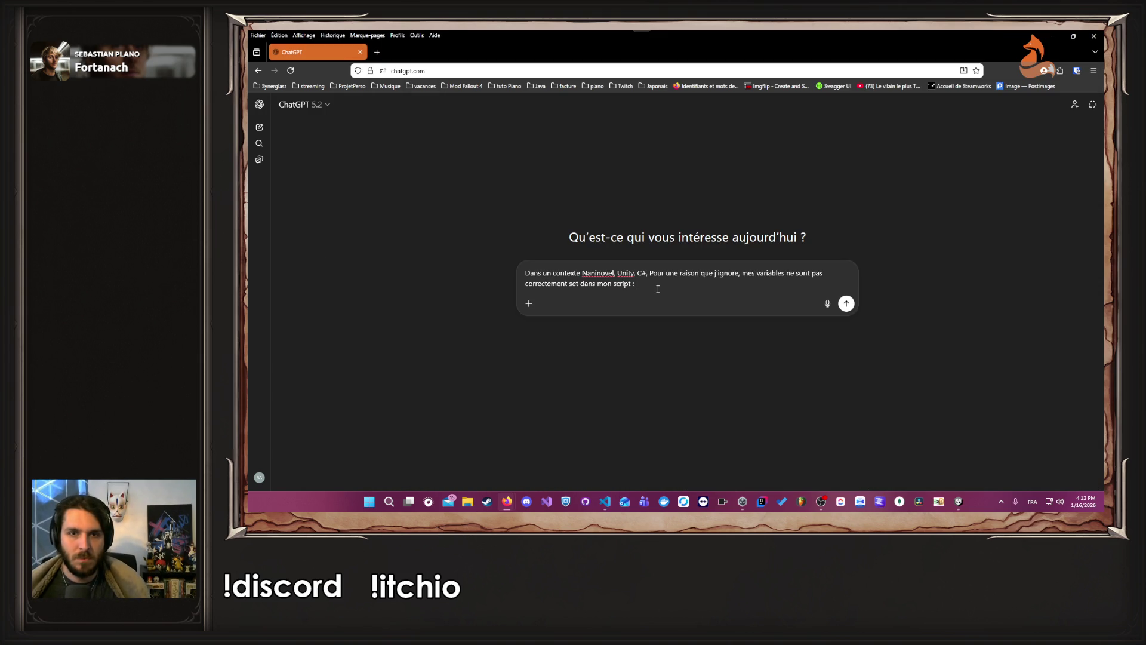
type("Dans l'UI ")
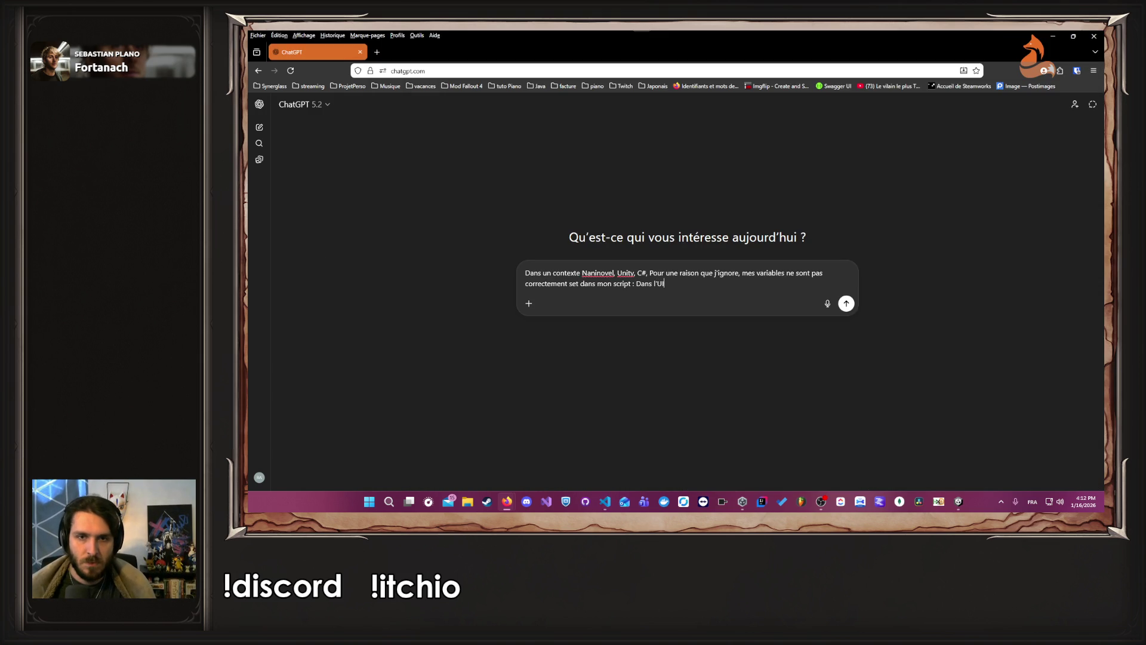
type("je d")
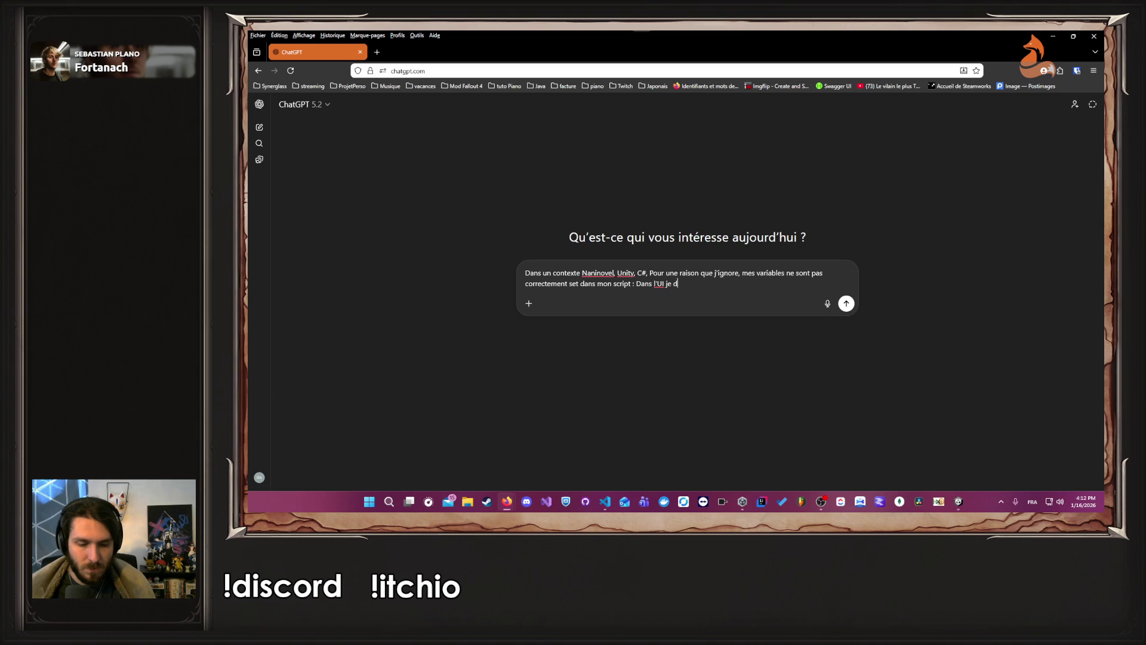
type("éfini comme val")
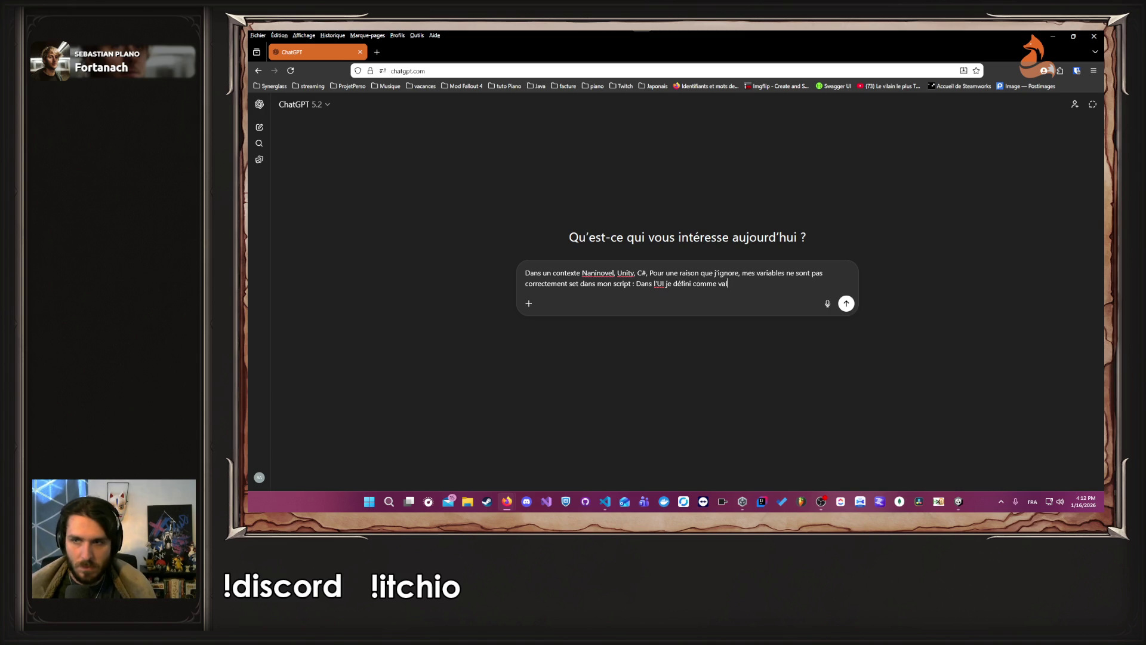
type("eur par défaut :")
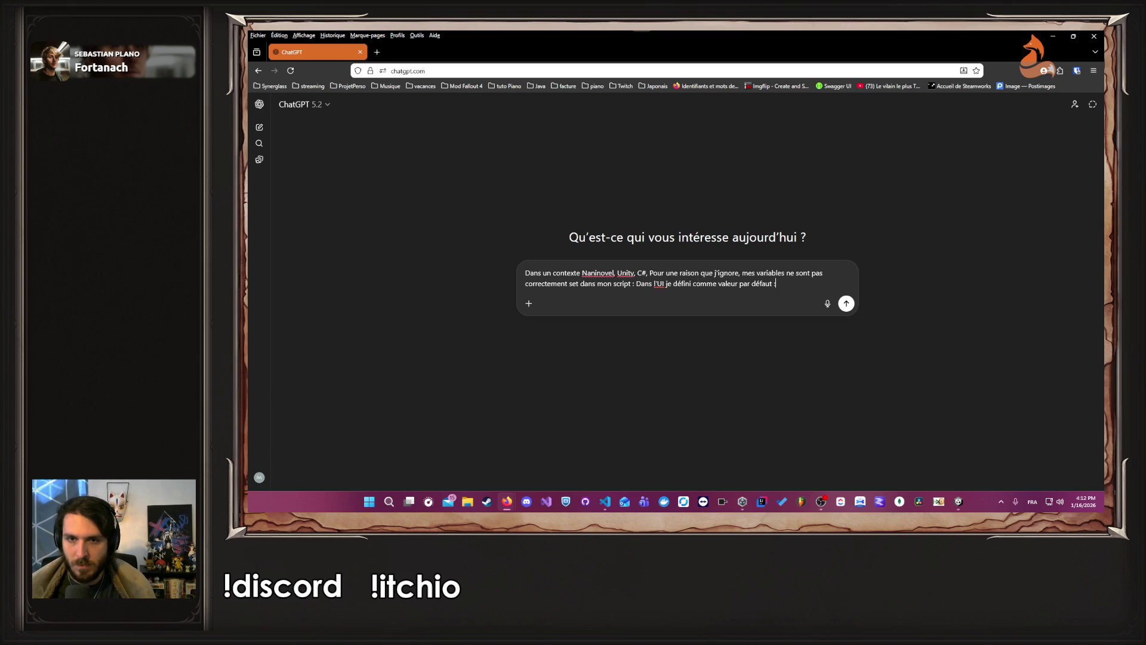
key("BackSpace")
type("fightContext à \"Wizard\",")
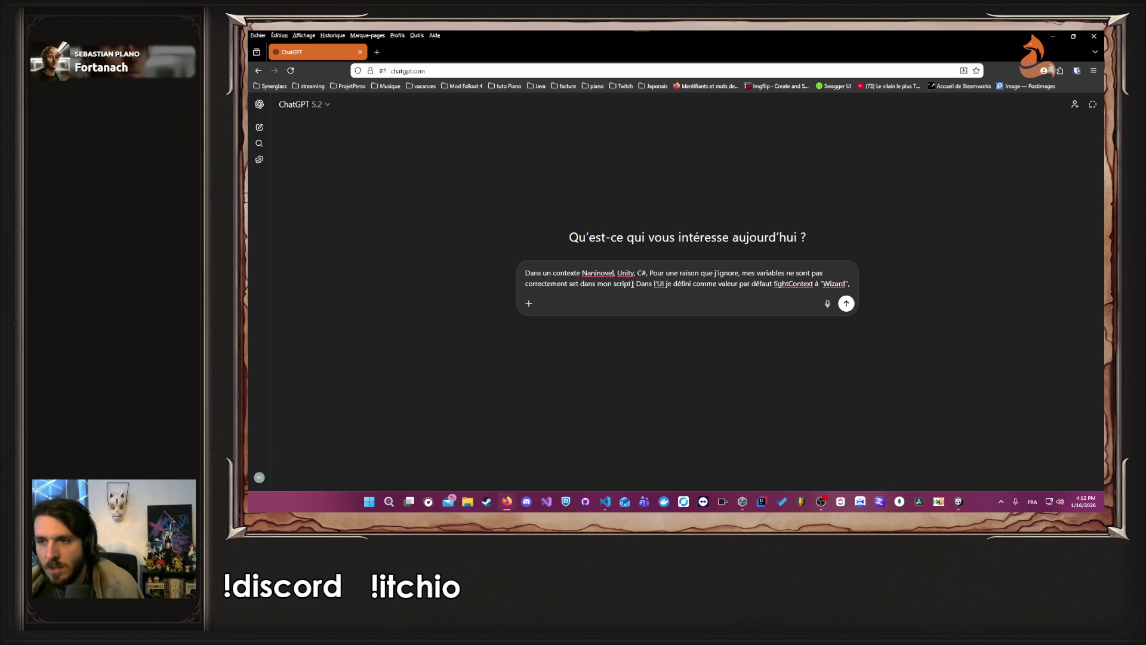
key("alt+Tab")
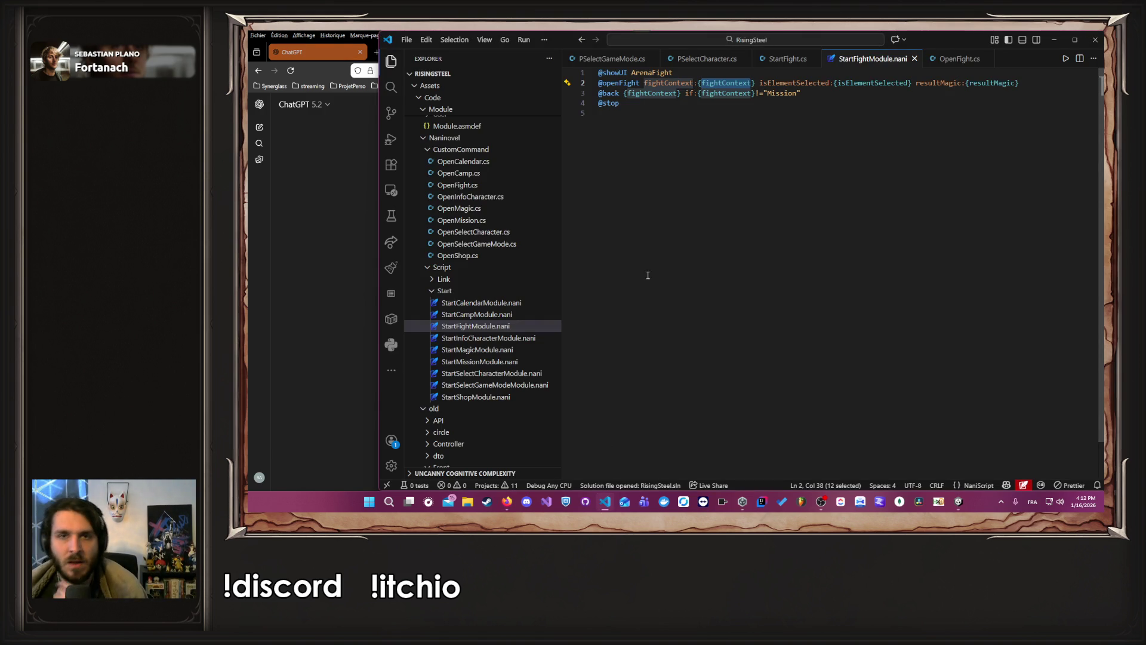
Step: Select the OpenFight method (lines 26–34) in StartFight.cs for the ChatGPT prompt
left_click(788, 58)
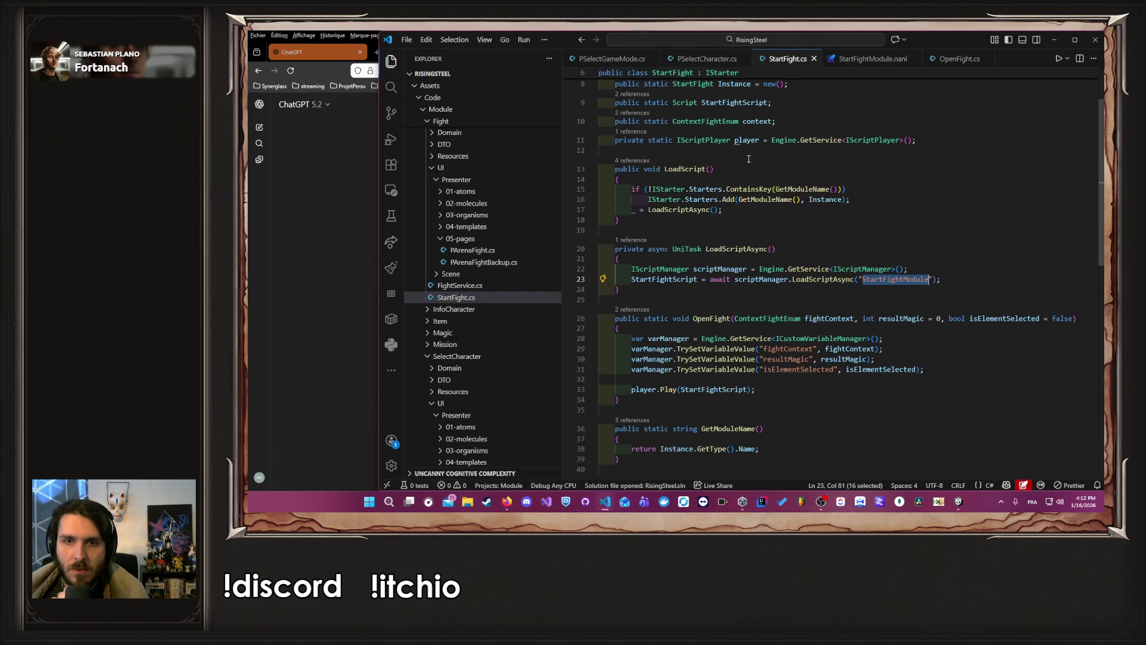
scroll(755, 178, "down", 3)
scroll(774, 203, "up", 2)
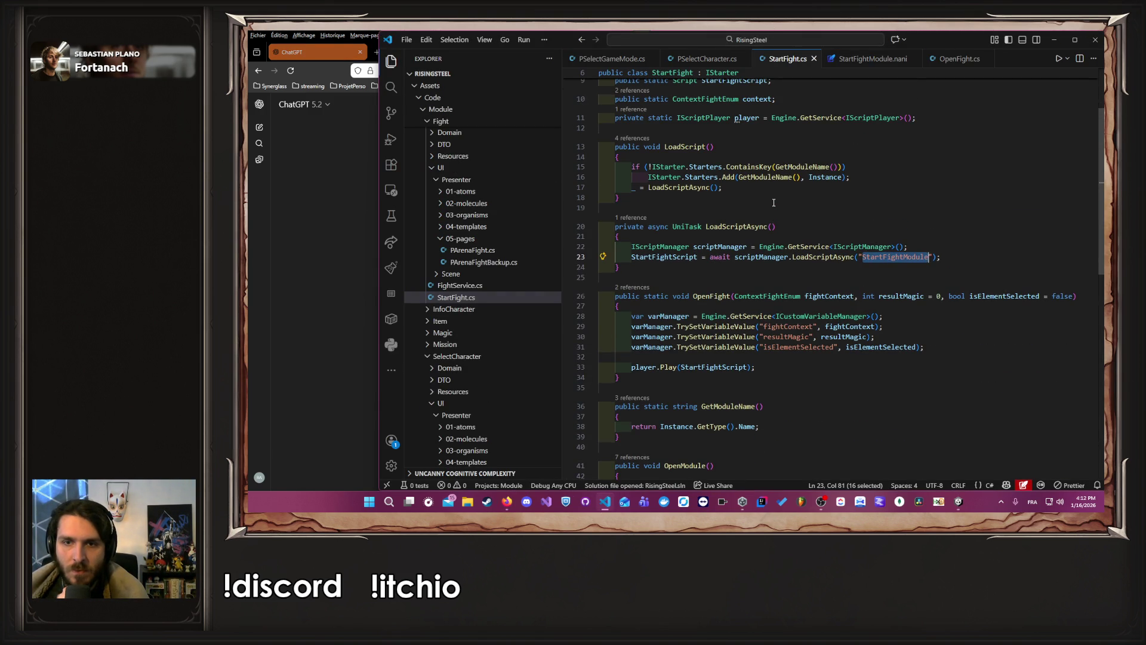
scroll(774, 219, "down", 2)
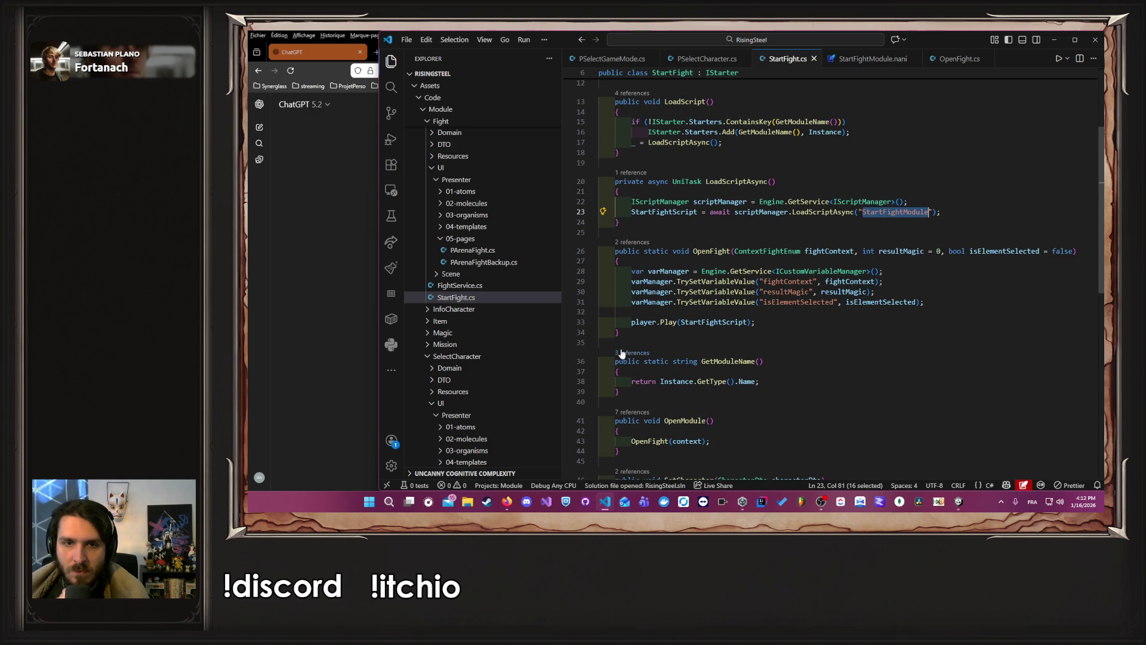
left_click(637, 333)
left_click_drag(638, 335, 594, 252)
key("ctrl+c")
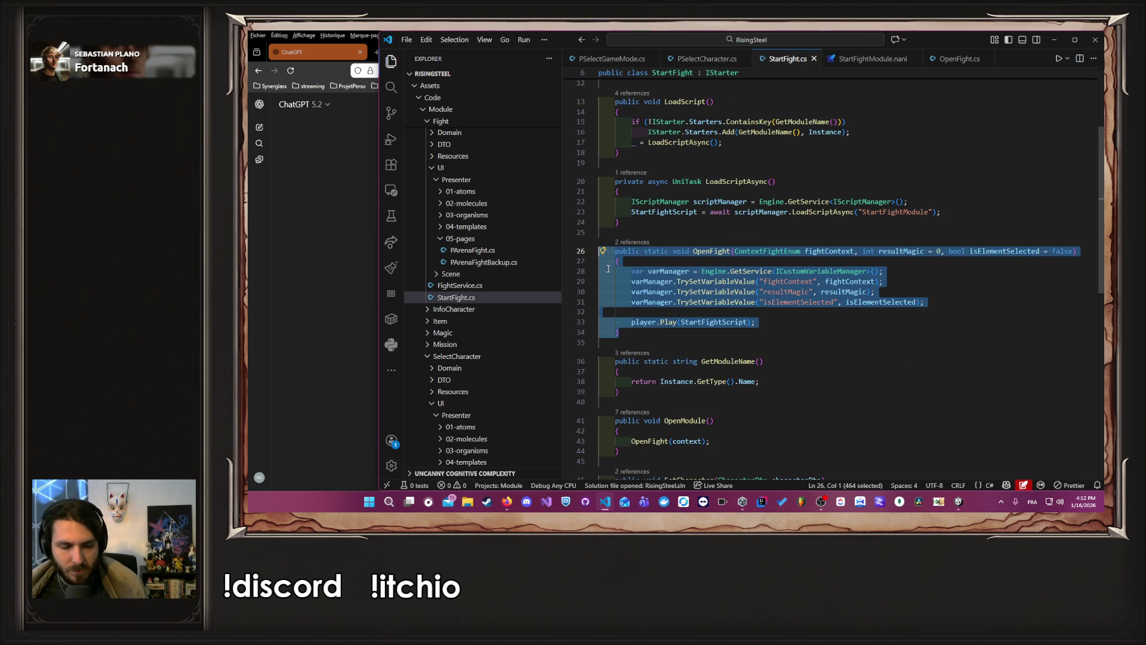
left_click(341, 342)
type("Pourtant au moment où je fais ceci :")
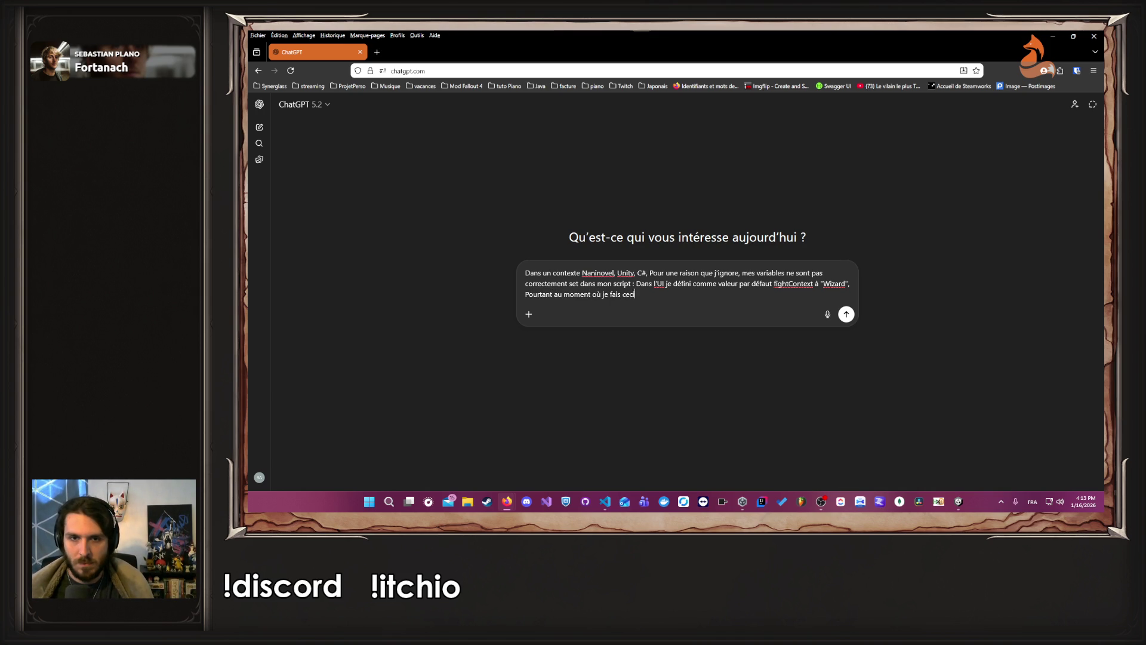
Step: Paste the OpenFight method into the prompt, note fightContext is "Arena", and send it
key("ctrl+v")
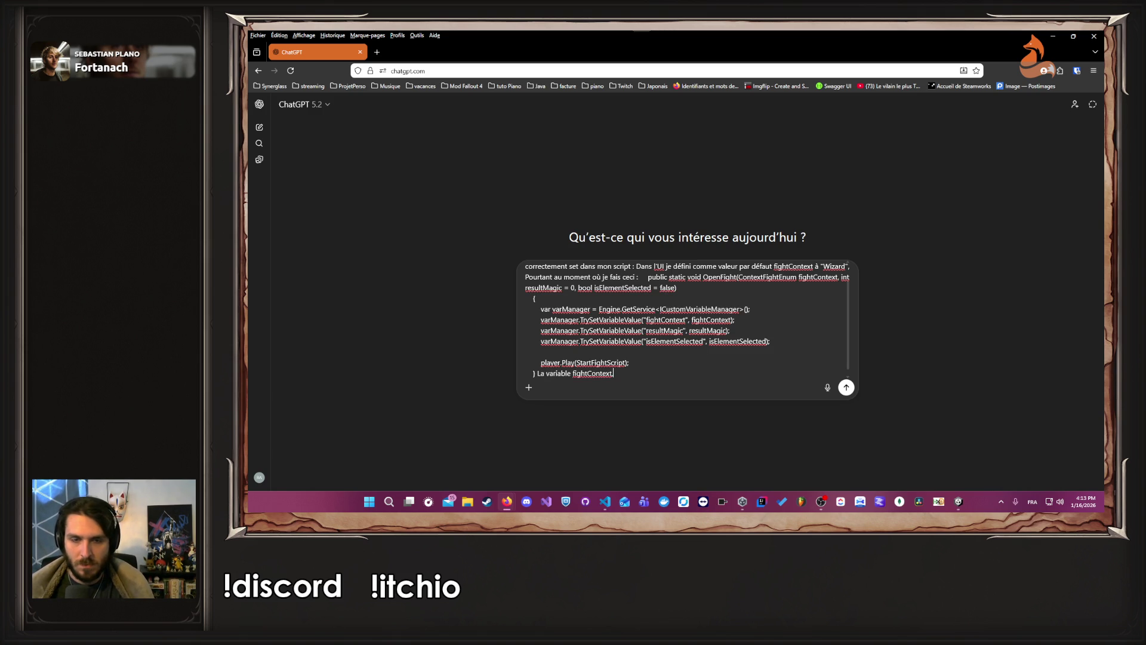
type("t é")
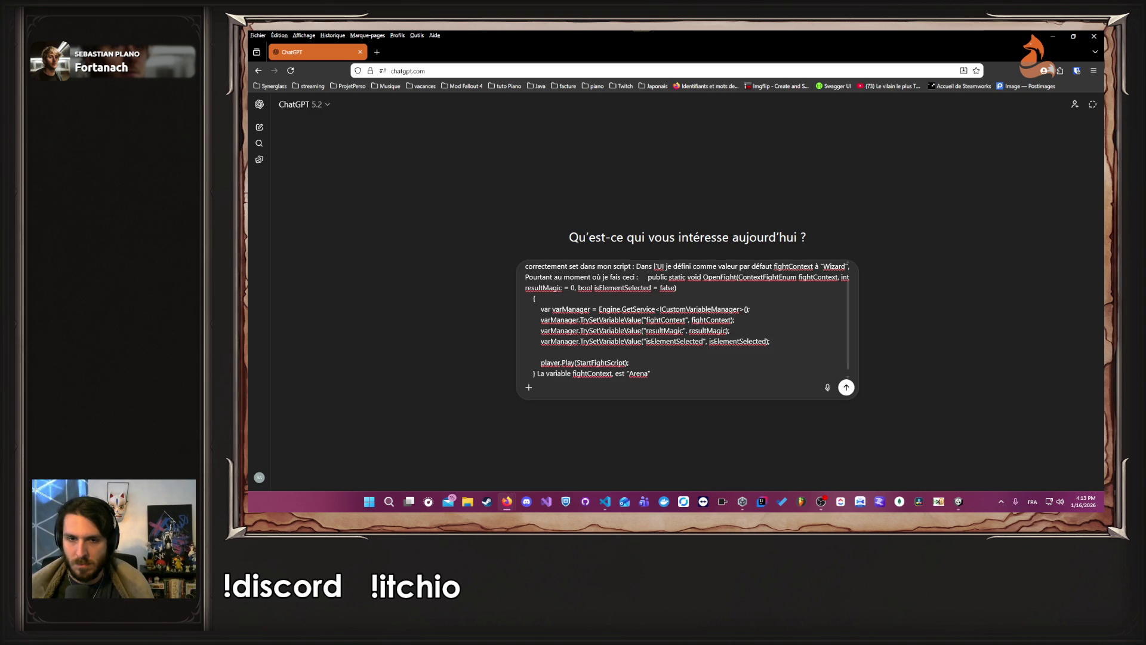
type("uand j'arrive dans ma commande")
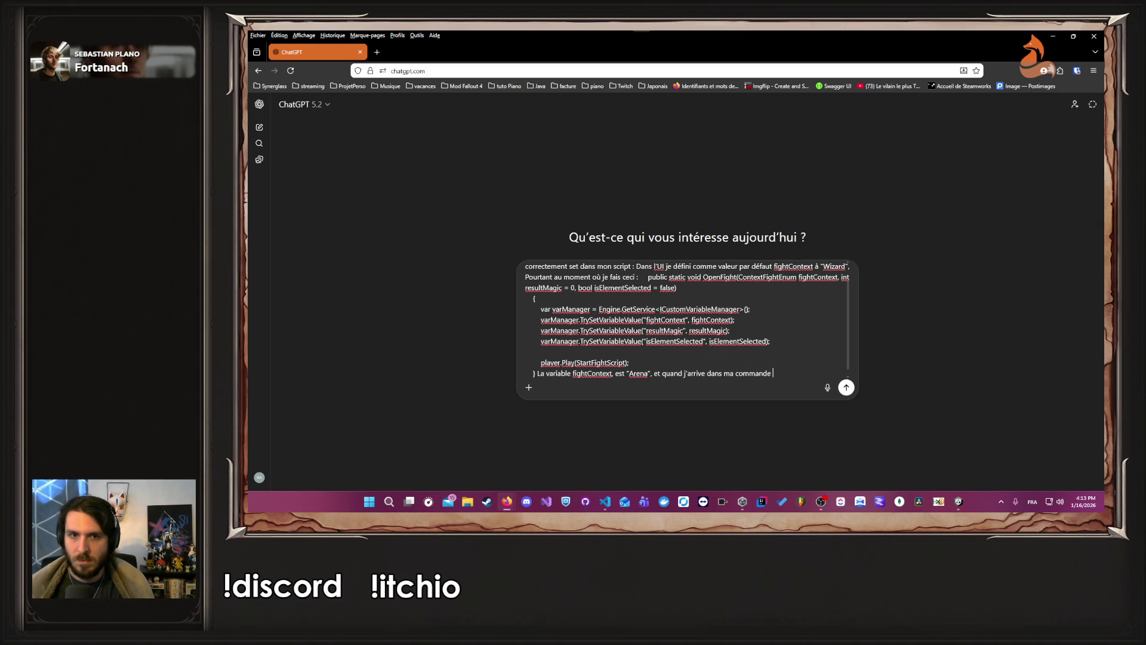
scroll(798, 293, "up", 1)
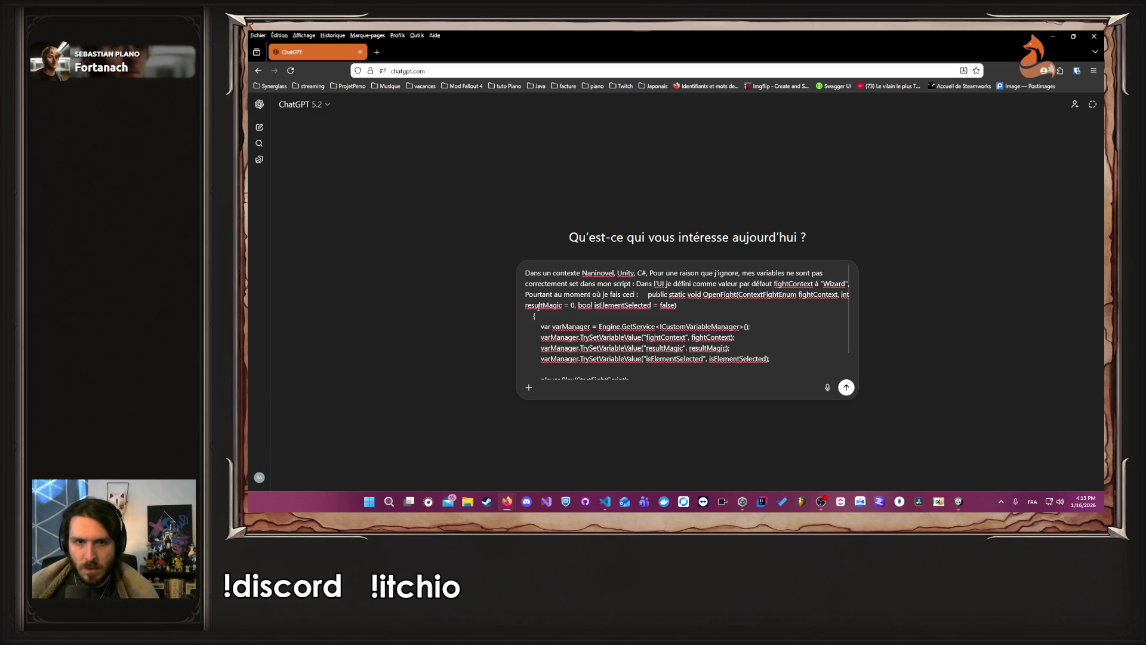
key("Return")
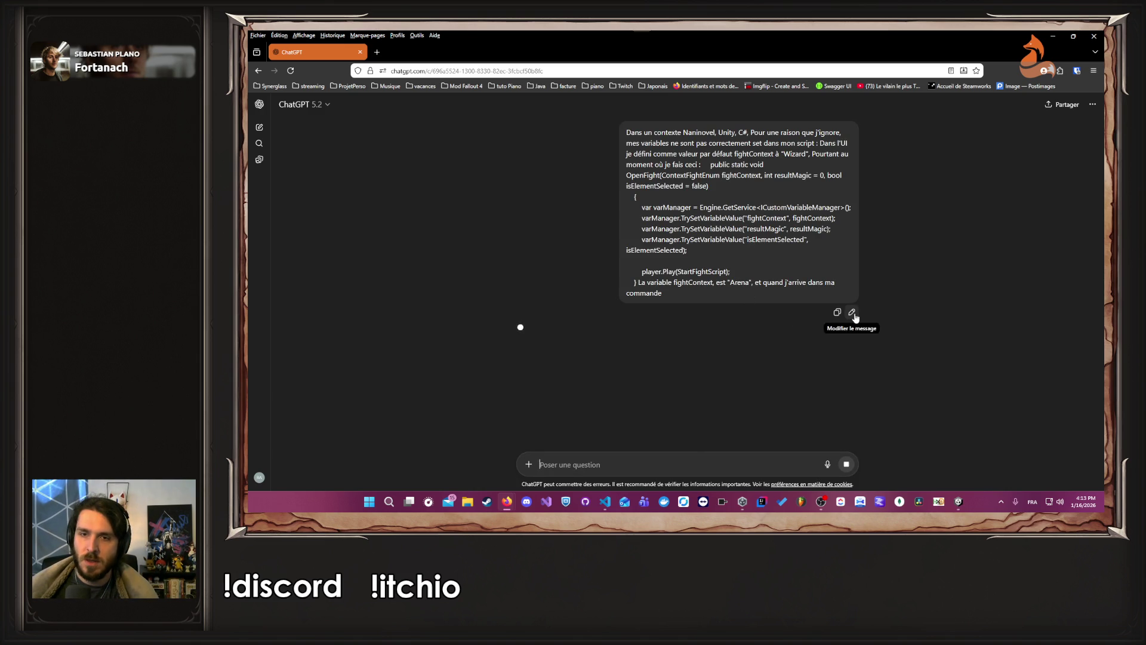
Step: Reopen the sent message for editing and paste the full StartFightModule.nani script into it
left_click(852, 312)
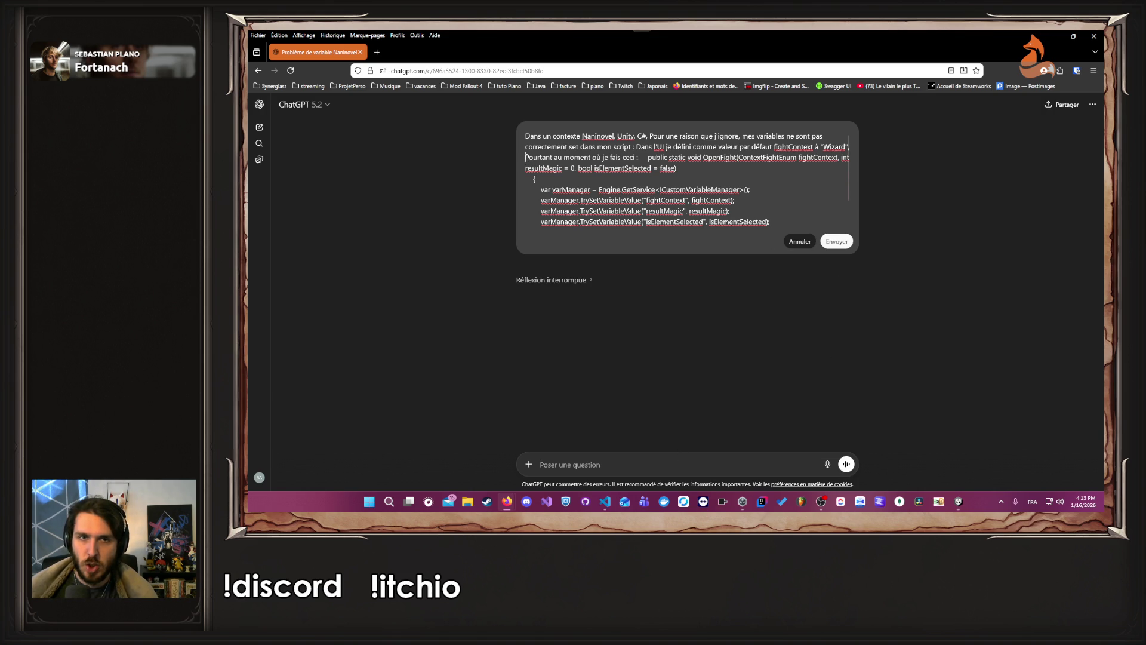
key("Return")
key("Return")
key("Return")
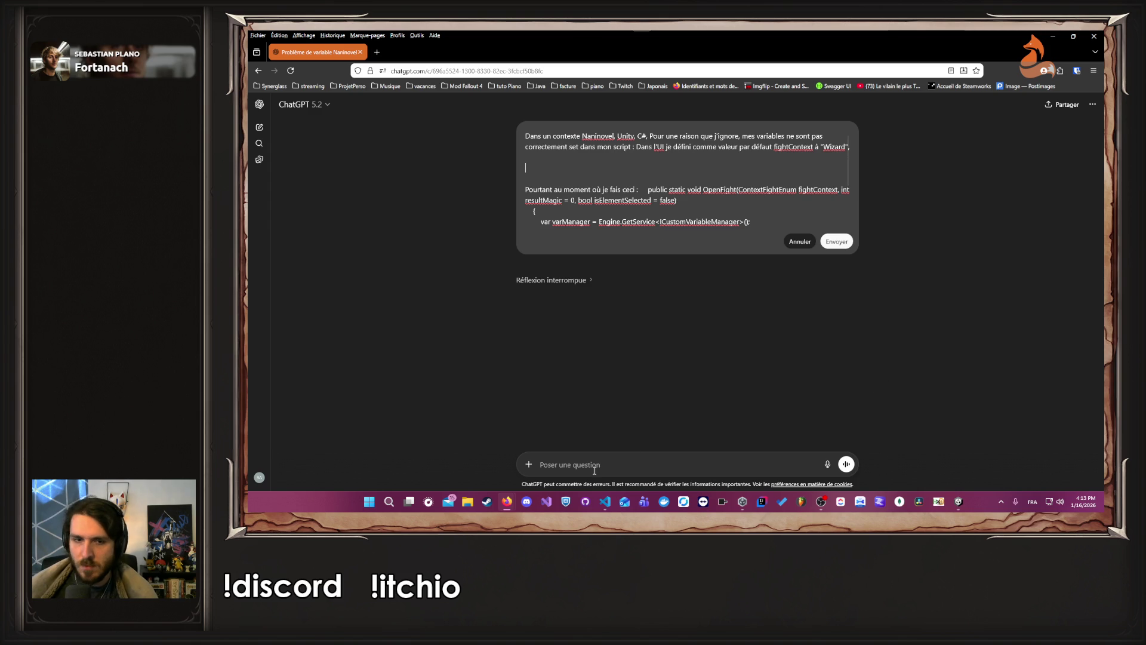
left_click(605, 503)
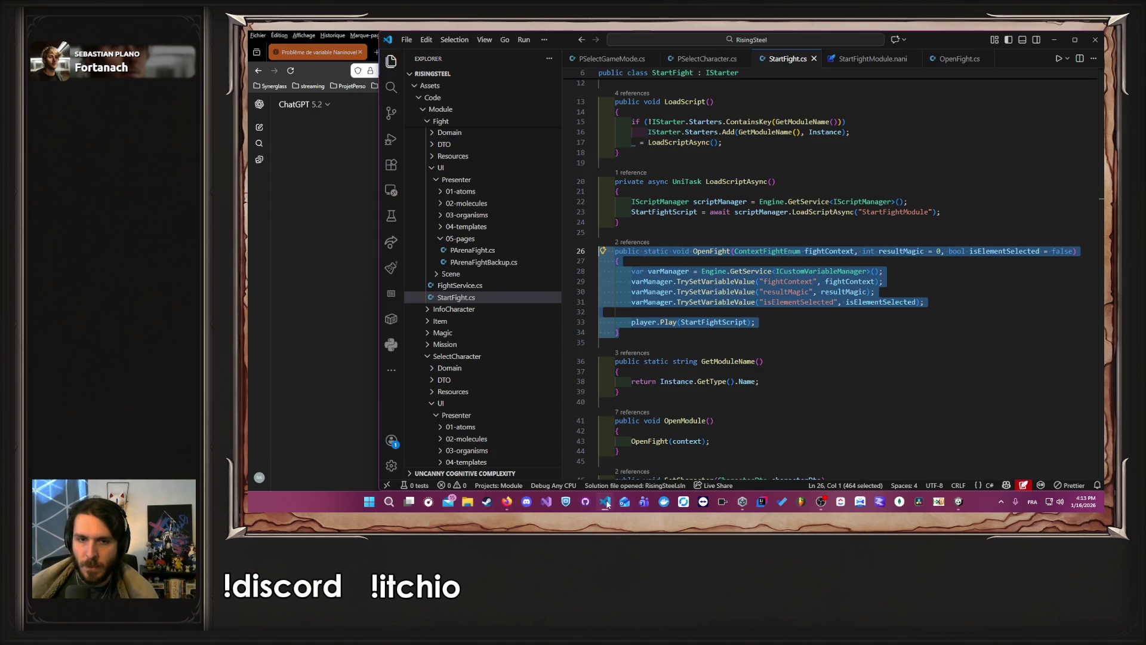
left_click(884, 58)
key("ctrl+a")
key("ctrl+c")
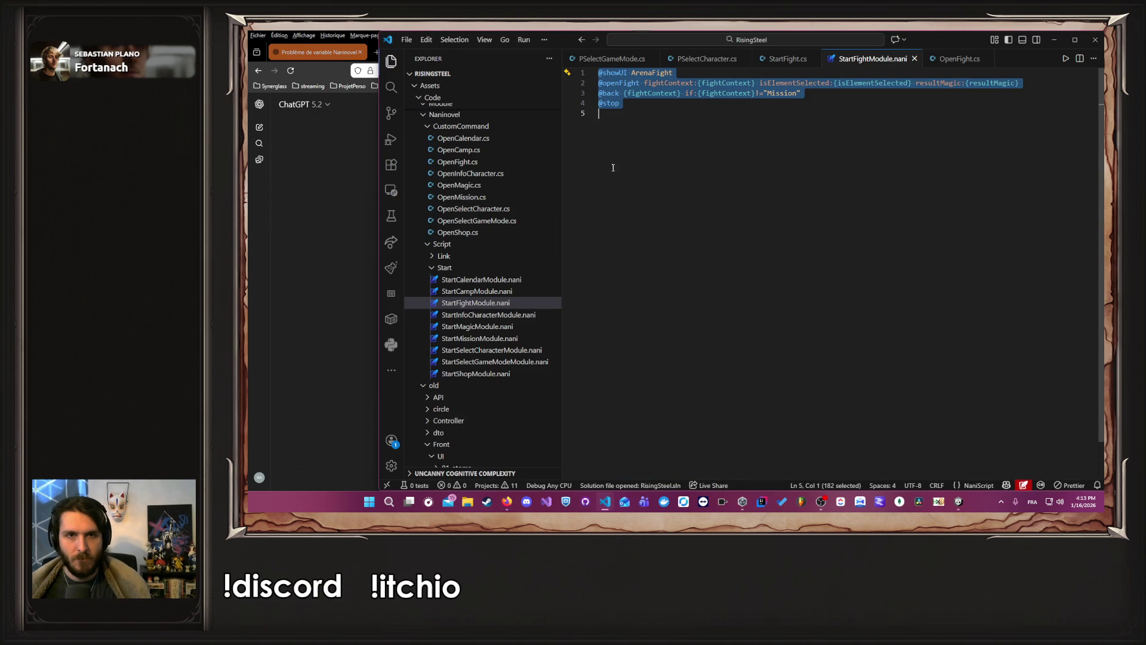
left_click(335, 220)
key("ctrl+v")
scroll(765, 208, "down", 5)
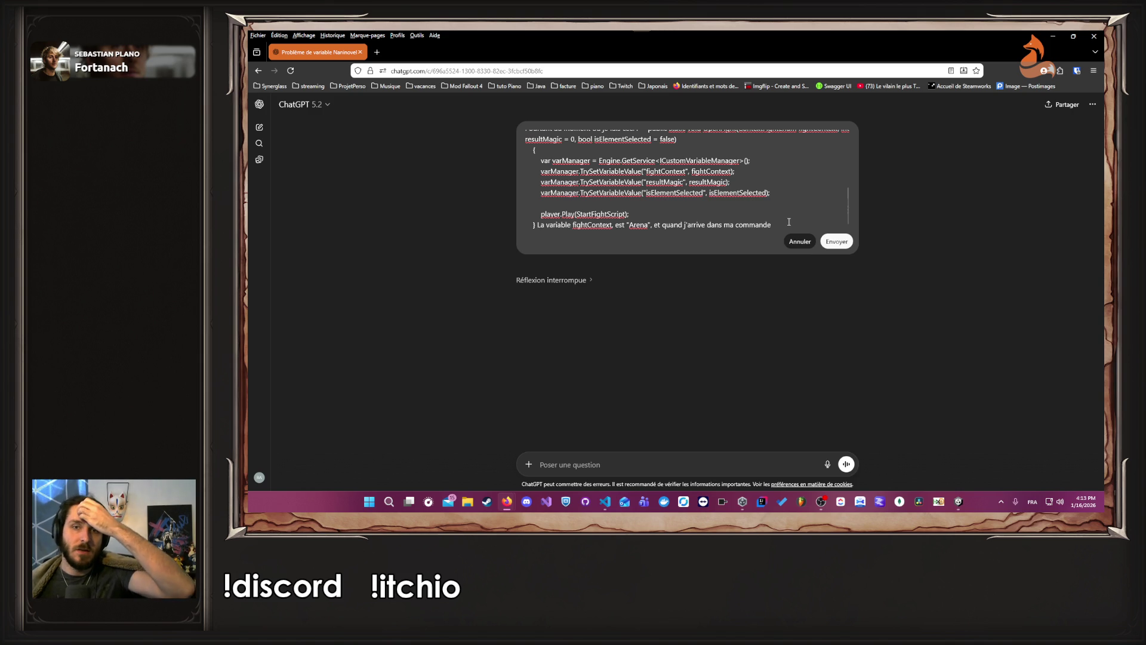
Step: Paste the OpenFight.cs code and end the message with 'fightContext est égal'
left_click(604, 502)
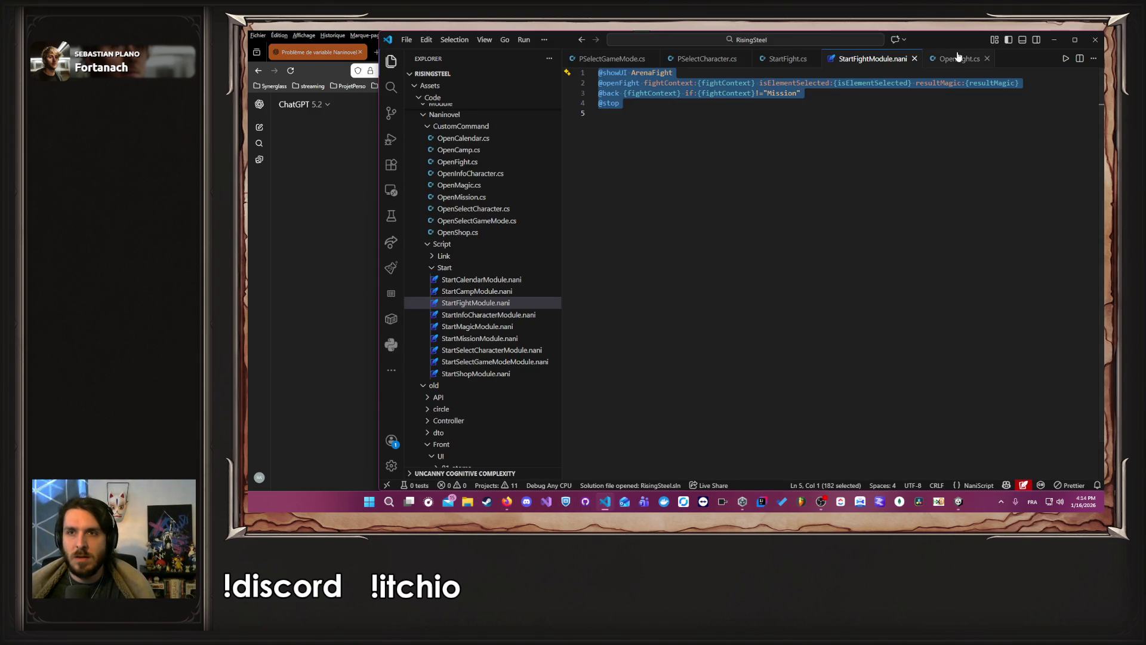
key("ctrl+Tab")
key("ctrl+a")
left_click(281, 302)
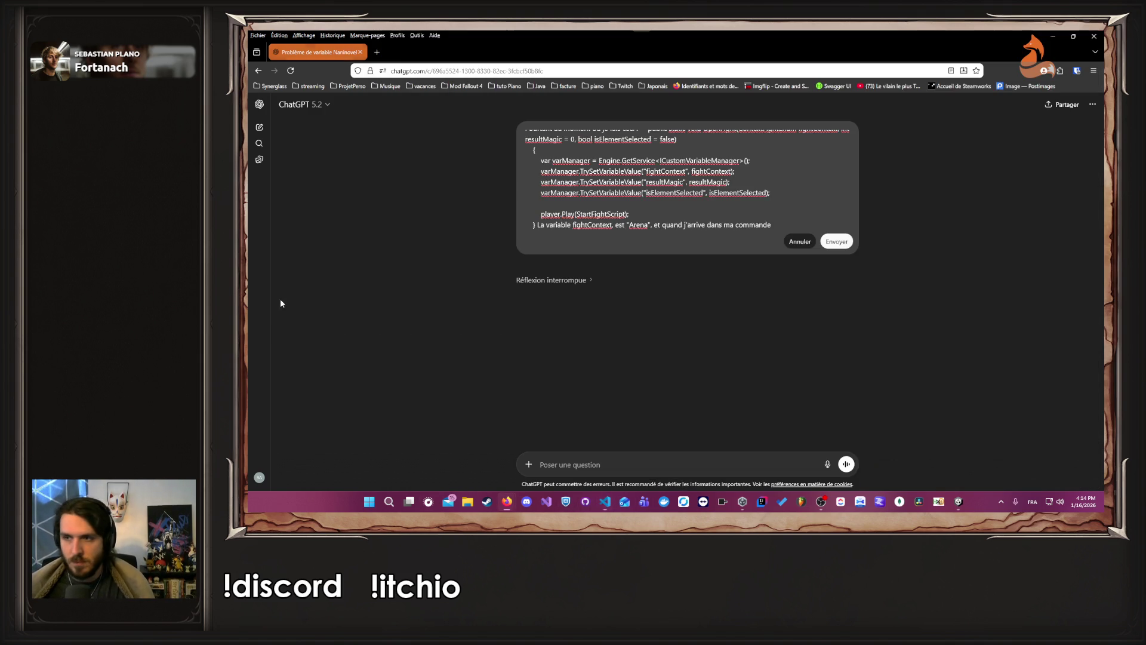
key("ctrl+v")
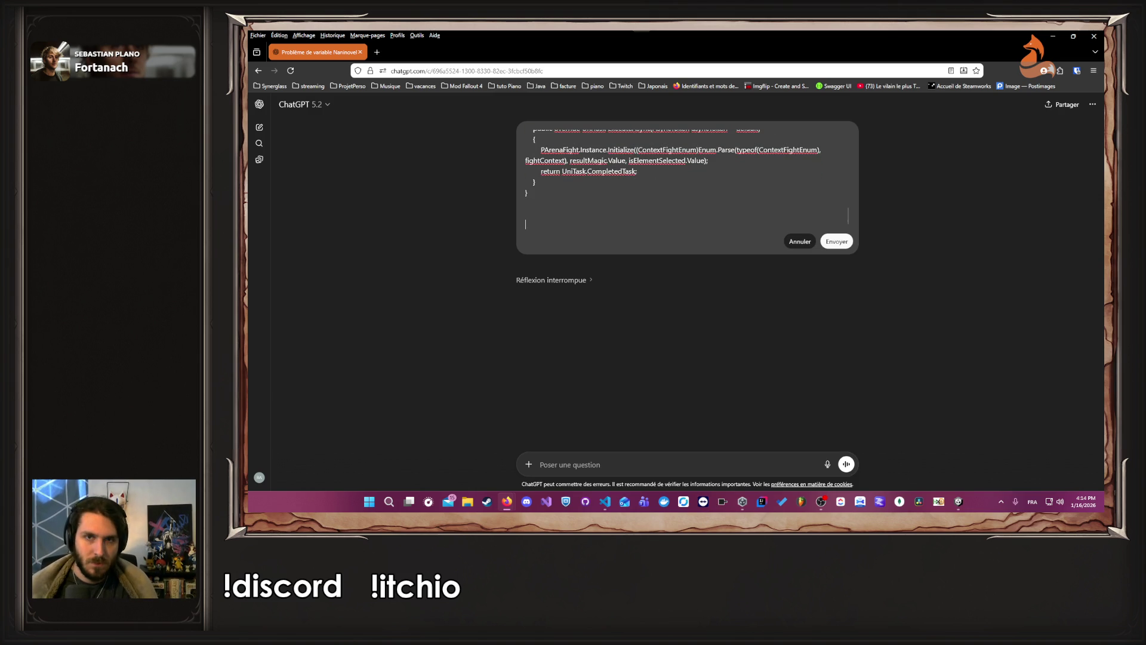
scroll(773, 225, "up", 15)
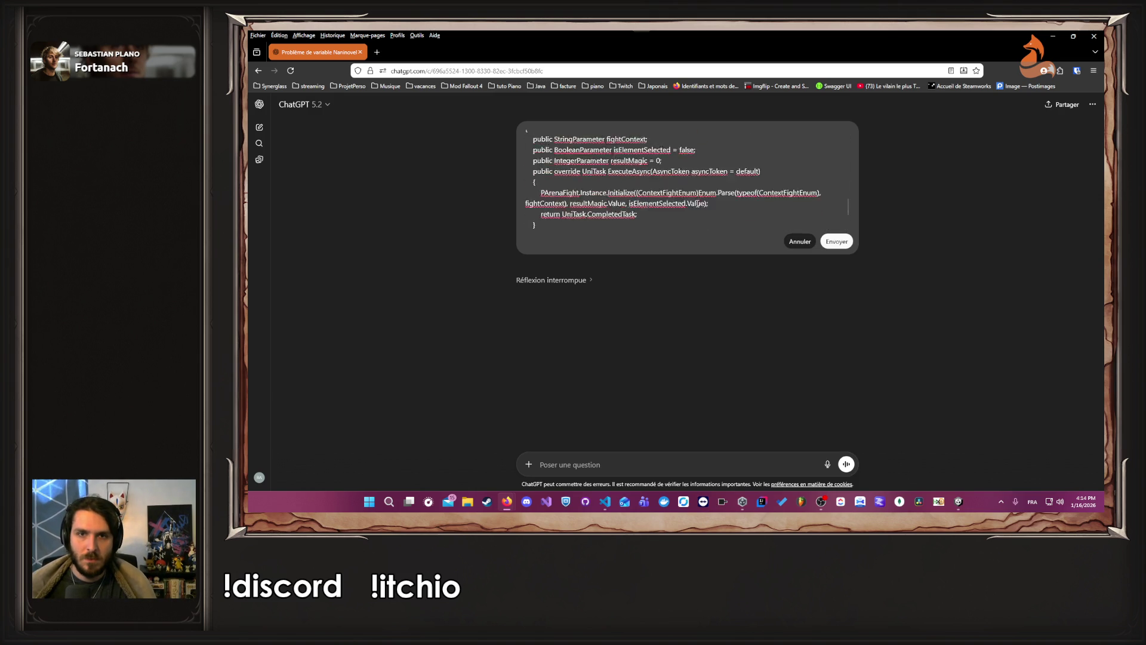
scroll(662, 202, "down", 2)
double_click(625, 165)
key("ctrl+c")
scroll(639, 179, "down", 3)
key("ctrl+v")
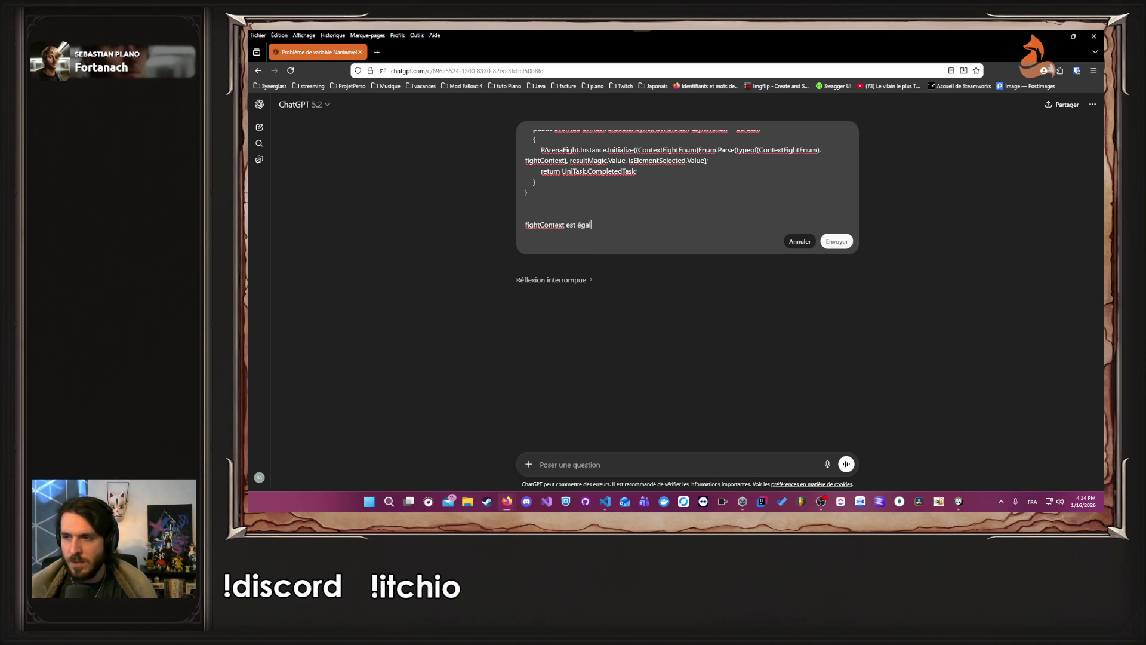
key("alt+Tab")
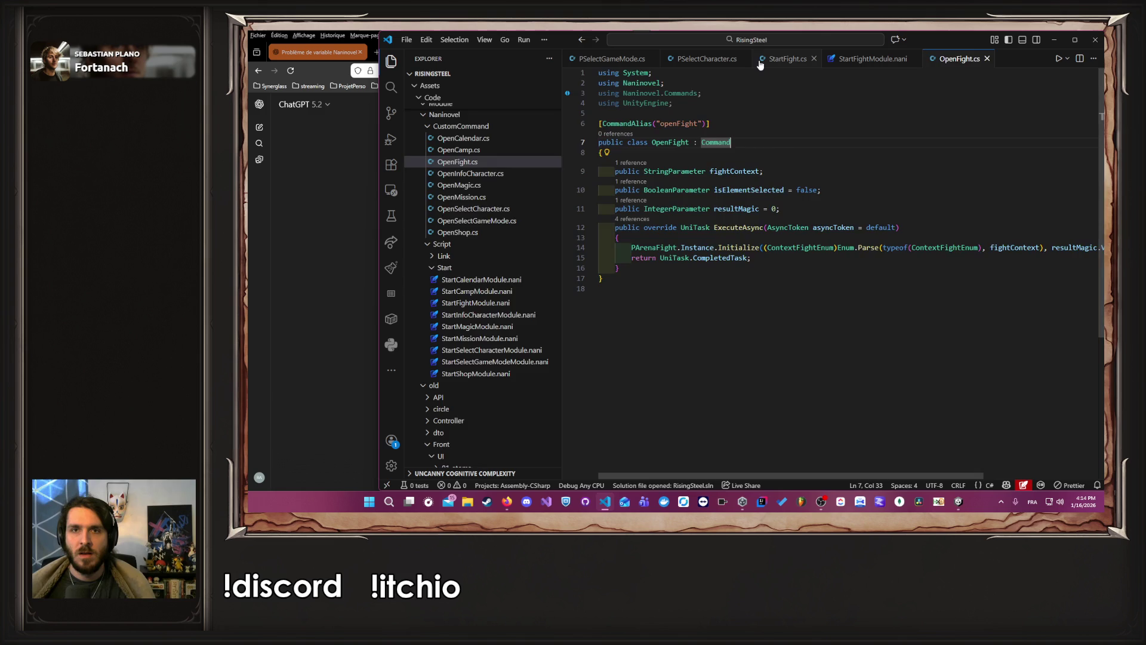
Step: Change line 29 of StartFight.cs to pass fightContext.ToString() to TrySetVariableValue
left_click(764, 65)
left_click(914, 265)
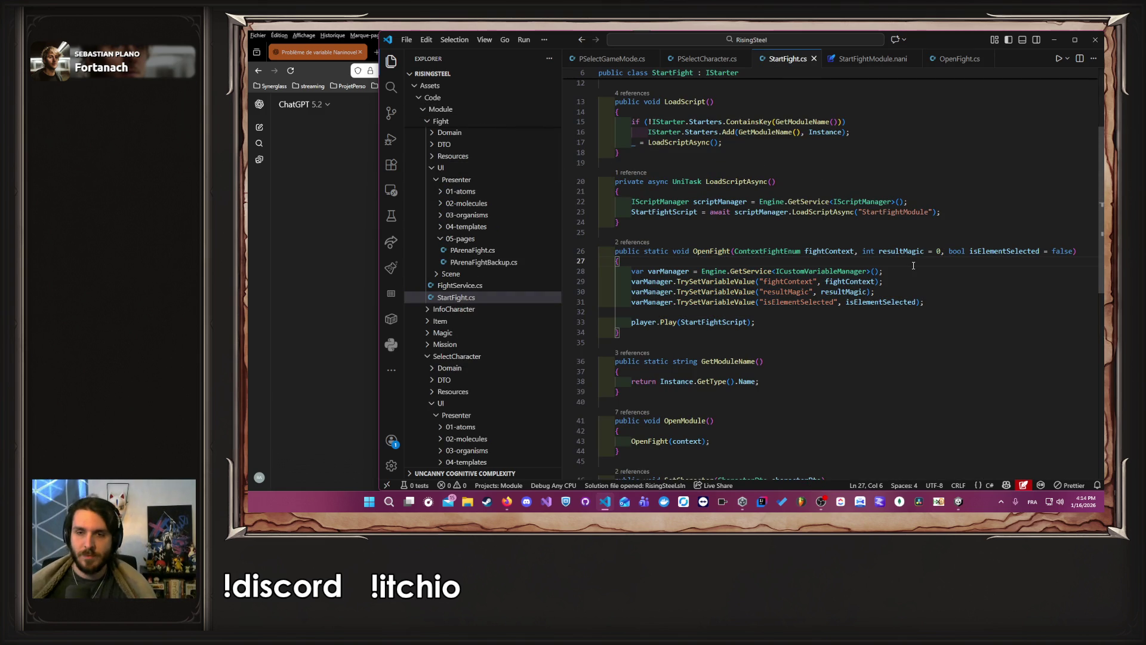
left_click(876, 281)
type(".")
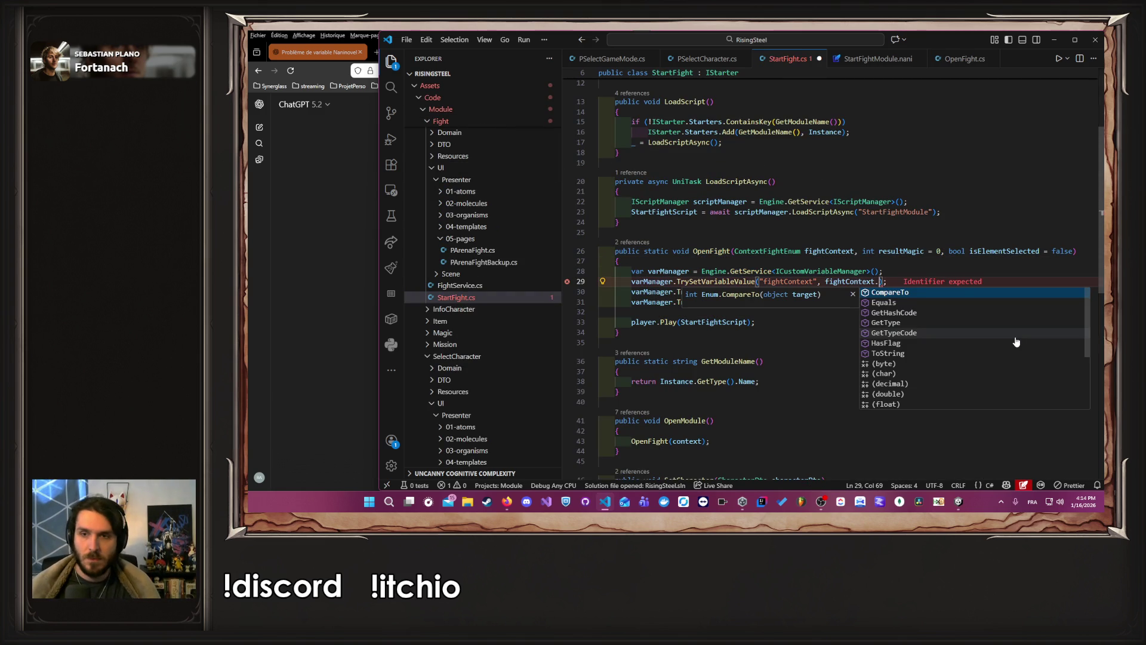
key("Down")
key("Down")
key("Down")
key("Return")
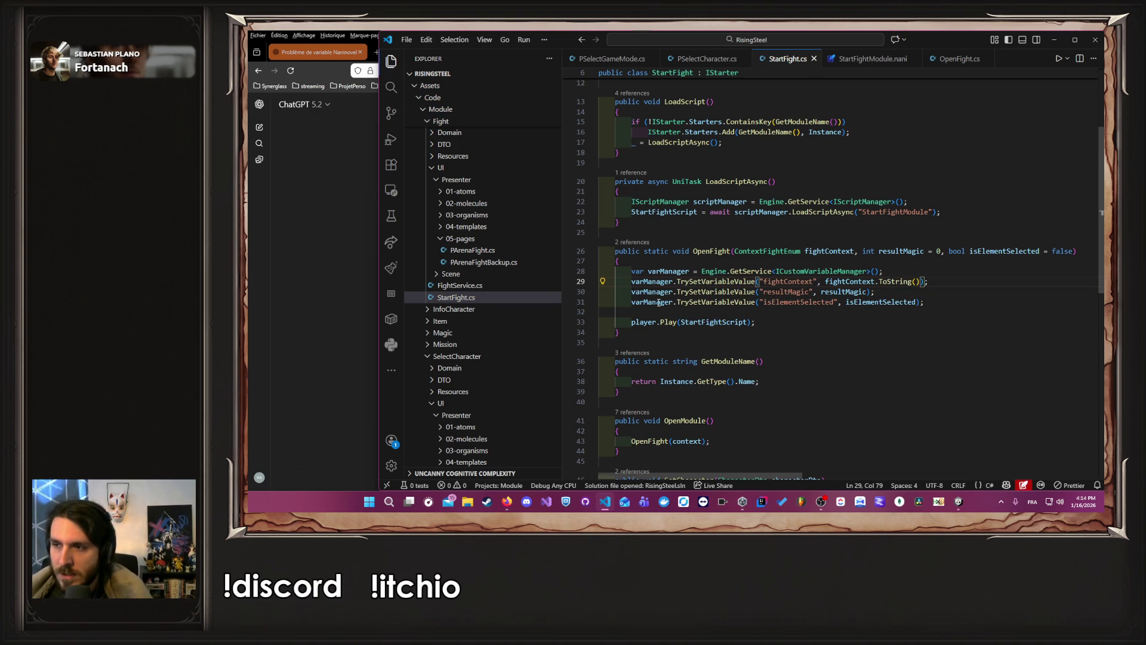
key("alt+Tab")
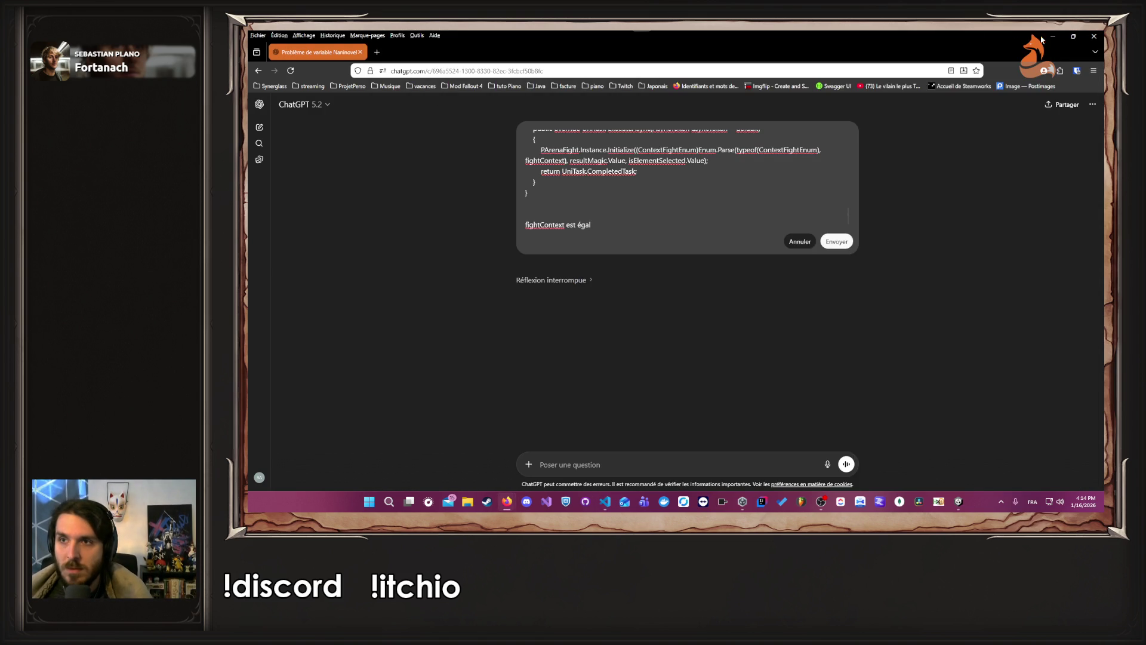
Step: Restart play mode in Unity and open an Arena fight up to the Launch Fight screen
left_click(1053, 35)
left_click(1052, 36)
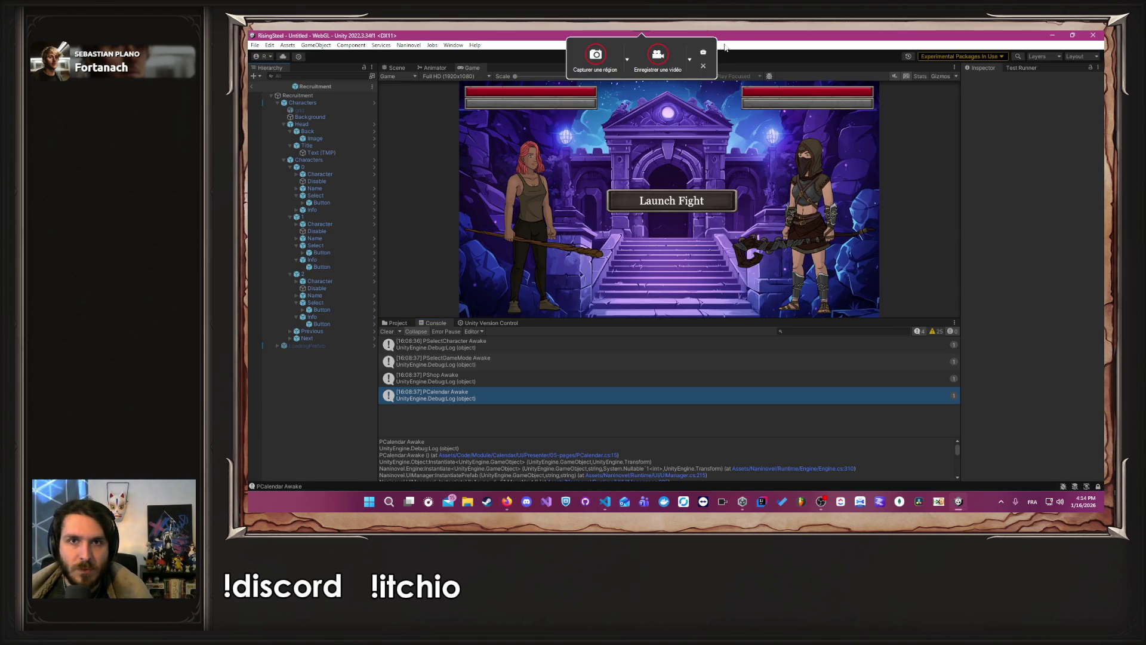
key("Escape")
left_click(663, 56)
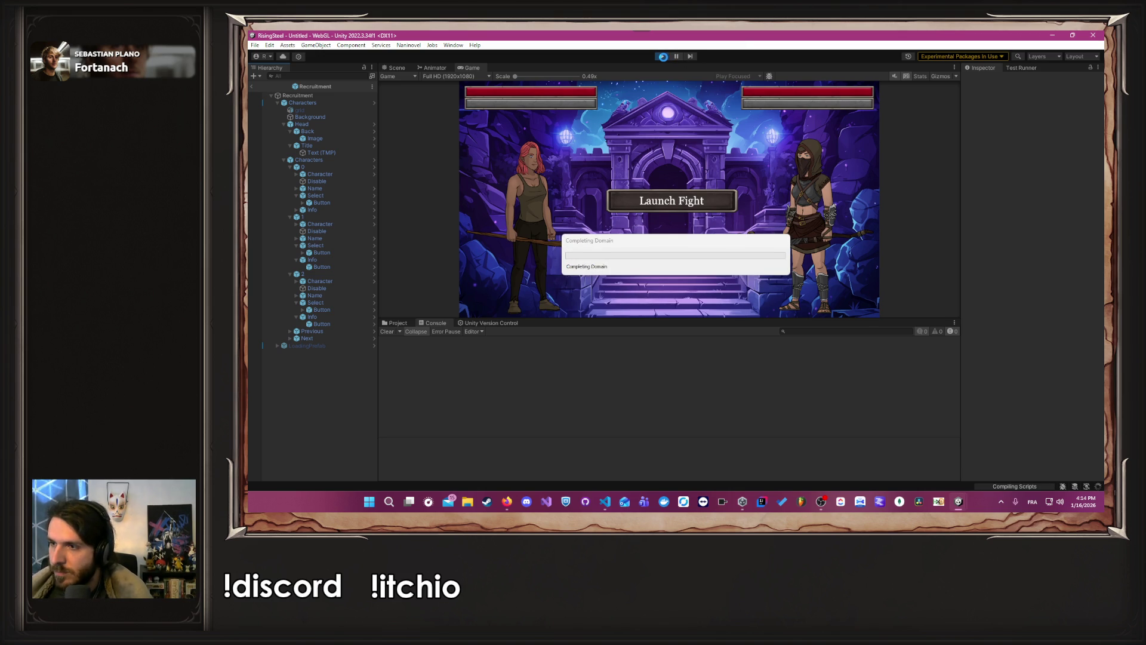
left_click(662, 56)
left_click(662, 56)
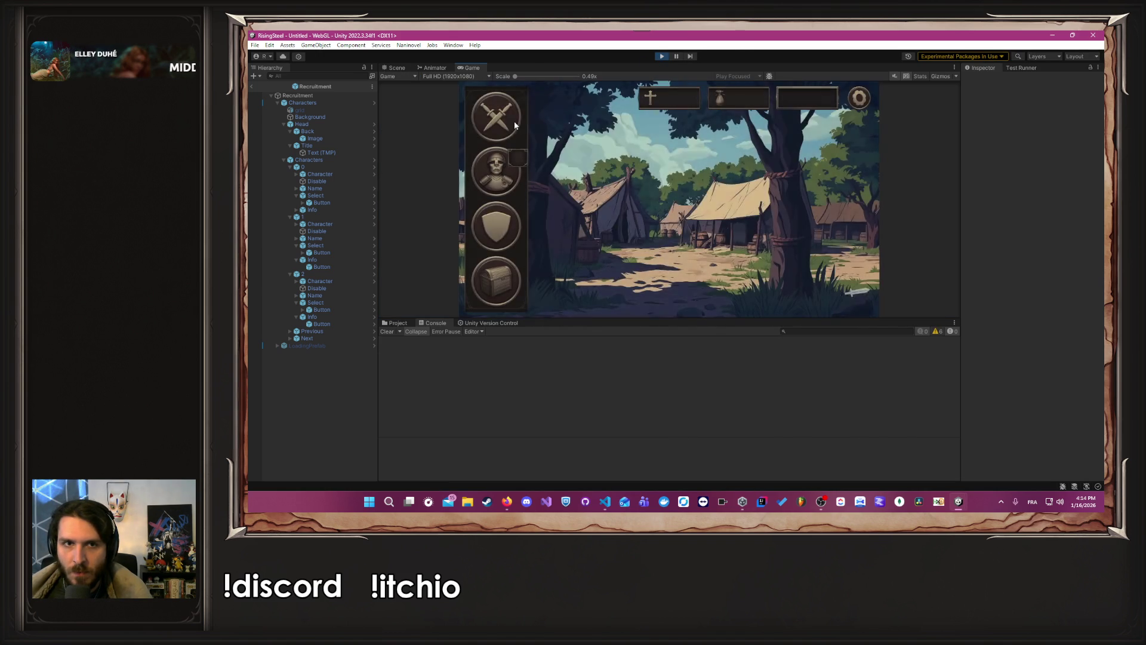
left_click(513, 126)
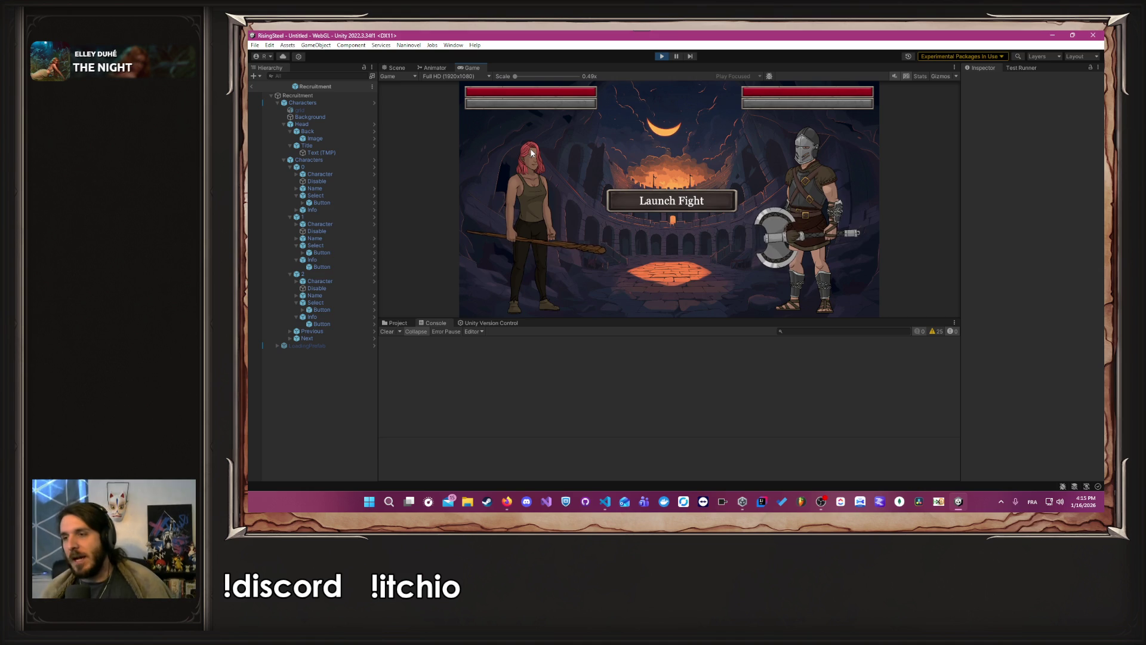
key("alt+Tab")
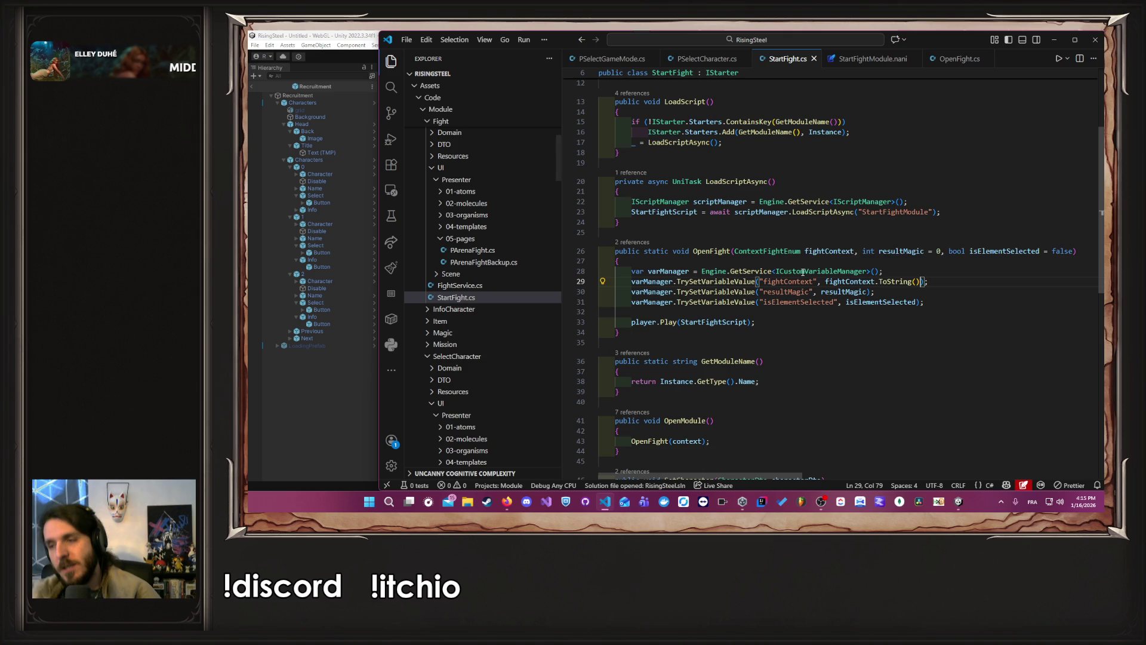
mouse_move(823, 271)
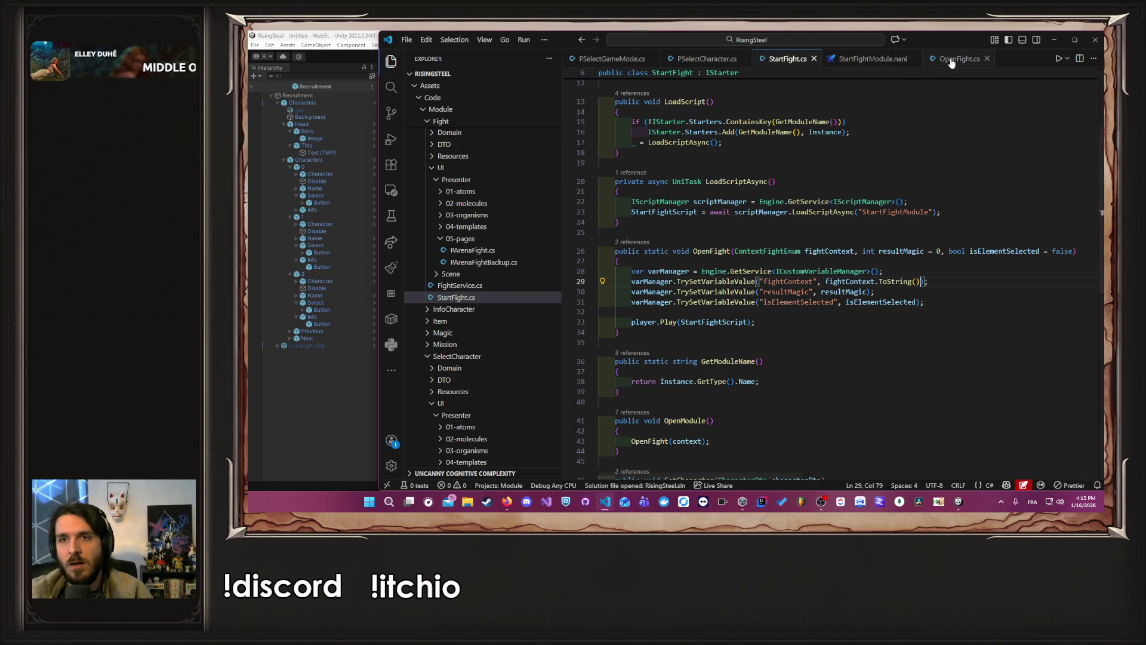
left_click(955, 58)
left_click_drag(644, 171, 836, 172)
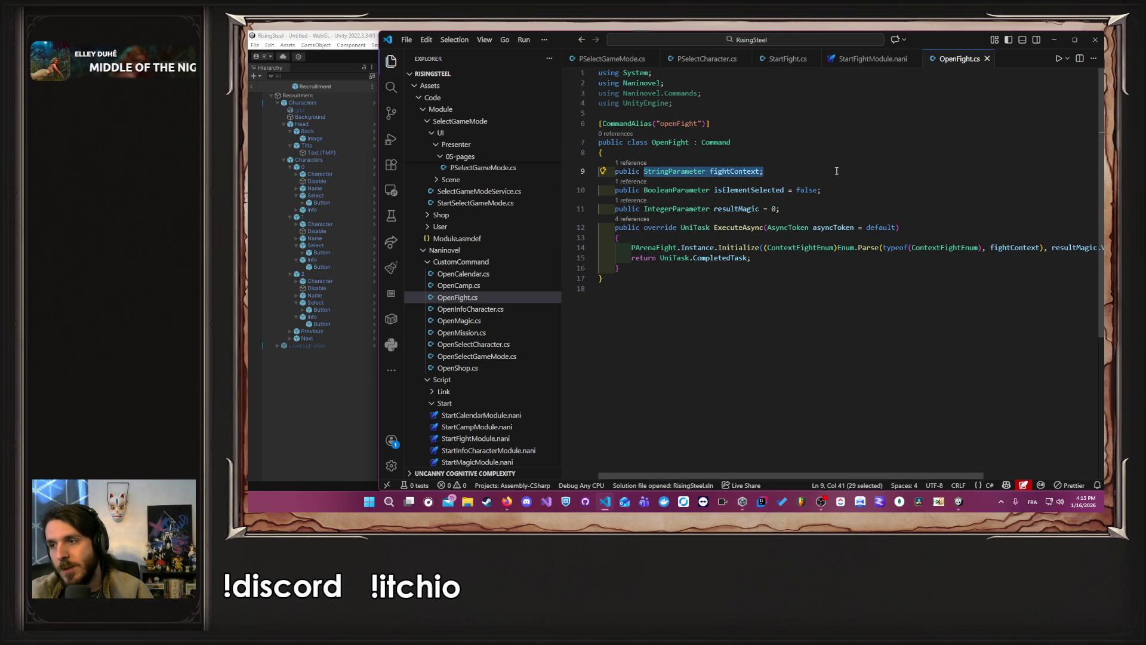
left_click(841, 171)
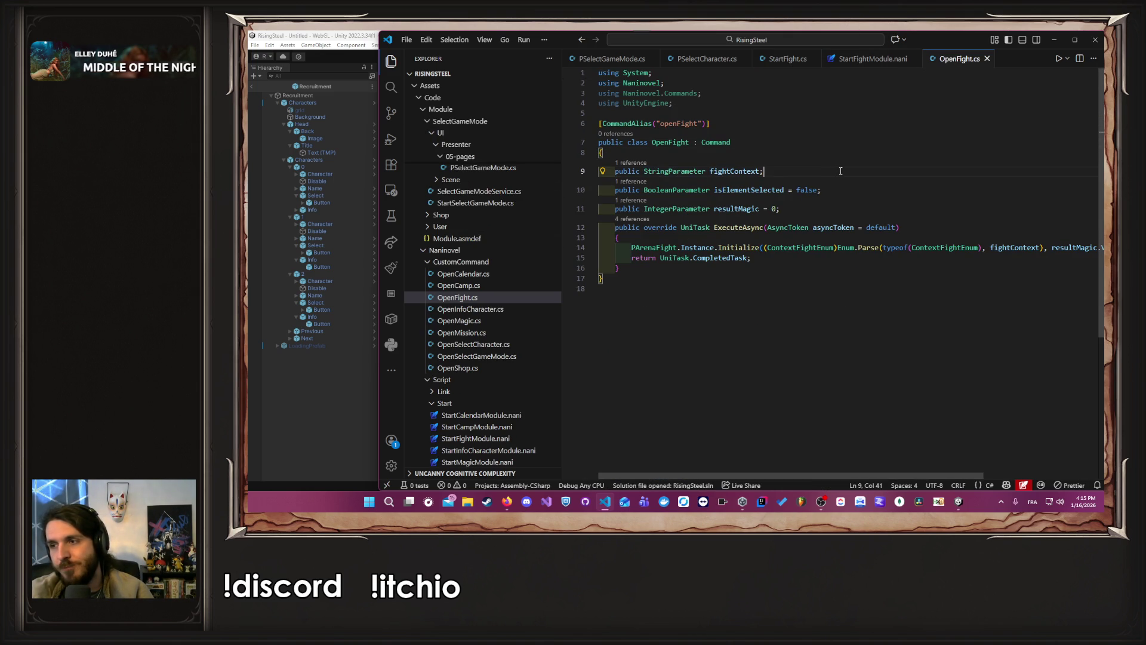
left_click(788, 59)
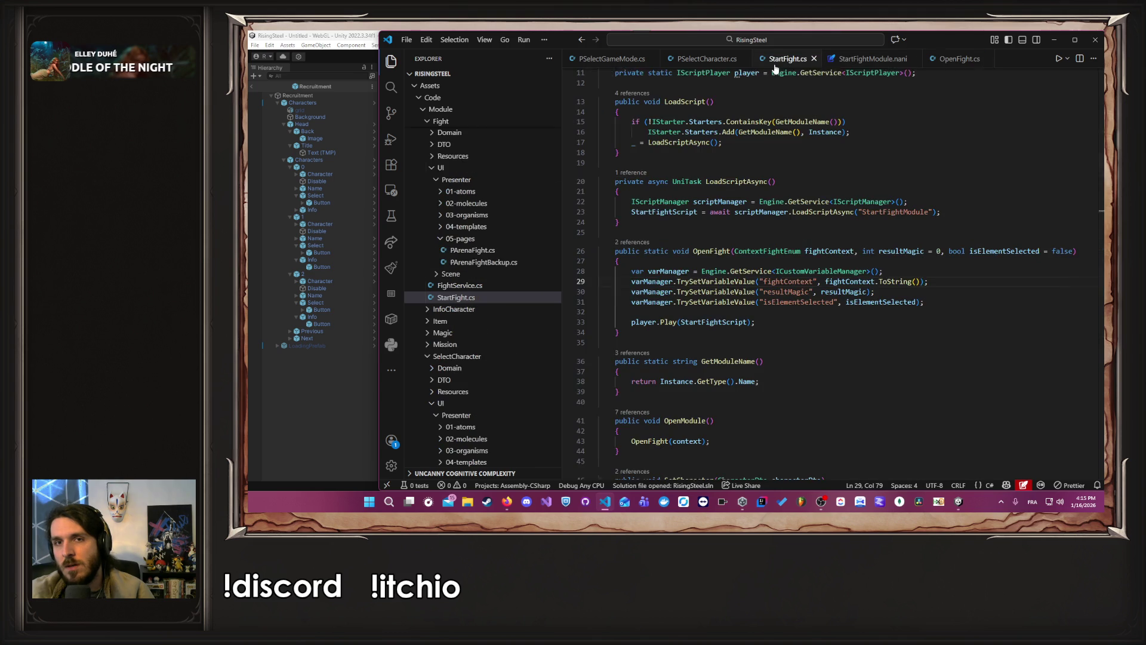
left_click(827, 281)
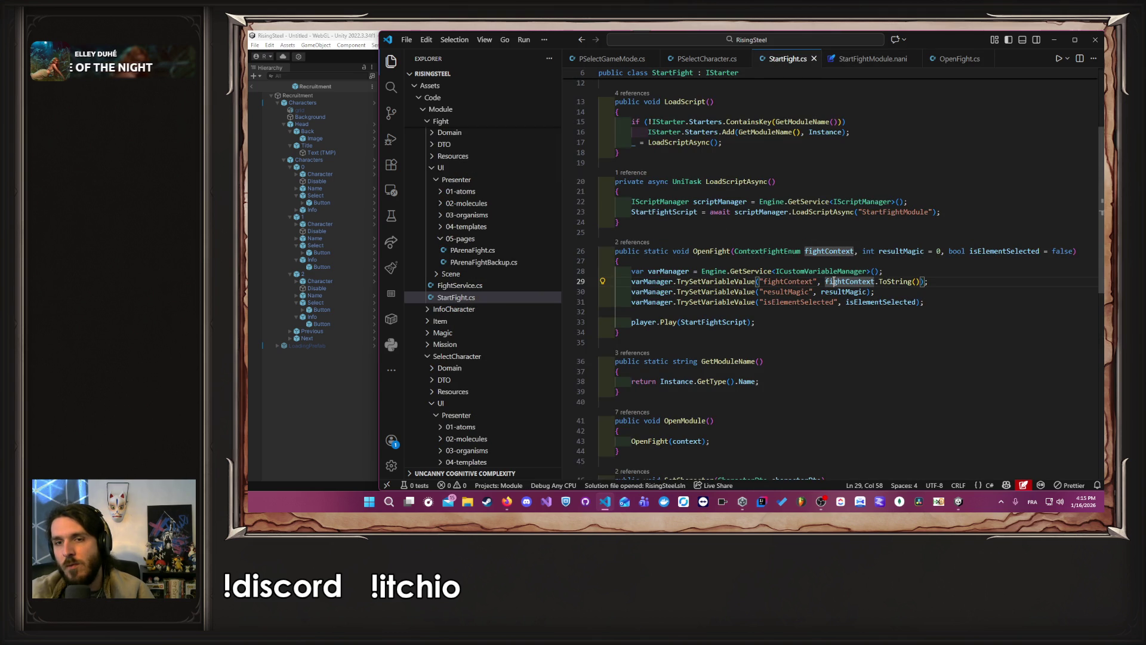
left_click(784, 249, "ctrl")
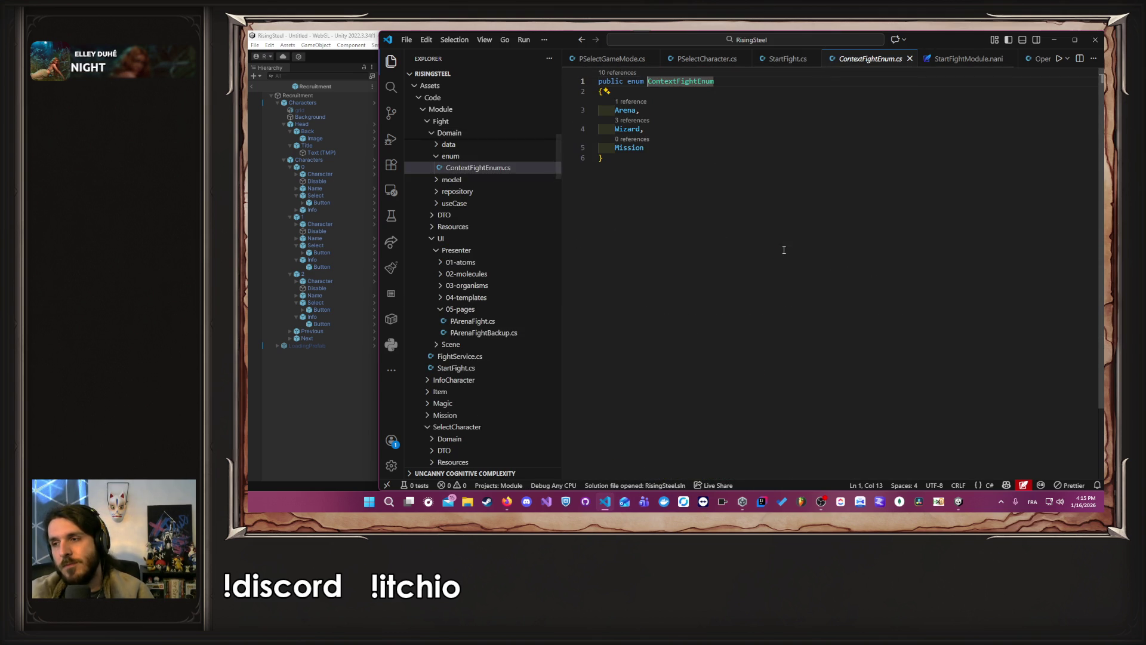
key("alt+Left")
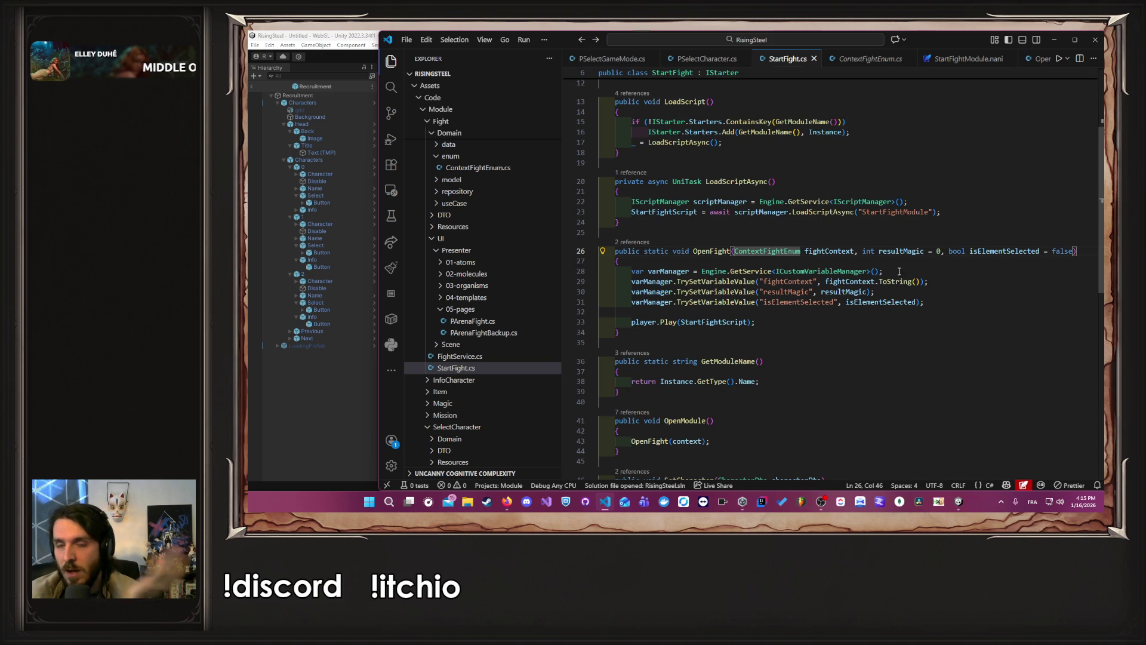
left_click_drag(875, 281, 921, 281)
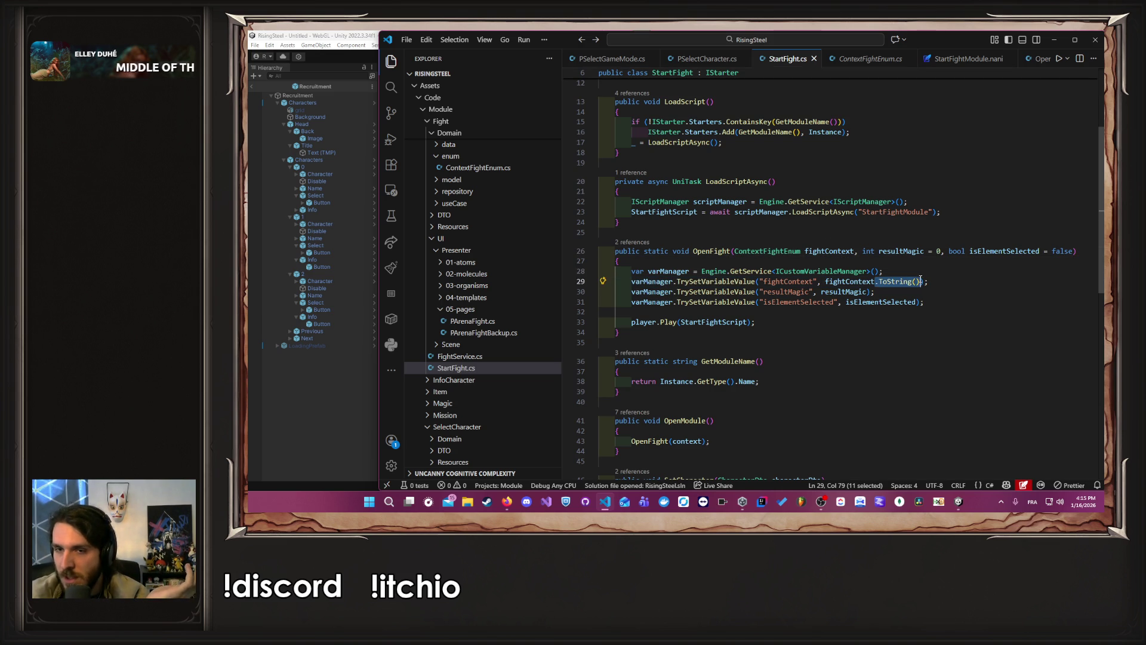
key("Up")
key("Down")
key("Down")
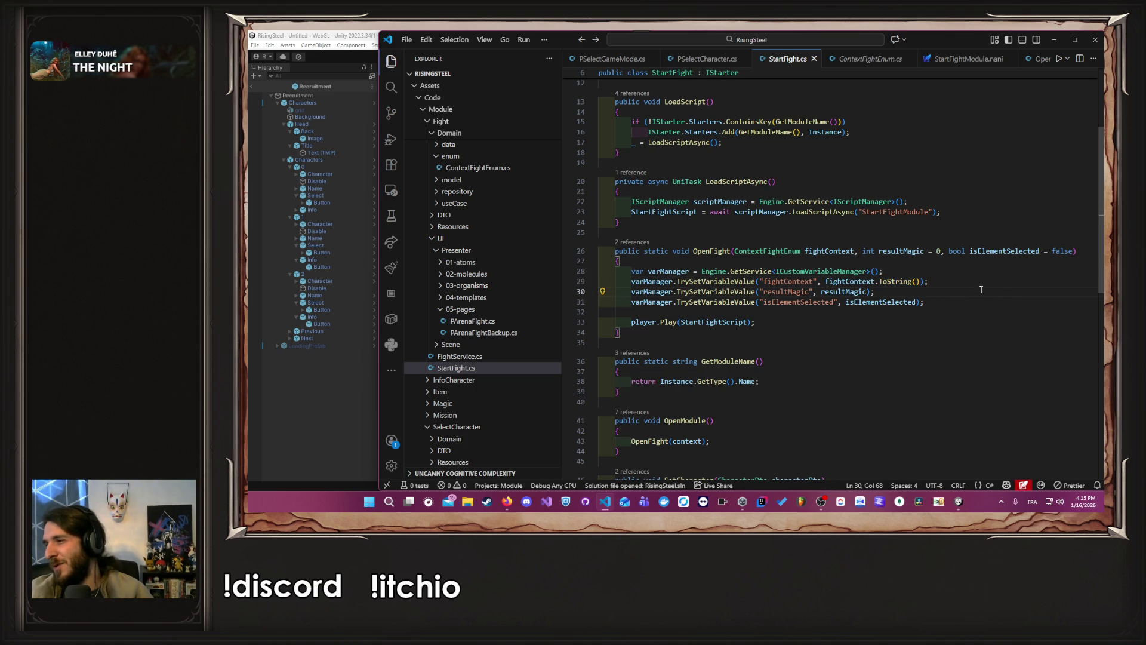
Step: Launch the arena fight in Unity and have Thalia attack Khalar on the first turn
left_click(328, 391)
left_click(654, 206)
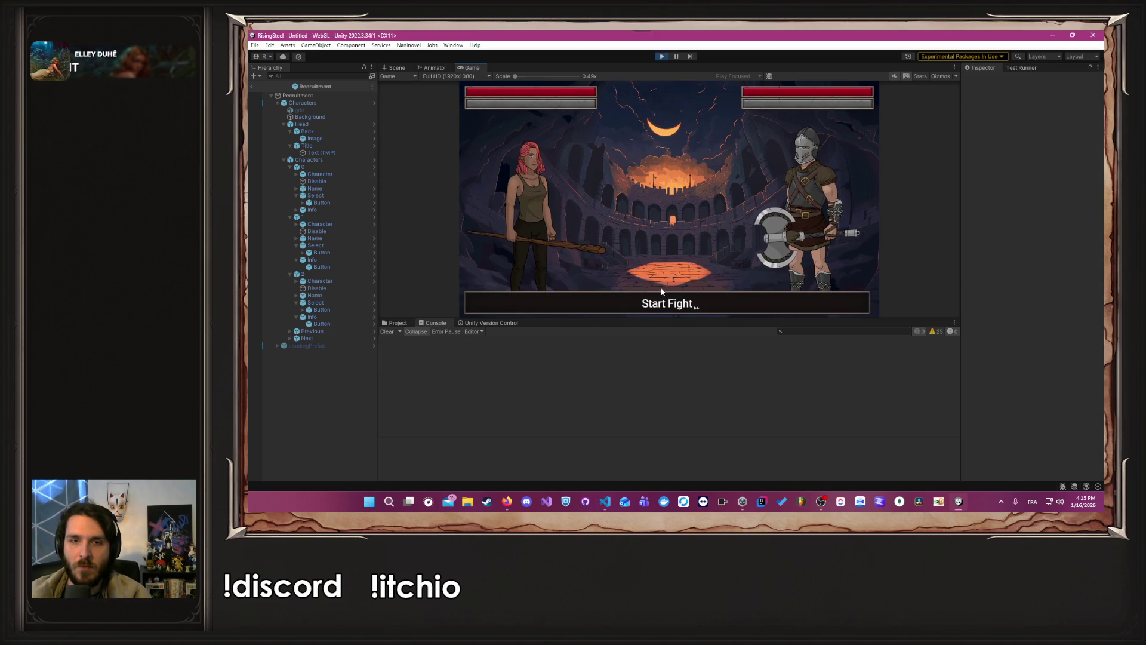
left_click(660, 306)
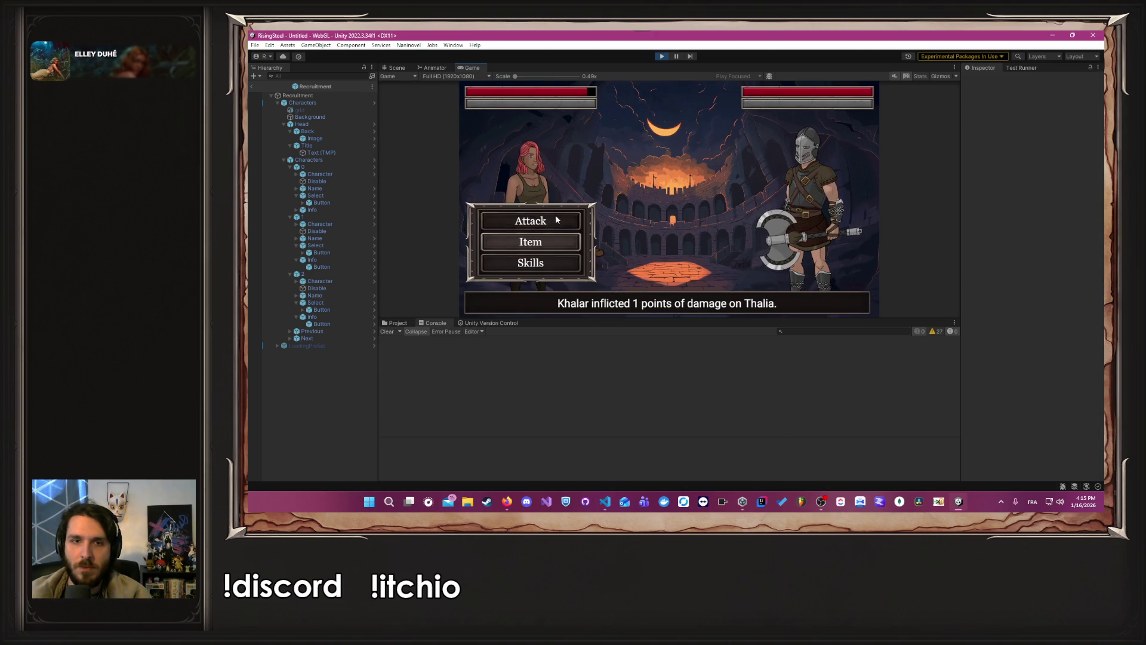
left_click(555, 220)
left_click(539, 226)
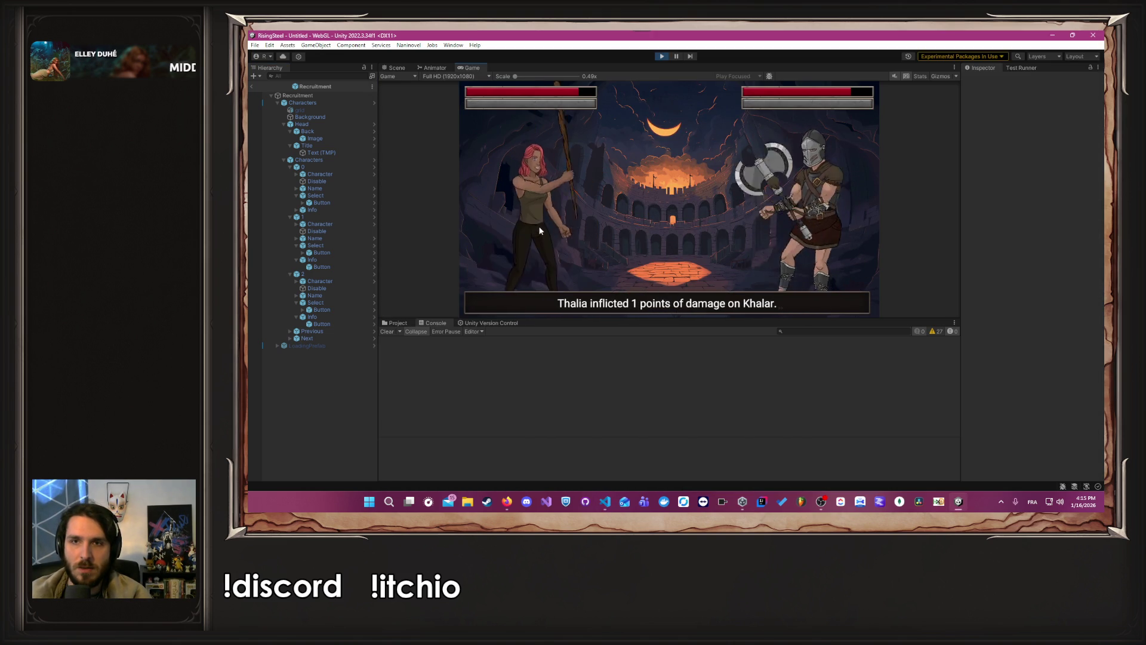
Step: Check the item choices, then keep trading 1-point attacks between Thalia and Khalar
left_click(548, 242)
left_click(548, 243)
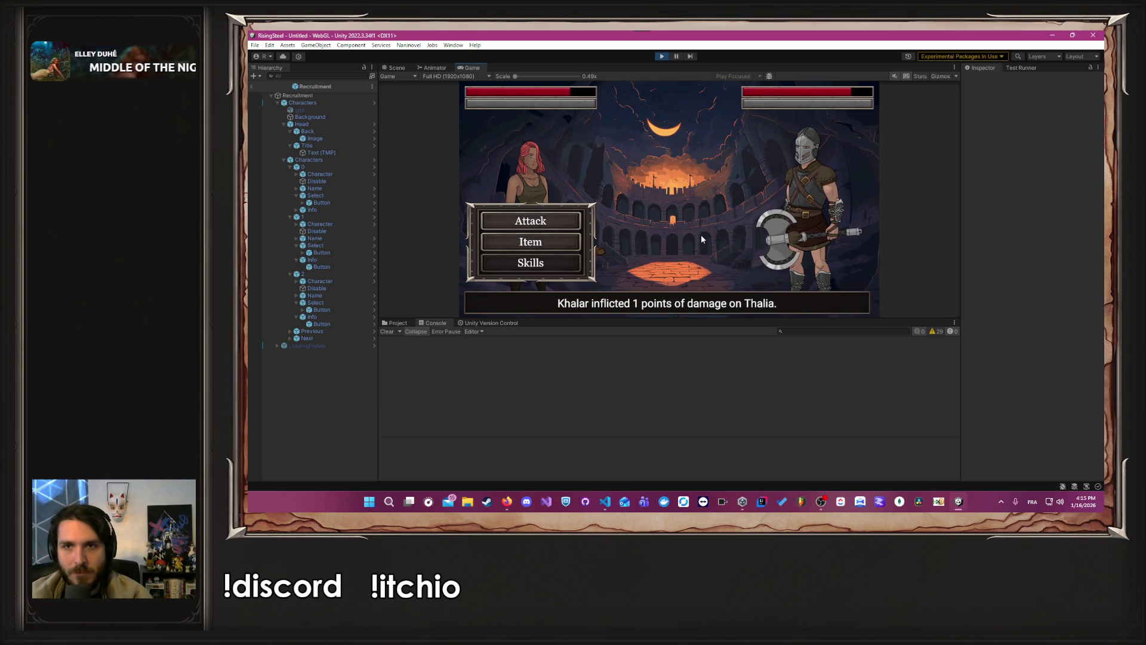
left_click(552, 225)
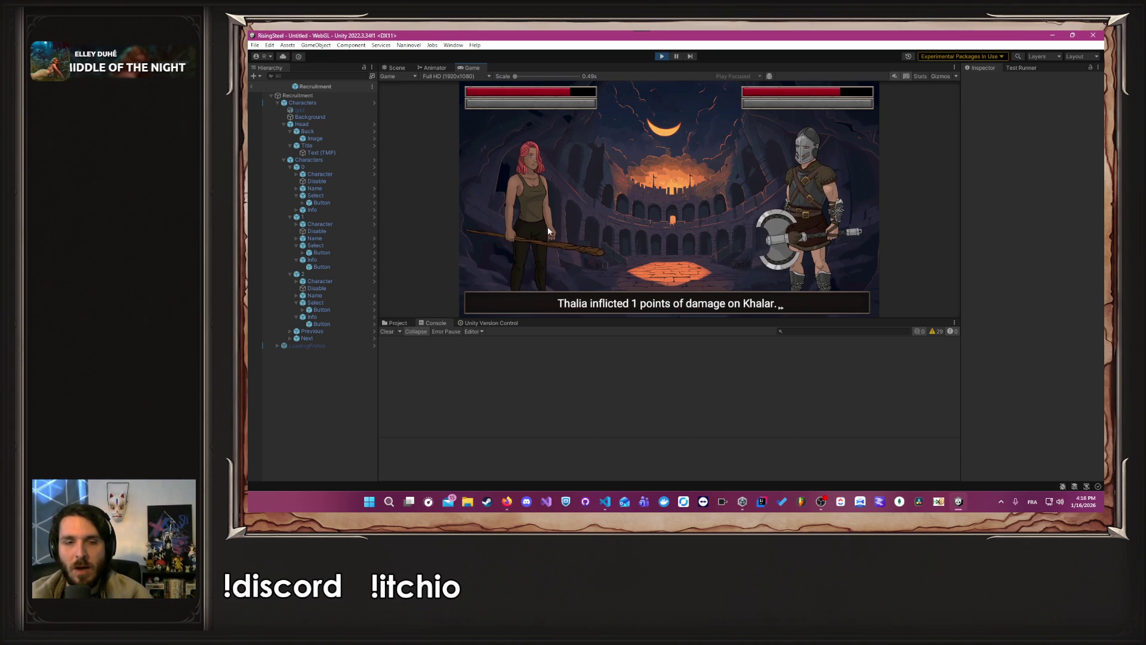
left_click(647, 309)
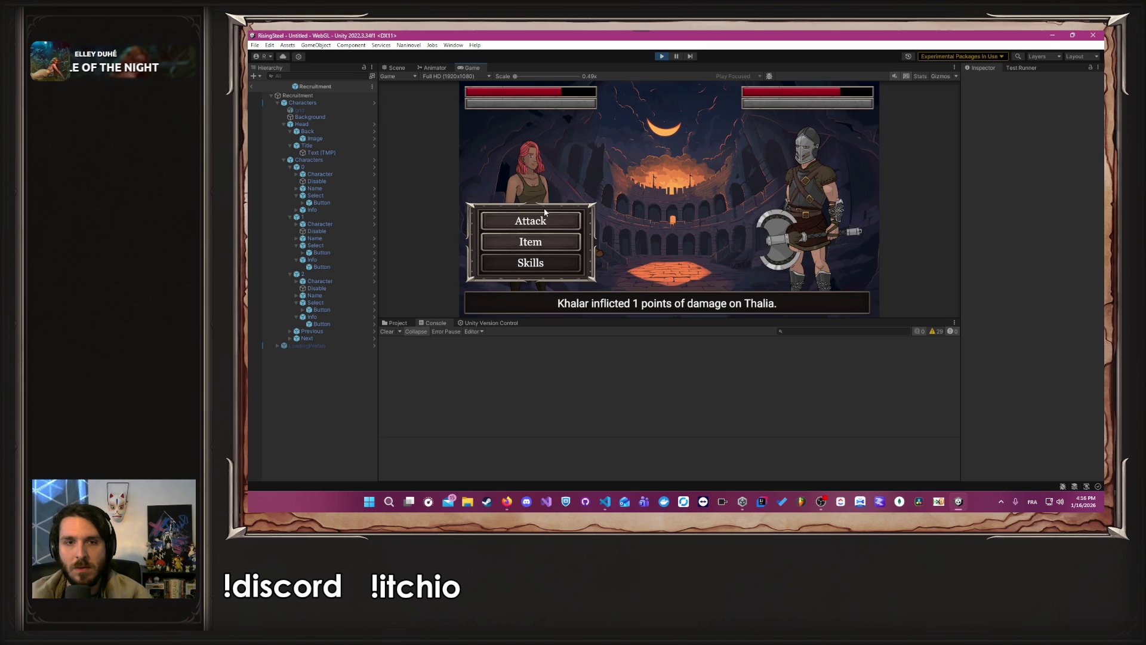
left_click(546, 215)
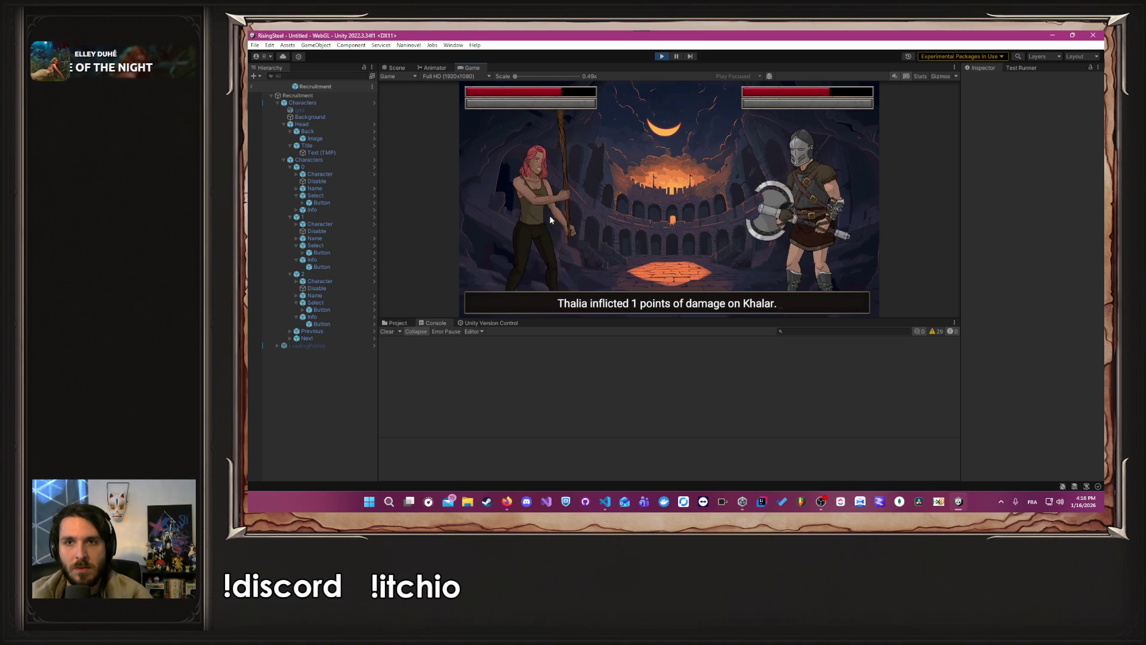
left_click(668, 308)
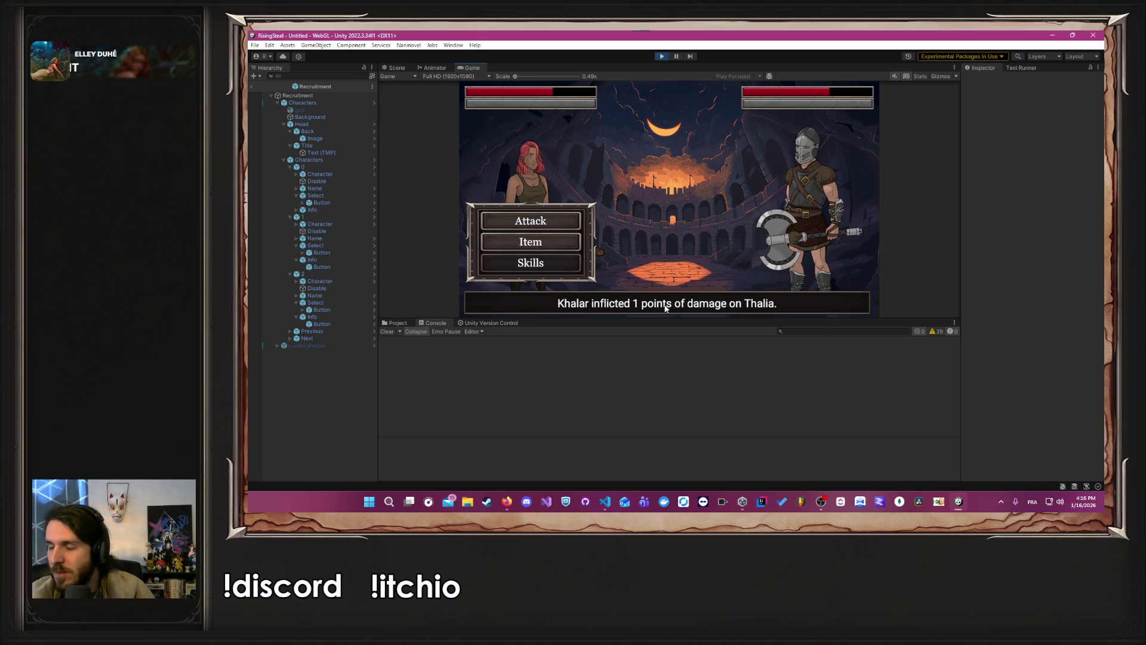
key("alt+Tab")
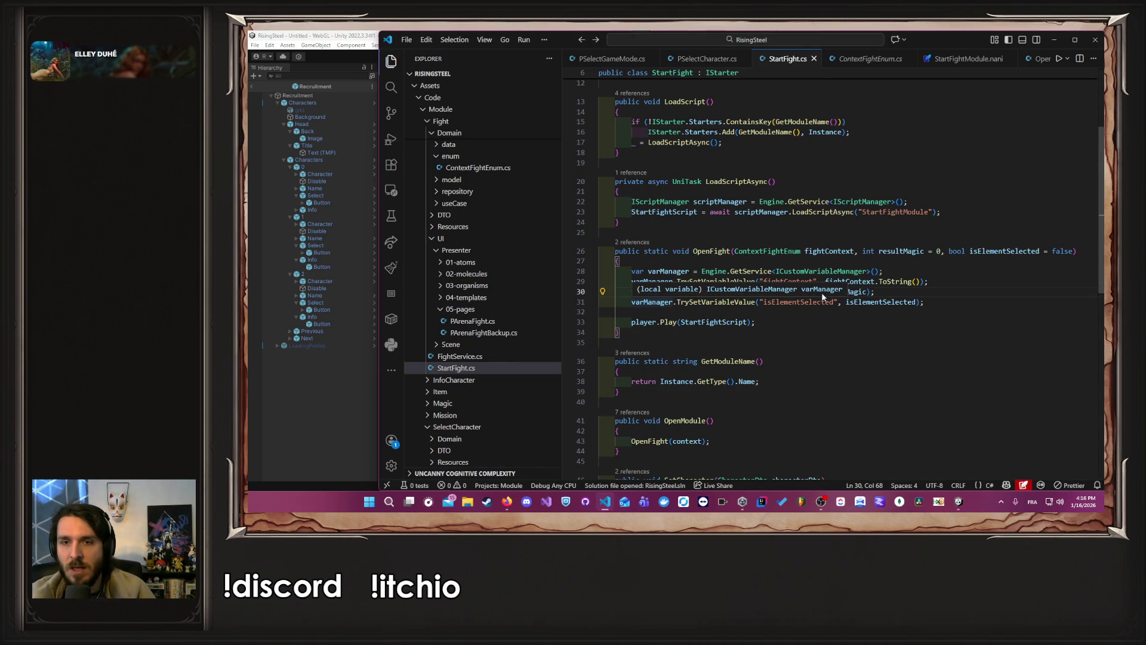
Step: Inspect the generic TrySetVariableValue definition in CustomVariableManagerExtensions.cs, highlighting every TValue use
left_click(733, 281, "ctrl")
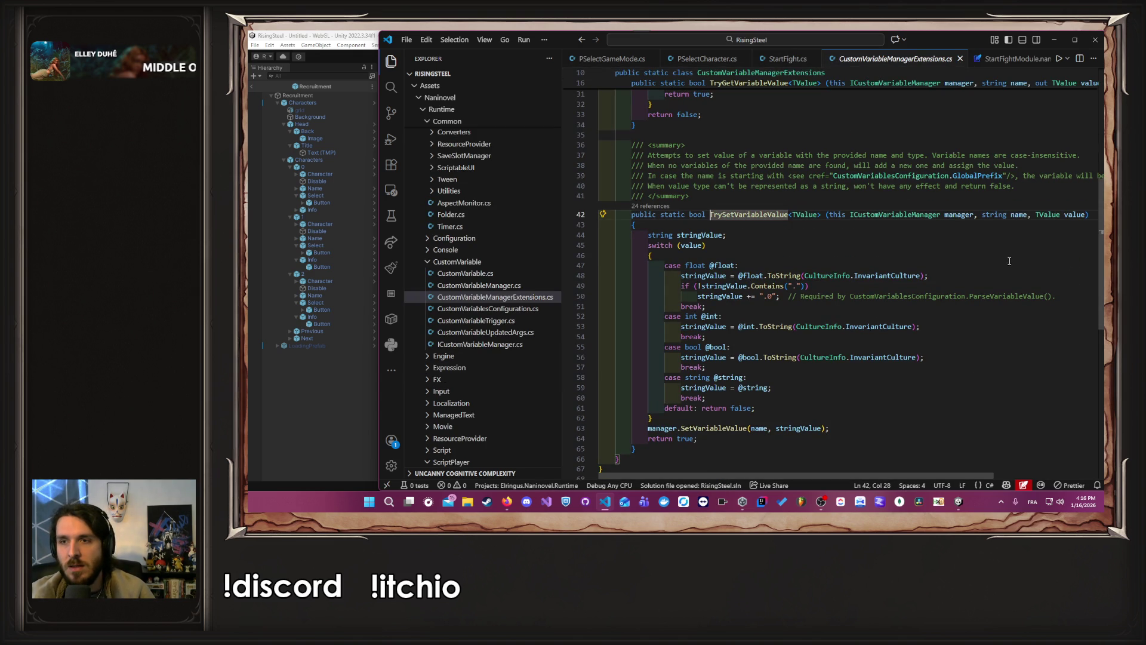
double_click(1042, 215)
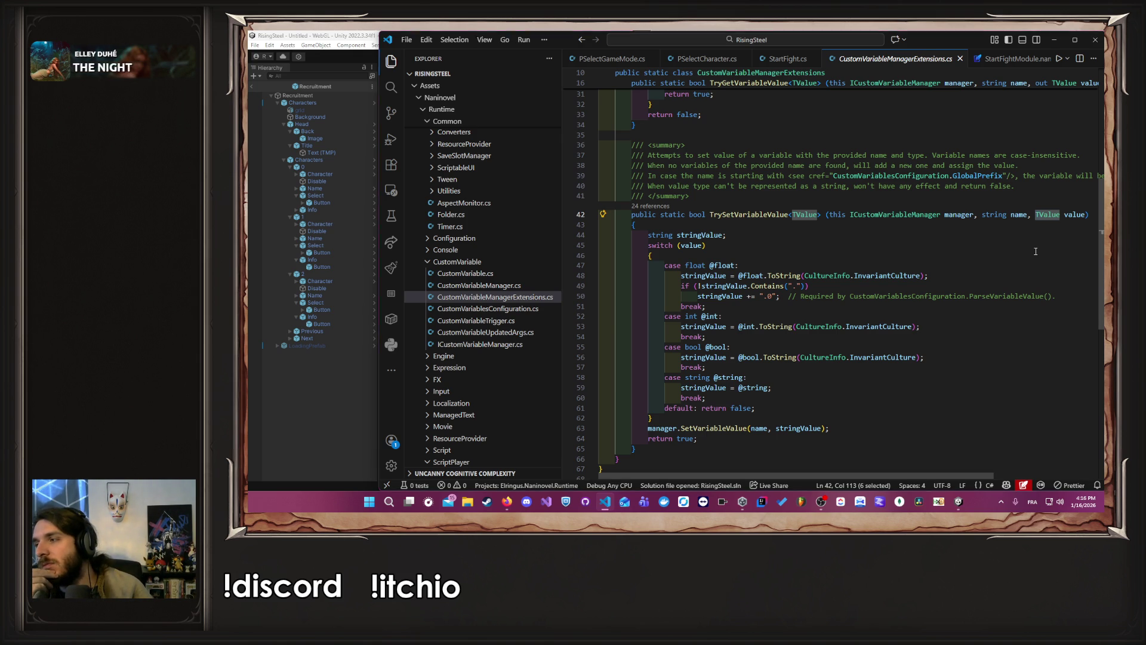
key("alt+Tab")
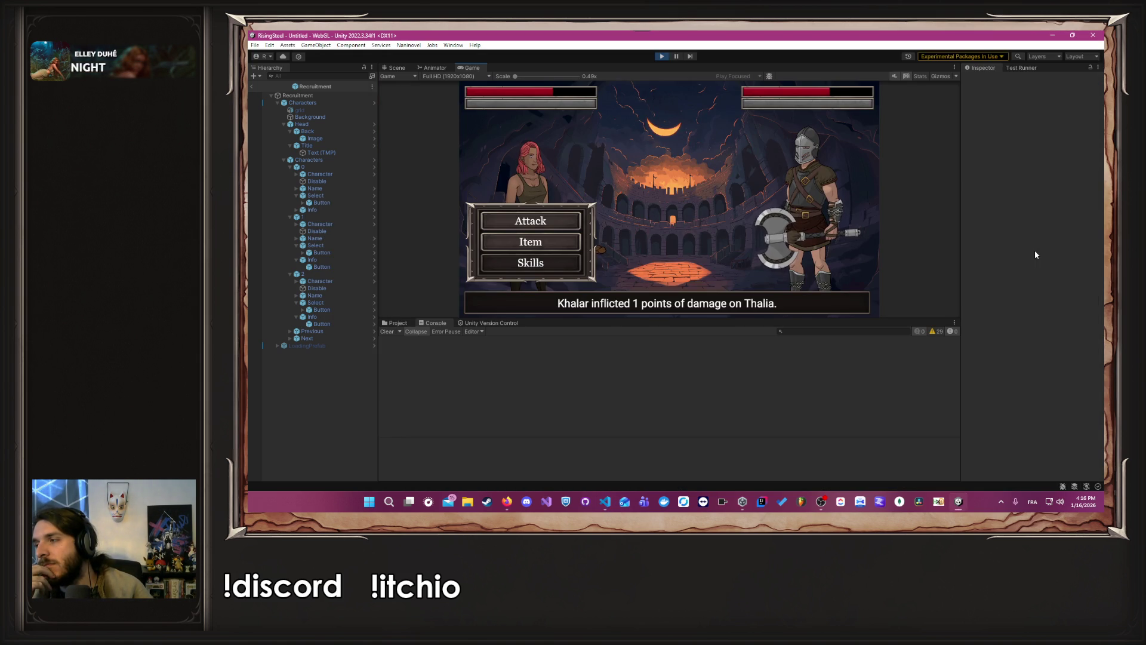
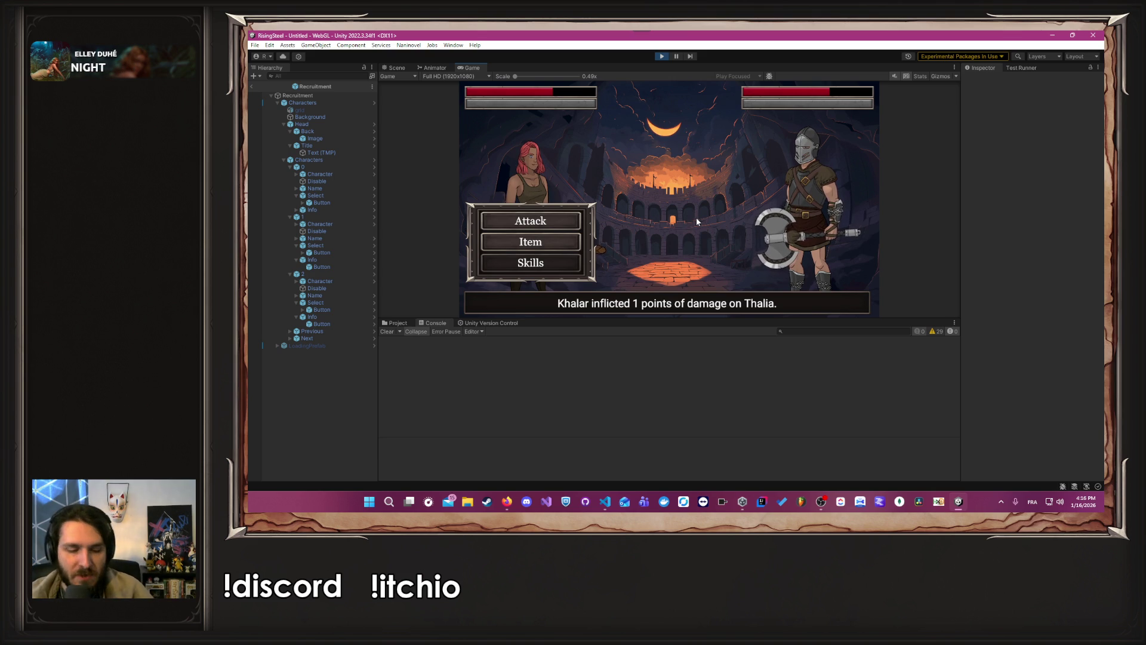
Step: Have Thalia attack Khalar, then heal her with a Chicken item
key("alt+Tab")
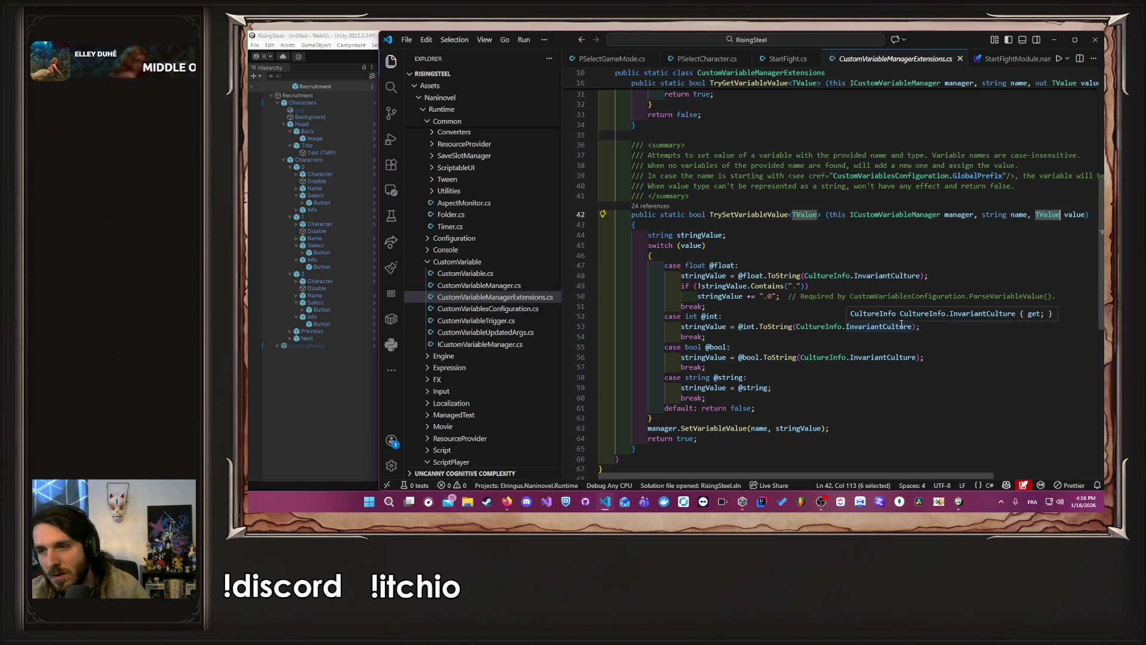
key("alt+Tab")
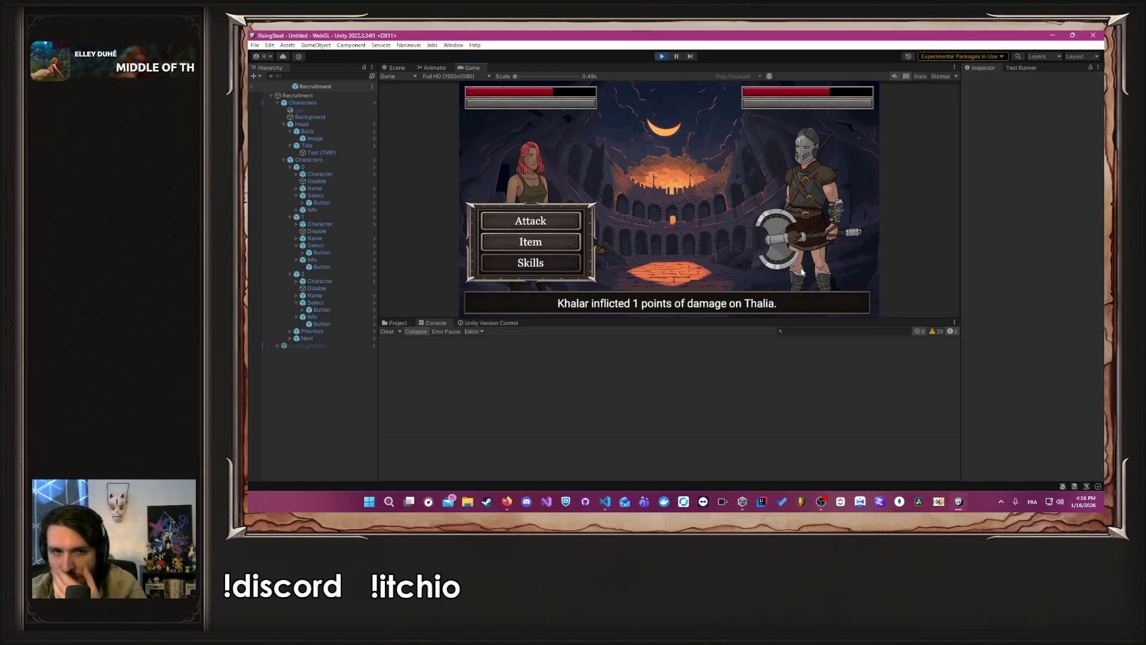
key("Return")
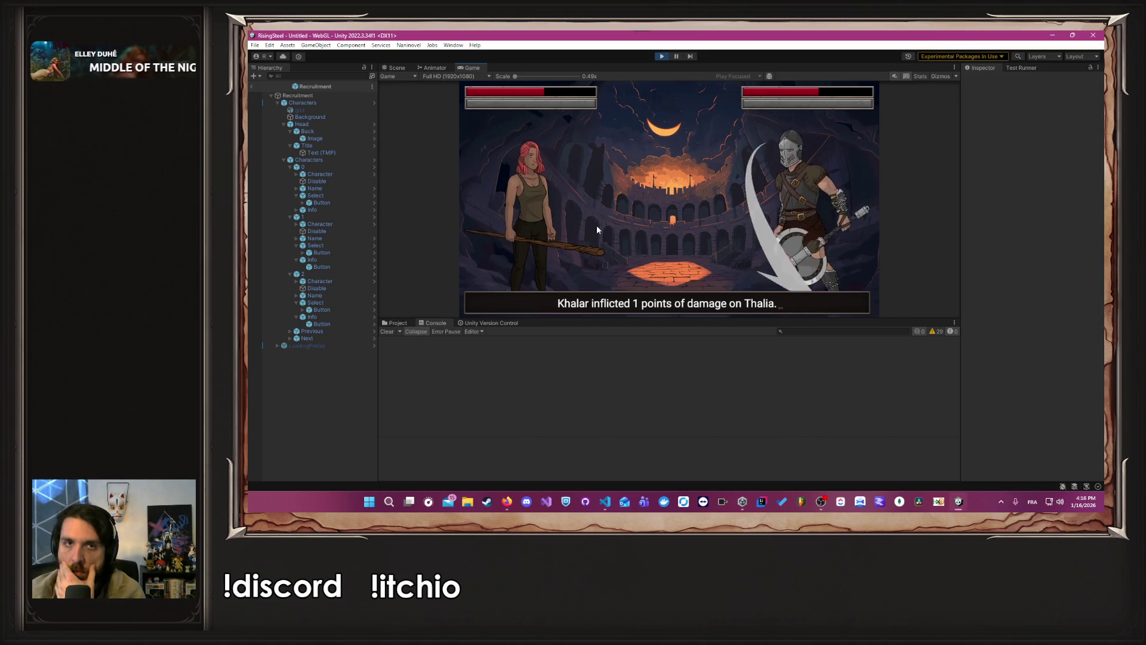
left_click(564, 245)
left_click(663, 209)
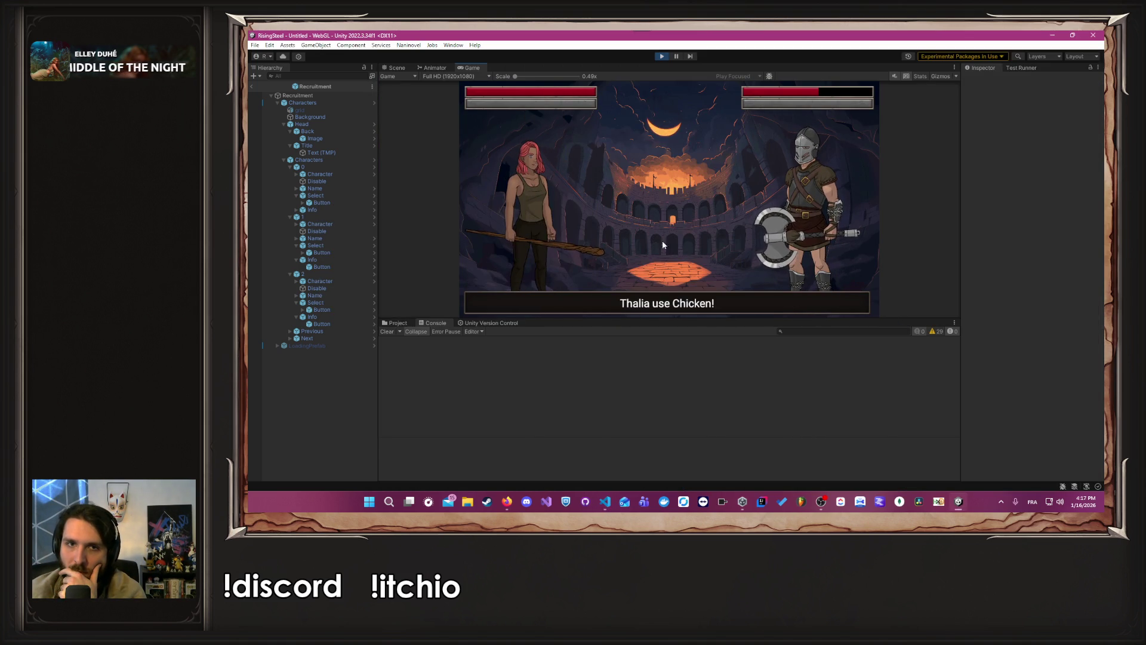
Step: Keep attacking Khalar with Thalia until his health is nearly gone
key("Return")
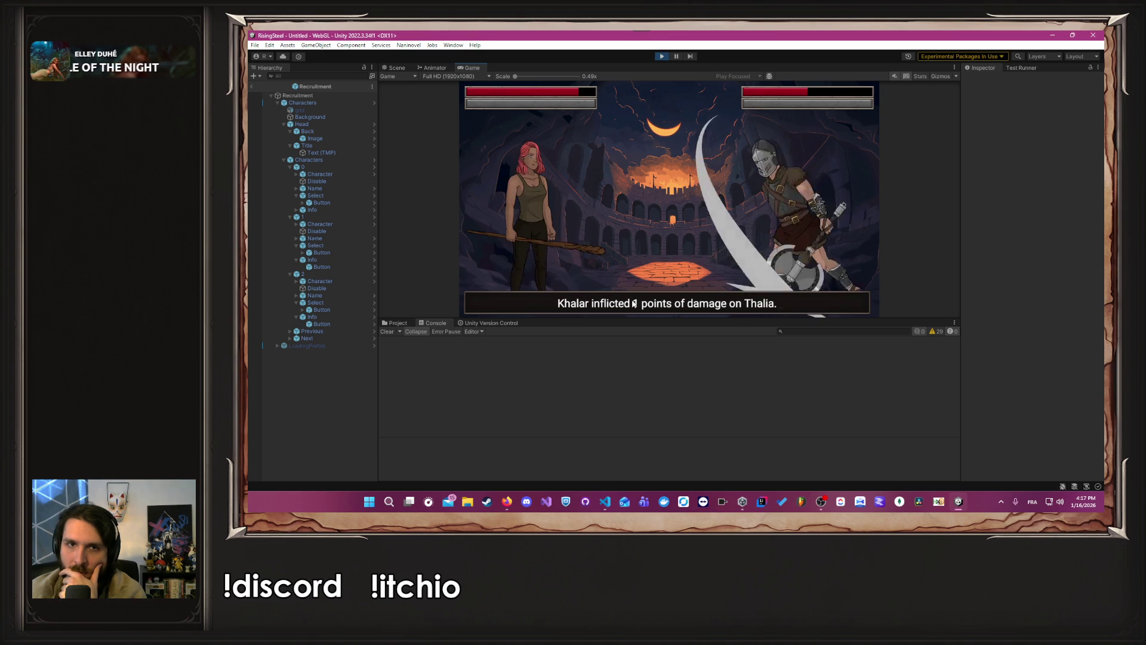
left_click(550, 224)
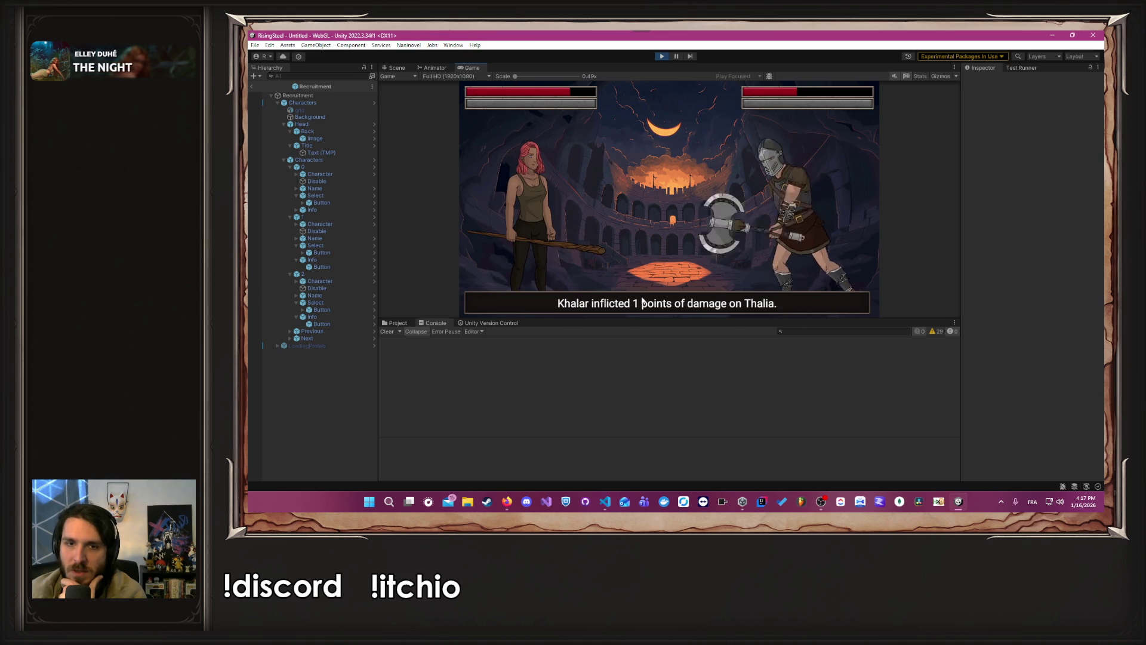
key("Return")
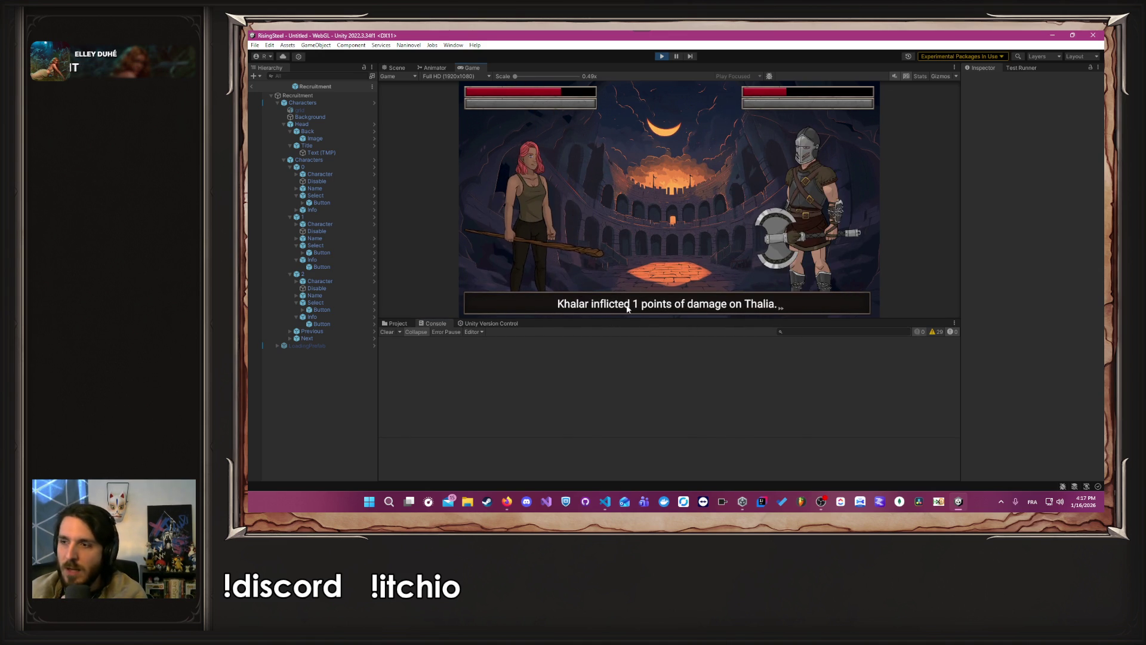
left_click(681, 308)
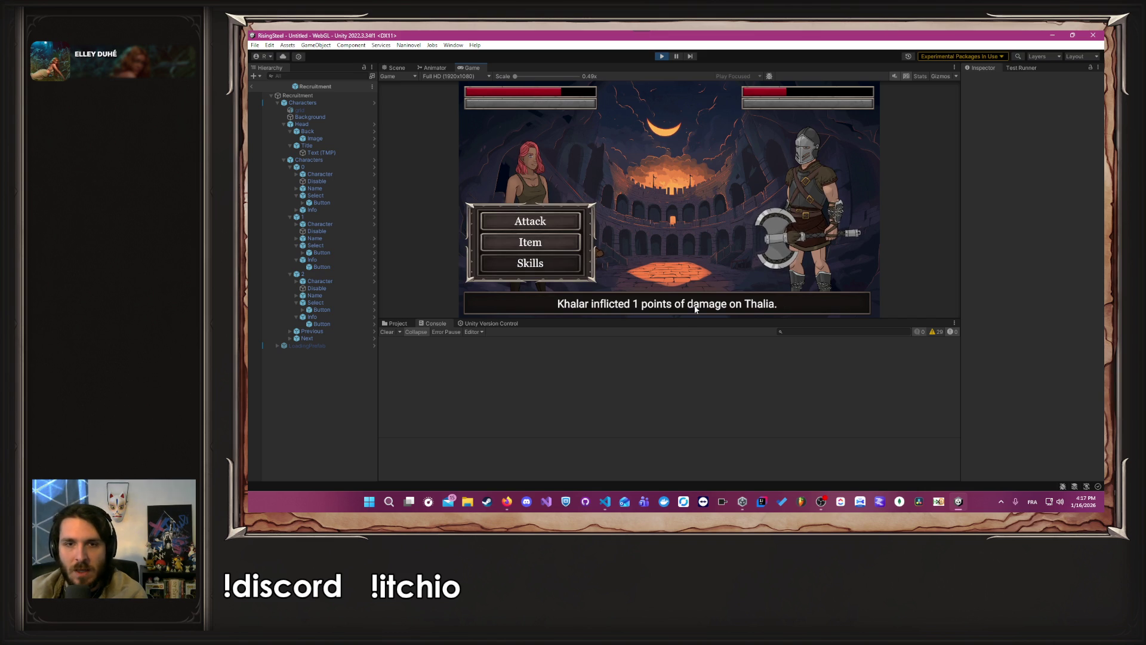
key("Return")
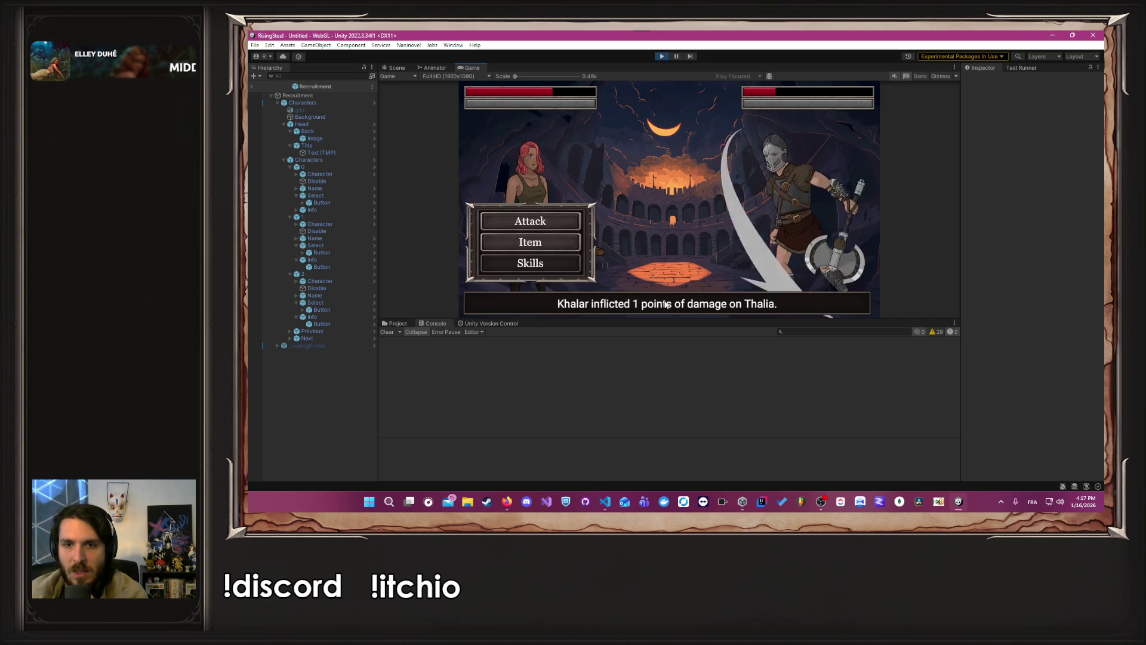
key("Return")
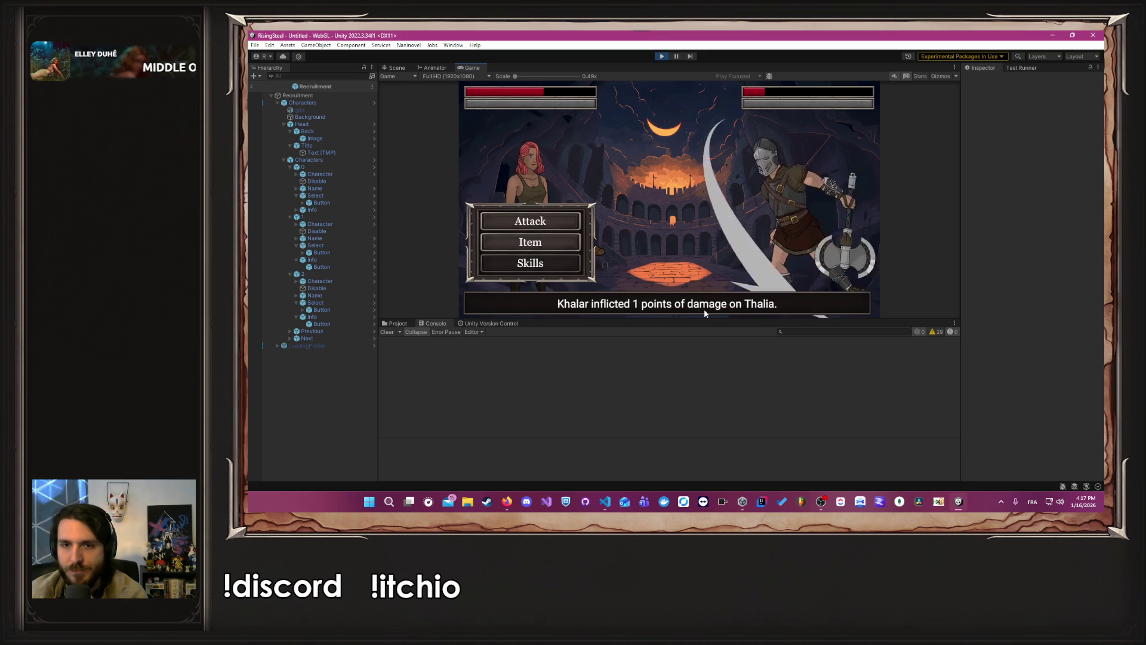
left_click(560, 221)
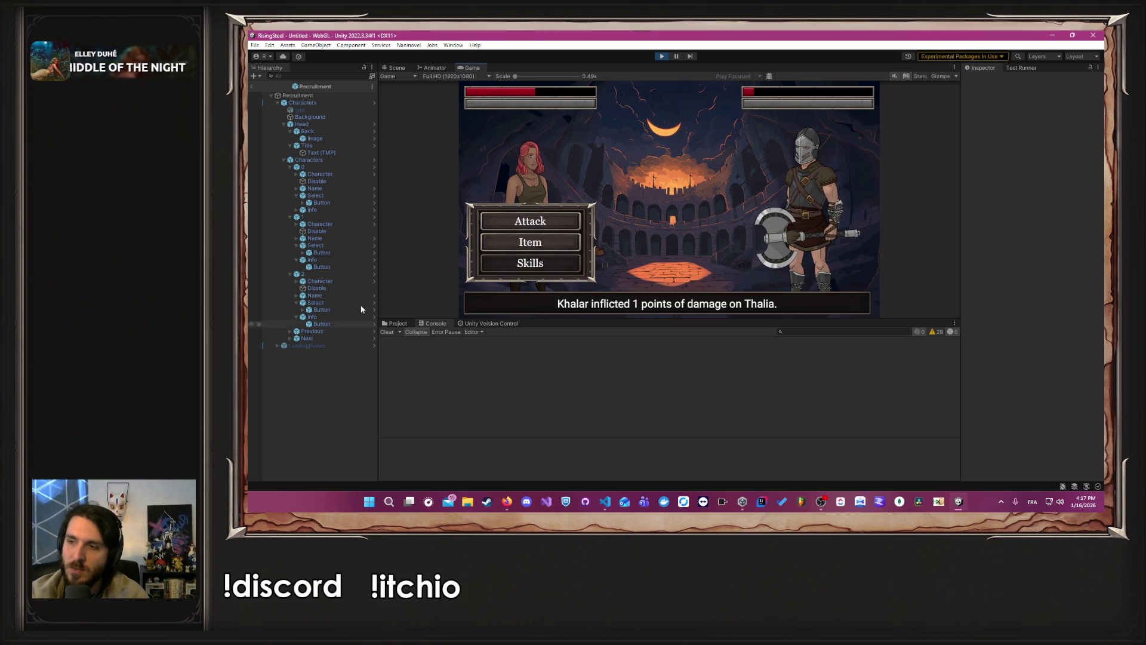
Step: Defeat Khalar with a final attack, choose Finish, and stop Play mode
left_click(538, 219)
left_click(709, 308)
left_click(686, 217)
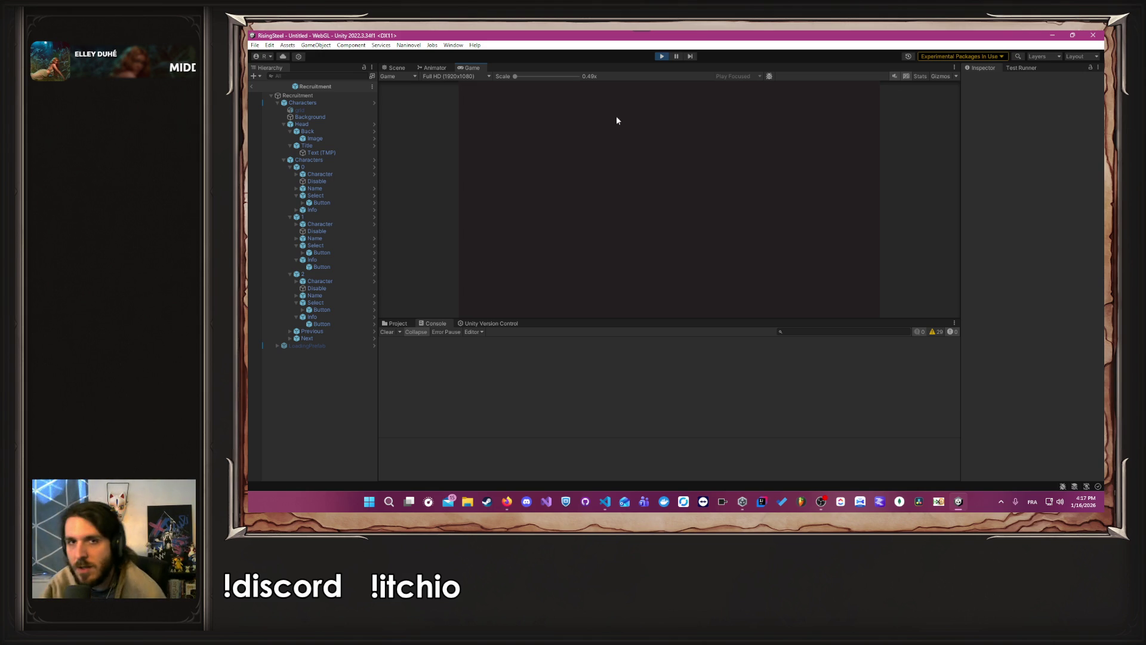
left_click(660, 57)
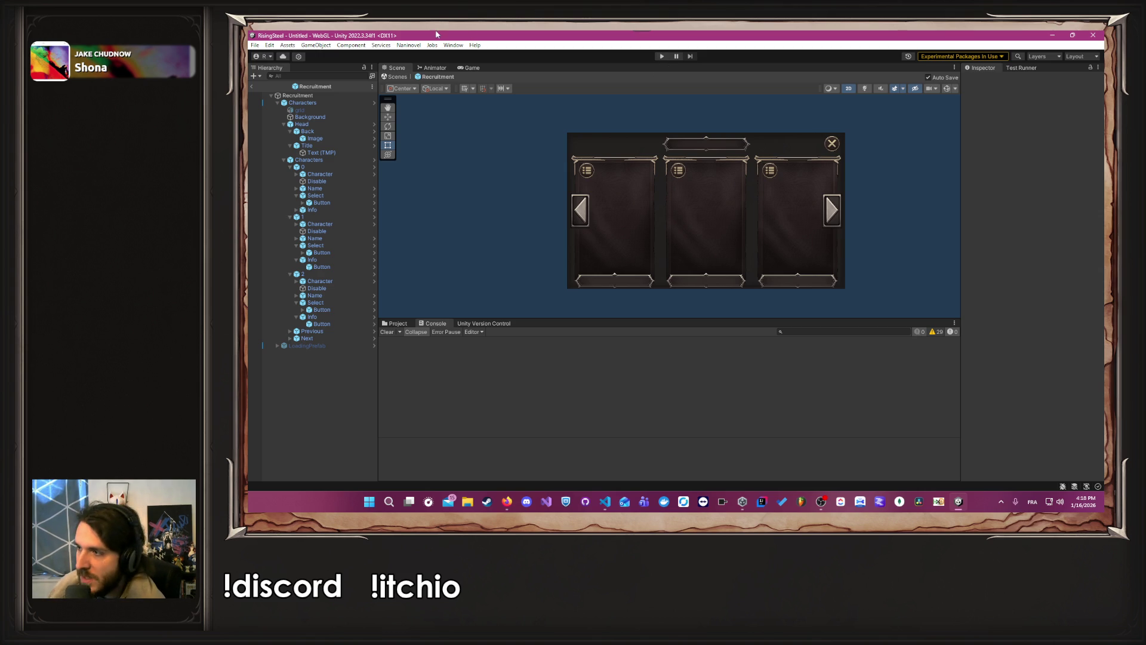
Step: Replay the game into the camp village and mission selection screen, then stop Play
left_click(661, 55)
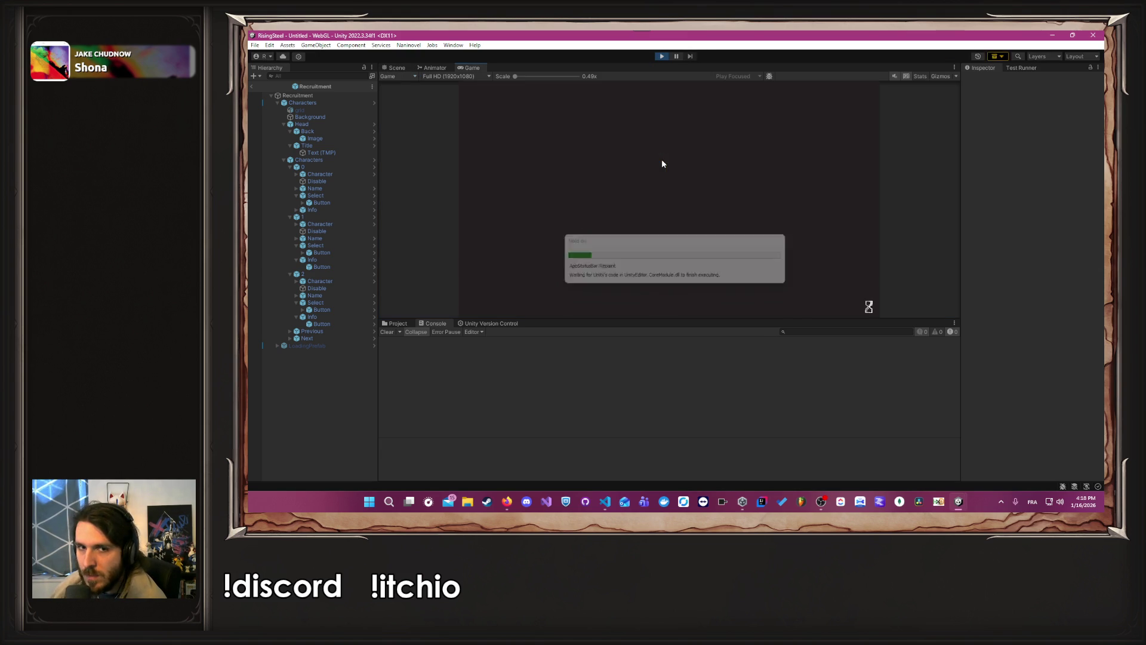
left_click(654, 146)
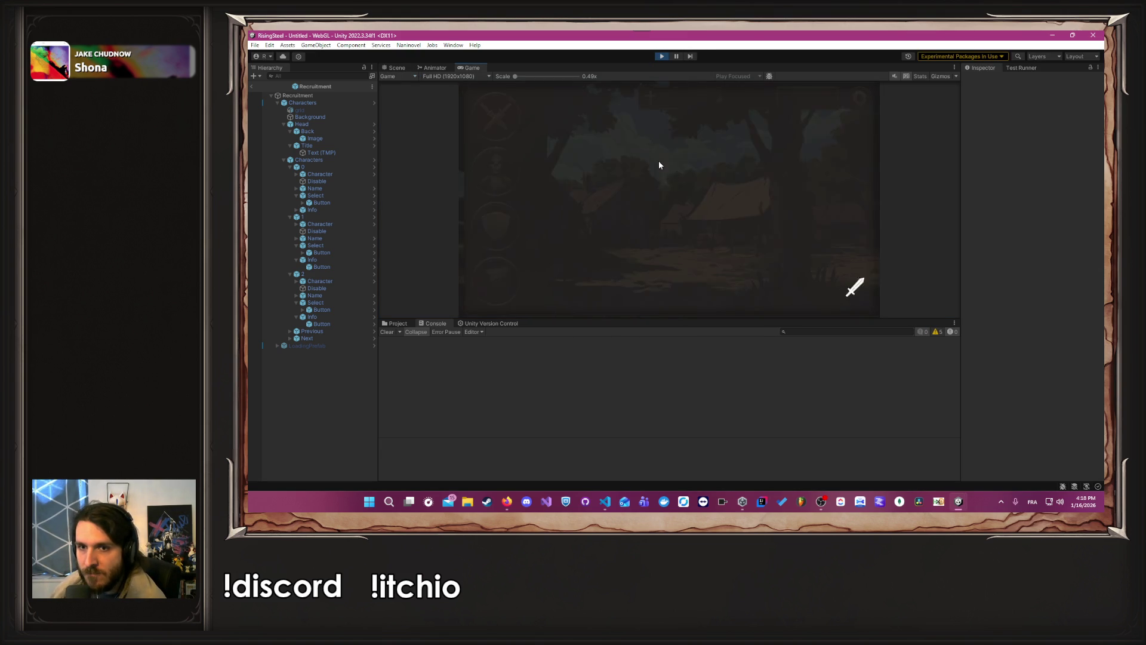
left_click(498, 123)
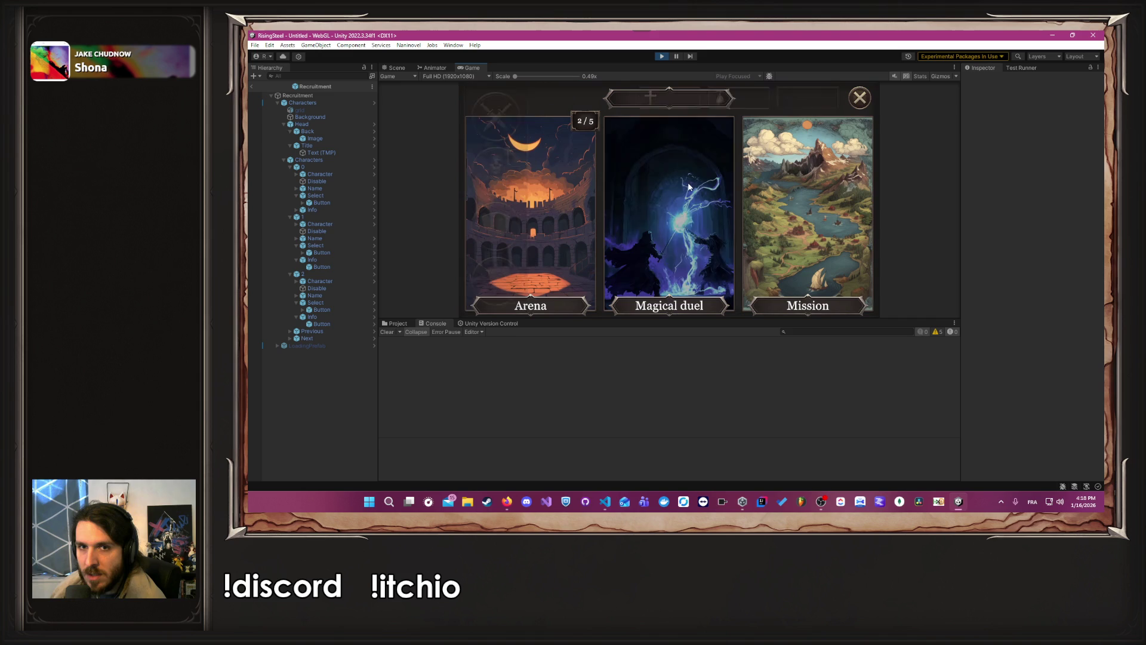
left_click(661, 57)
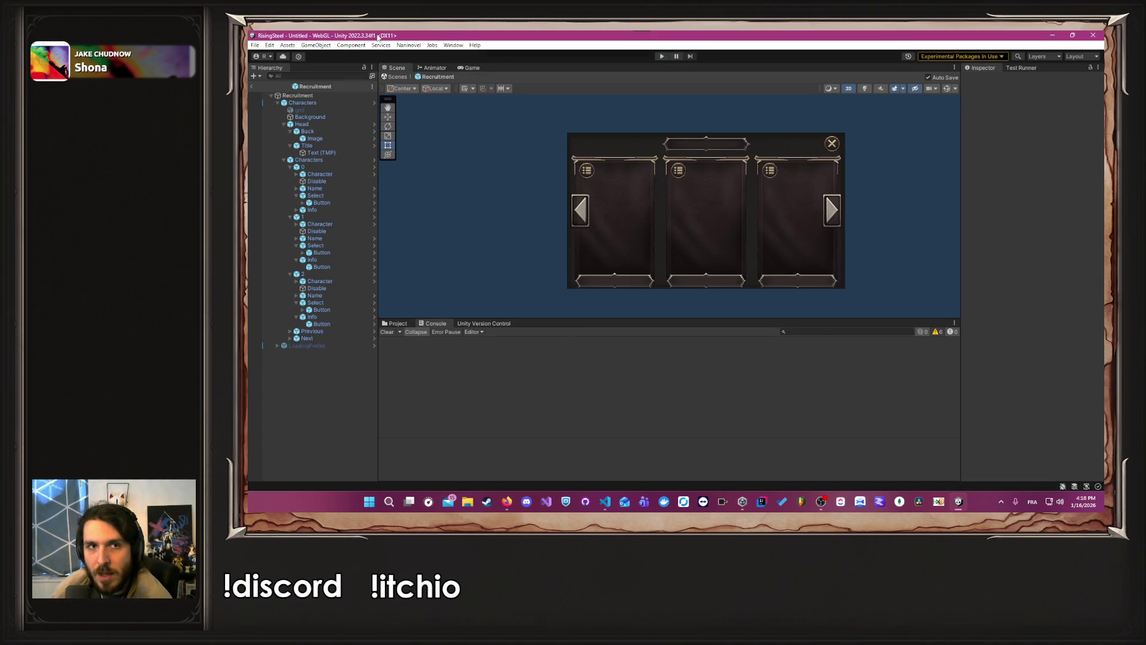
left_click(405, 46)
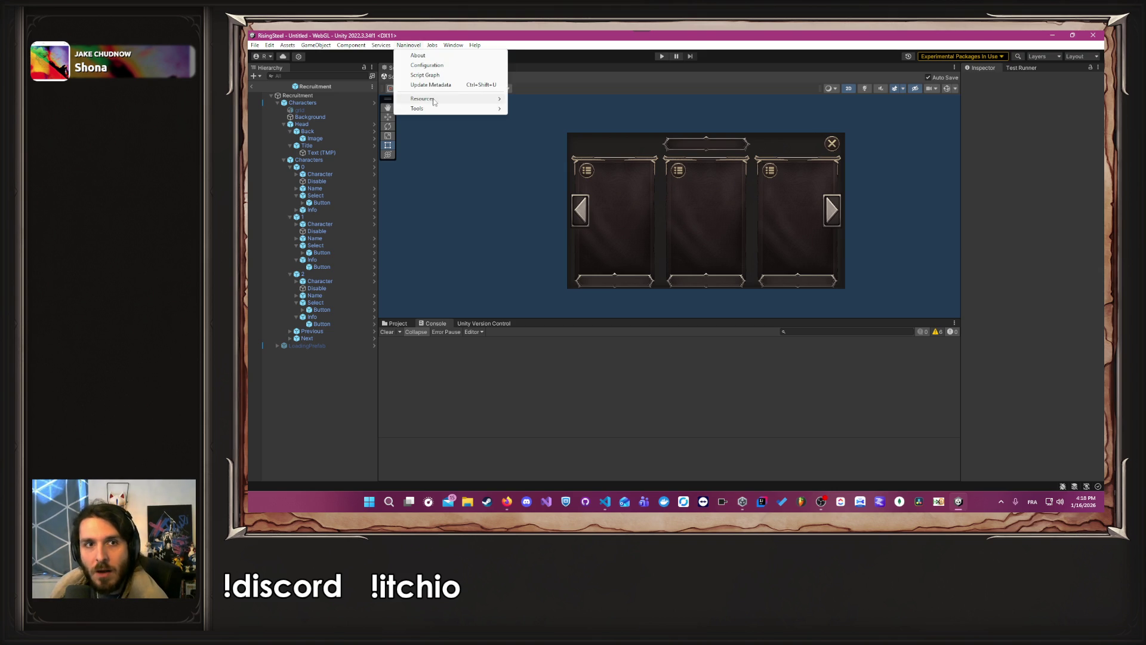
Step: In Naninovel Scripts configuration choose StartMagicModule as Start Game Script, close Project Settings, and enter Play
mouse_move(435, 99)
left_click(530, 148)
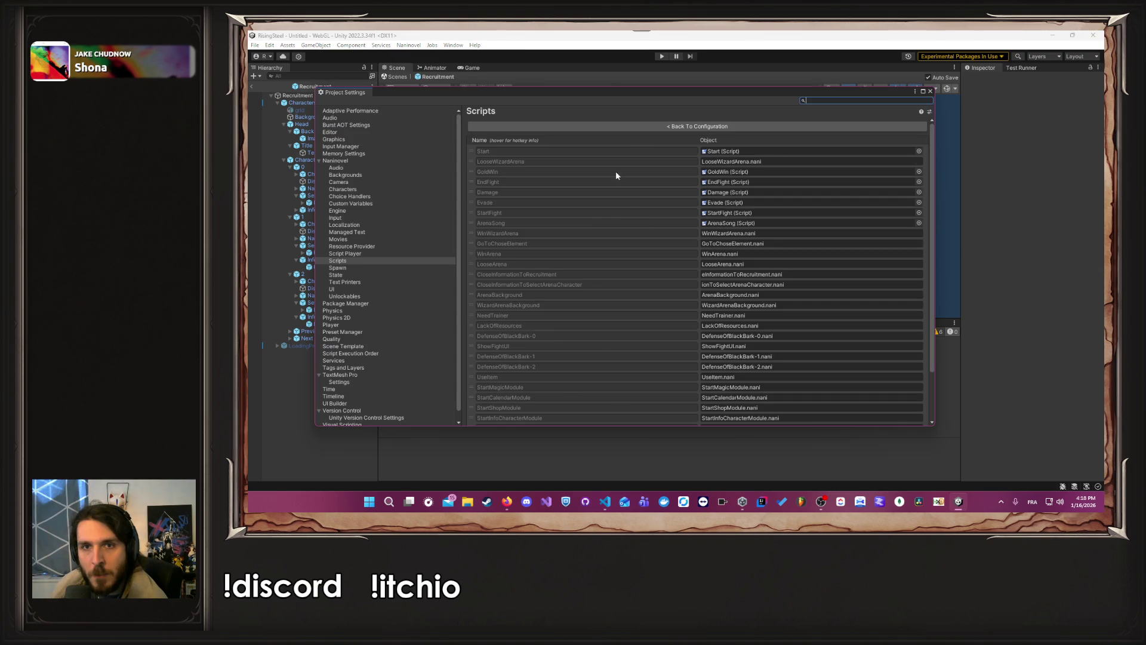
left_click(638, 157)
left_click(543, 177)
left_click(608, 207)
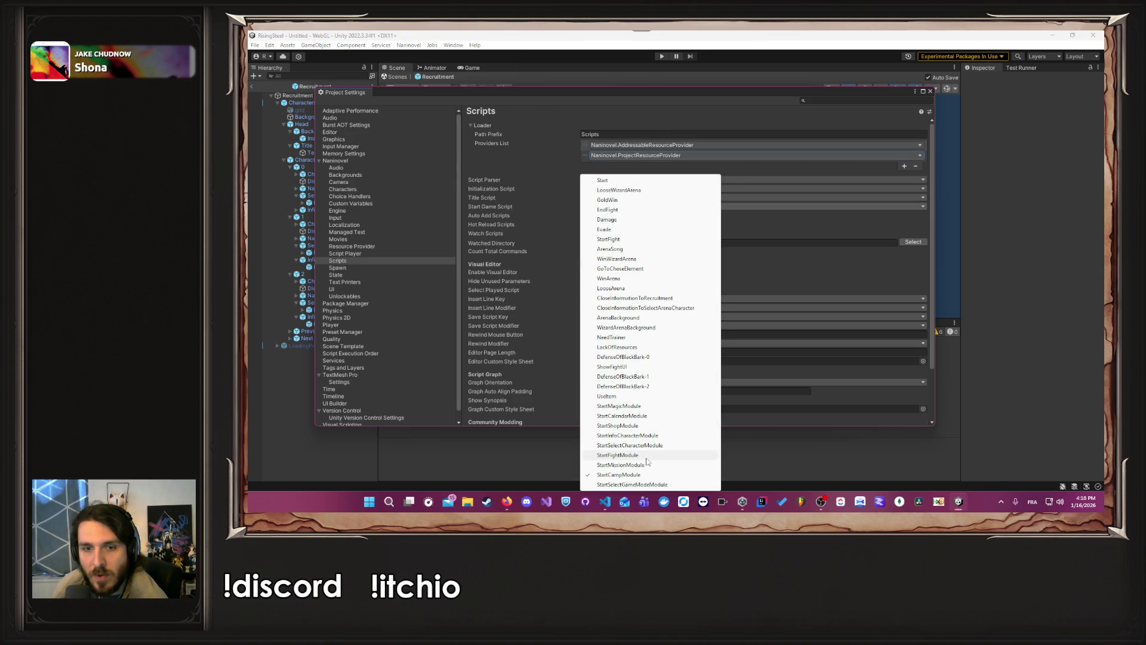
left_click(621, 406)
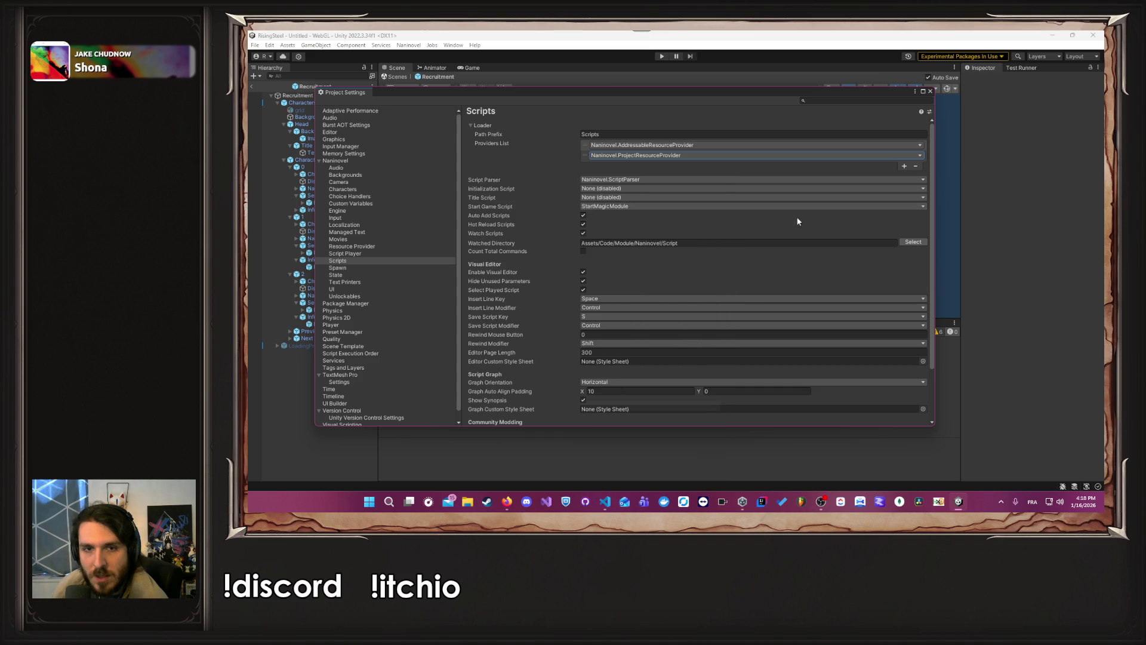
left_click(928, 91)
left_click(661, 56)
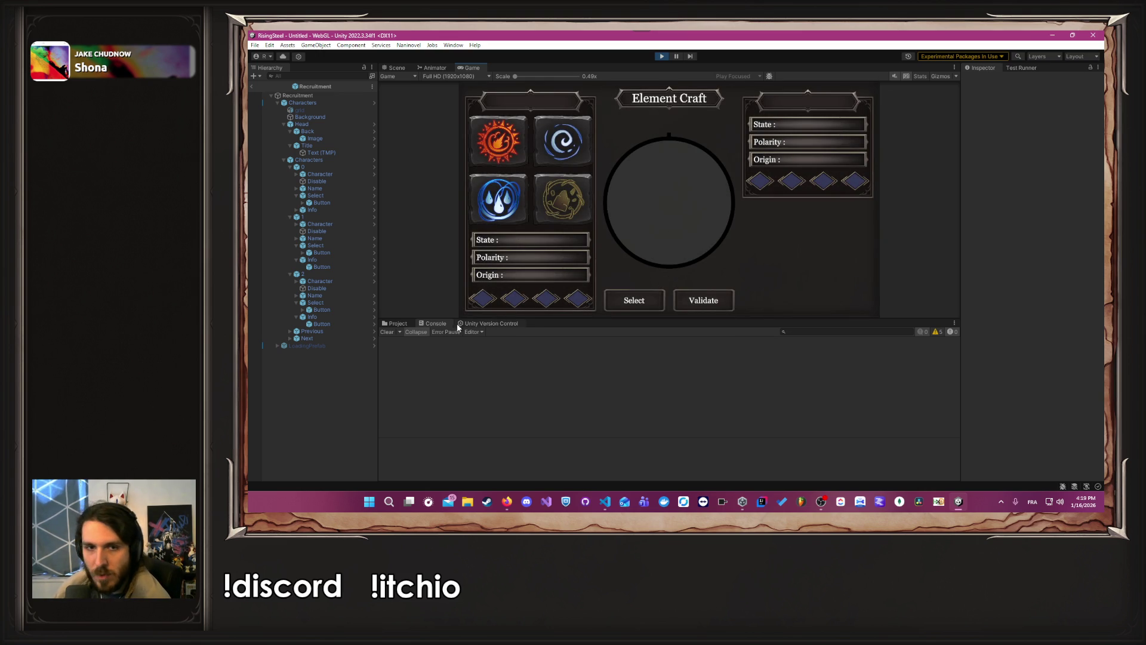
Step: Craft Fire into Blazing Fire, add water for Liquid Flame, then earth for Lava
left_click(501, 146)
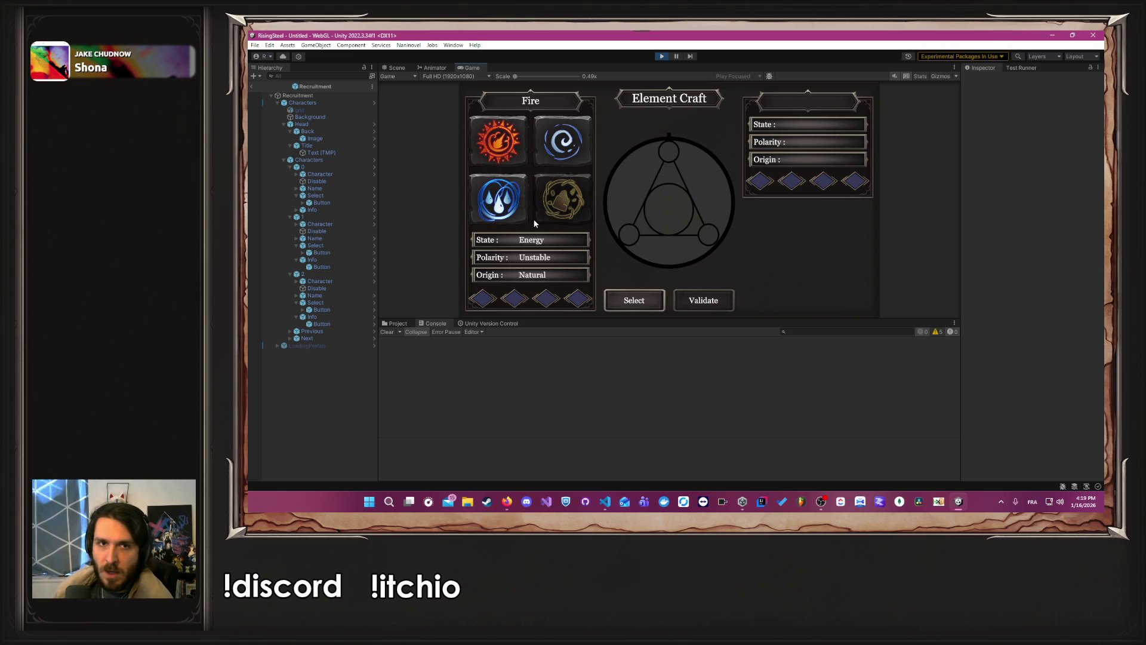
left_click(633, 299)
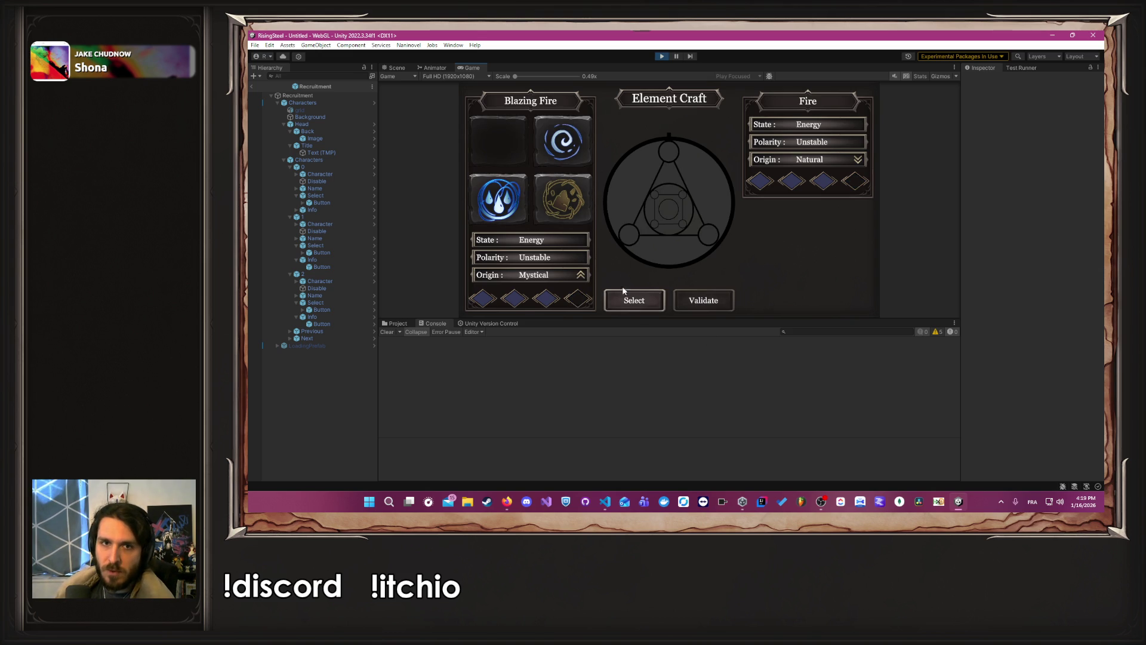
left_click(634, 299)
left_click(498, 199)
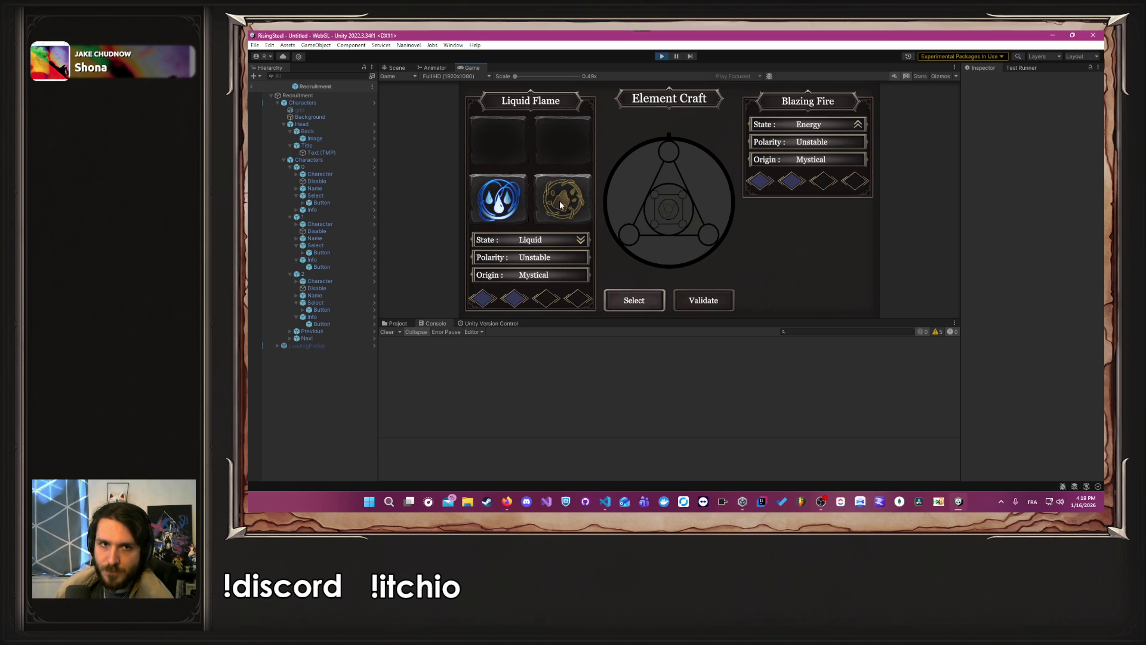
left_click(633, 300)
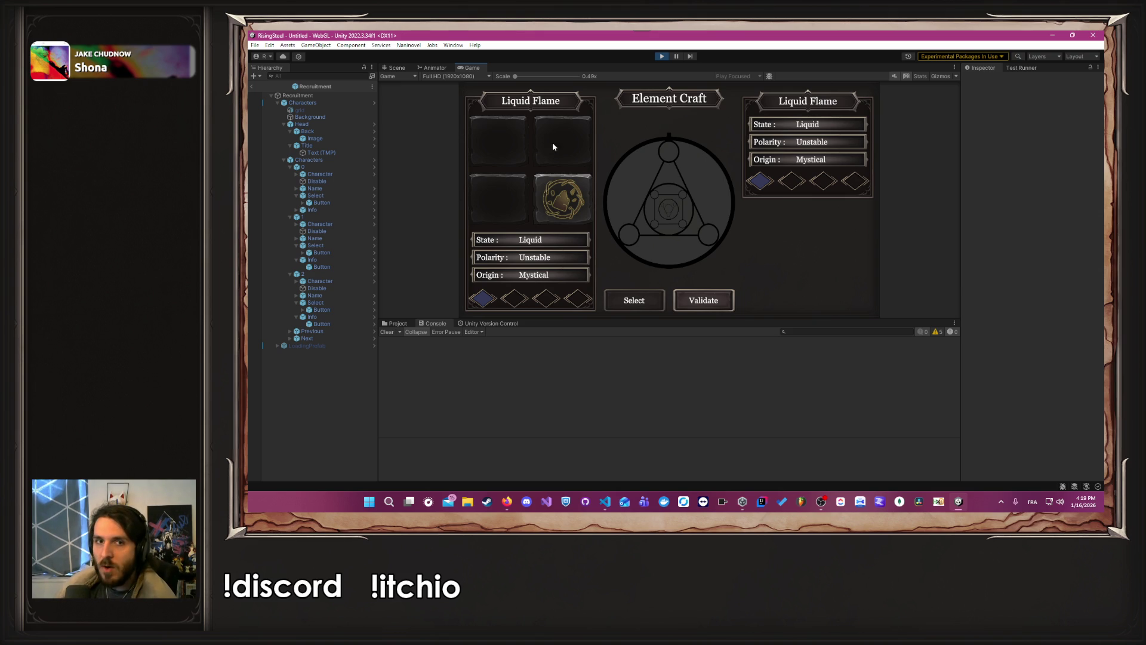
left_click(555, 197)
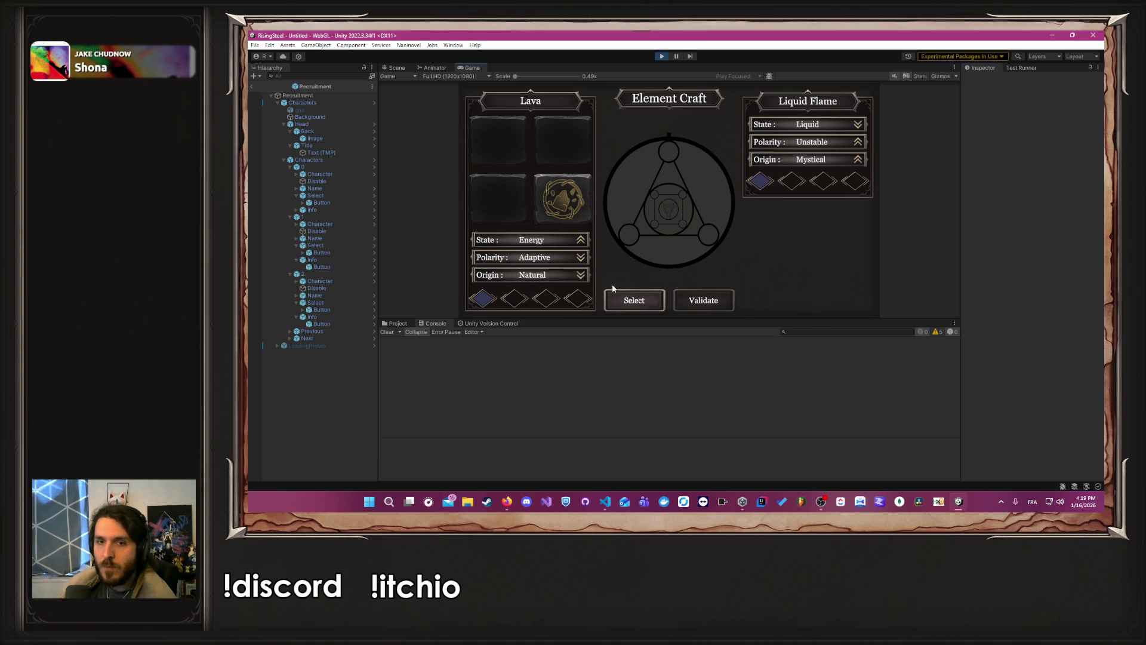
left_click(644, 300)
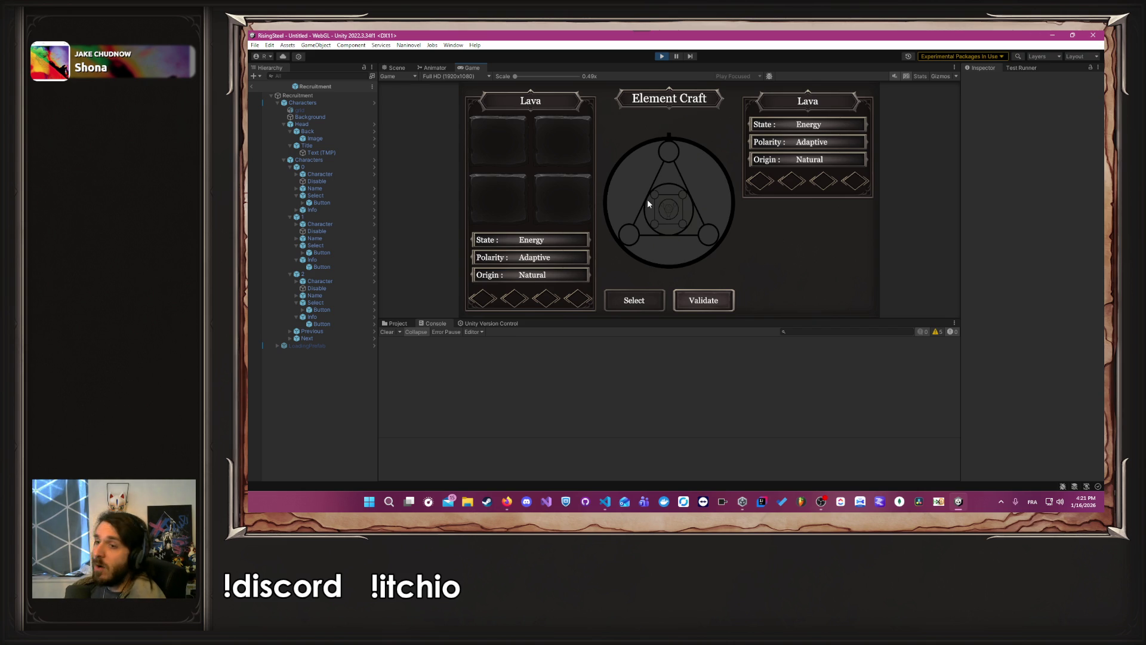
Step: Stop Play and open the CharacterEditable prefab from InfoCharacter > UI > Scene > 05-pages
left_click(662, 57)
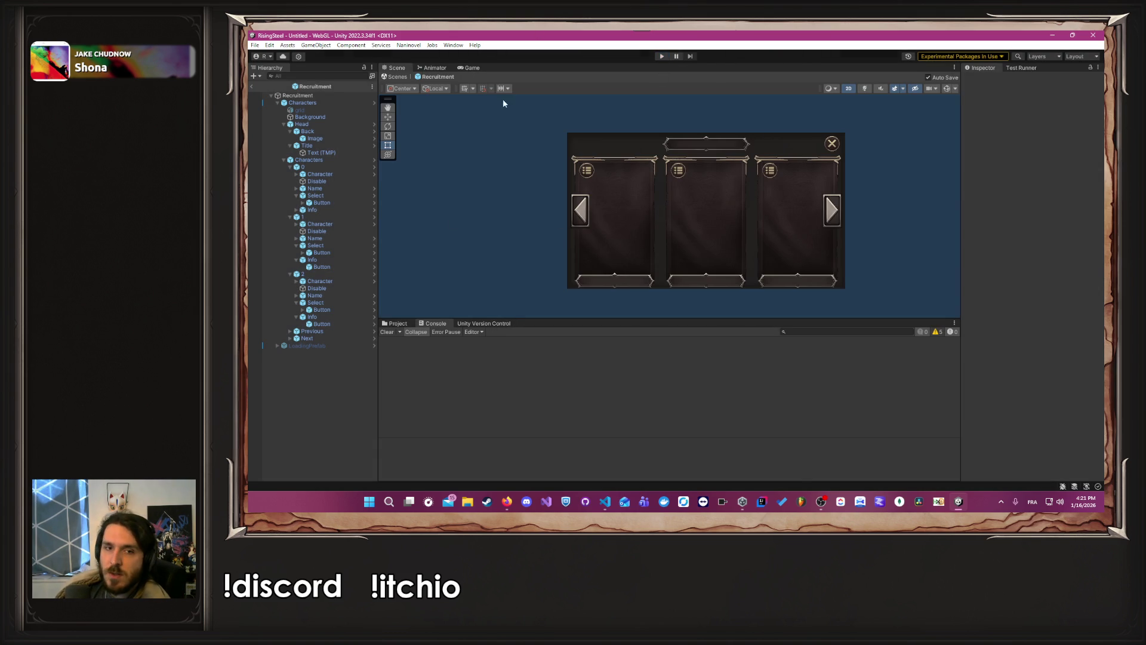
left_click(399, 323)
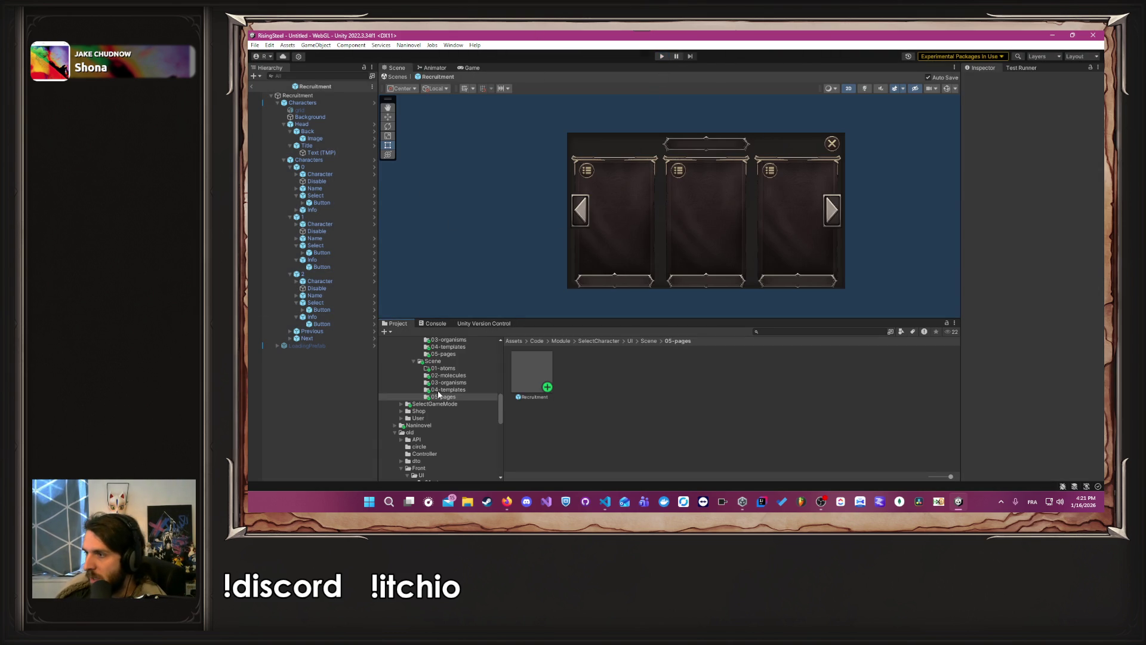
scroll(466, 406, "up", 5)
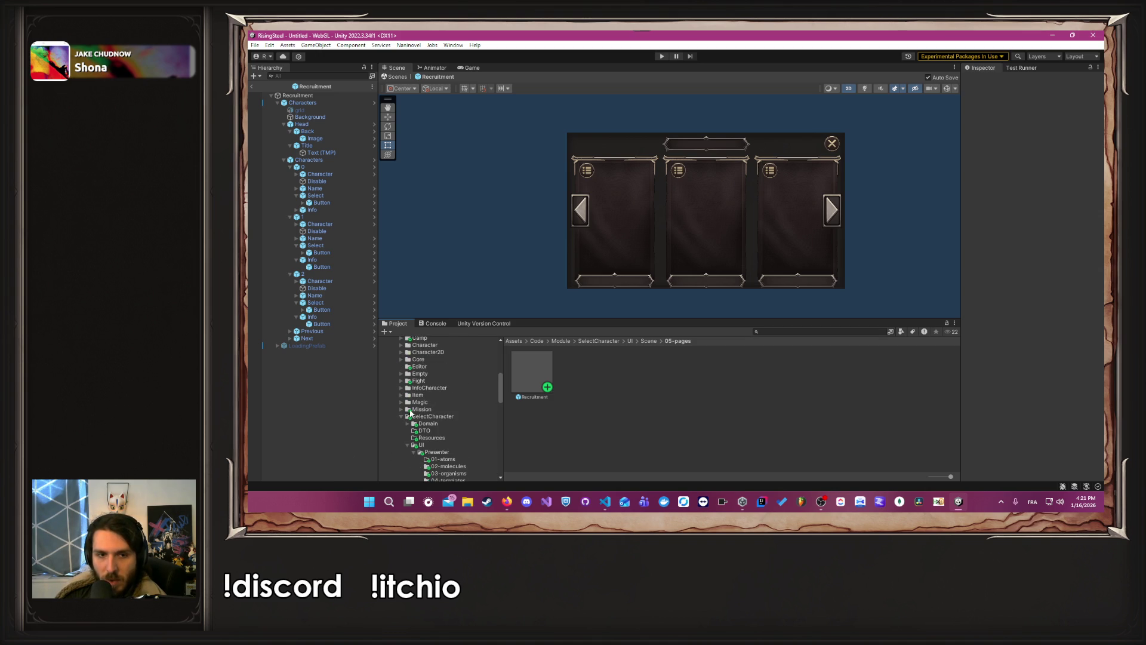
left_click(407, 388)
left_click(401, 388)
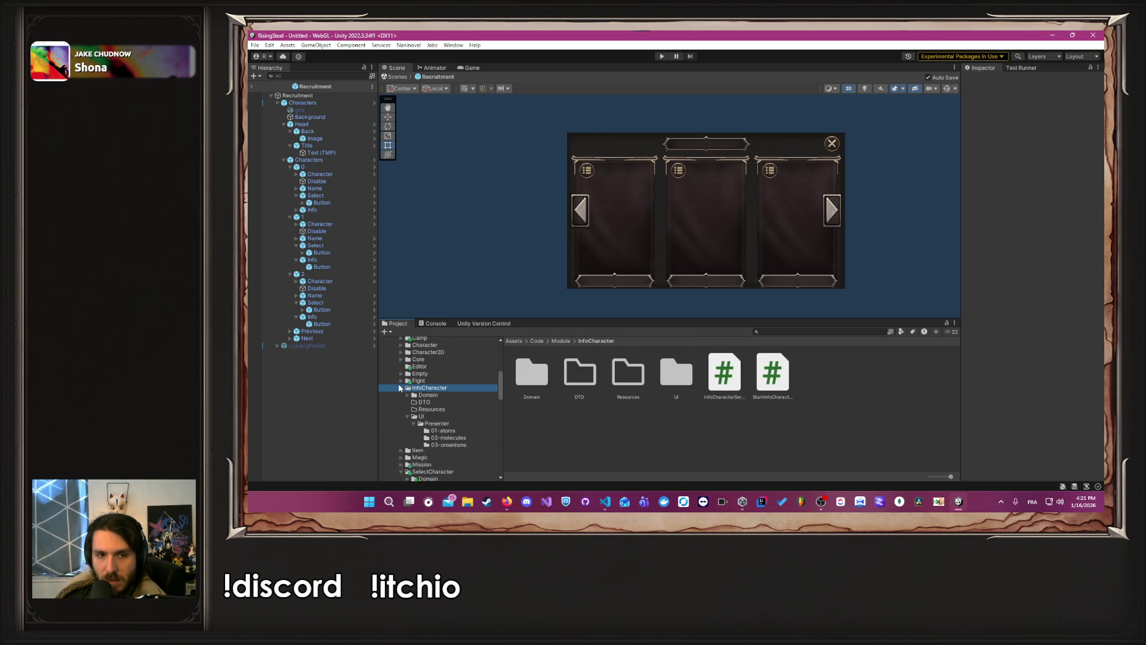
scroll(452, 431, "down", 3)
left_click(445, 421)
left_click(527, 380)
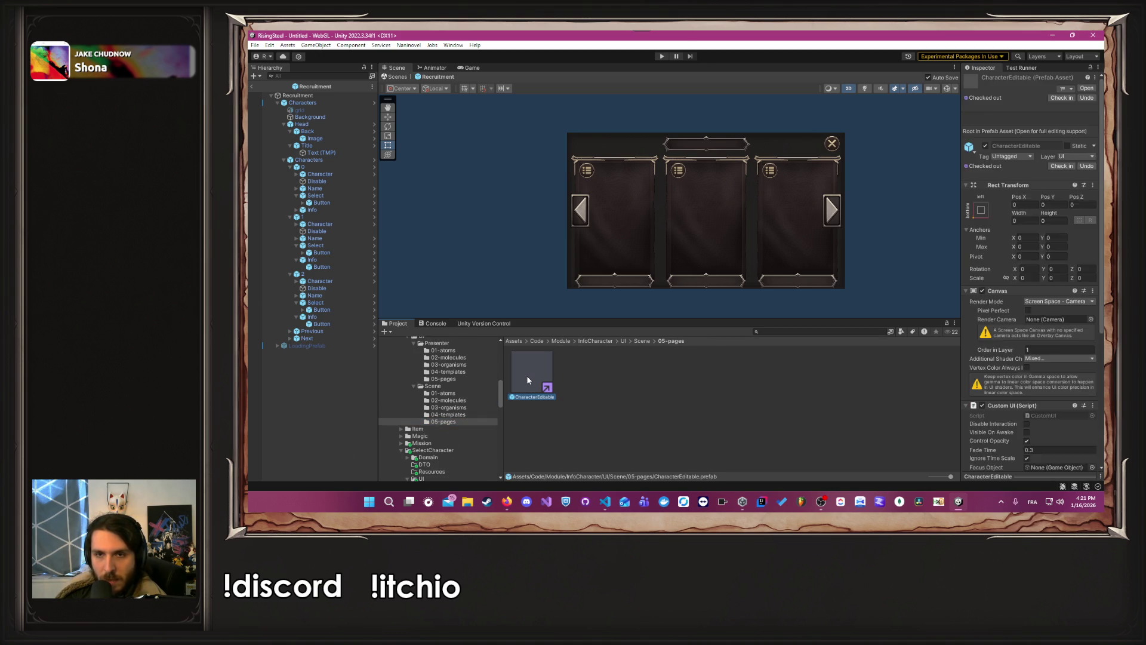
double_click(527, 375)
scroll(689, 205, "up", 3)
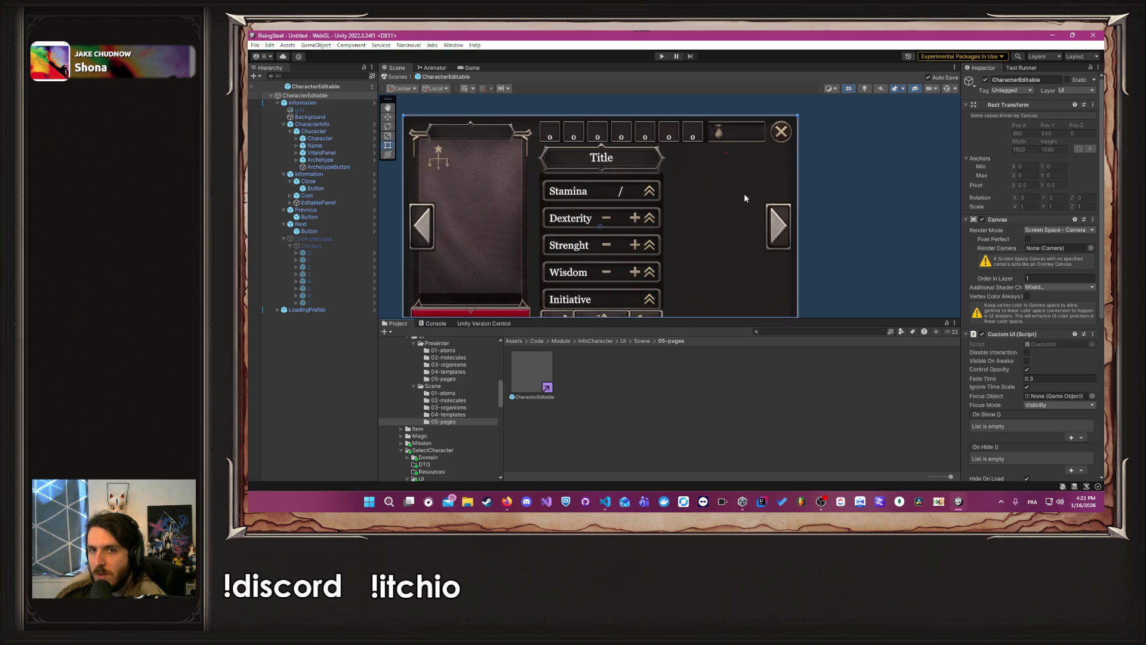
scroll(706, 250, "down", 1)
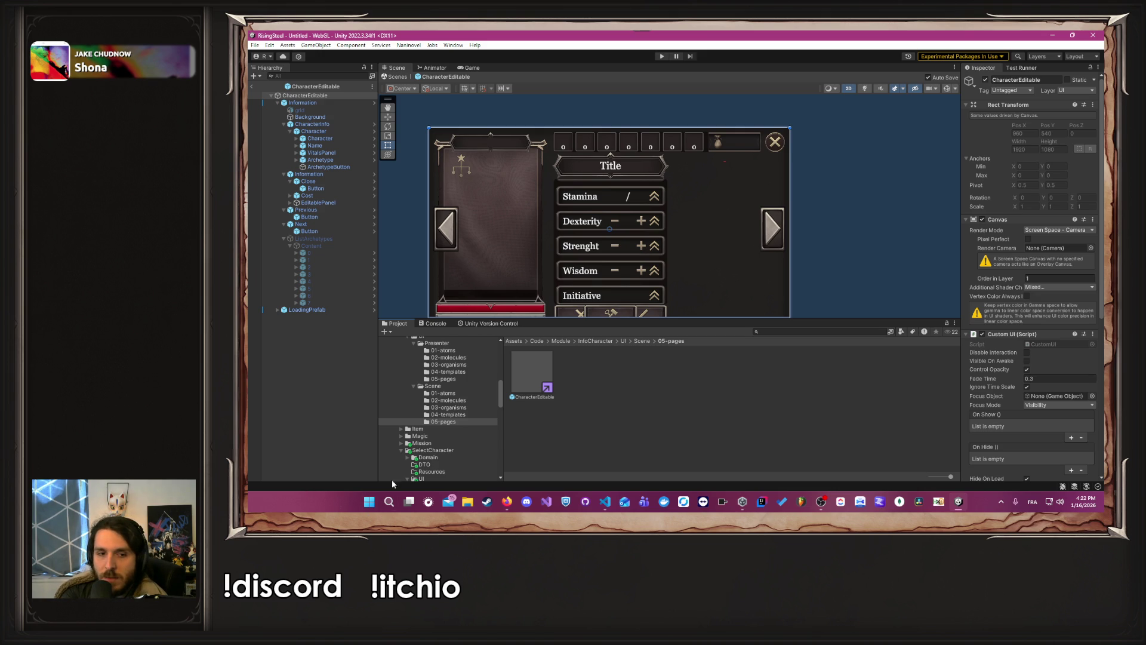
Step: Launch draw.io and create a blank diagram
left_click(388, 501)
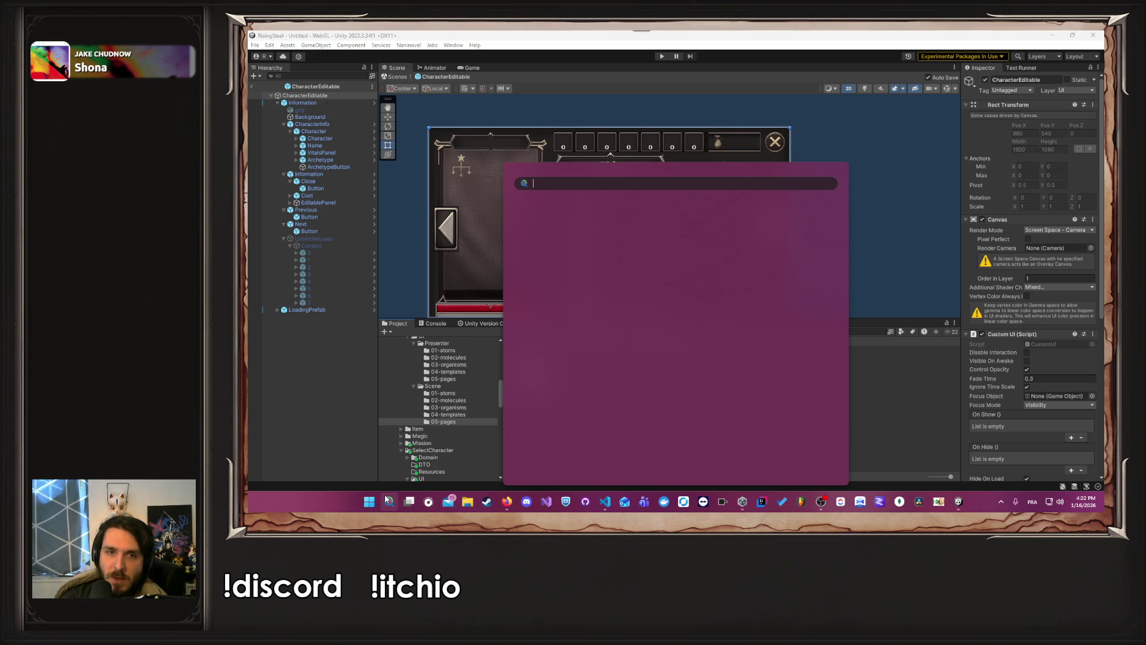
key("Escape")
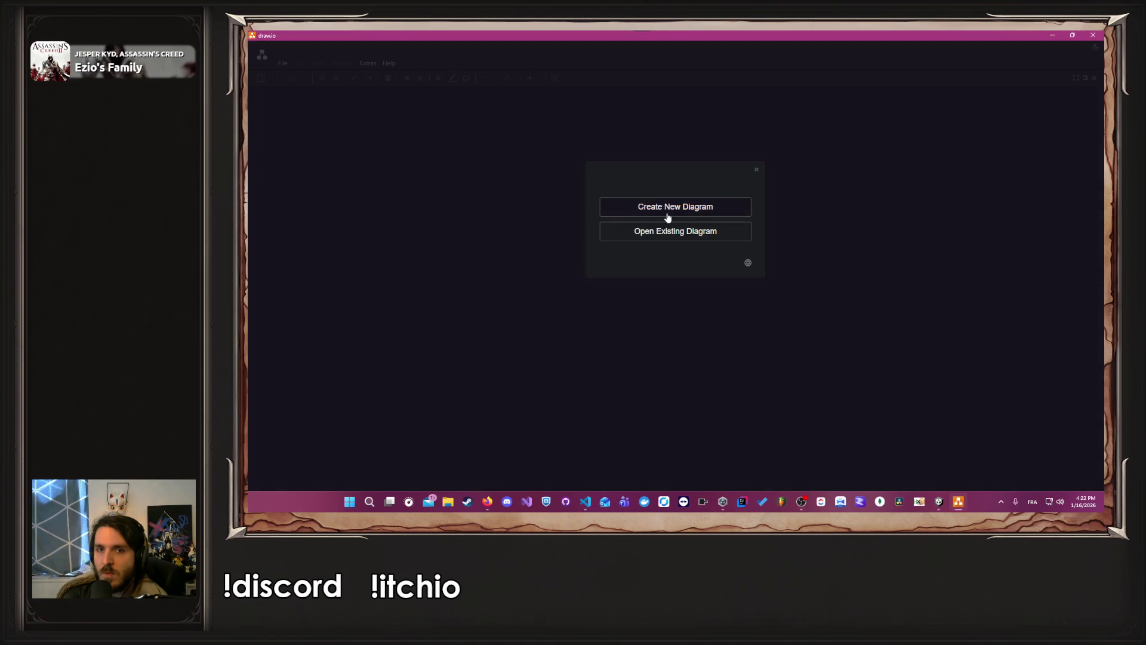
left_click(663, 206)
left_click(798, 339)
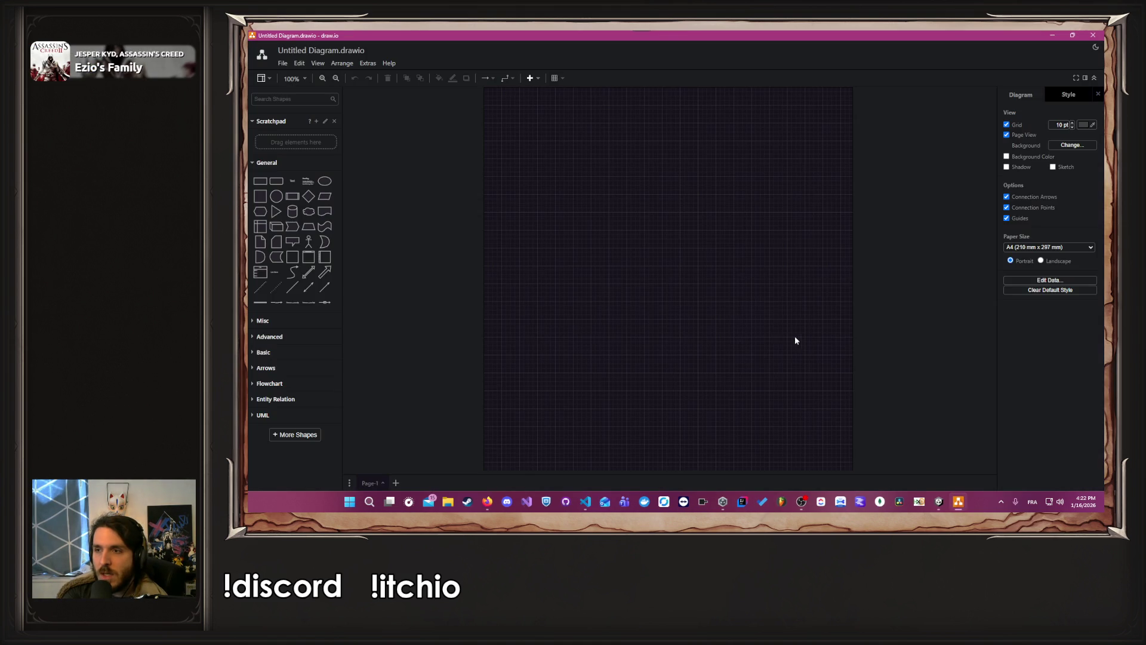
Step: Switch to the Light theme and draw a large rectangle as the layout frame
left_click(260, 181)
left_click_drag(653, 268, 568, 180)
left_click_drag(570, 177, 570, 176)
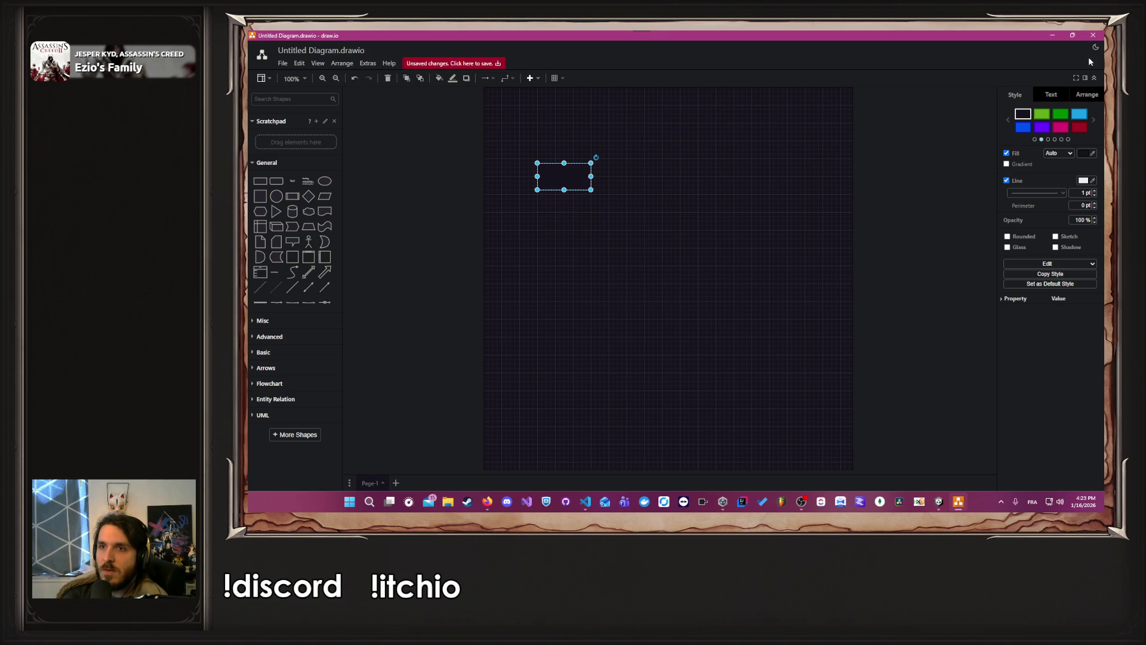
left_click(1096, 46)
left_click(1066, 60)
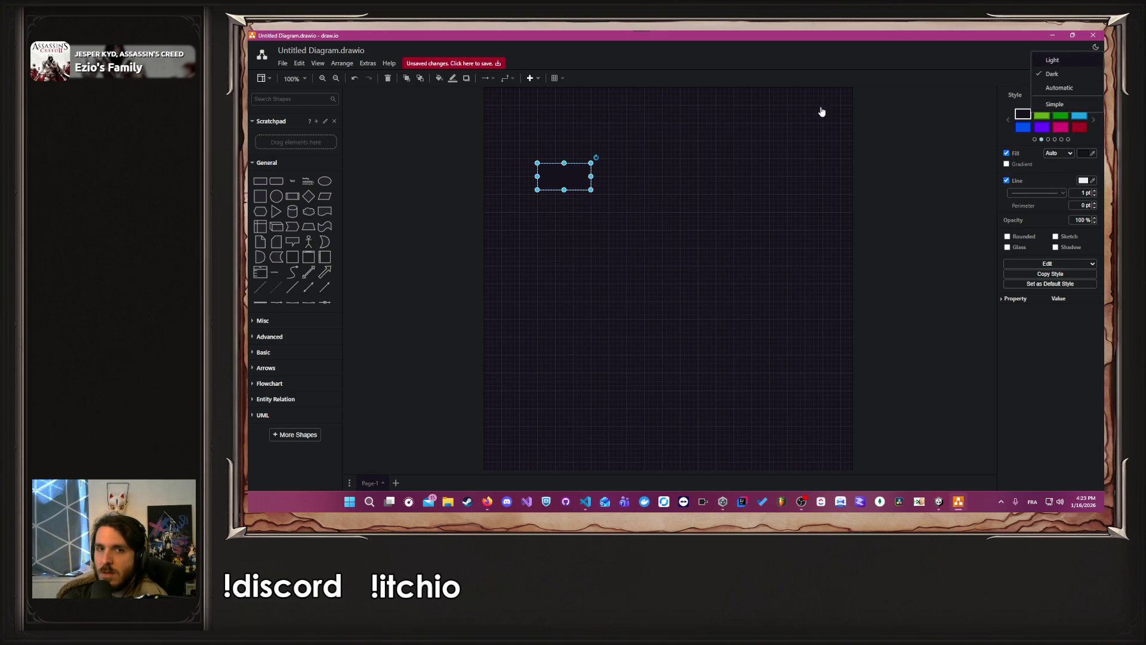
mouse_move(576, 177)
left_mouse_down()
mouse_move(781, 259)
mouse_move(788, 301)
left_mouse_up()
mouse_move(776, 36)
left_mouse_down()
mouse_move(711, 96)
mouse_move(615, 286)
mouse_move(632, 311)
left_mouse_up()
left_click_drag(711, 316, 752, 33)
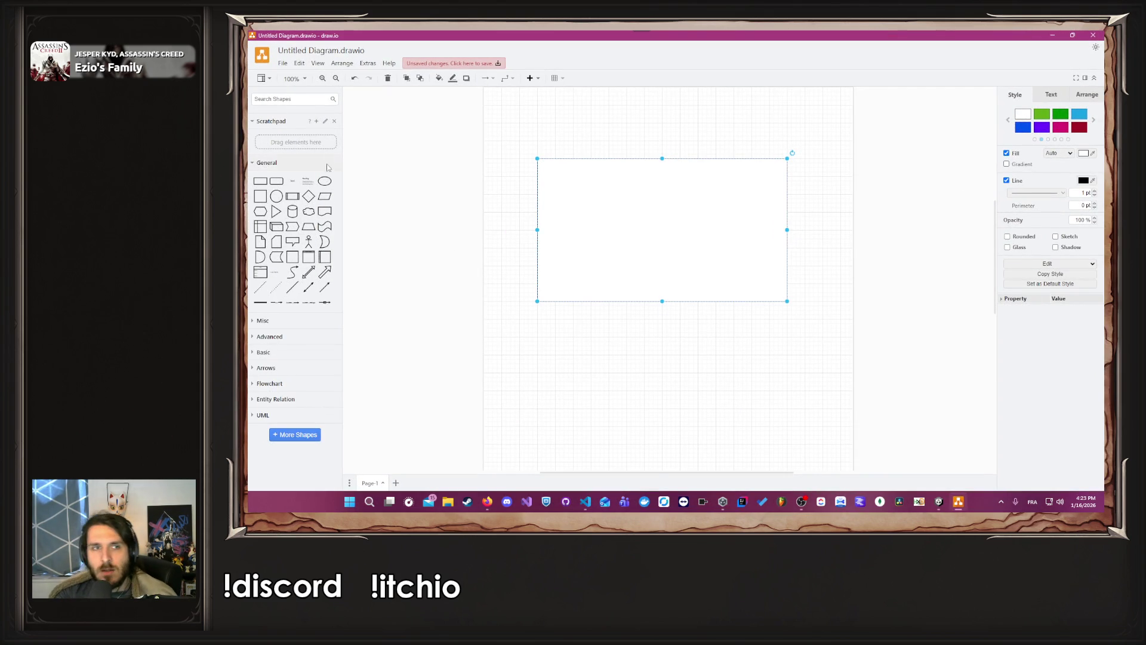
Step: Add a tall pink left column and a shorter yellow middle column inside the frame
mouse_move(260, 181)
left_mouse_down()
mouse_move(670, 265)
mouse_move(553, 282)
mouse_move(564, 162)
left_mouse_up()
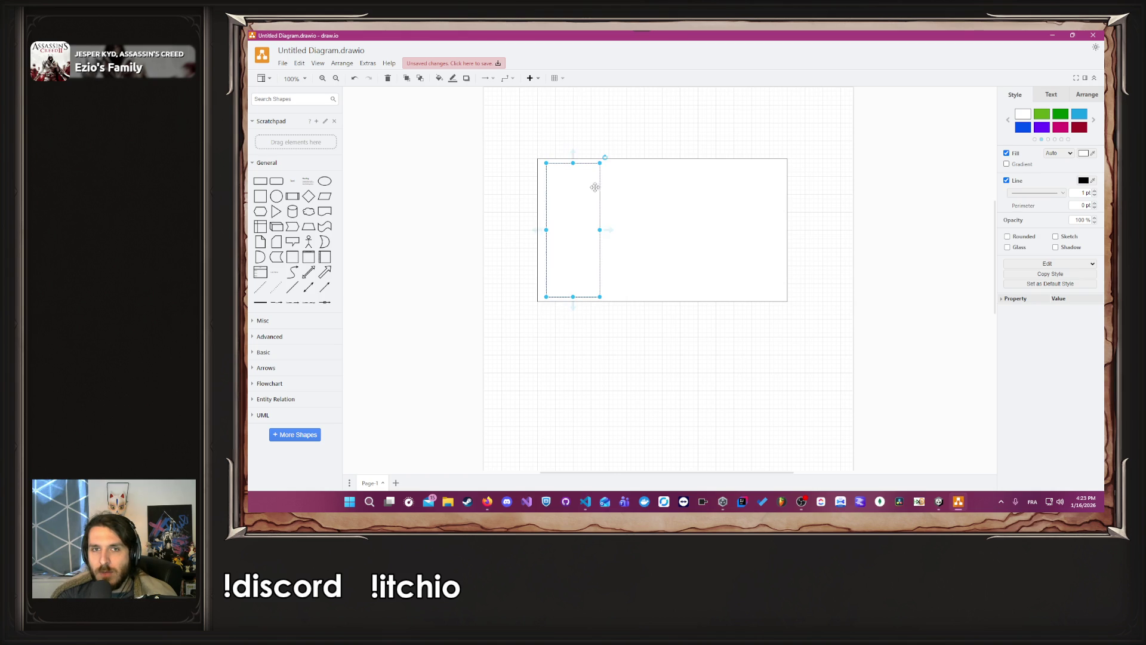
left_click_drag(601, 229, 614, 229)
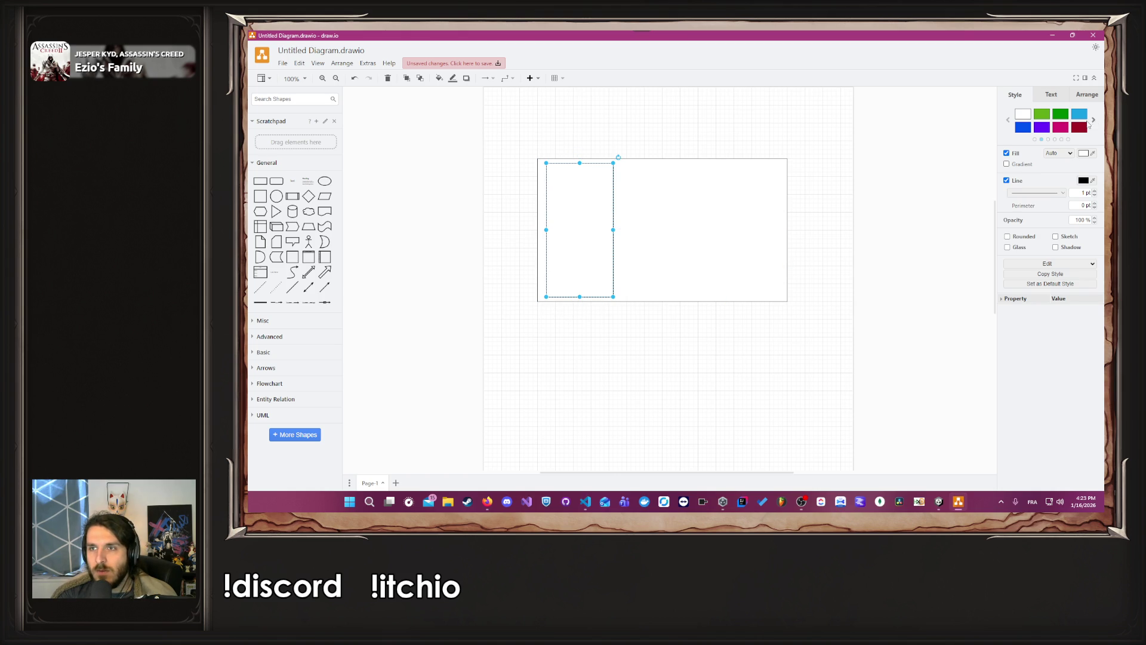
left_click(1008, 121)
left_click(1061, 129)
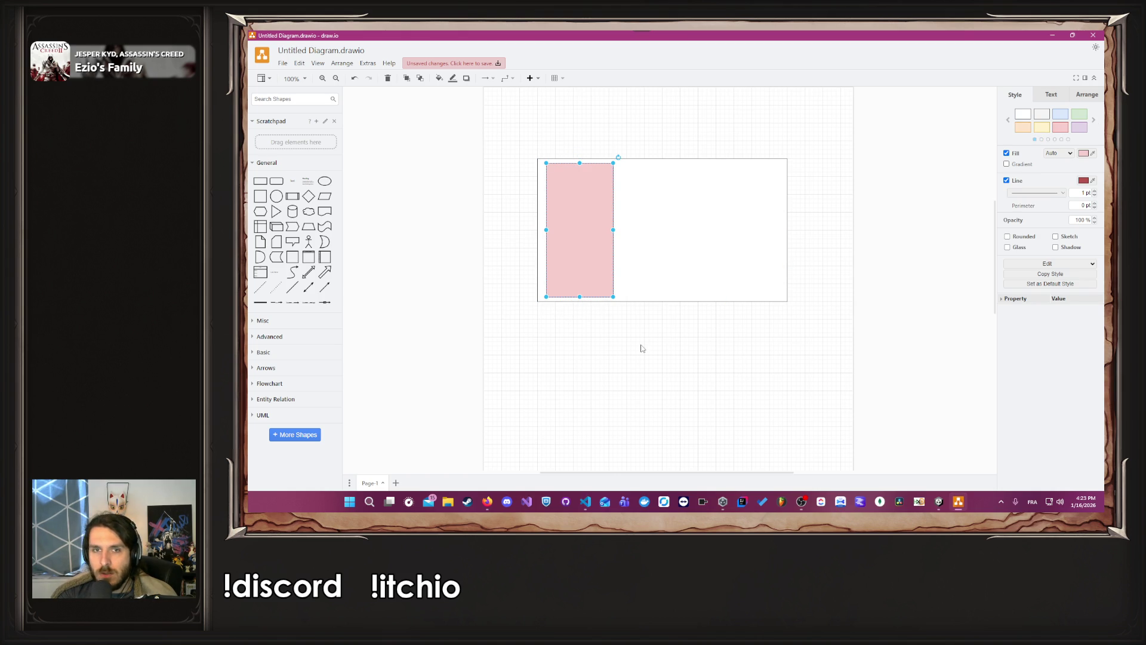
left_click_drag(599, 256, 672, 253)
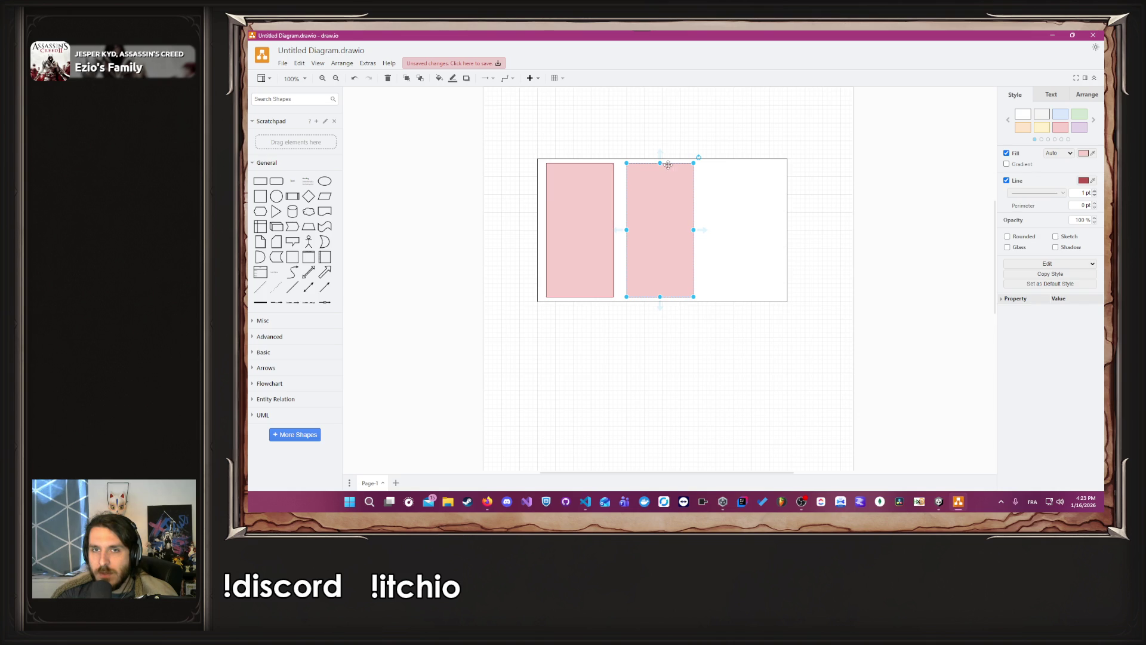
left_click_drag(660, 162, 666, 184)
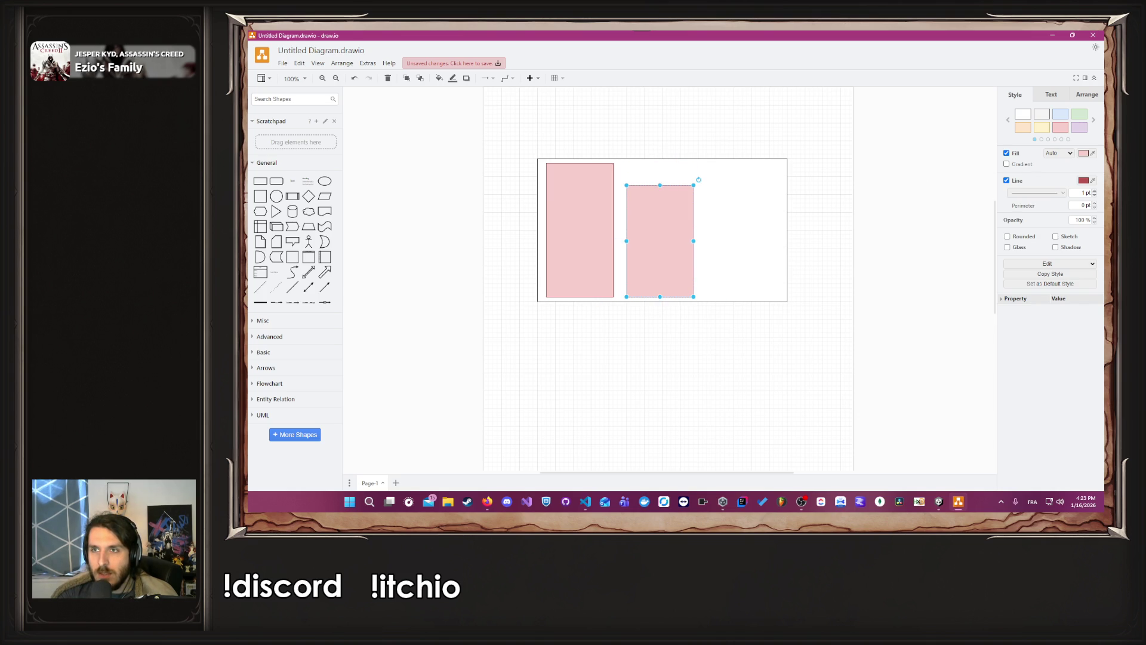
left_click(1042, 126)
Step: Add a green top strip and a blue right column to the layout
mouse_move(685, 258)
left_mouse_down()
mouse_move(663, 179)
mouse_move(783, 179)
left_mouse_up()
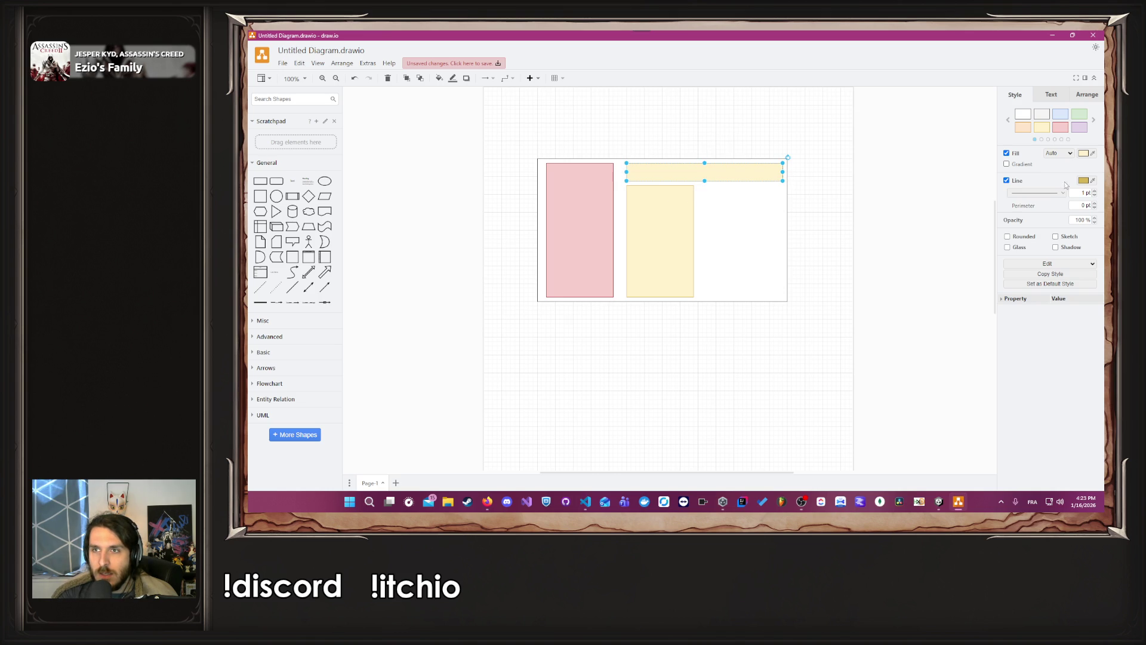
left_click(1079, 114)
key("alt+Tab")
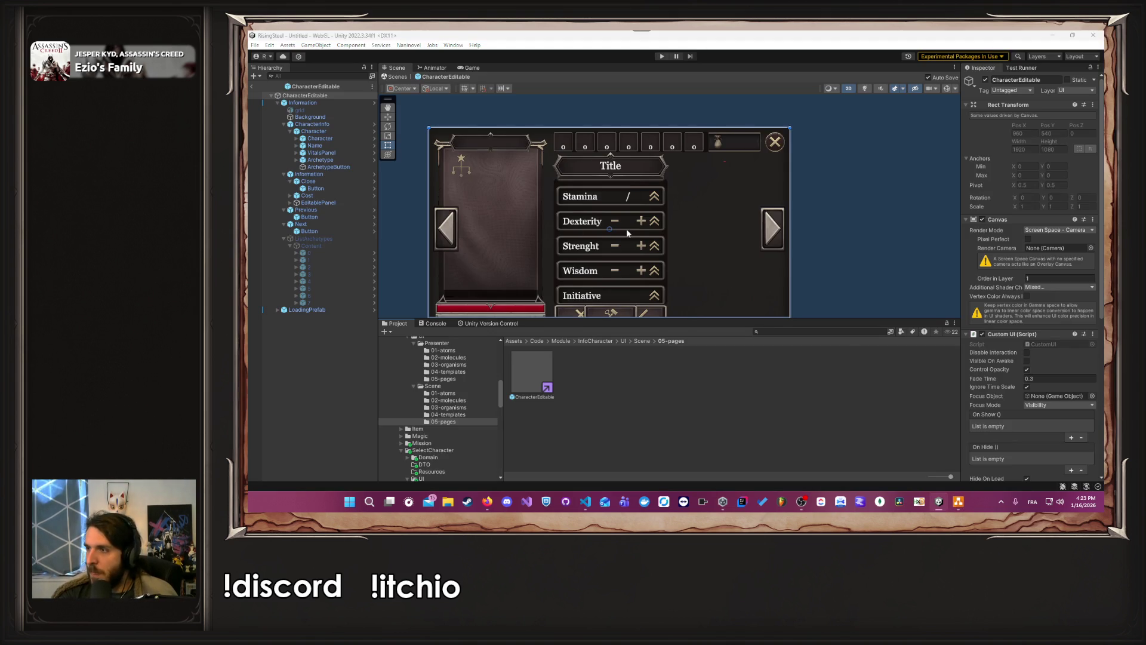
key("alt+Tab")
left_click_drag(637, 239, 752, 238)
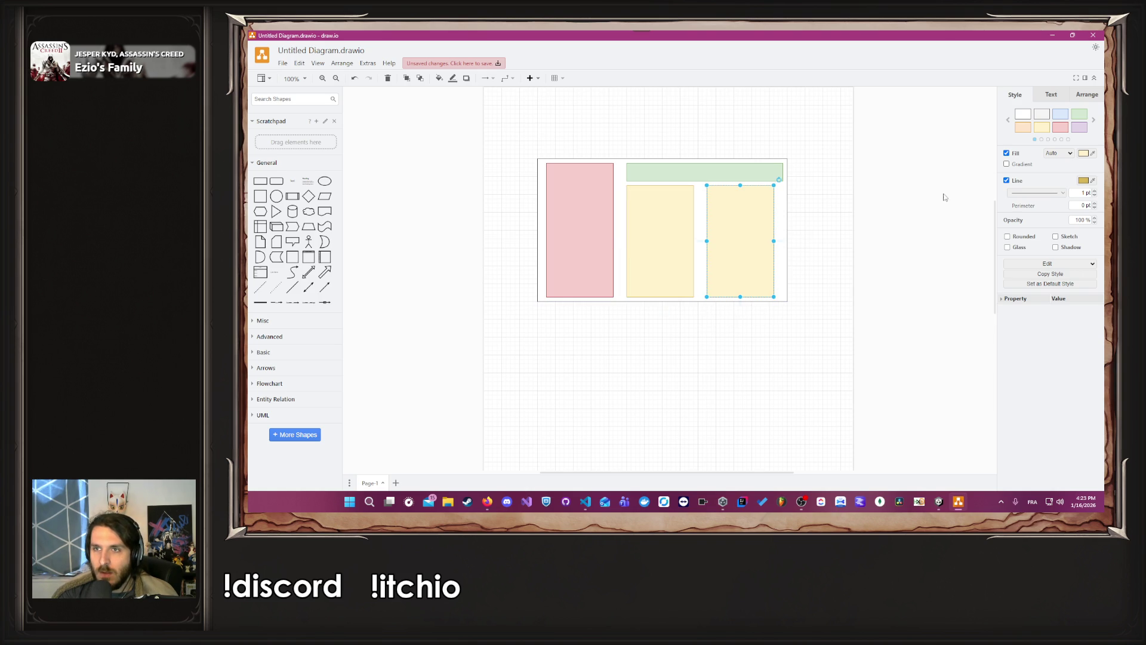
left_click(1060, 114)
key("alt+Tab")
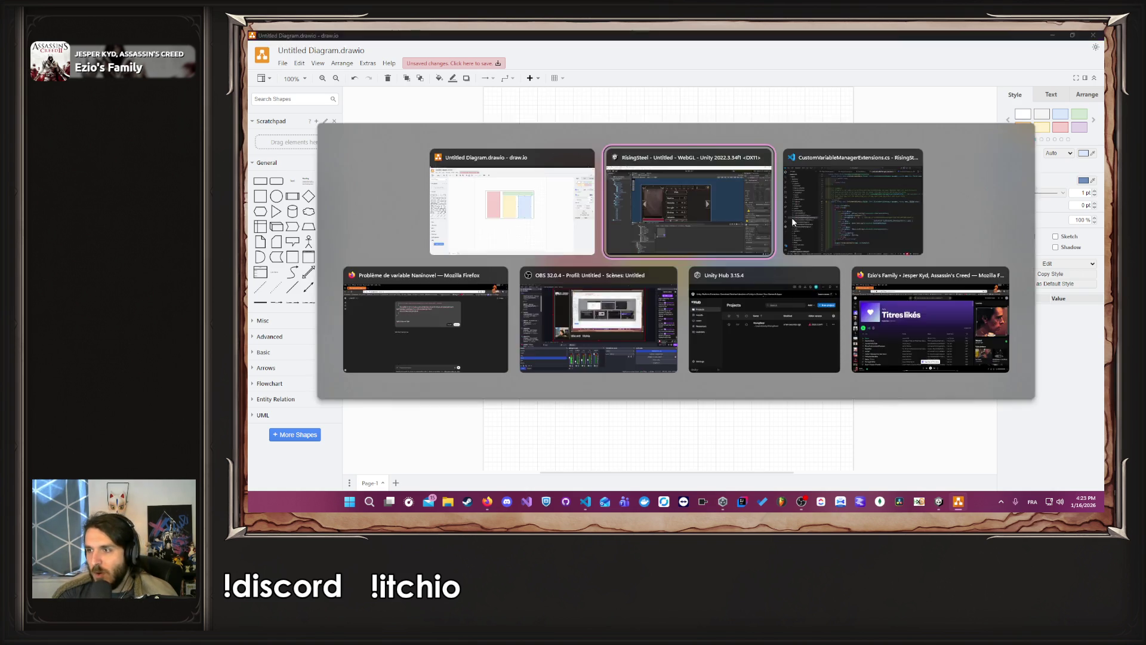
key("alt+Tab")
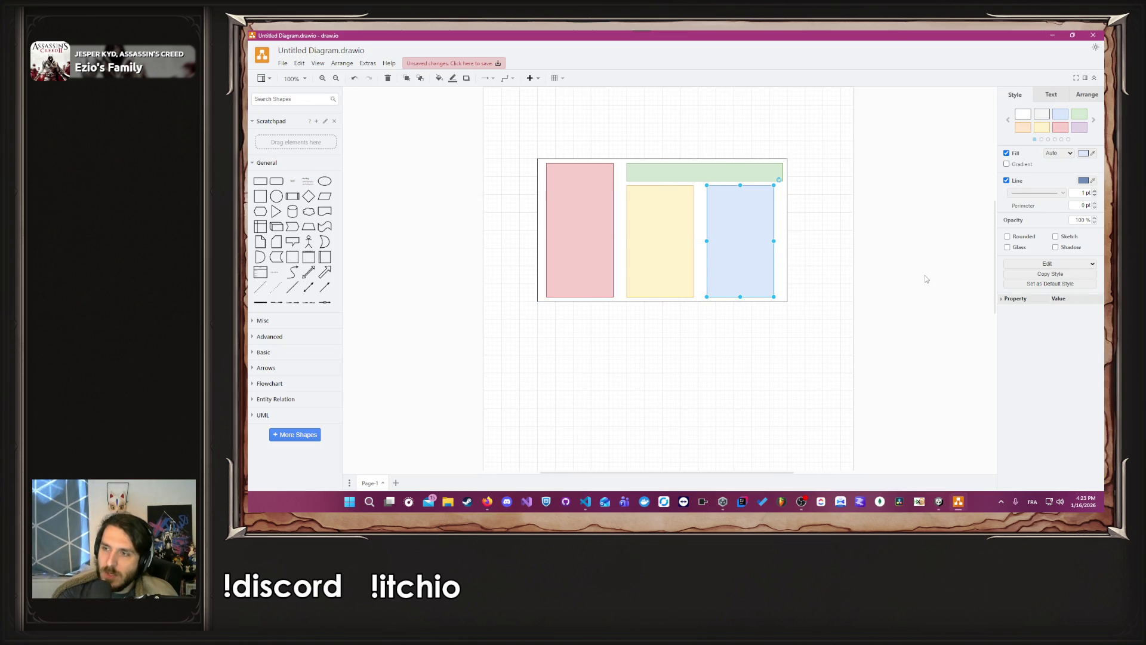
Step: Place a white box labelled 'Edit' in the blue column and nudge its top edge down
mouse_move(261, 188)
left_mouse_down()
mouse_move(679, 287)
mouse_move(782, 275)
mouse_move(747, 287)
left_mouse_up()
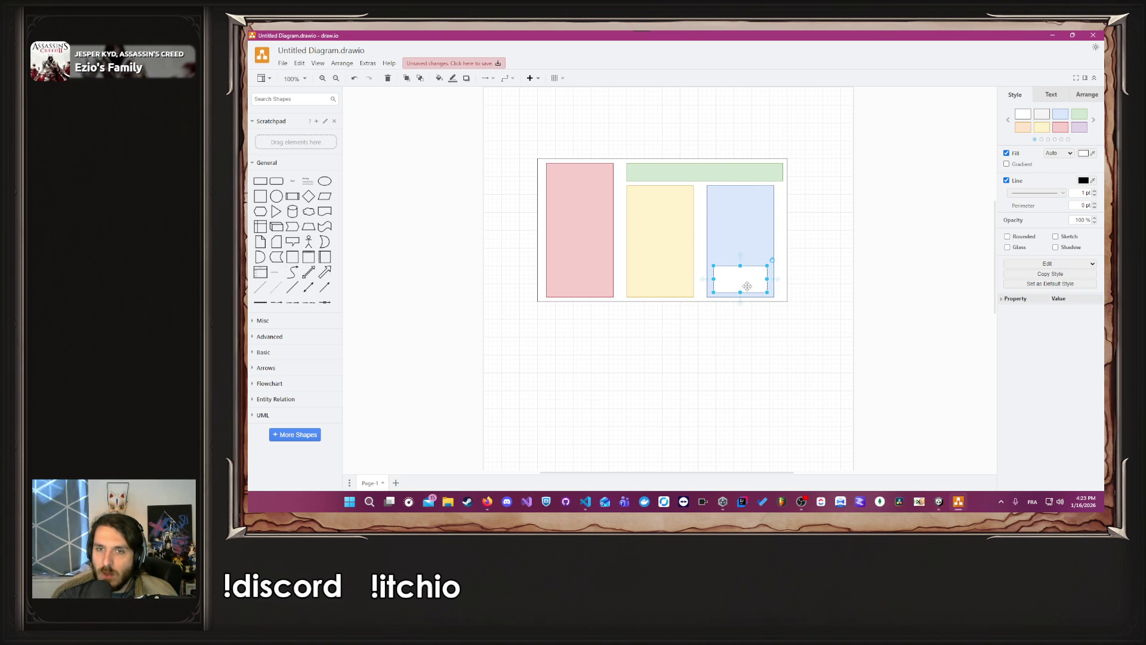
double_click(742, 286)
type("it")
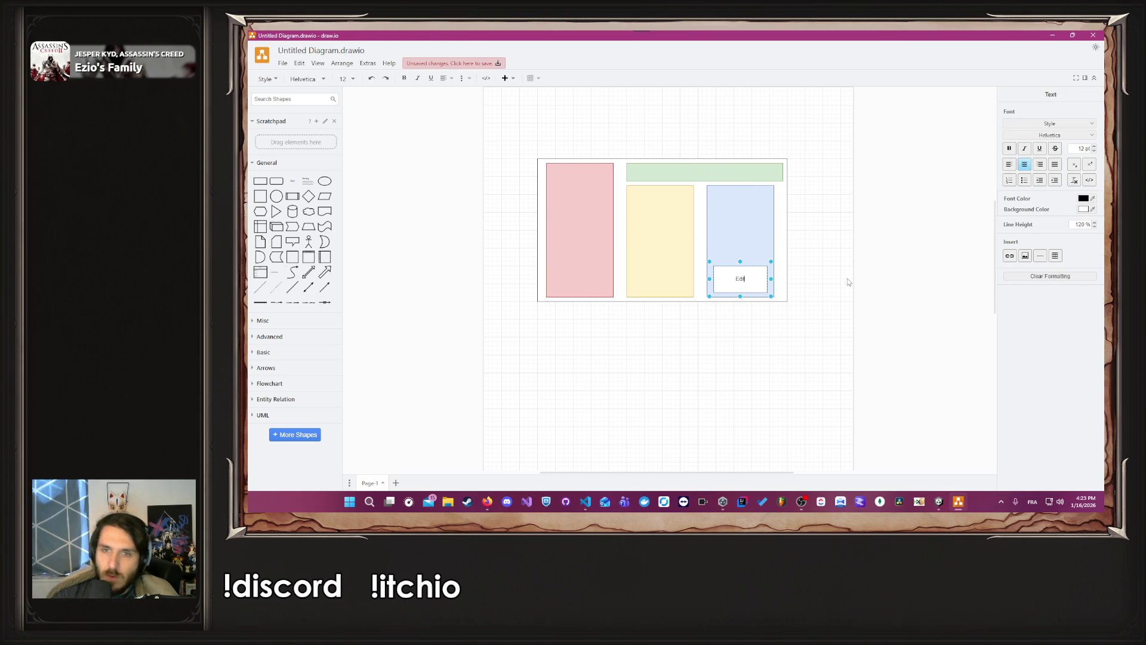
left_click(847, 278)
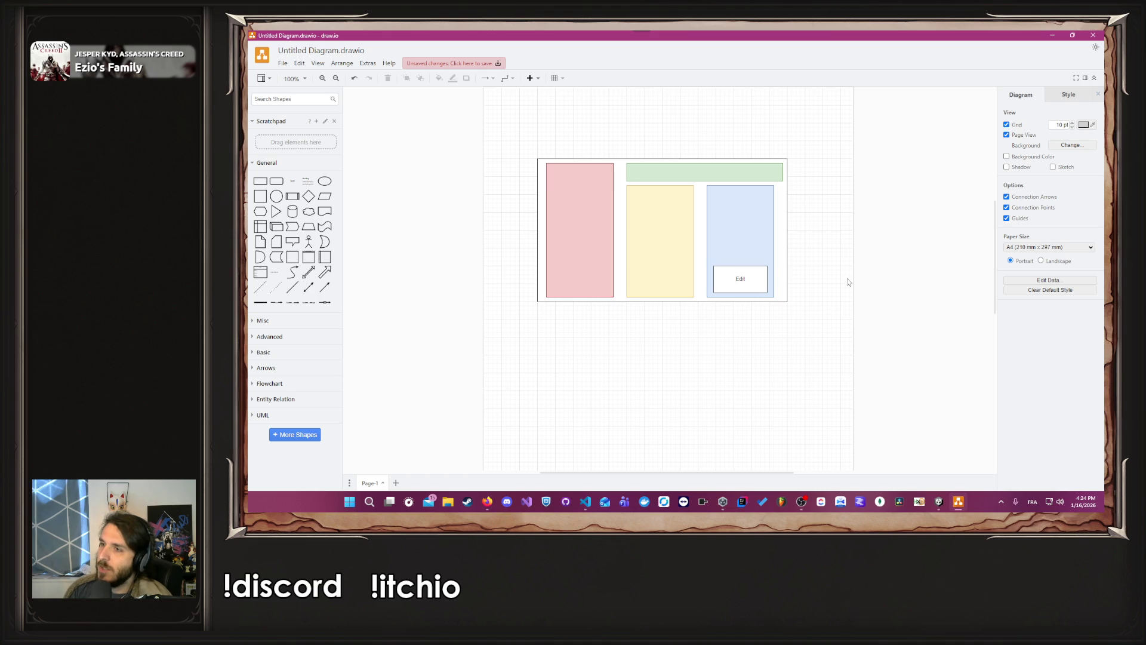
left_click(737, 277)
left_click_drag(741, 269, 741, 273)
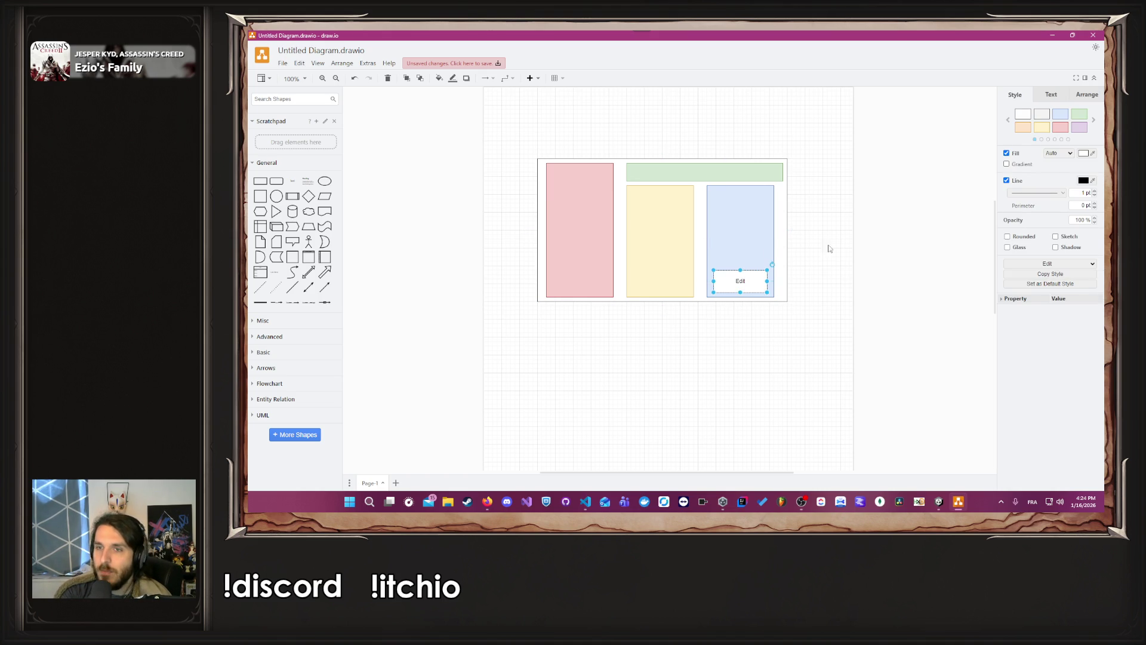
left_click(834, 249)
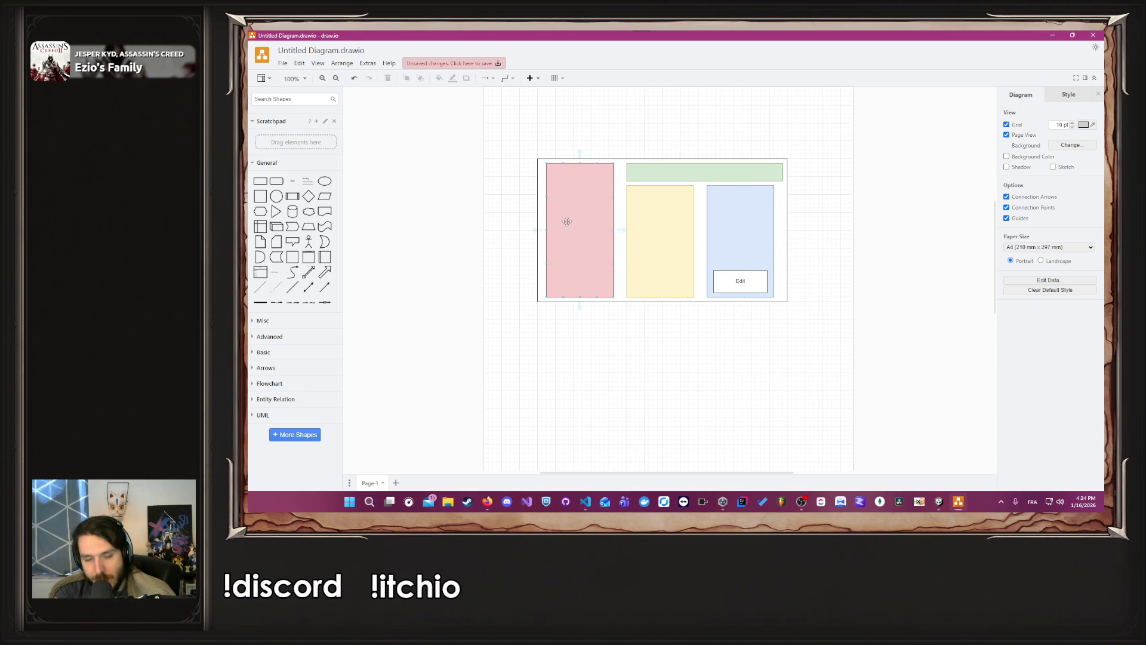
key("alt+Tab")
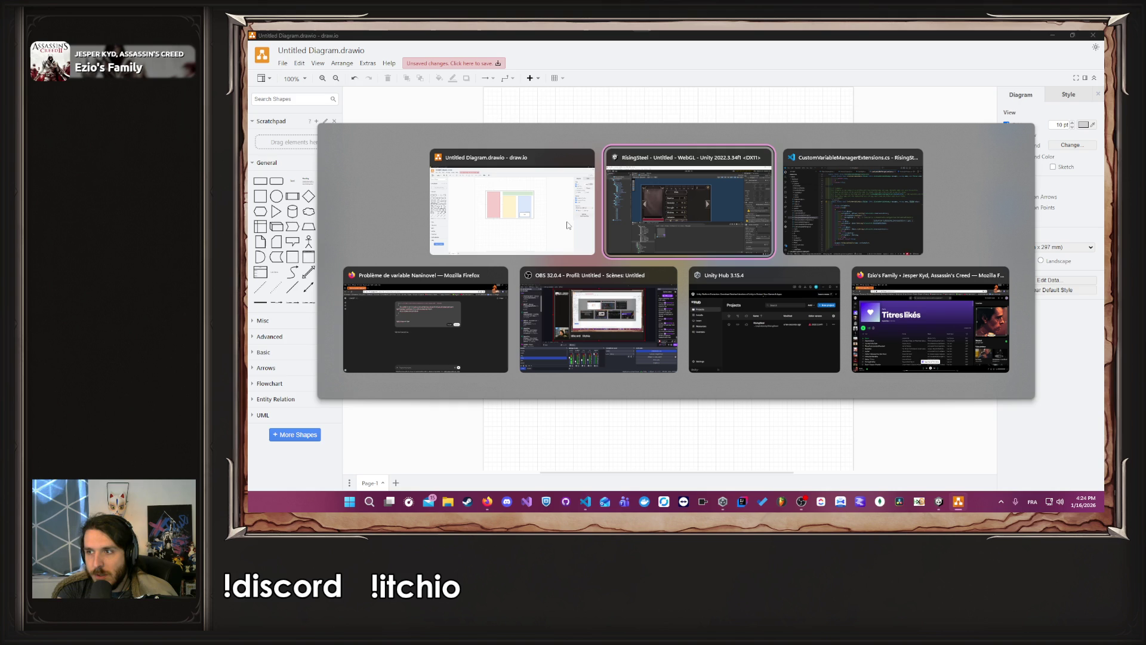
key("alt+Tab")
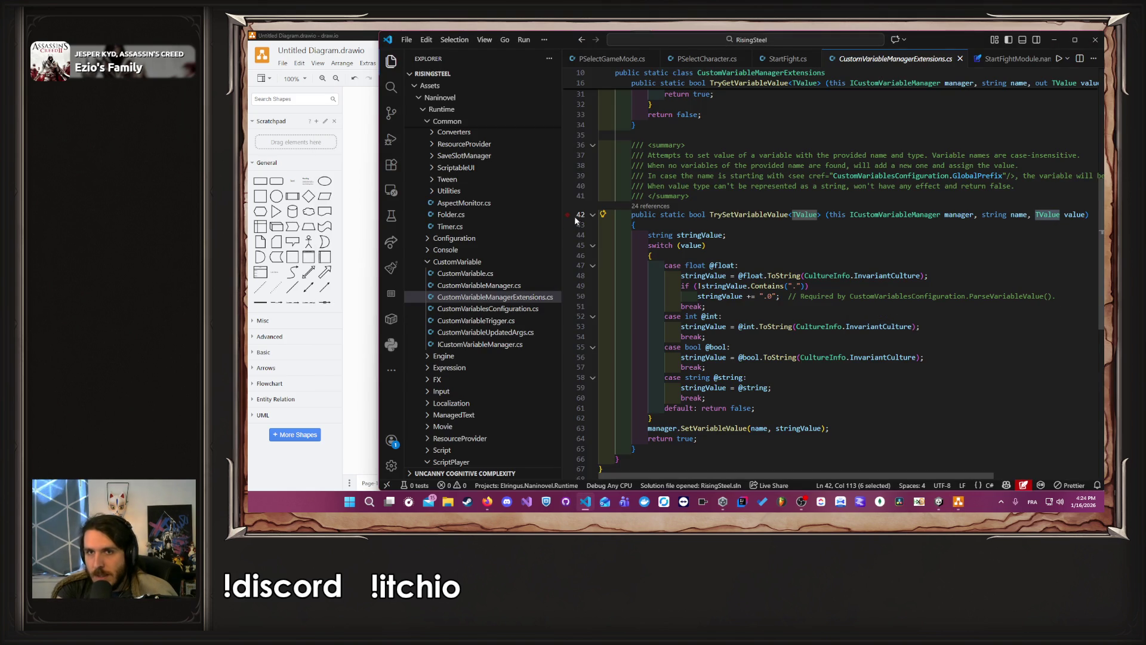
Step: Collapse Calendar and Core, then expand Module > Character > Domain > enum in the Explorer
scroll(782, 60, "down", 2)
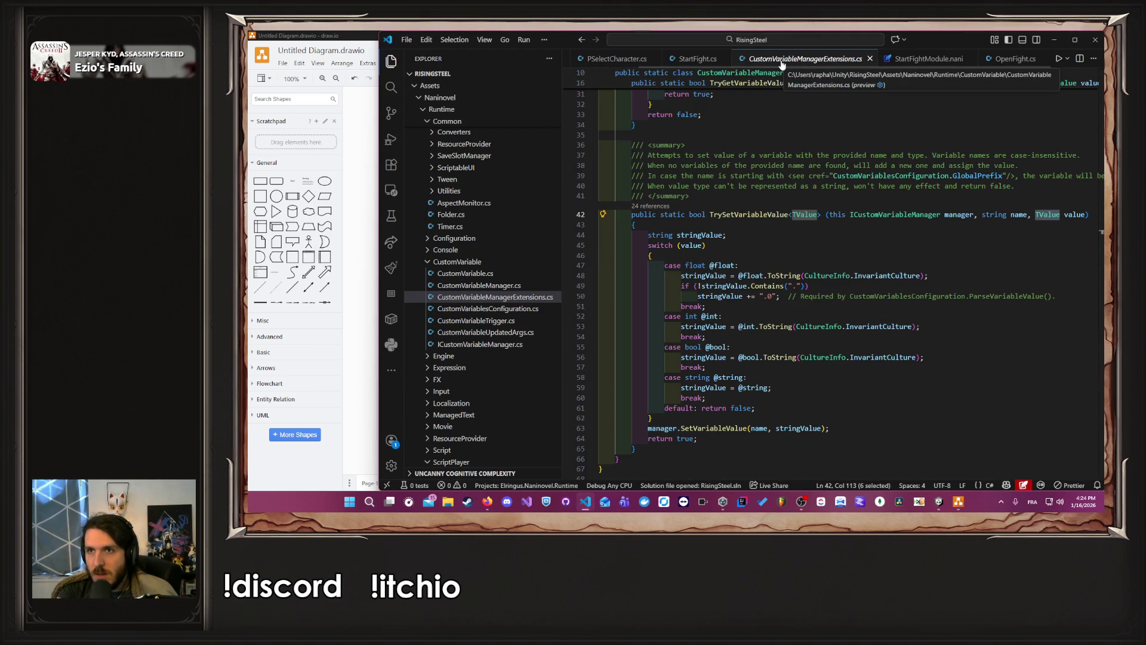
scroll(782, 59, "up", 2)
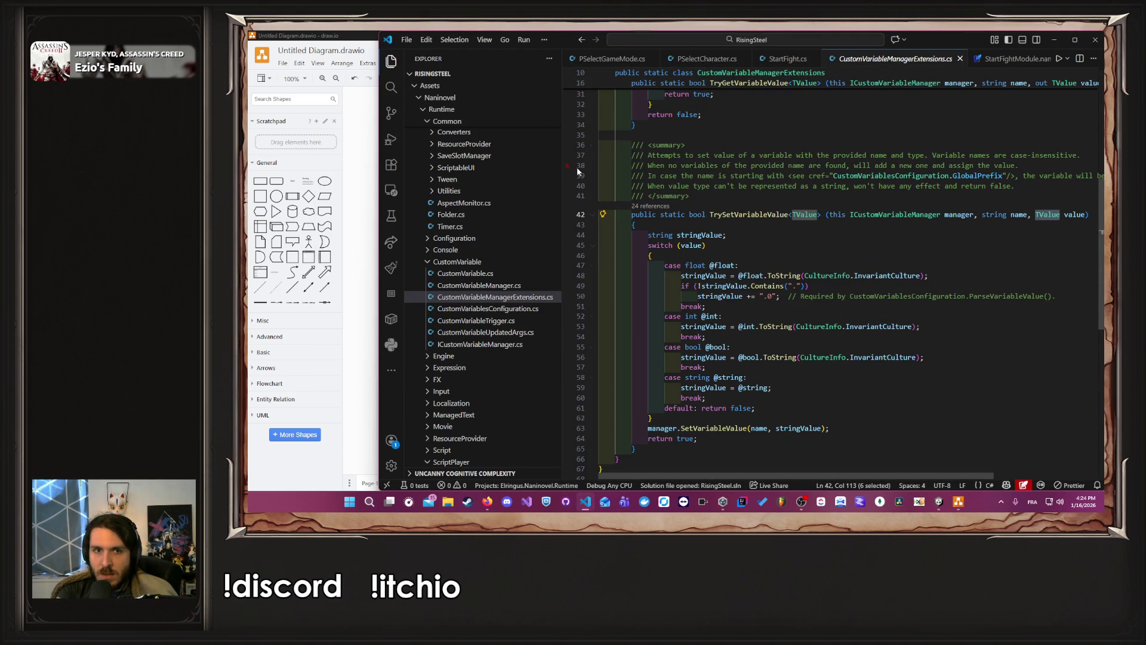
scroll(512, 230, "up", 15)
scroll(513, 224, "up", 10)
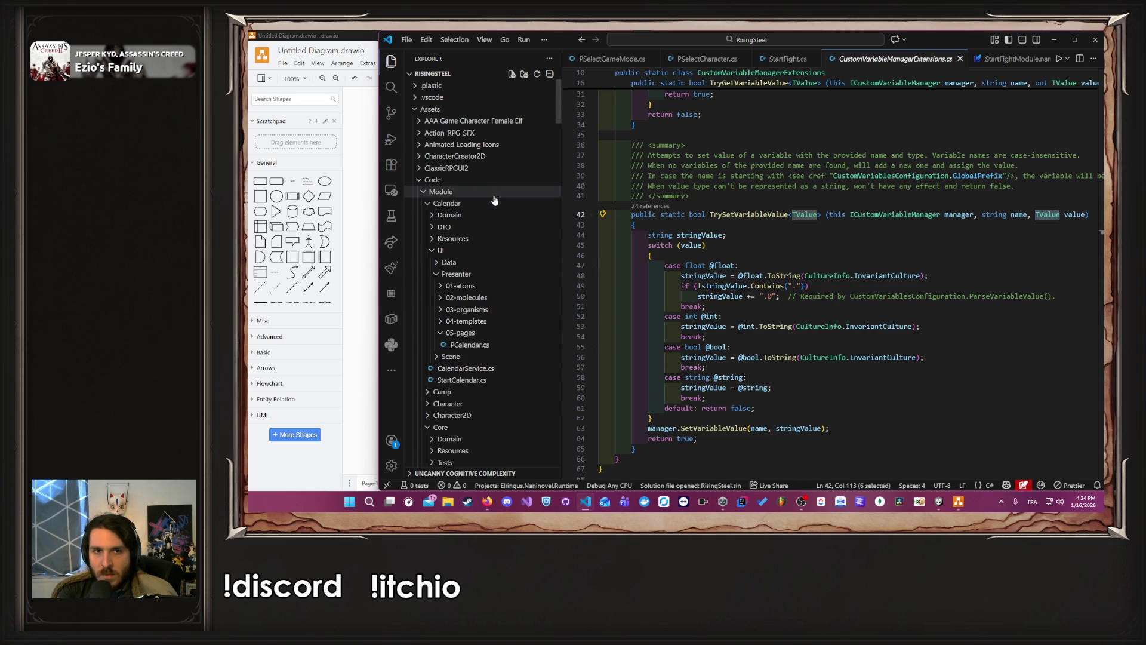
left_click(469, 203)
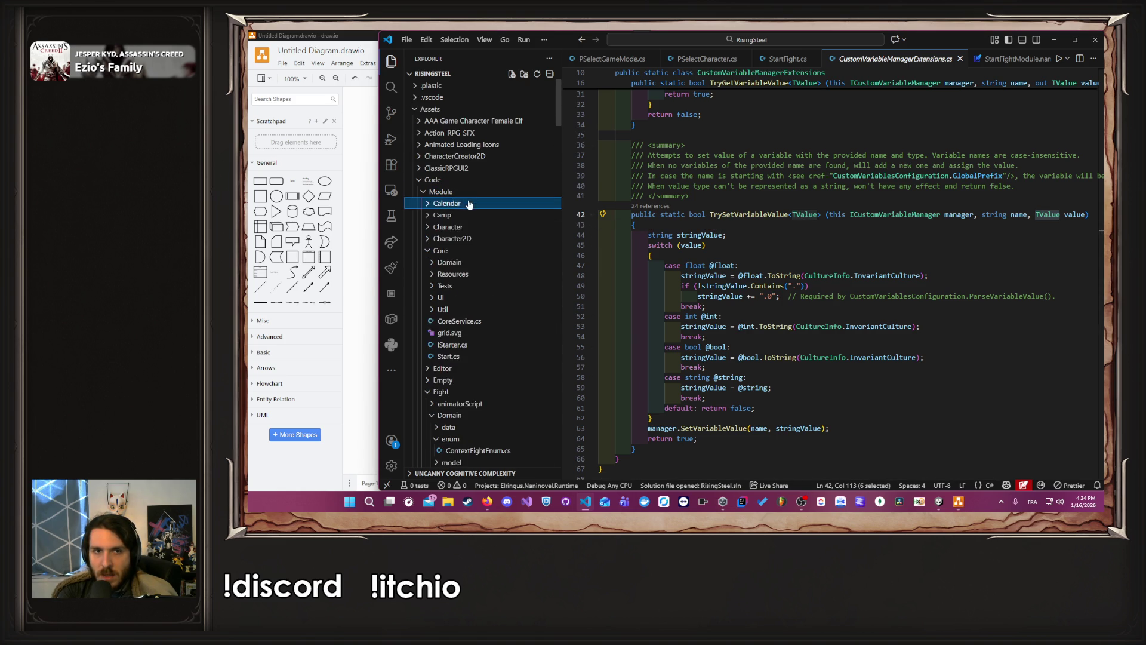
left_click(469, 251)
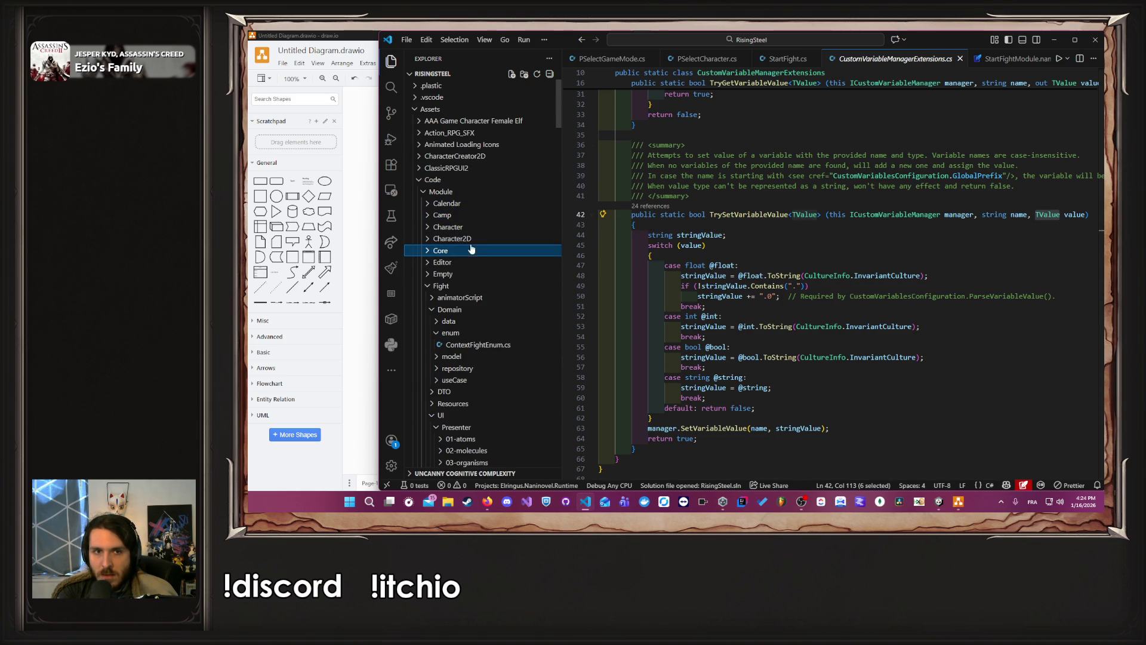
left_click(468, 226)
left_click(474, 240)
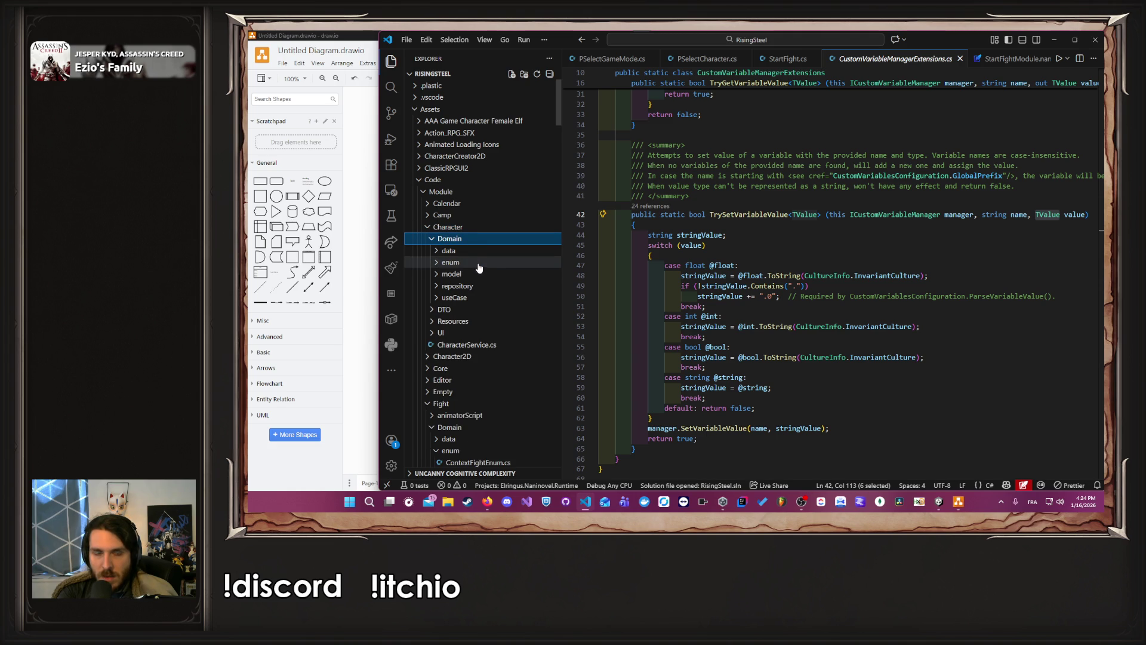
left_click(477, 263)
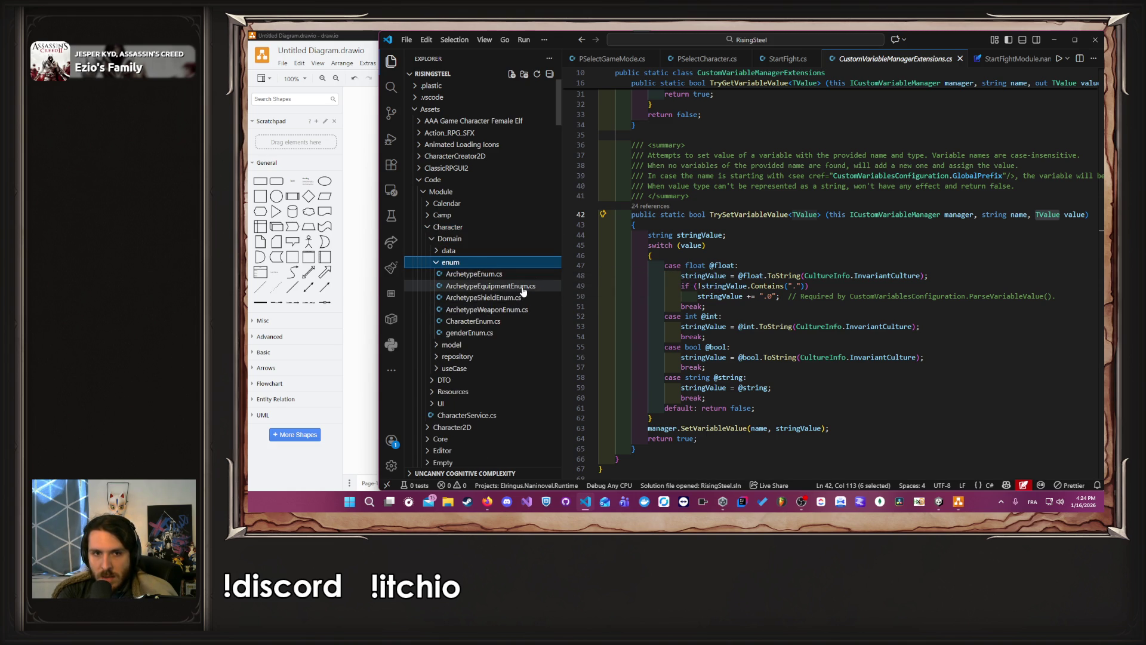
Step: Open ArchetypeEnum.cs and look over its Soldier, Squire and Knight entries
double_click(474, 273)
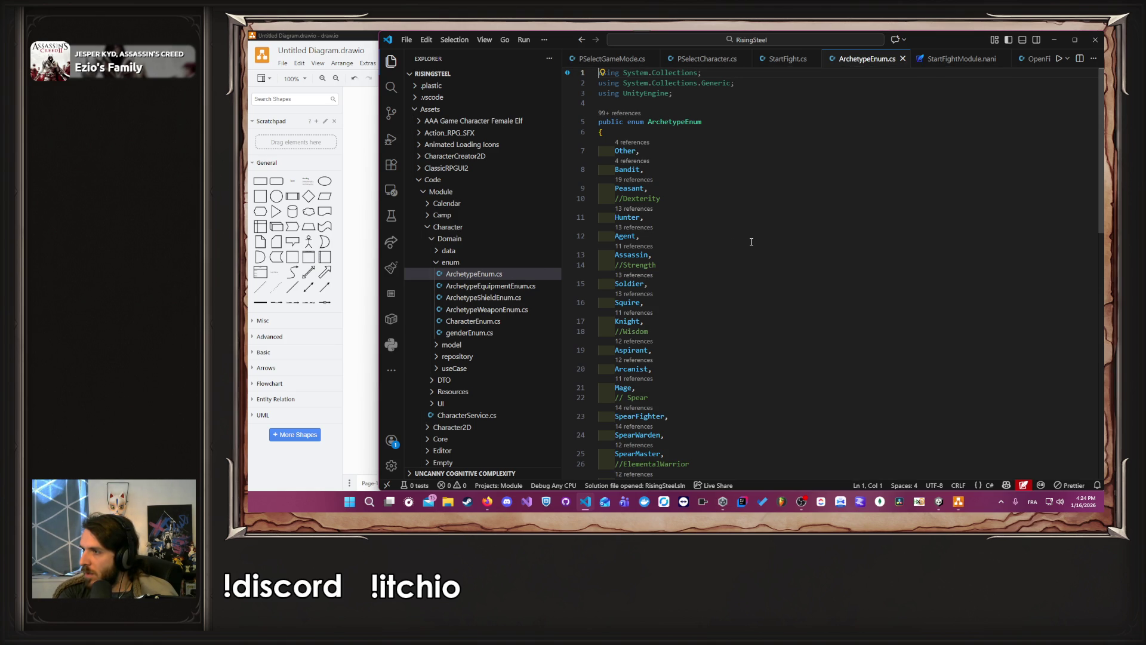
scroll(752, 241, "down", 1)
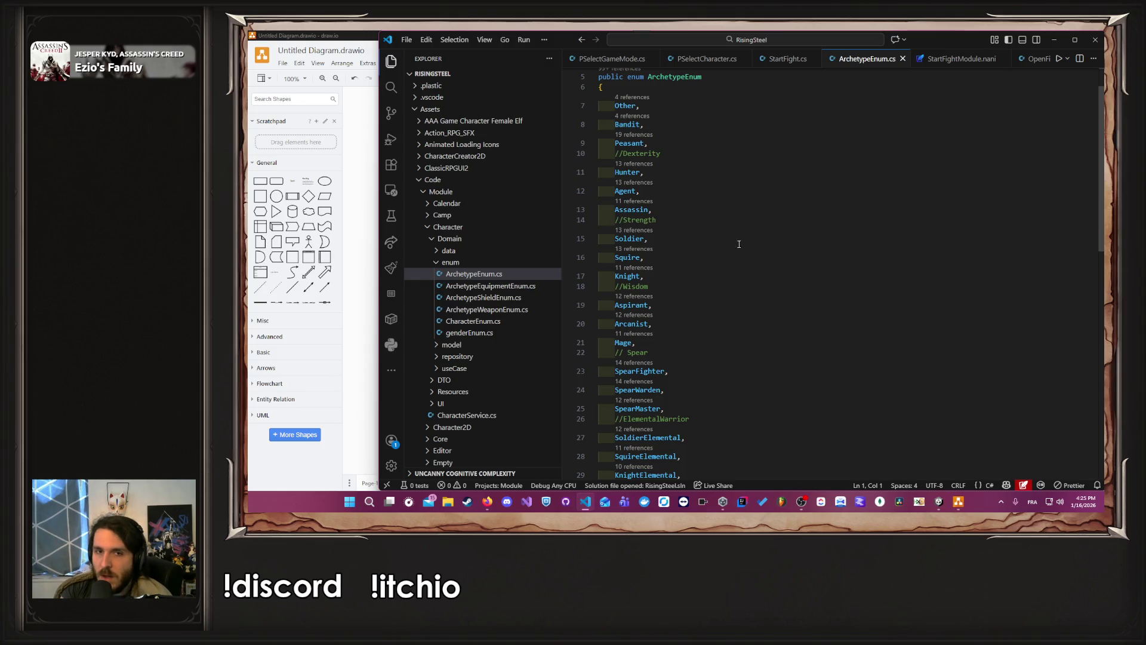
mouse_move(615, 239)
left_mouse_down()
mouse_move(650, 239)
mouse_move(616, 285)
left_mouse_up()
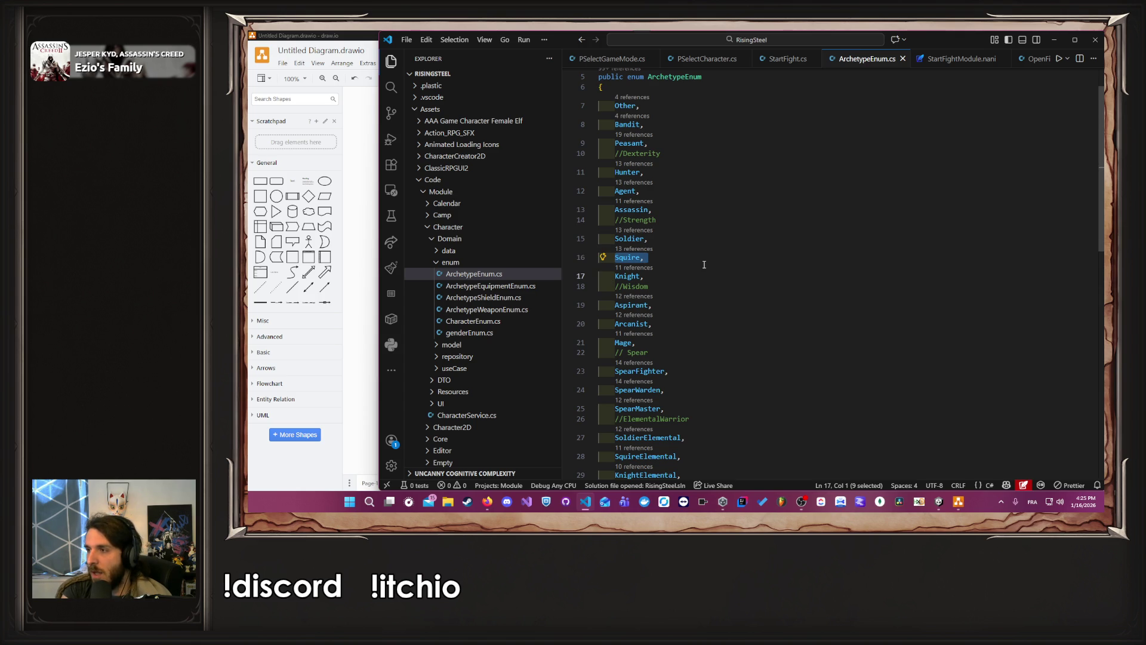
left_click(679, 240)
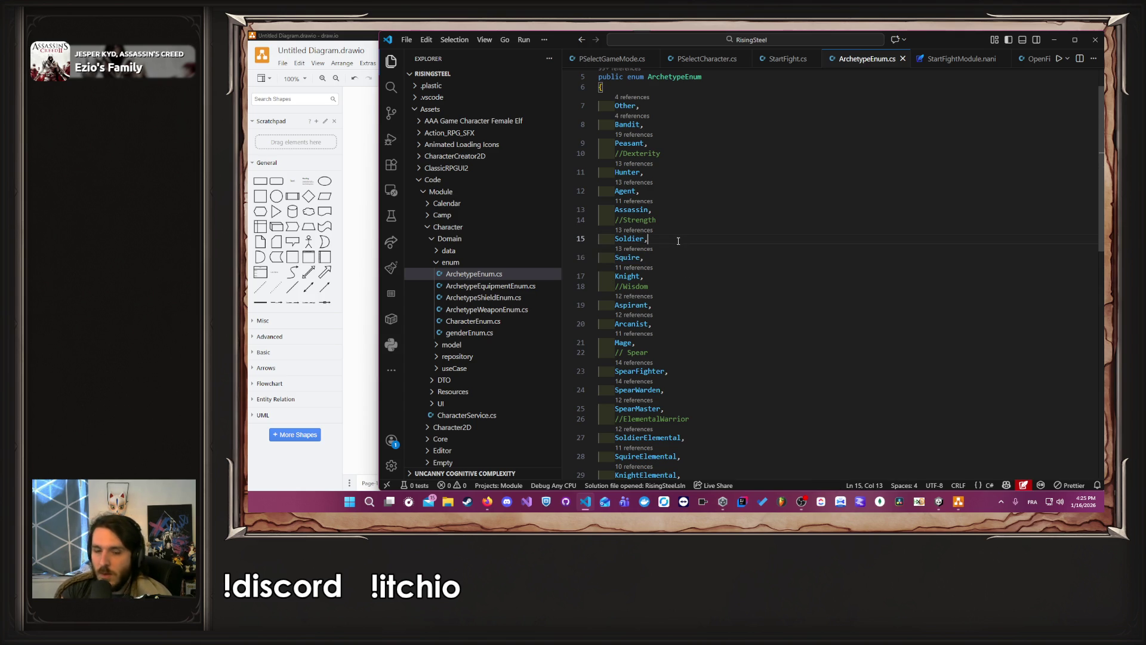
Step: Append numerals I, II and III after Soldier, Squire and Knight
type(" I")
key("Escape")
type("II")
key("Escape")
key("Down")
type("III")
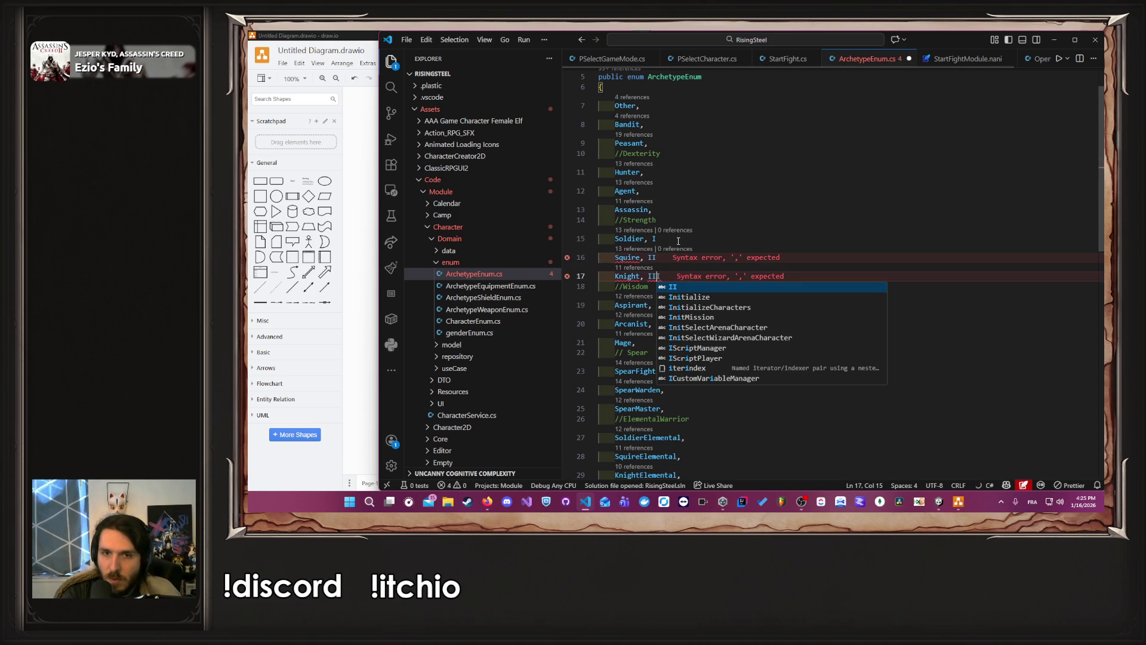
key("Escape")
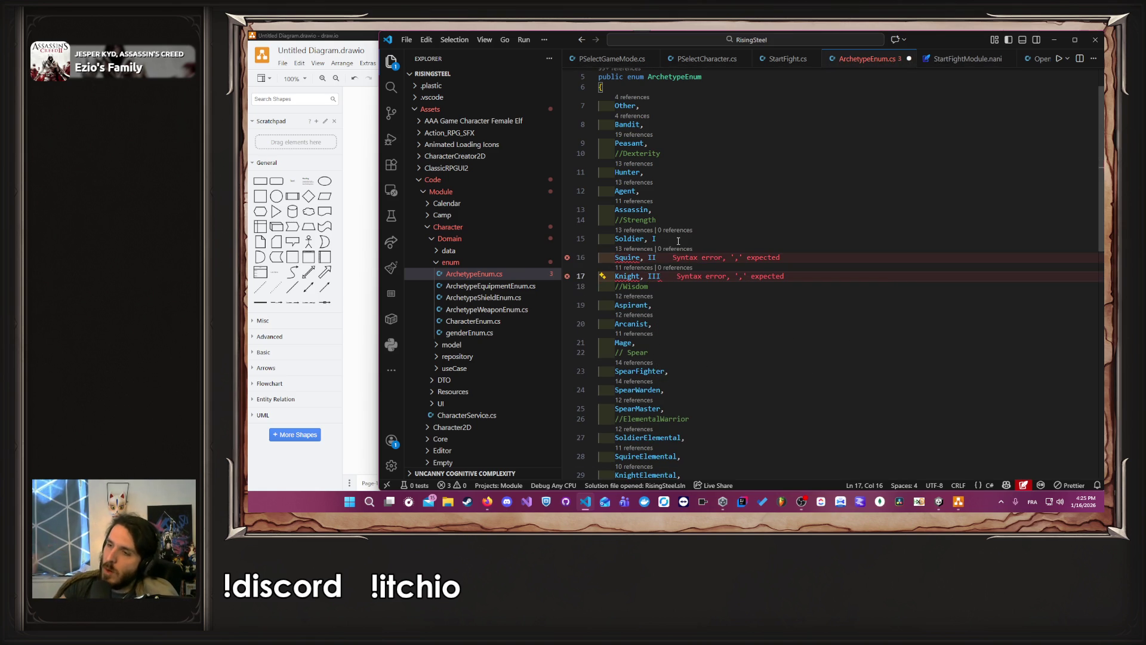
Step: Remove the added numerals and save ArchetypeEnum.cs unchanged
key("BackSpace")
key("BackSpace")
key("BackSpace")
key("Up")
key("Delete")
key("Delete")
key("Up")
key("Delete")
key("Delete")
key("ctrl+s")
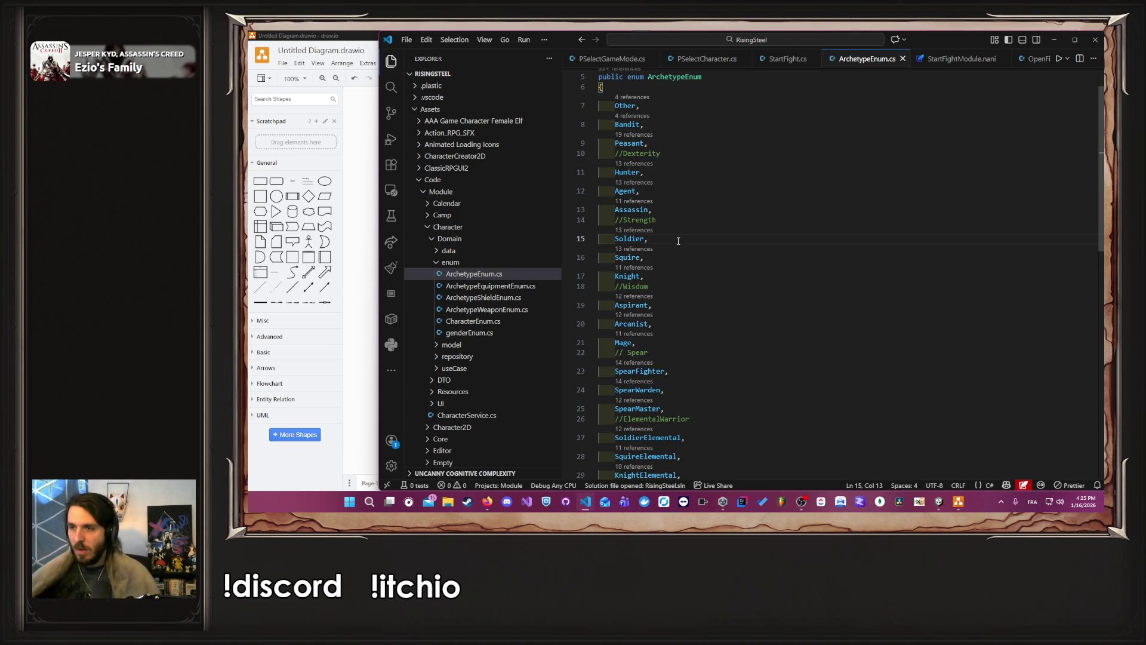
Step: Minimise draw.io, view the CharacterEditable prefab in Unity's Scene view, then go back to VS Code
left_click(370, 292)
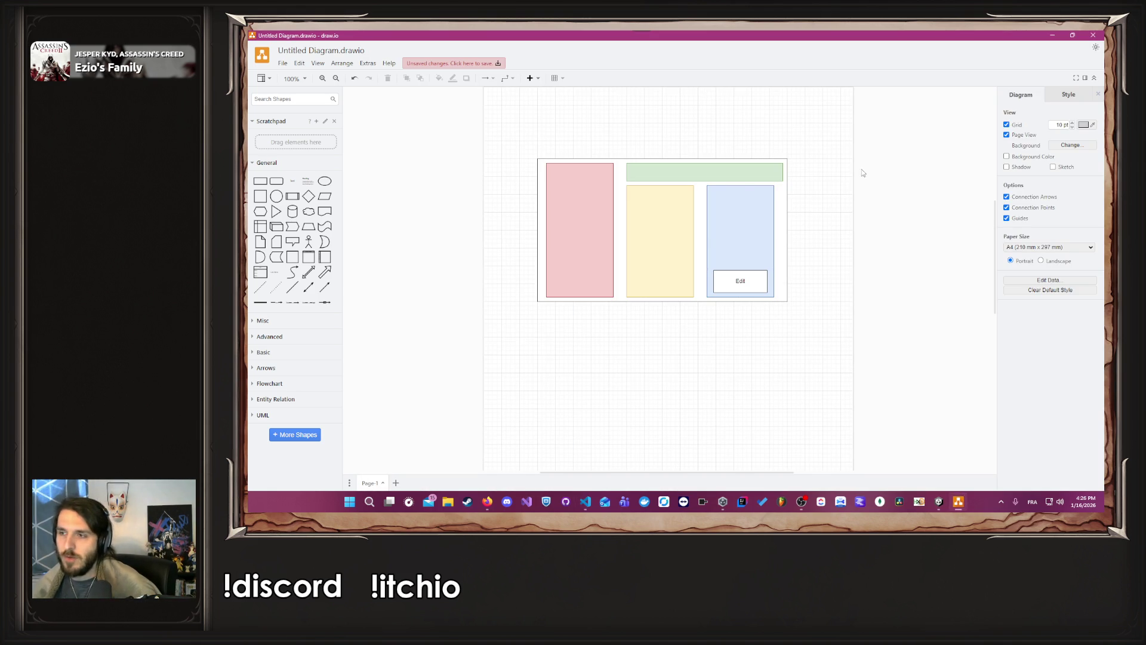
left_click(1051, 35)
left_click(294, 374)
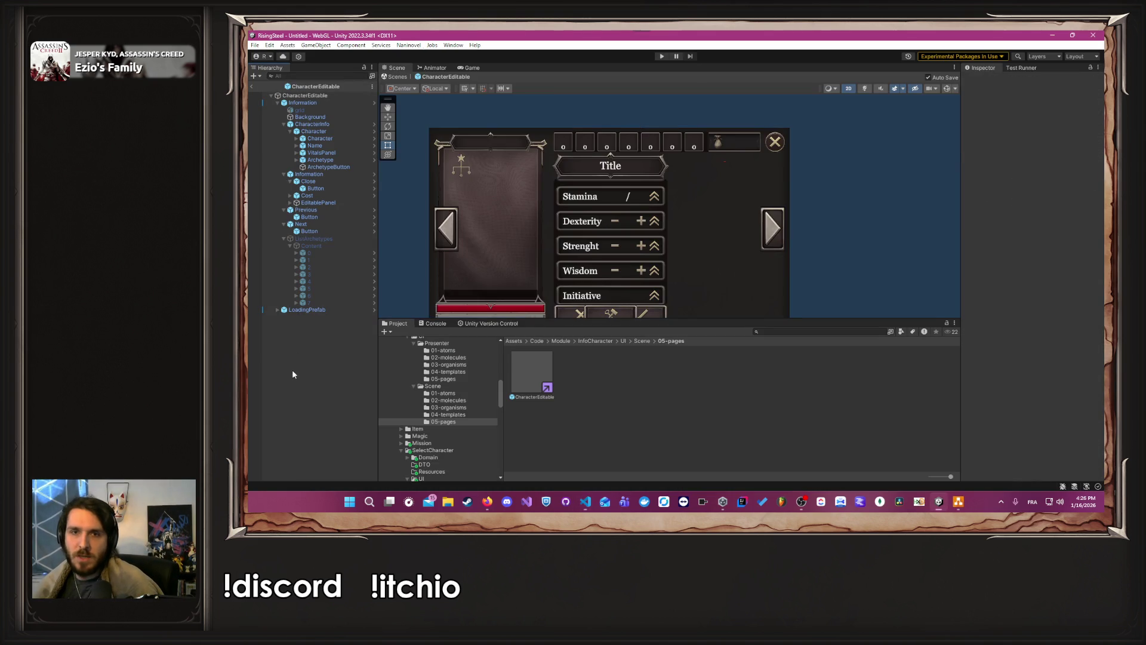
scroll(807, 249, "down", 3)
scroll(817, 210, "up", 3)
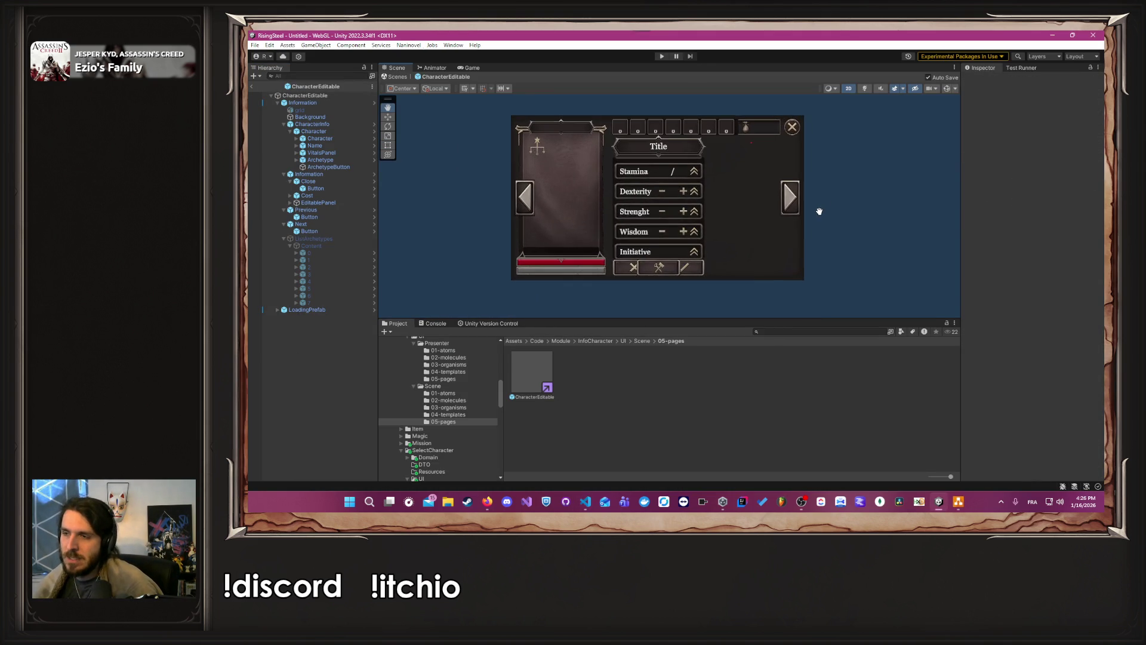
left_click_drag(835, 222, 836, 222)
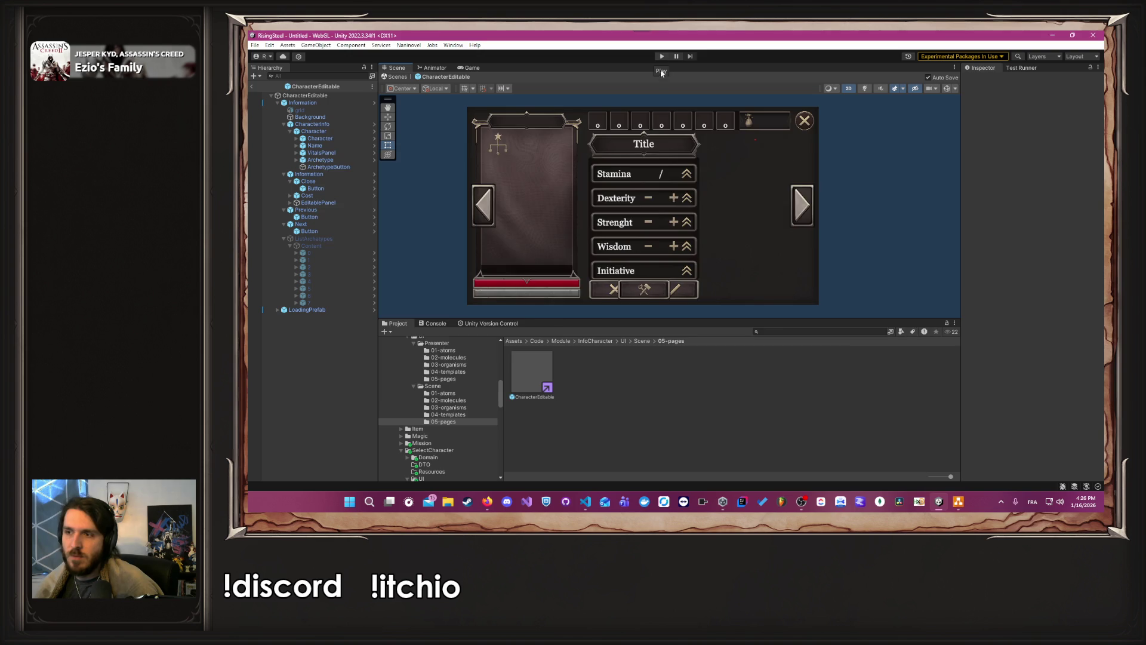
key("alt+Tab")
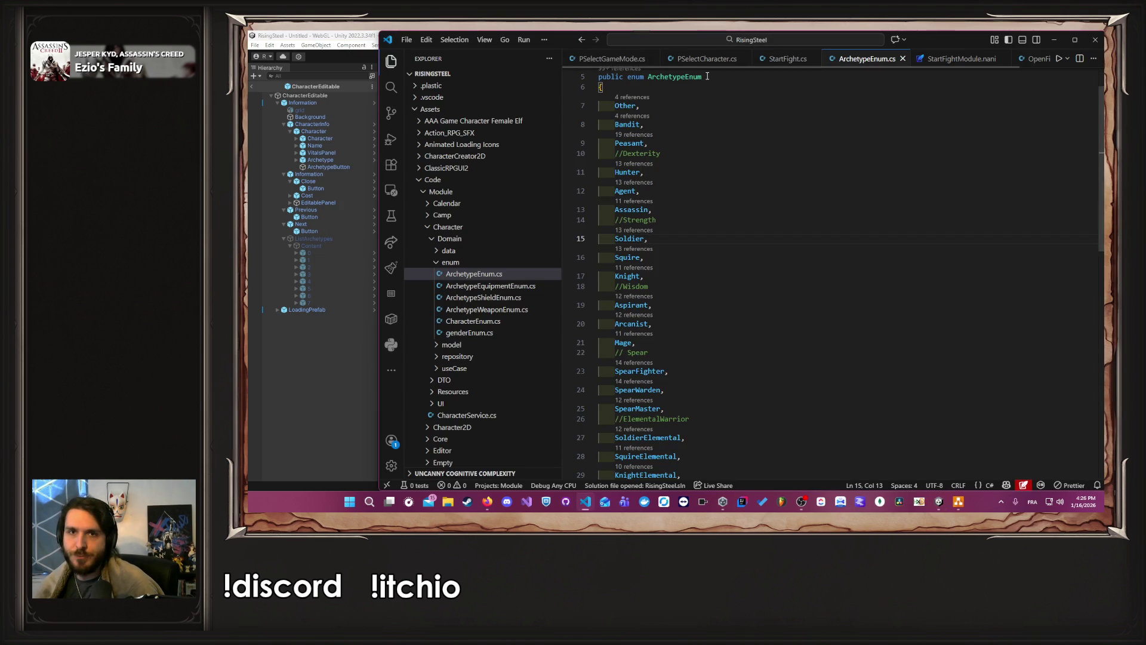
Step: Close the remaining code tabs, ending with PSelectGameMode.cs, so no file is open
scroll(746, 107, "up", 2)
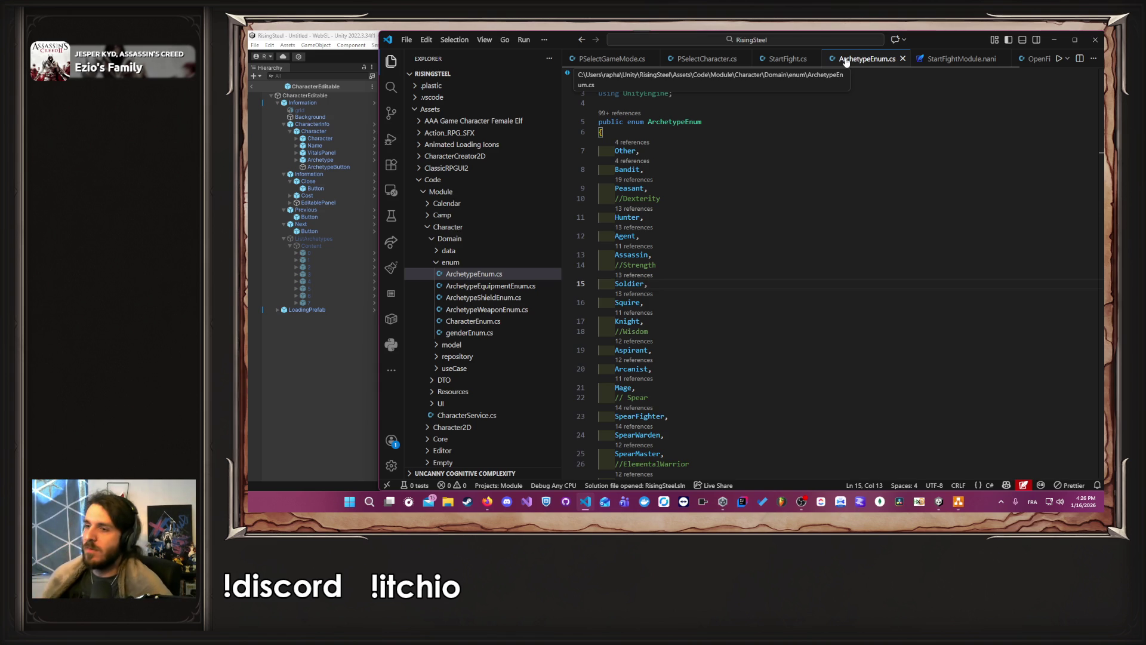
middle_click(722, 64)
middle_click(723, 64)
middle_click(722, 65)
middle_click(722, 65)
middle_click(722, 65)
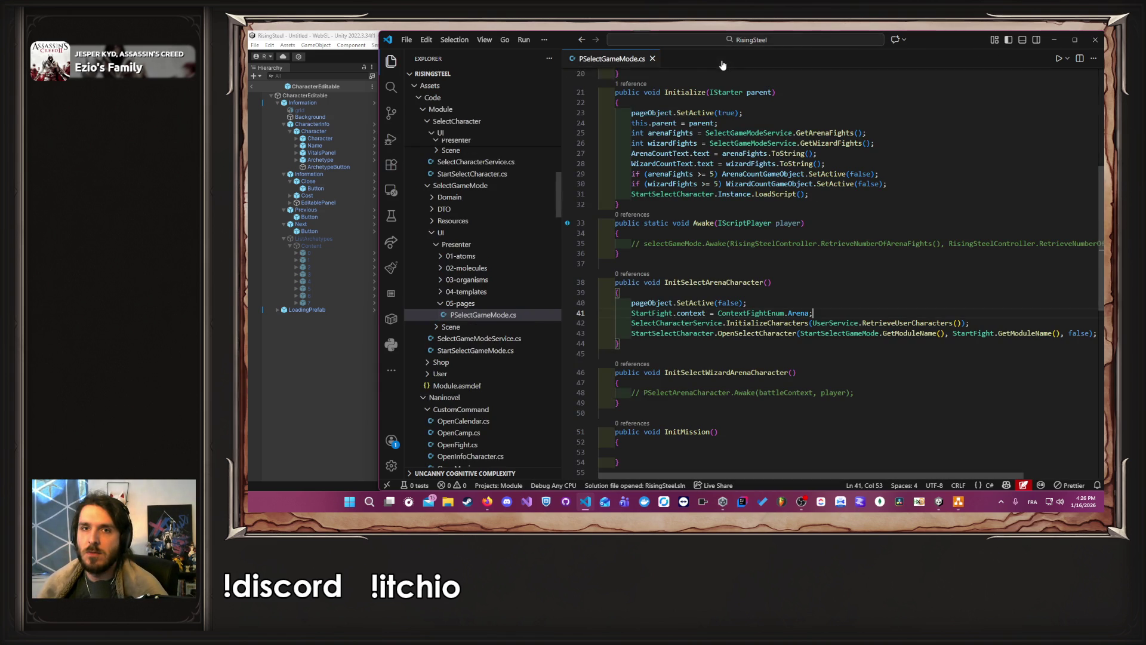
middle_click(637, 61)
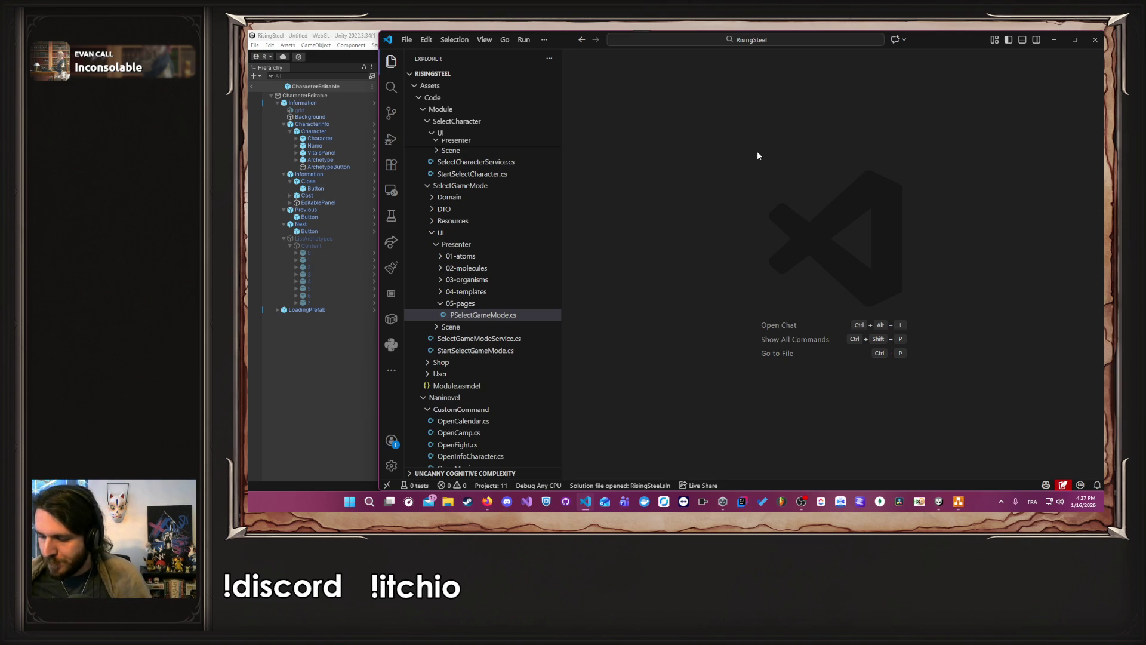
key("alt+Tab")
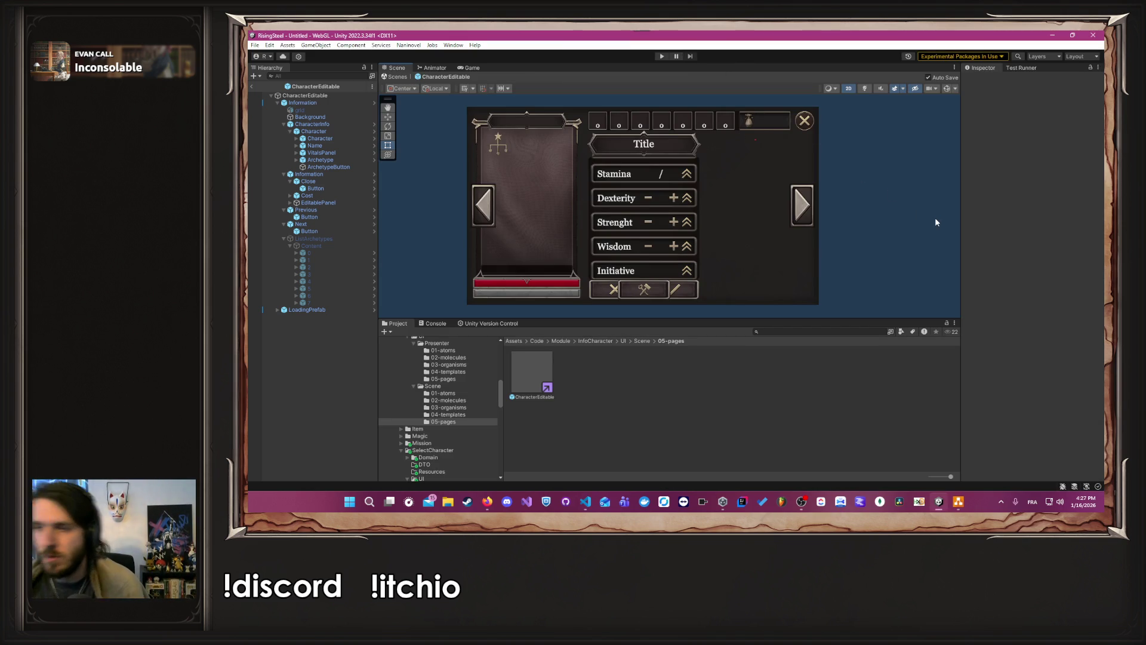
key("alt+Tab")
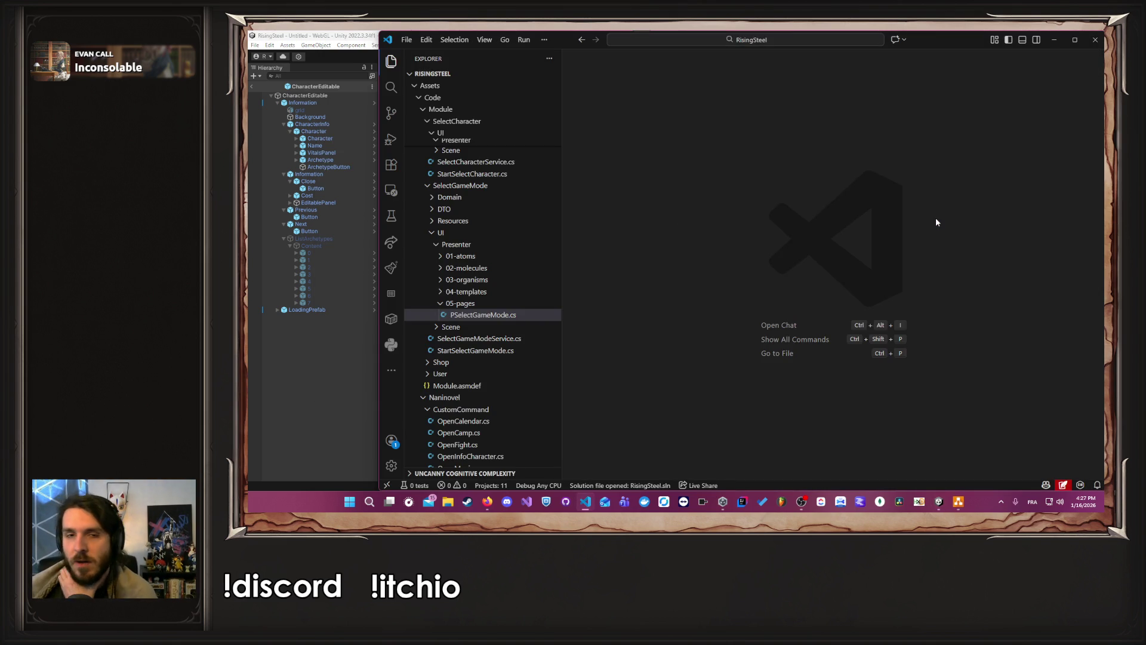
left_click_drag(378, 237, 382, 237)
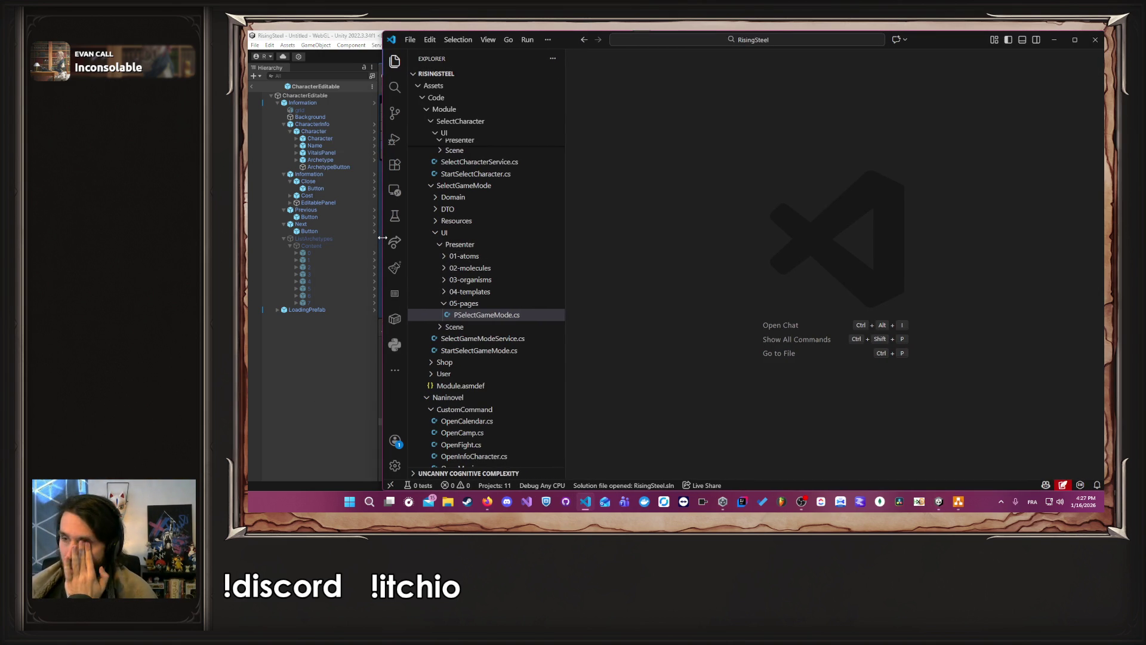
scroll(519, 273, "up", 3)
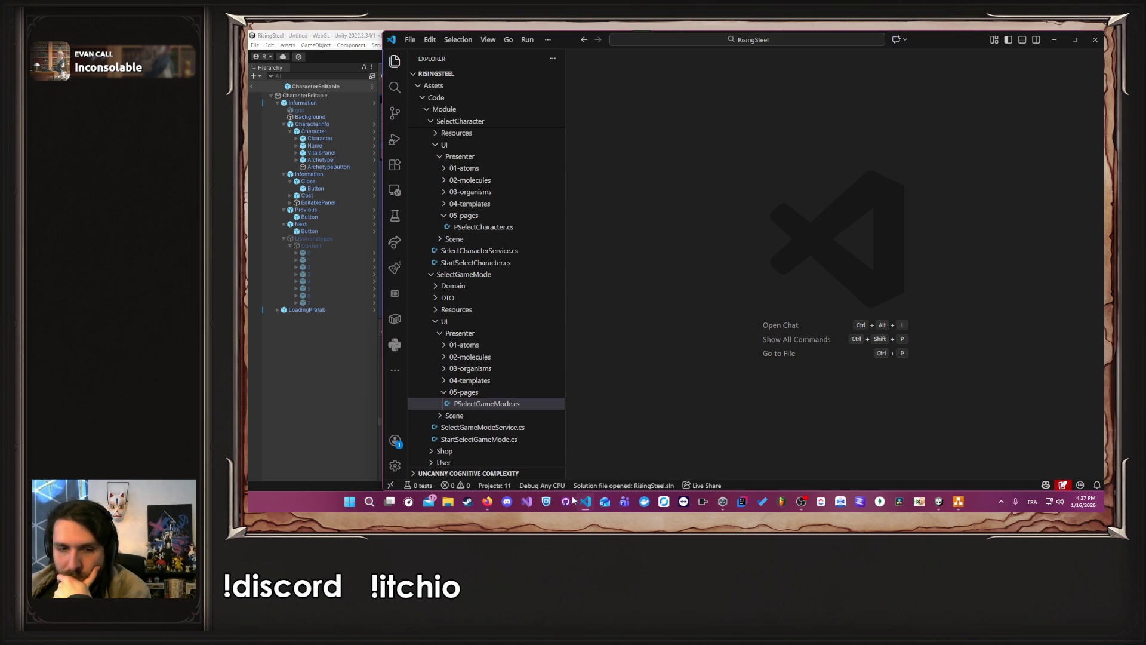
mouse_move(487, 502)
mouse_move(525, 478)
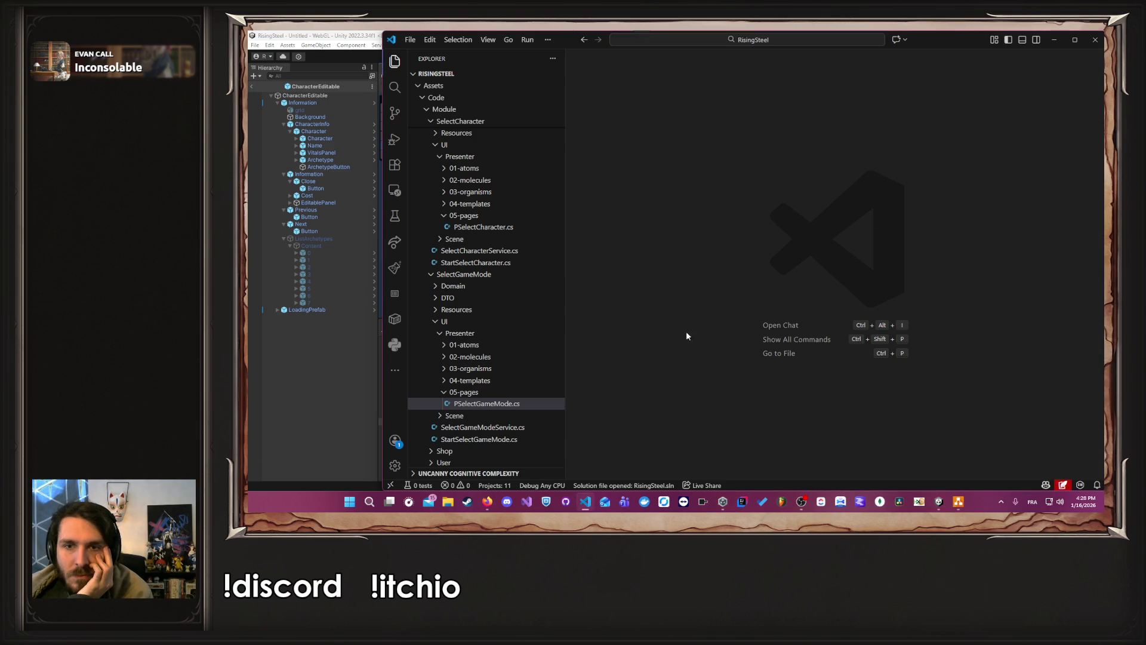
Step: Close PSelectGameMode.cs and collapse the UI and 05-pages folders in the Explorer
left_click(506, 404)
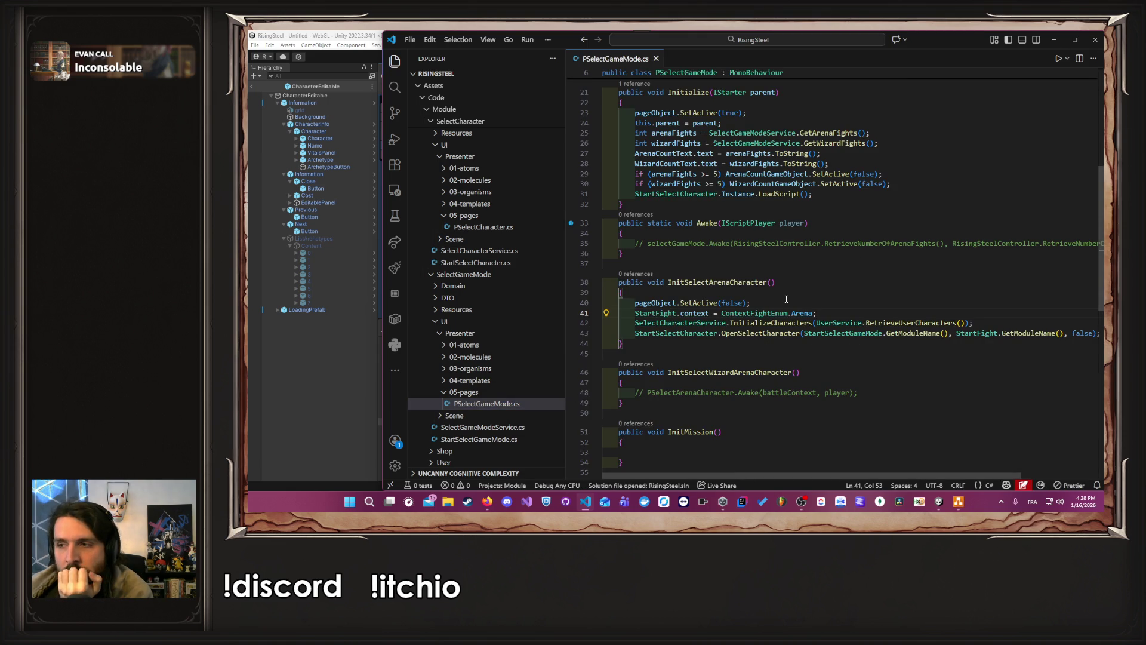
left_click(656, 58)
left_click(479, 322)
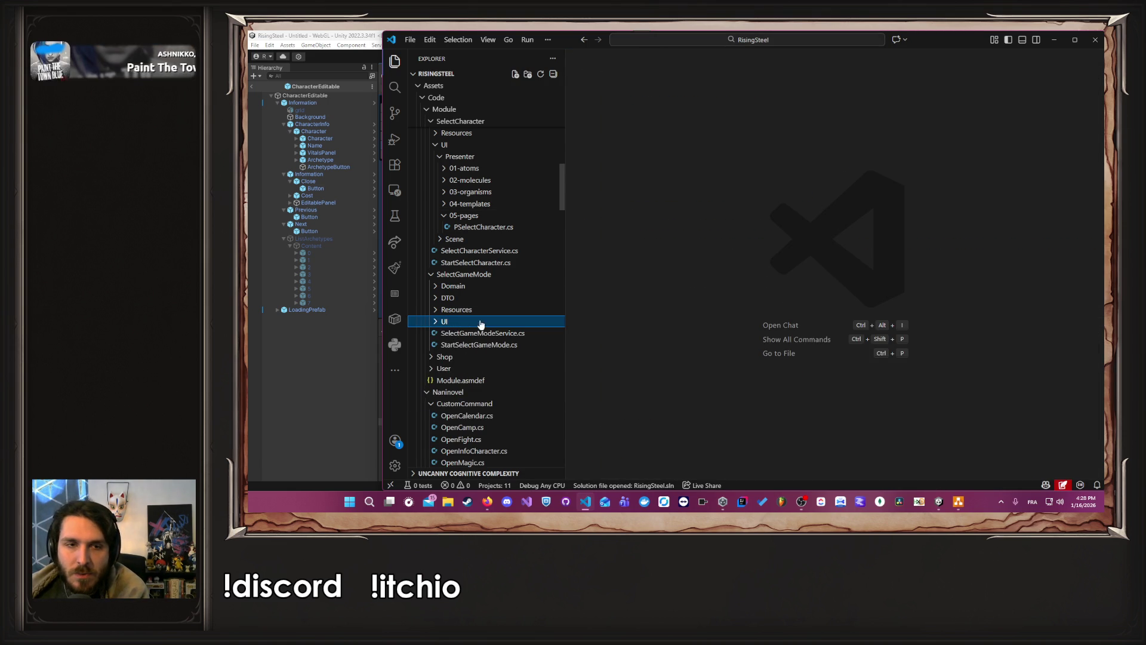
scroll(471, 277, "up", 2)
left_click(459, 260)
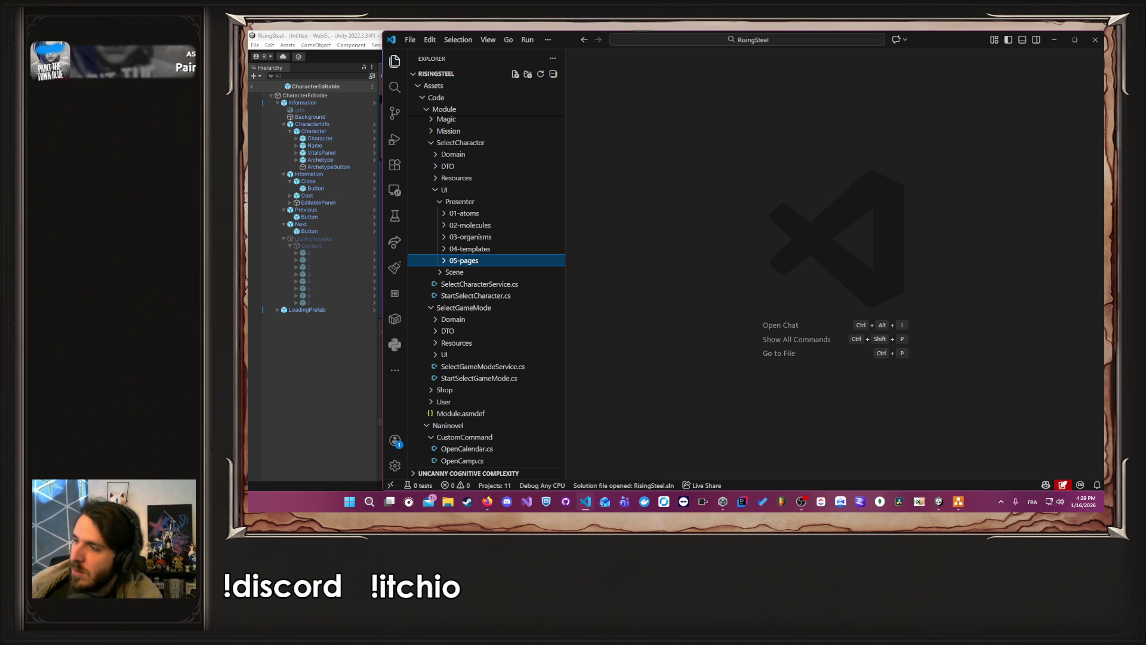
key("alt+Tab")
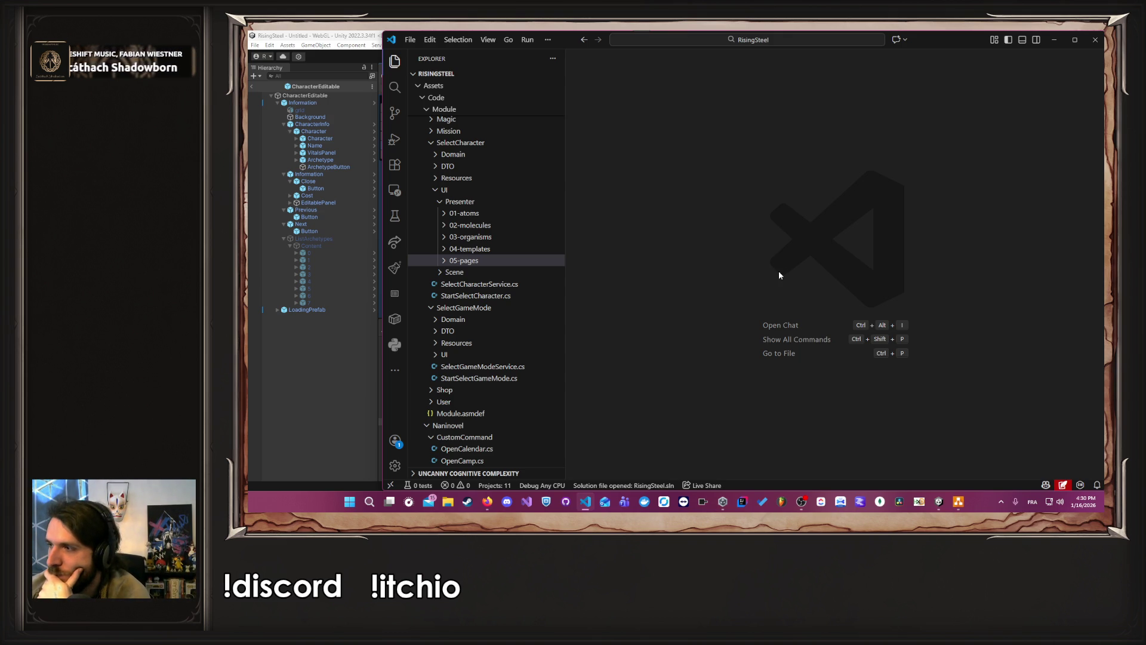
left_click(350, 394)
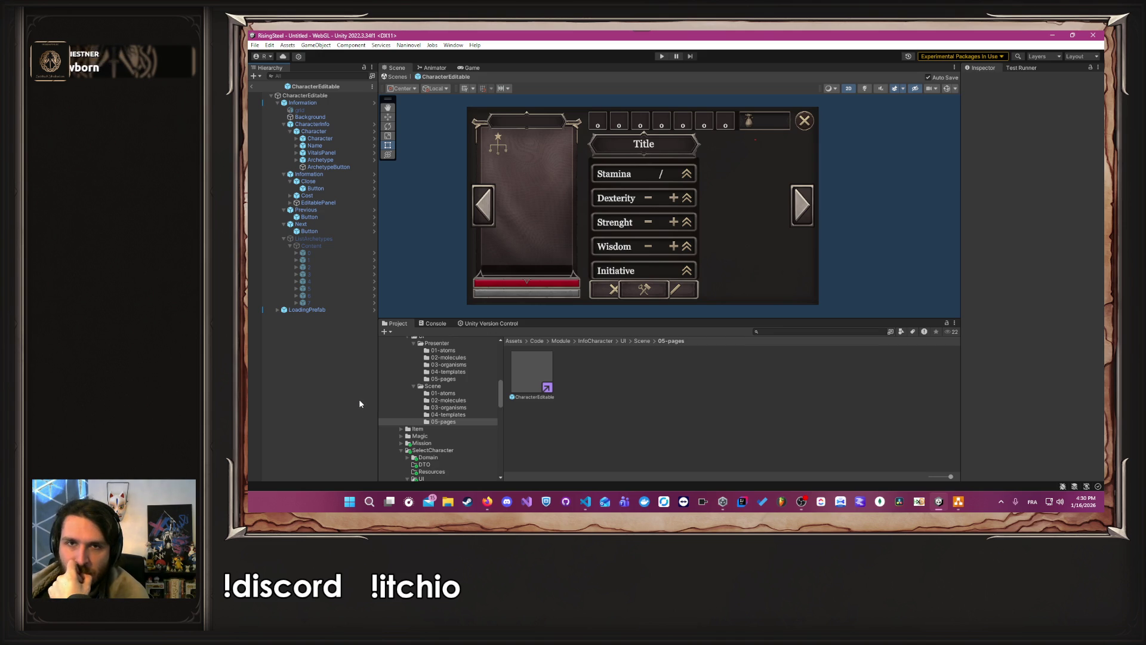
Step: Browse the 05-pages, Fight and Editor folders in the Project panel
scroll(473, 436, "down", 5)
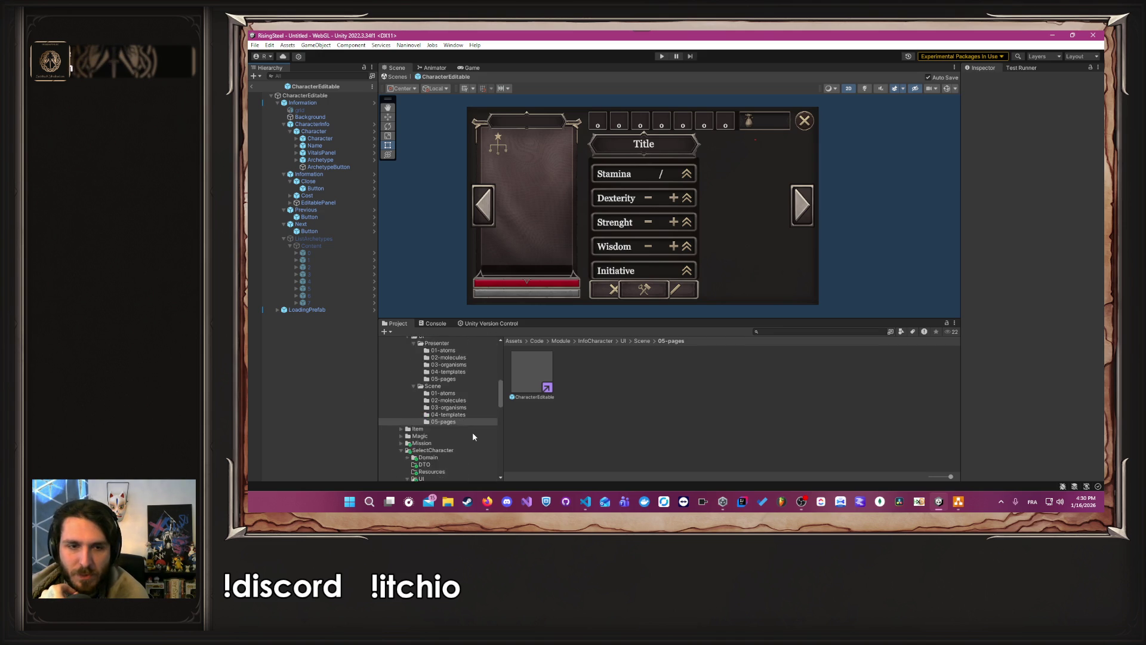
scroll(473, 437, "down", 2)
left_click(447, 457)
scroll(447, 436, "up", 4)
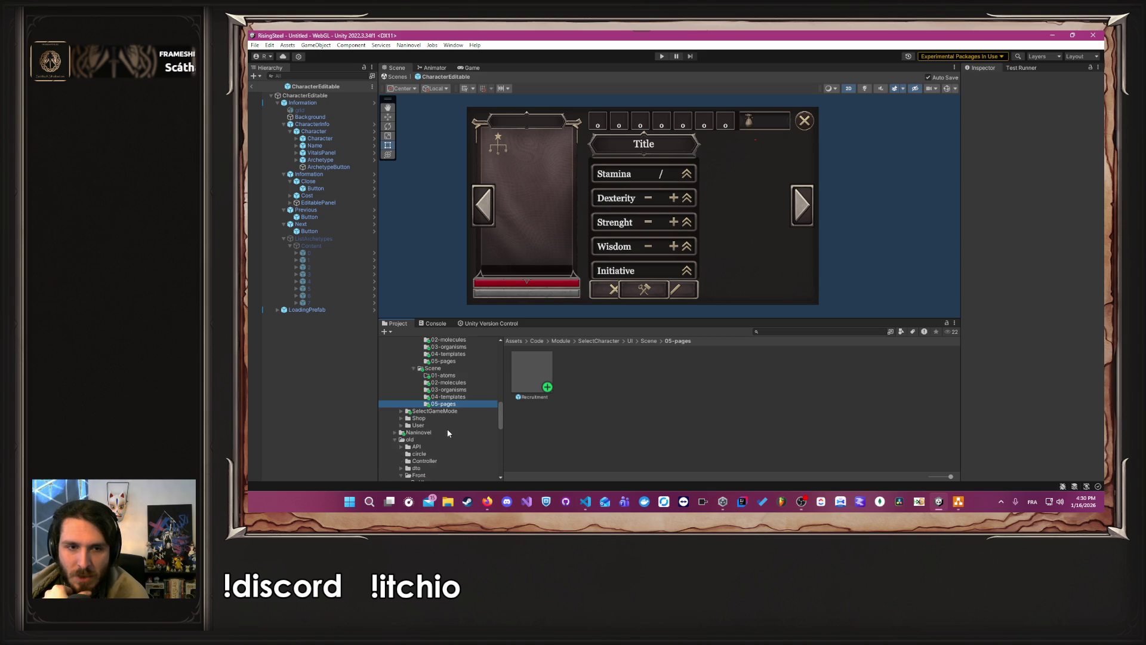
scroll(445, 430, "up", 10)
left_click(421, 433)
left_click(426, 421)
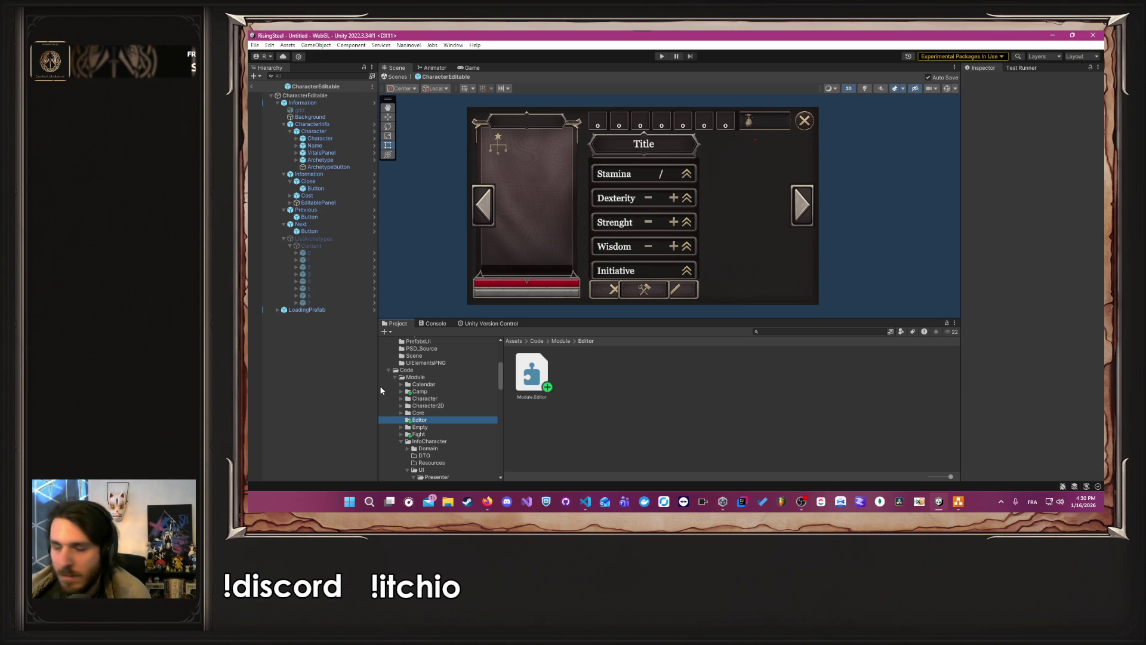
scroll(412, 400, "down", 3)
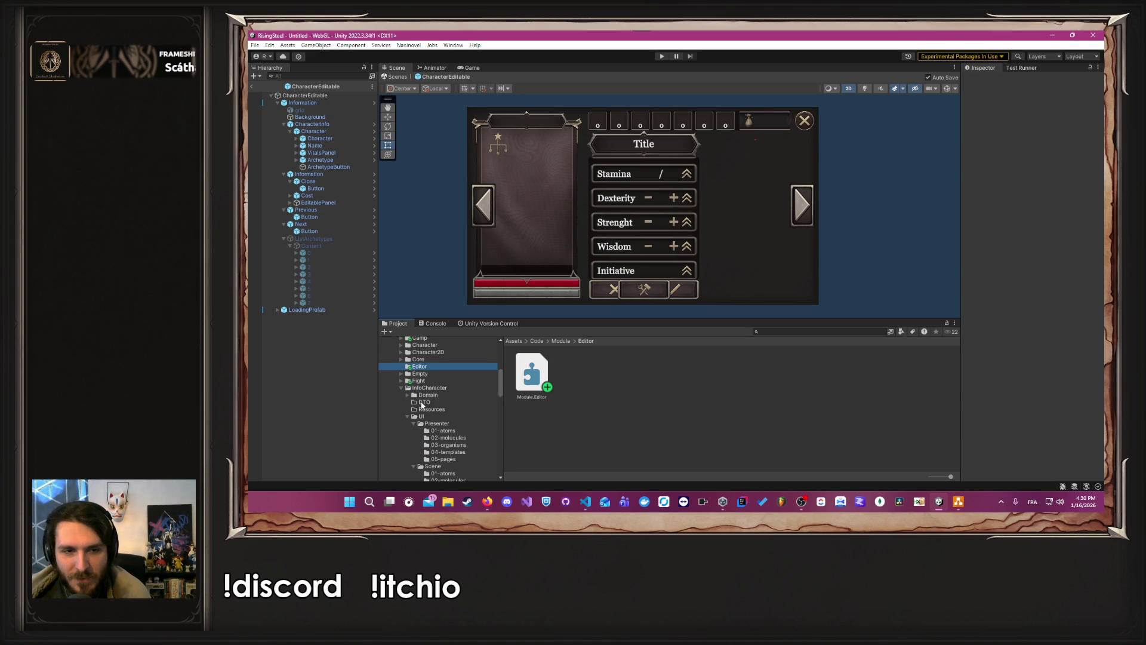
left_click(401, 388)
left_click(418, 381)
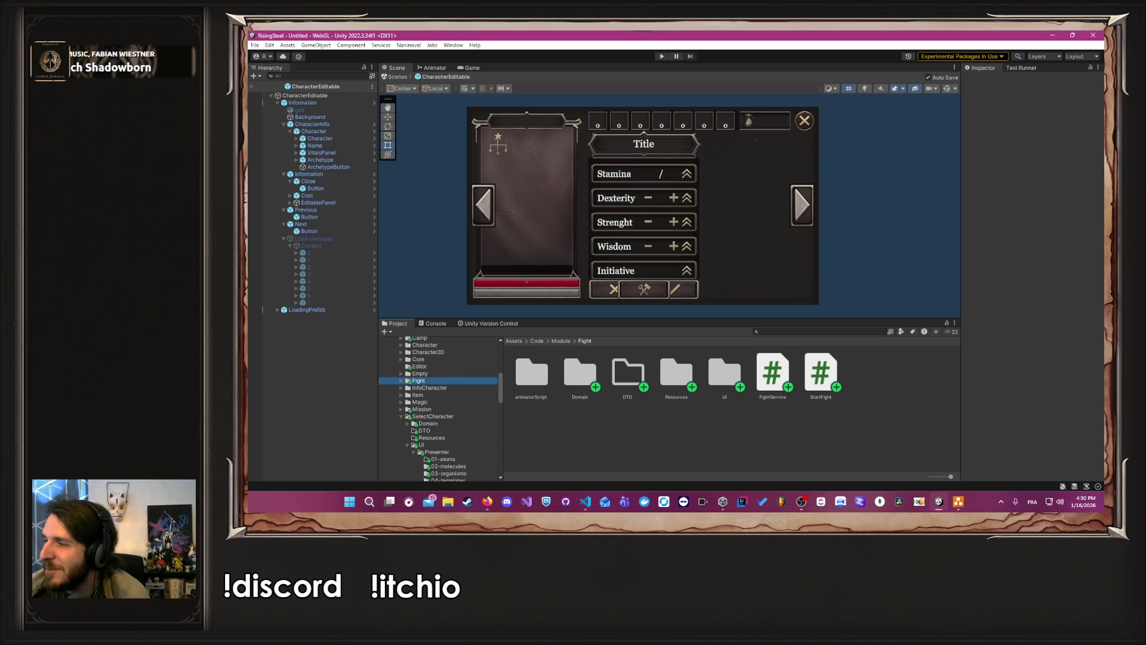
Step: Open the Code/Module/SelectCharacter folder in the Project panel
key("alt+Tab")
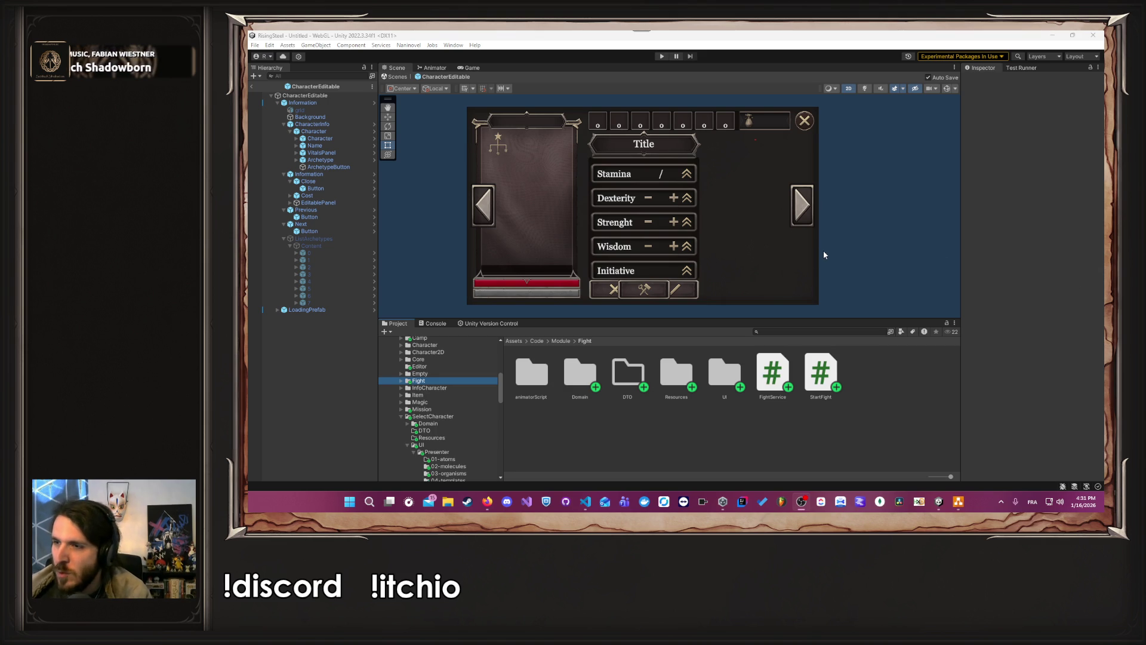
left_click(405, 416)
left_click(399, 417)
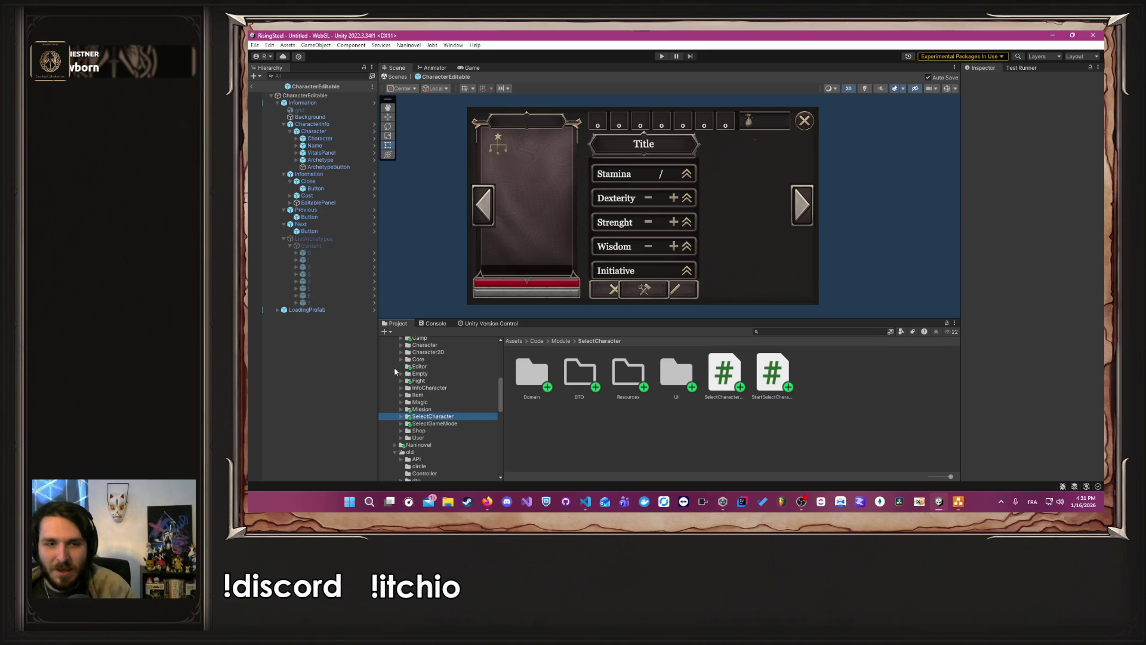
scroll(418, 393, "up", 2)
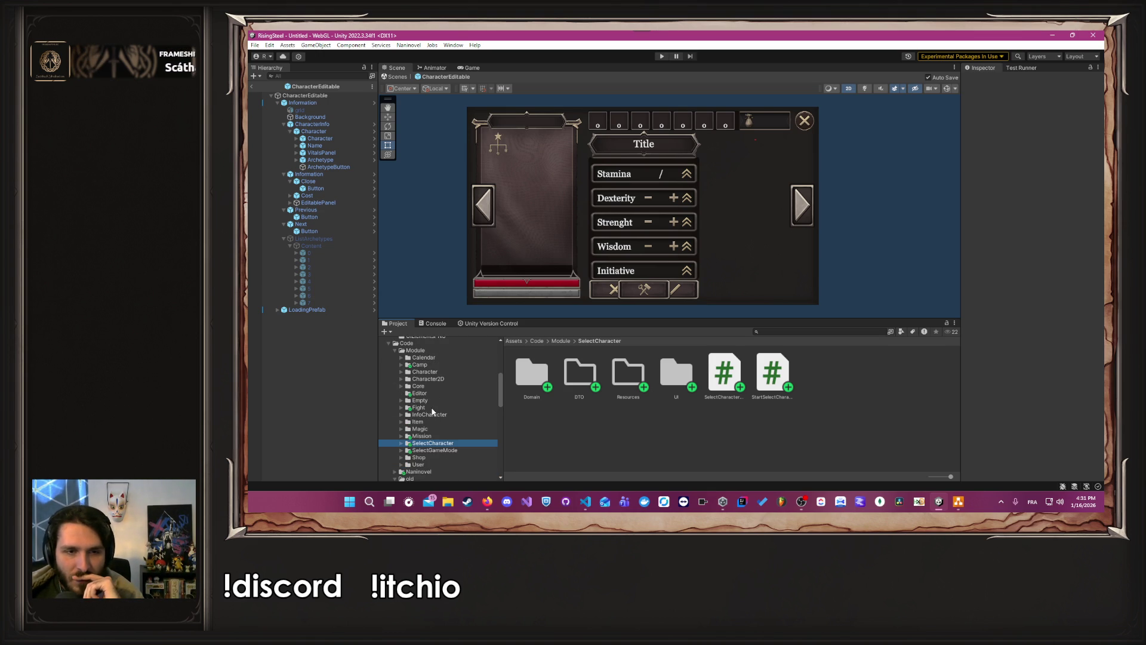
Step: Open the ArenaFight prefab from Fight/UI/Scene/05-pages
left_click(431, 407)
double_click(722, 384)
double_click(582, 376)
double_click(717, 373)
double_click(524, 377)
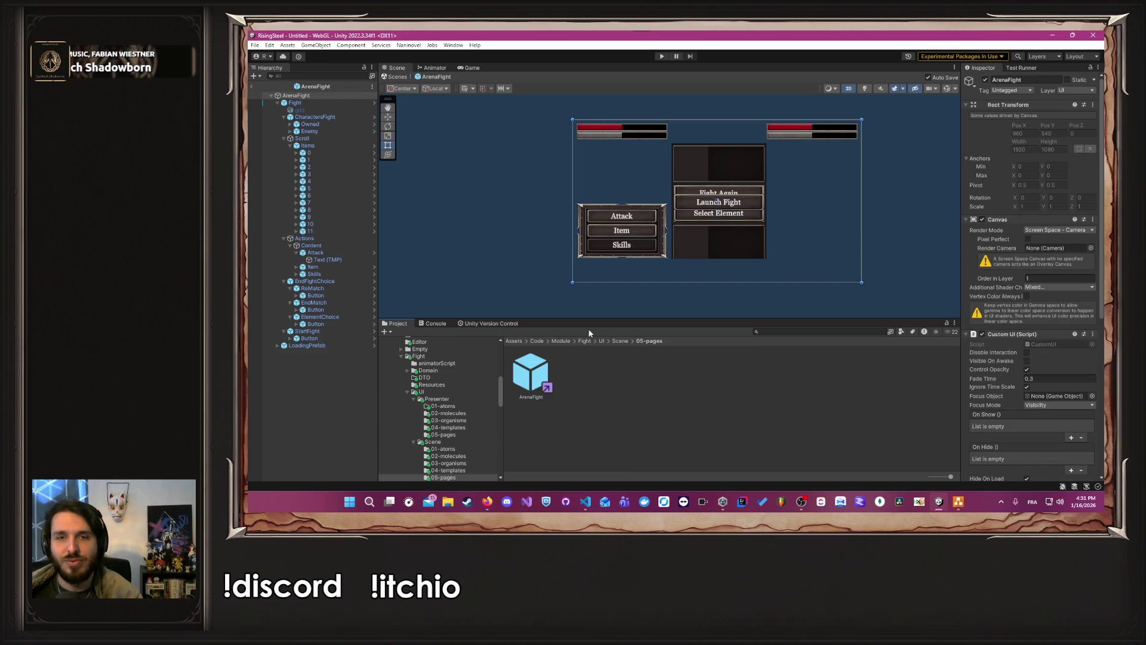
Step: Inspect the EndMatch button's On Click, which calls PArenaFight.StopMatch
scroll(825, 231, "up", 3)
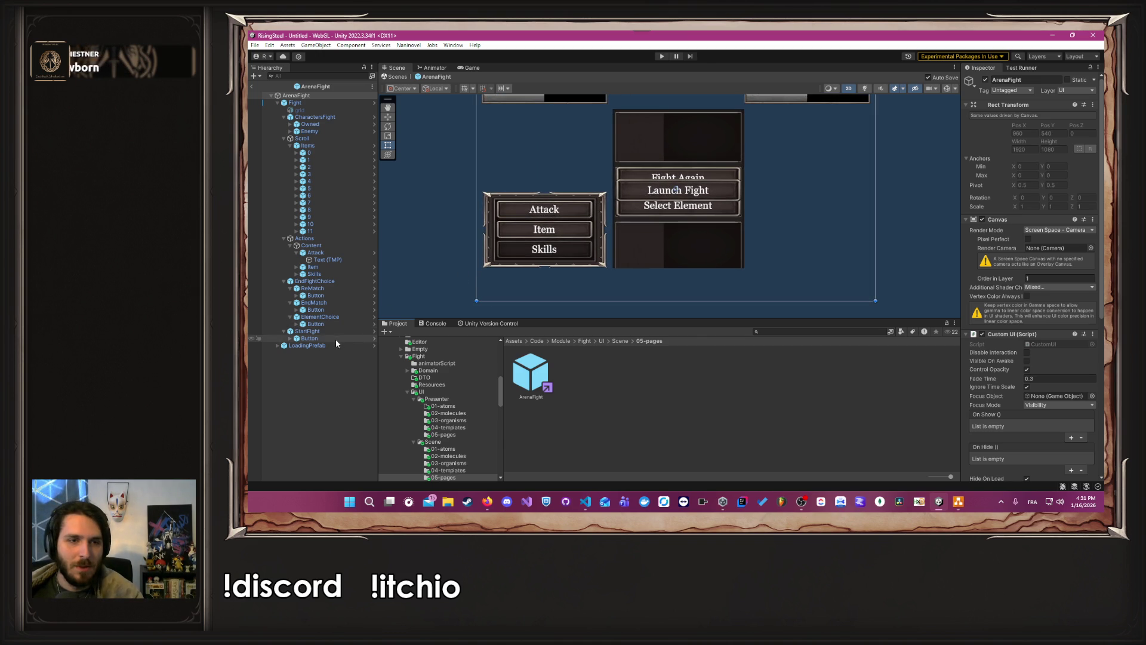
left_click(328, 308)
scroll(1029, 311, "down", 5)
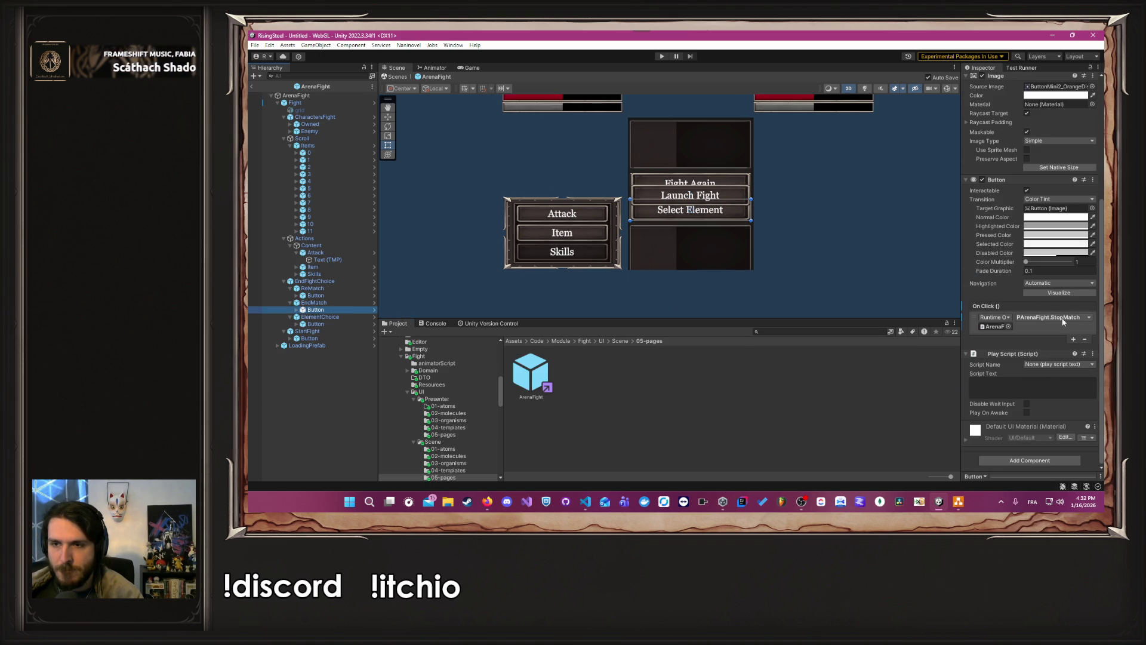
key("alt+Tab")
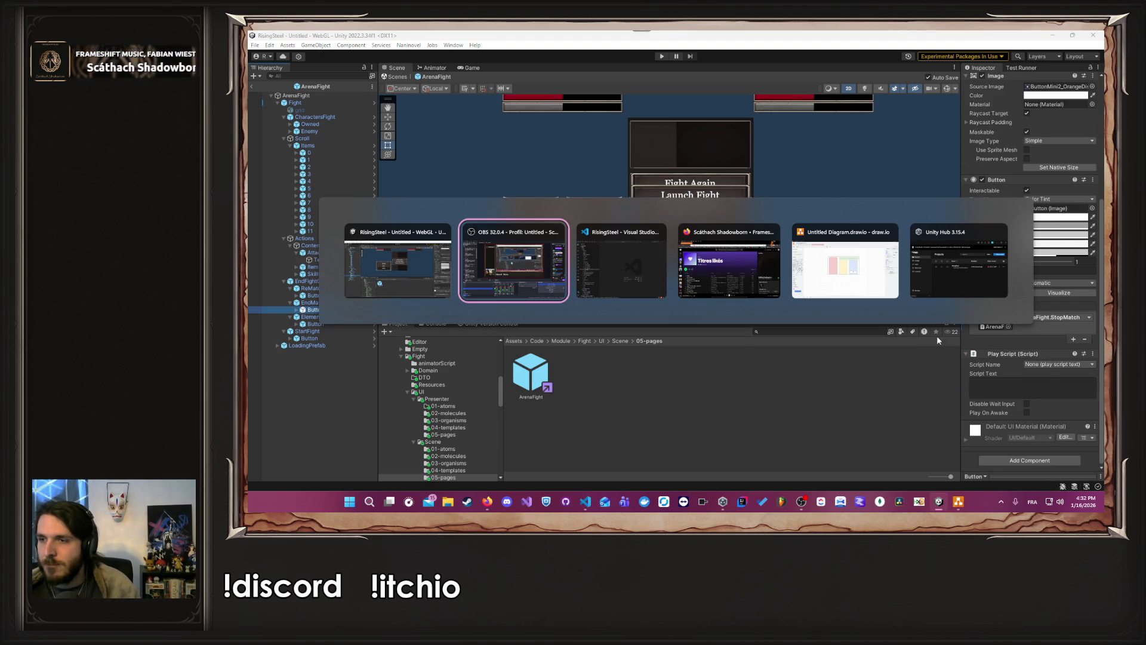
Step: Expand Fight/UI/Presenter/05-pages in VS Code and open PArenaFight.cs
key("Tab")
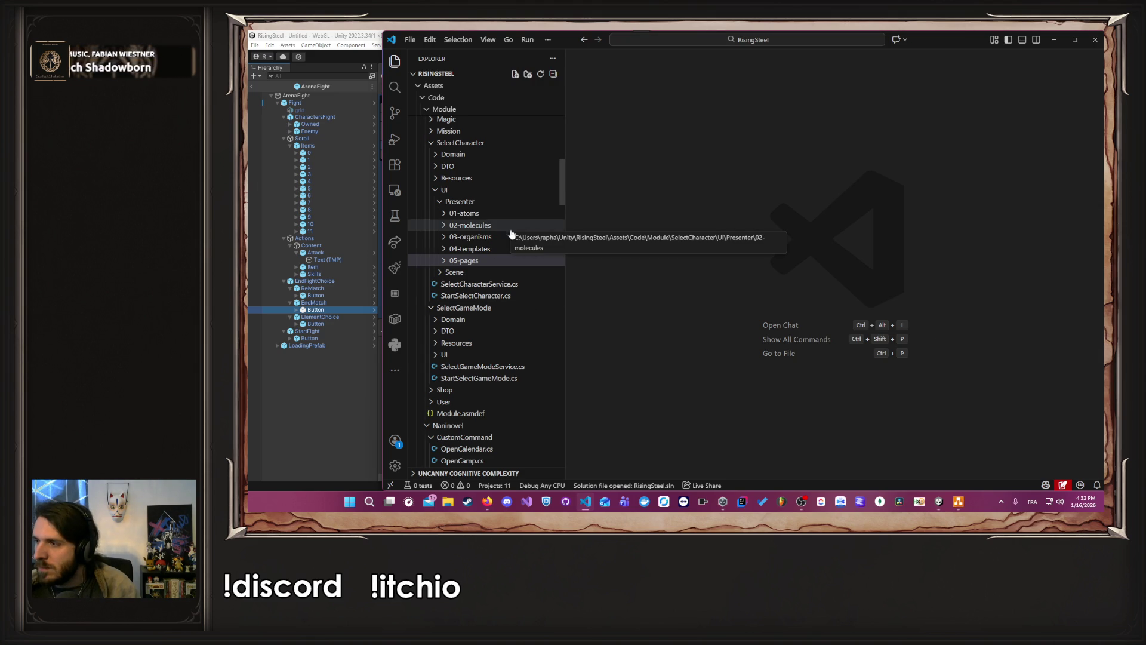
scroll(536, 266, "up", 2)
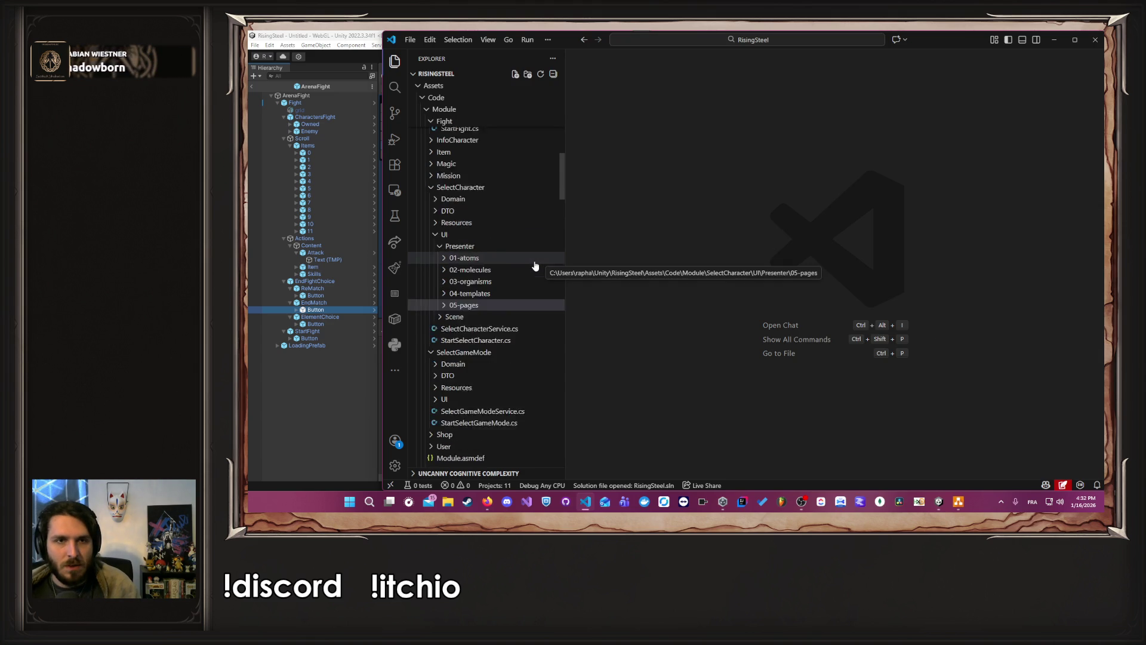
scroll(535, 265, "up", 10)
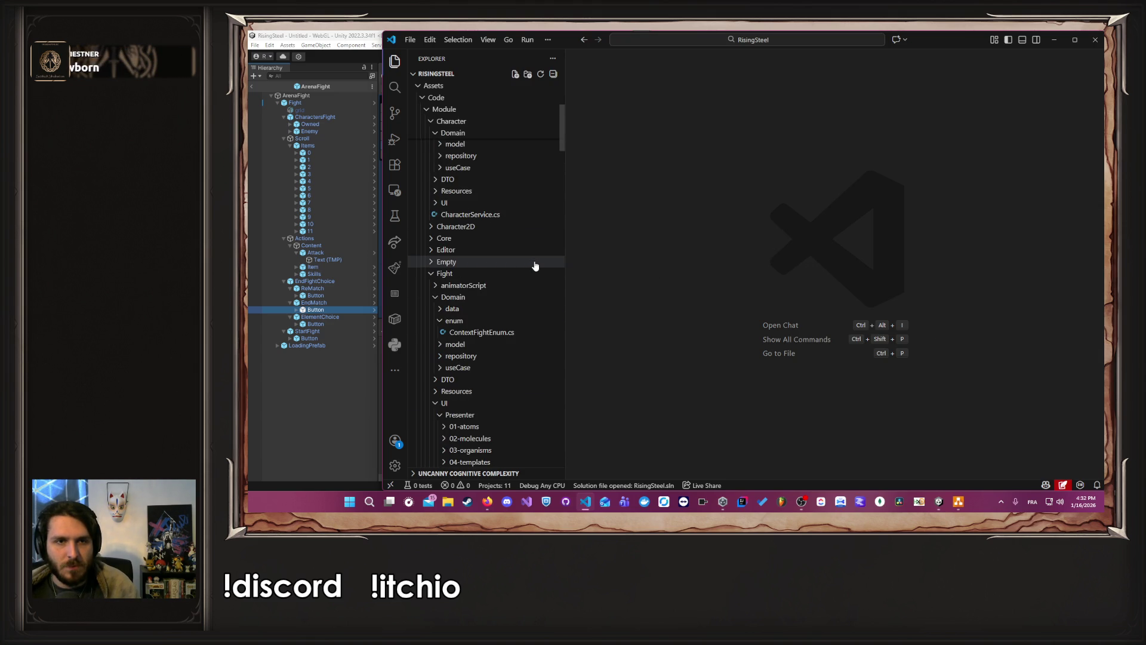
scroll(505, 276, "down", 1)
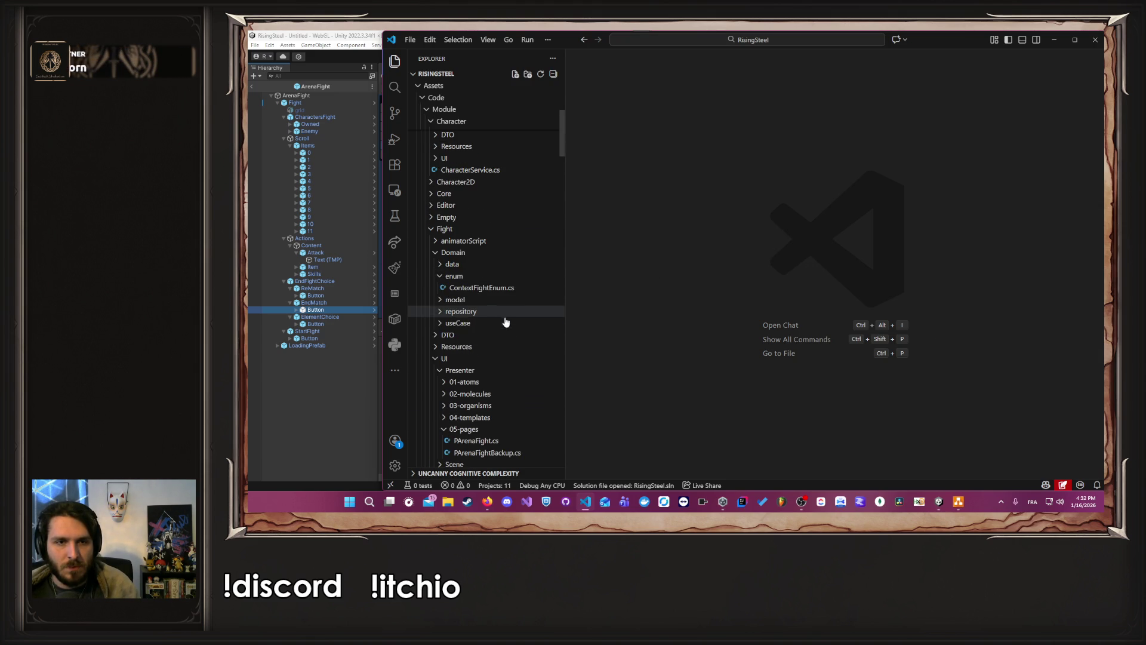
left_click(481, 253)
left_click(500, 360)
left_click(500, 360)
left_click(504, 371)
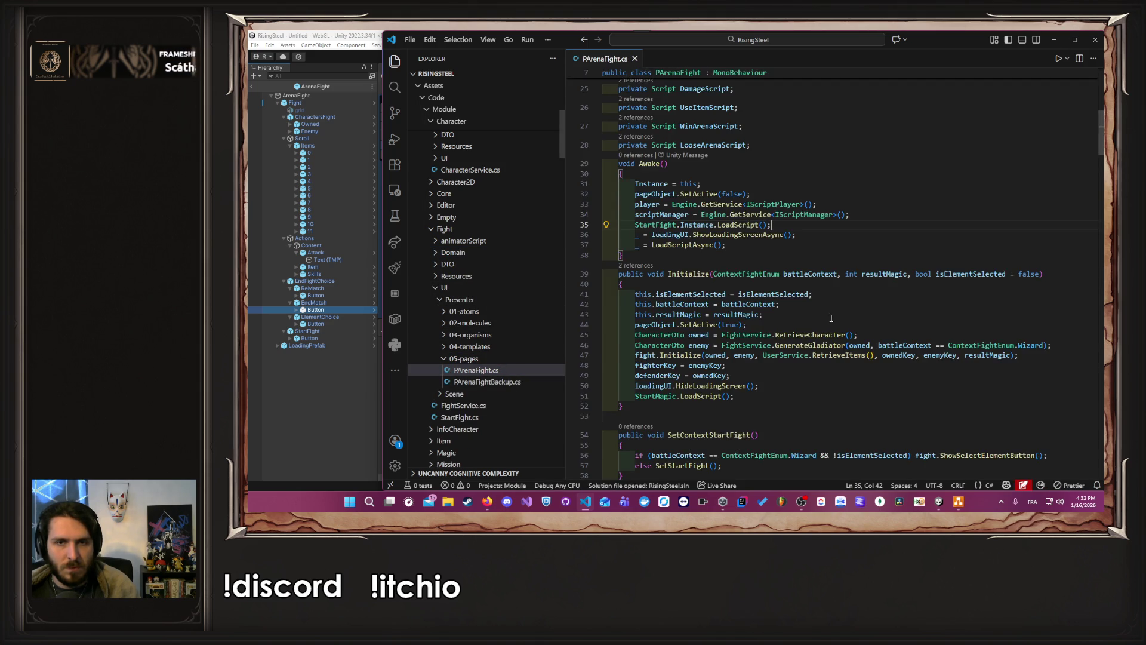
scroll(822, 299, "down", 5)
Step: Recheck the EndMatch button's On Click setup in Unity
left_click(342, 407)
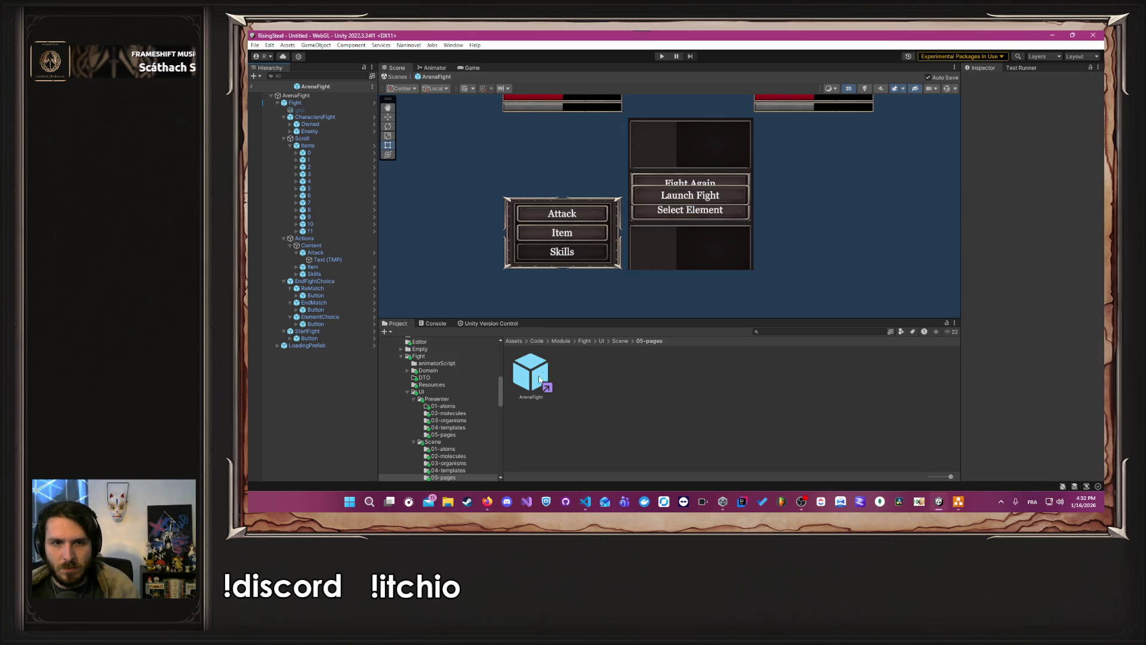
left_click(328, 309)
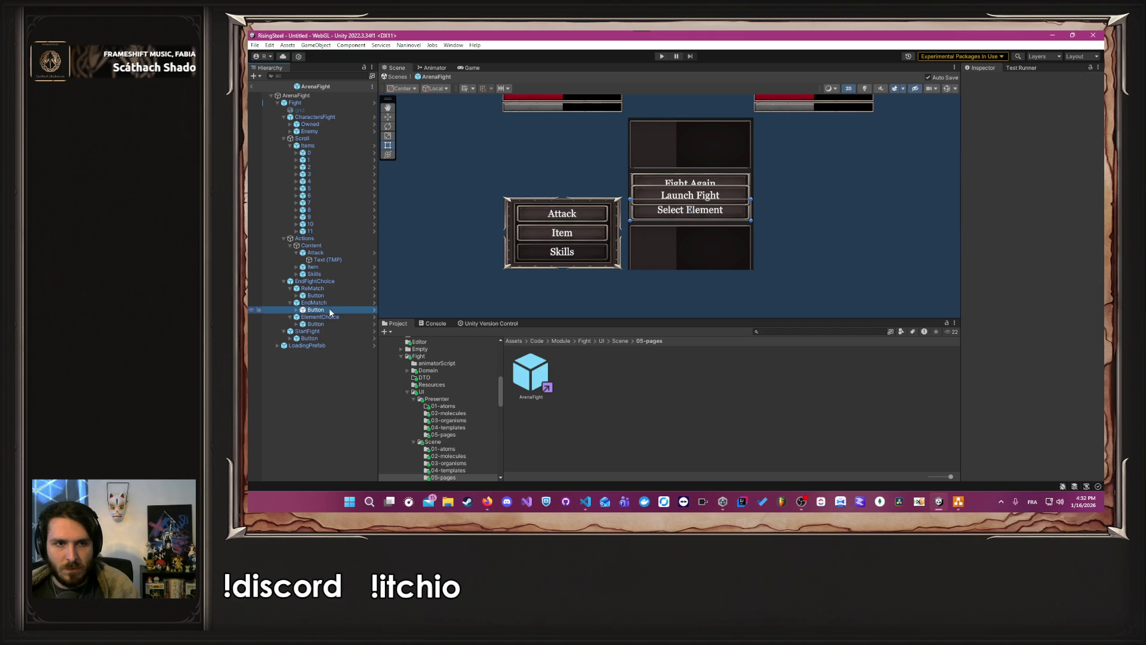
scroll(973, 332, "down", 5)
Step: Scroll PArenaFight.cs to StopMatch and jump to the WinArenaScript declaration
key("alt+Tab")
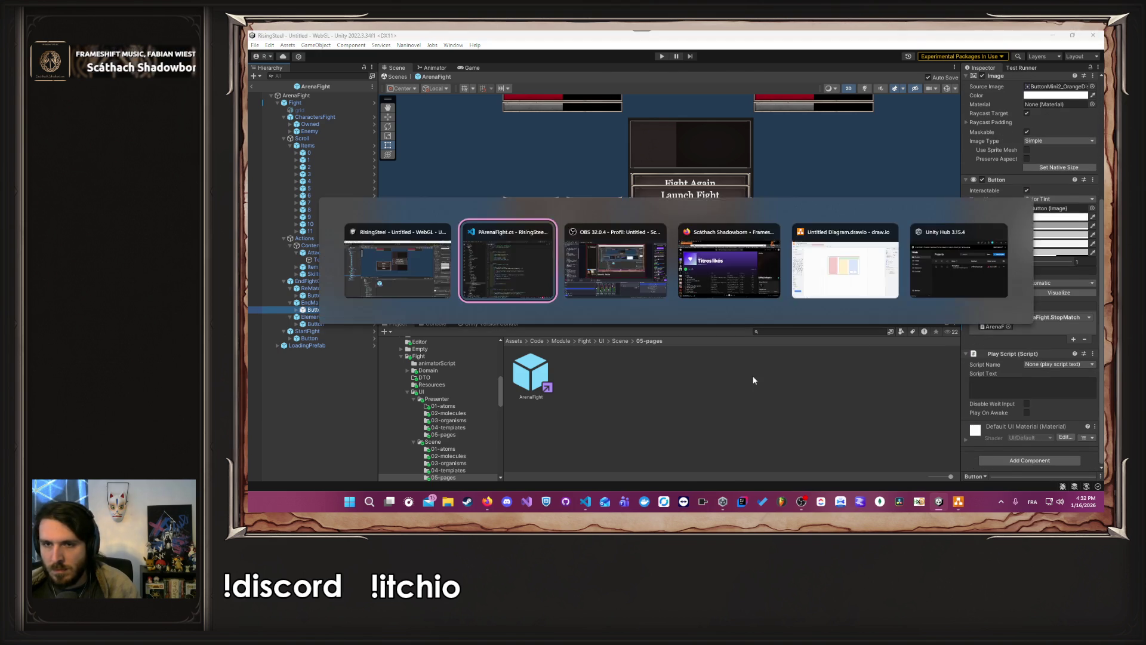
scroll(779, 378, "down", 7)
scroll(779, 378, "down", 15)
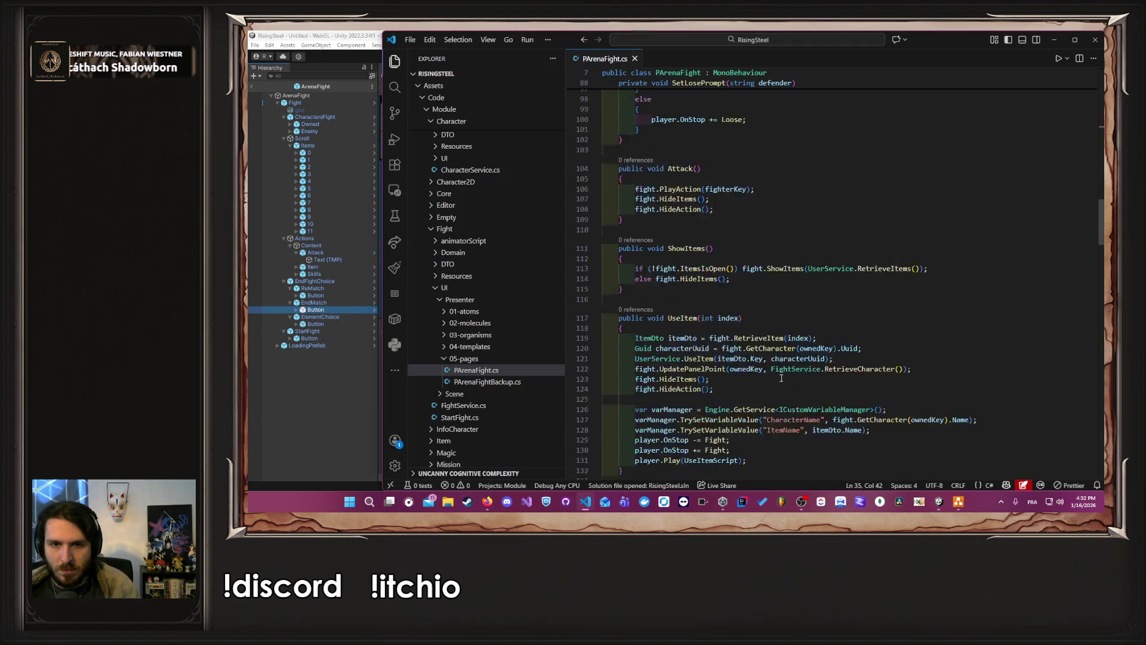
scroll(787, 382, "down", 10)
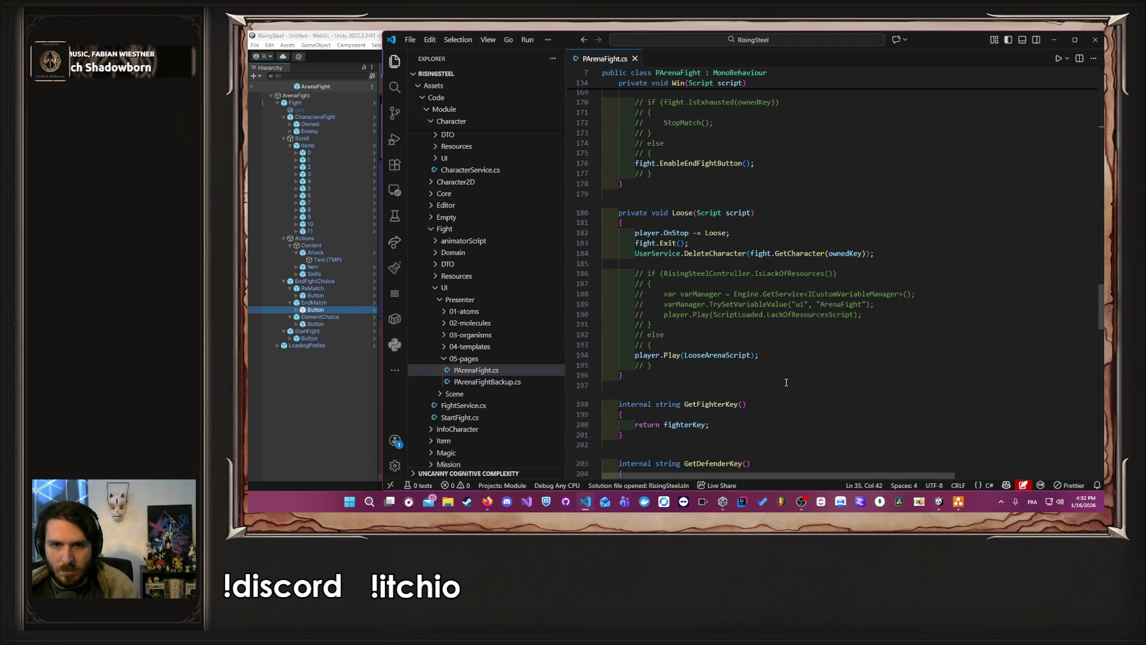
scroll(786, 382, "down", 3)
scroll(786, 382, "down", 4)
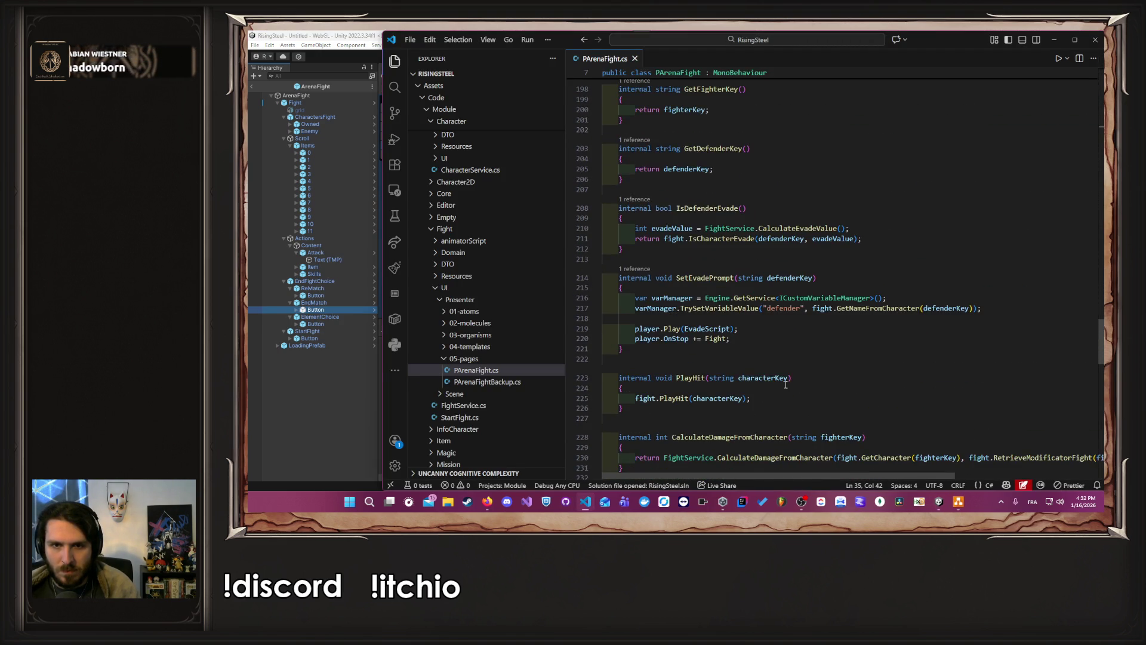
scroll(786, 383, "down", 15)
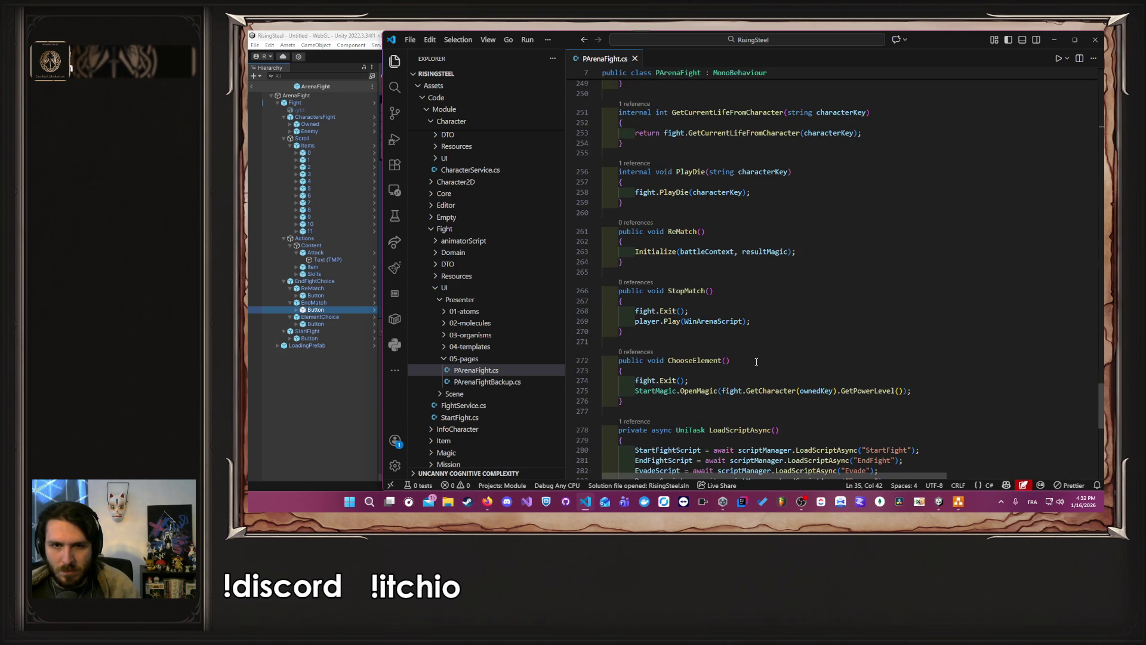
left_click(729, 325, "ctrl")
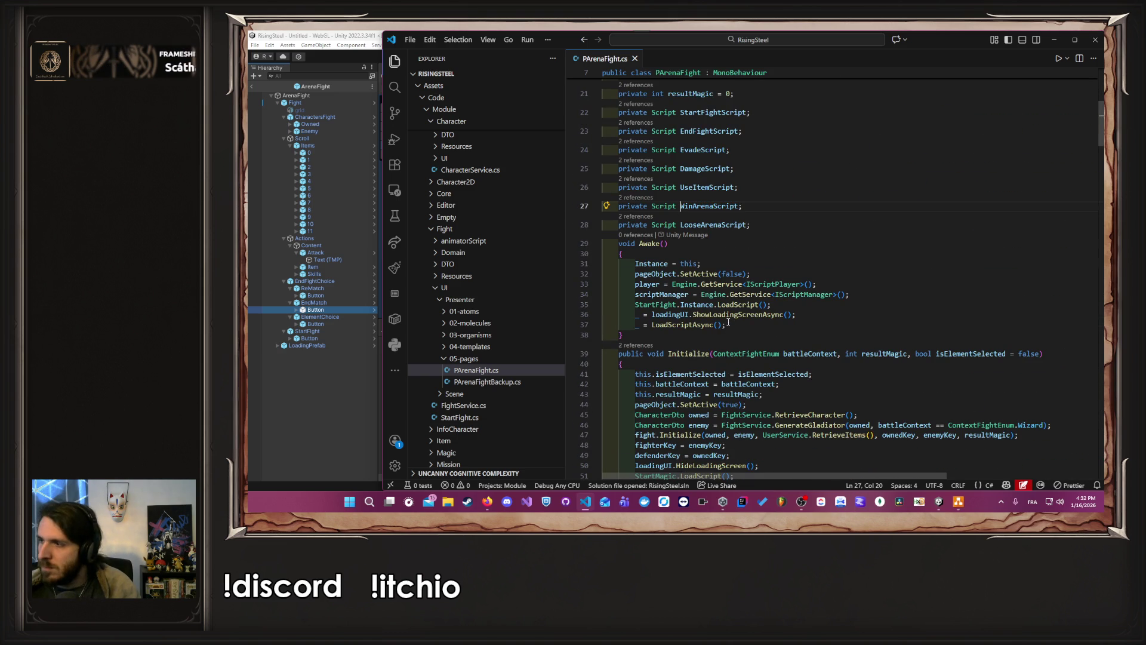
Step: Add a new line after player.Play(WinArenaScript); in StopMatch
key("alt+Left")
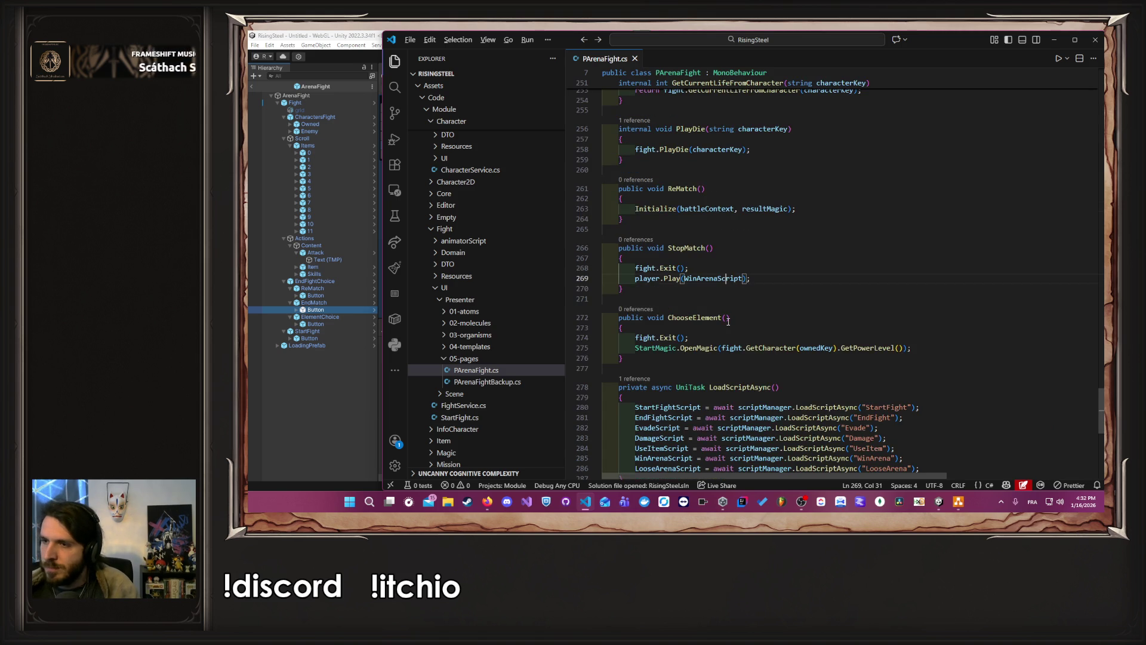
key("End")
key("Return")
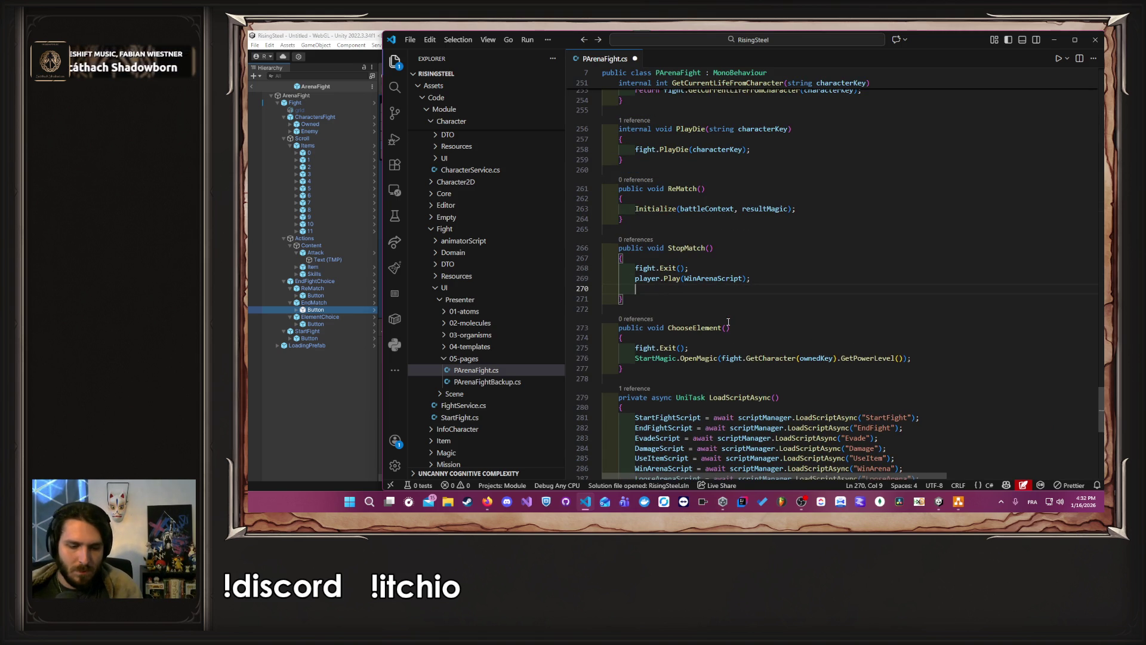
type("Starte")
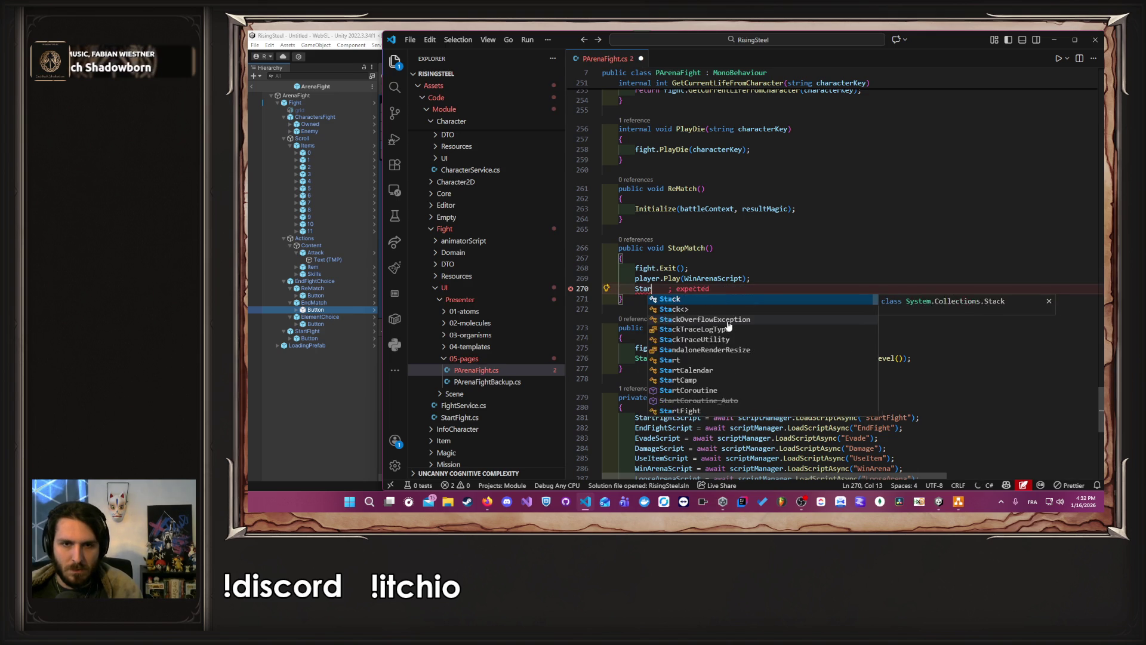
key("BackSpace")
key("BackSpace")
key("BackSpace")
type("C")
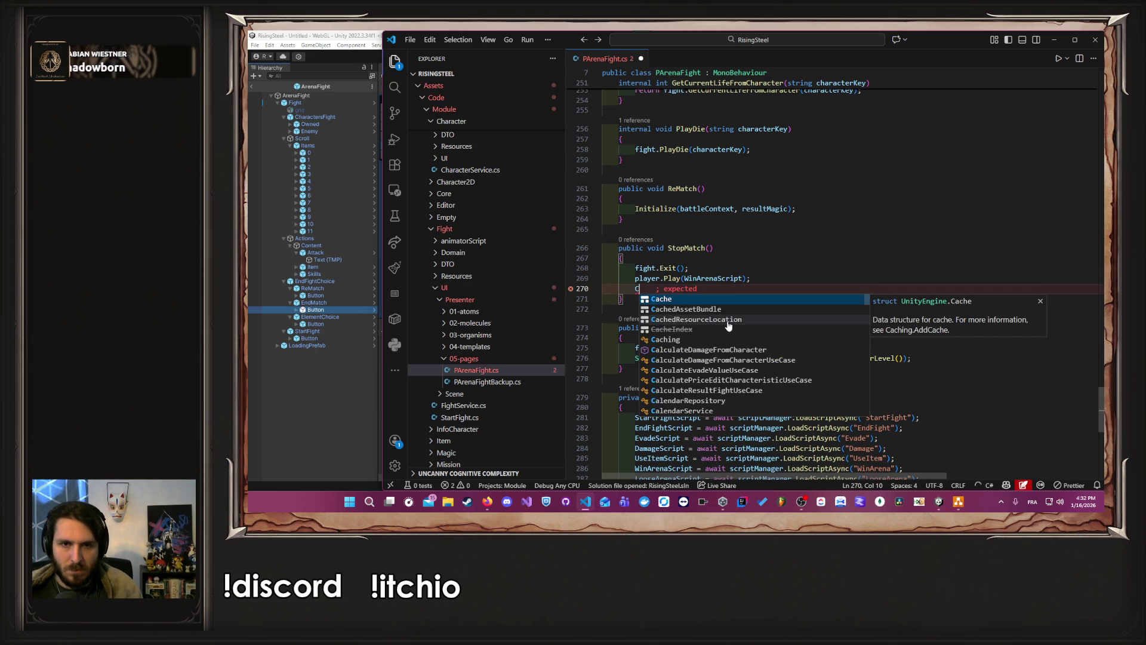
type("ampStar")
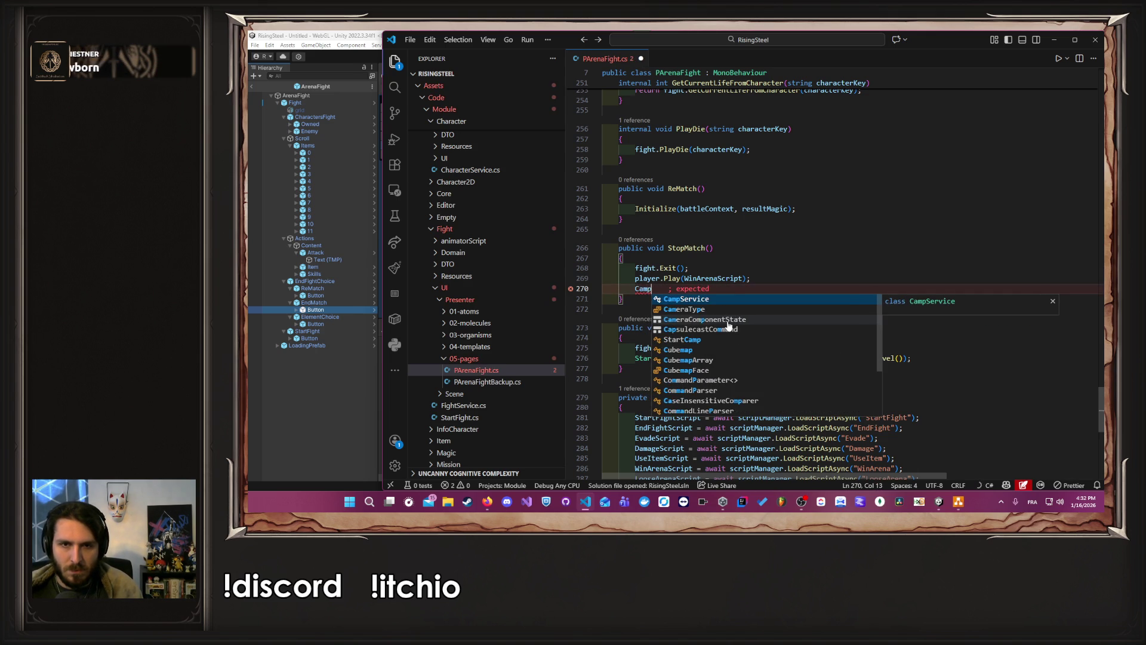
key("ctrl+BackSpace")
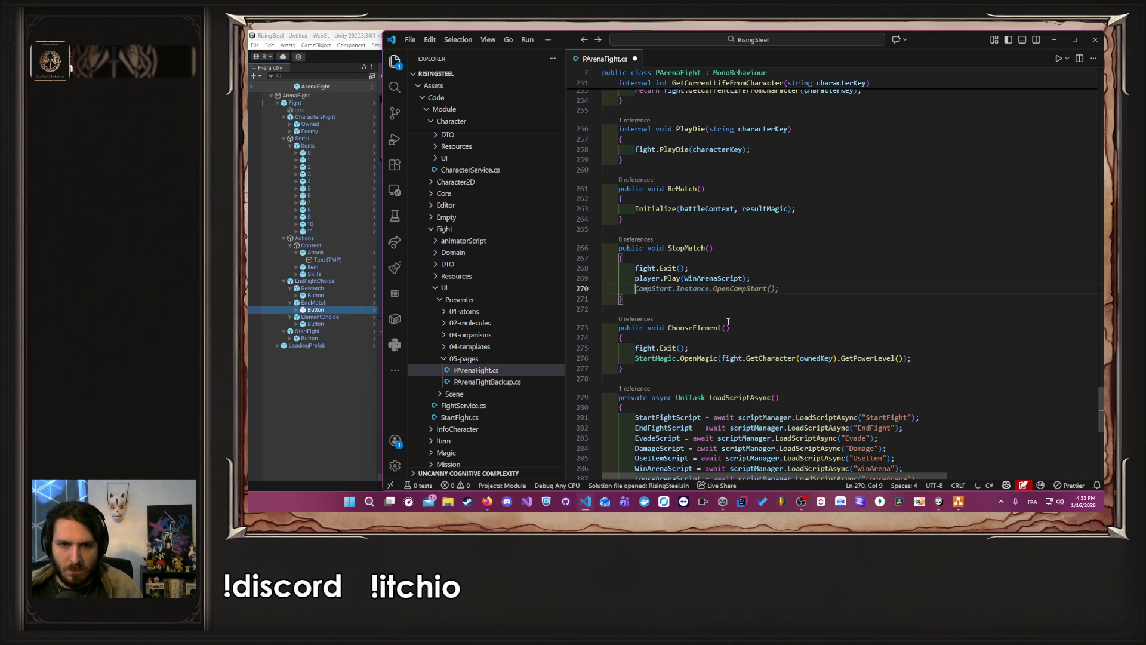
Step: Write StartCamp.Instance.OpenModule(); on the new line using IntelliSense completion
key("Tab")
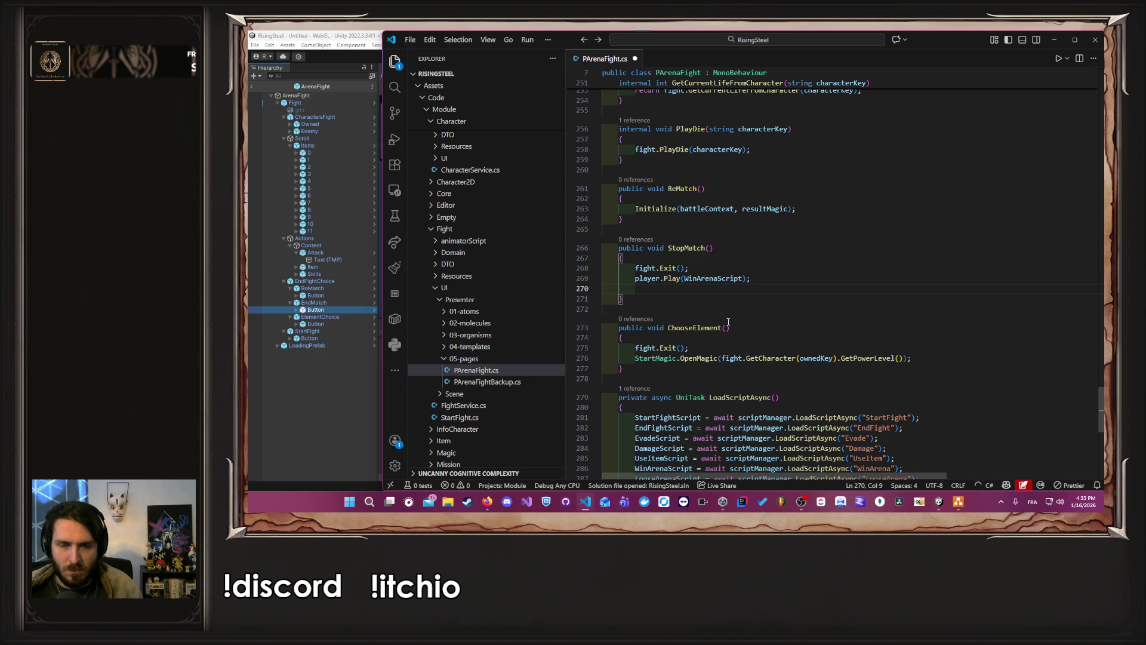
type("Camp")
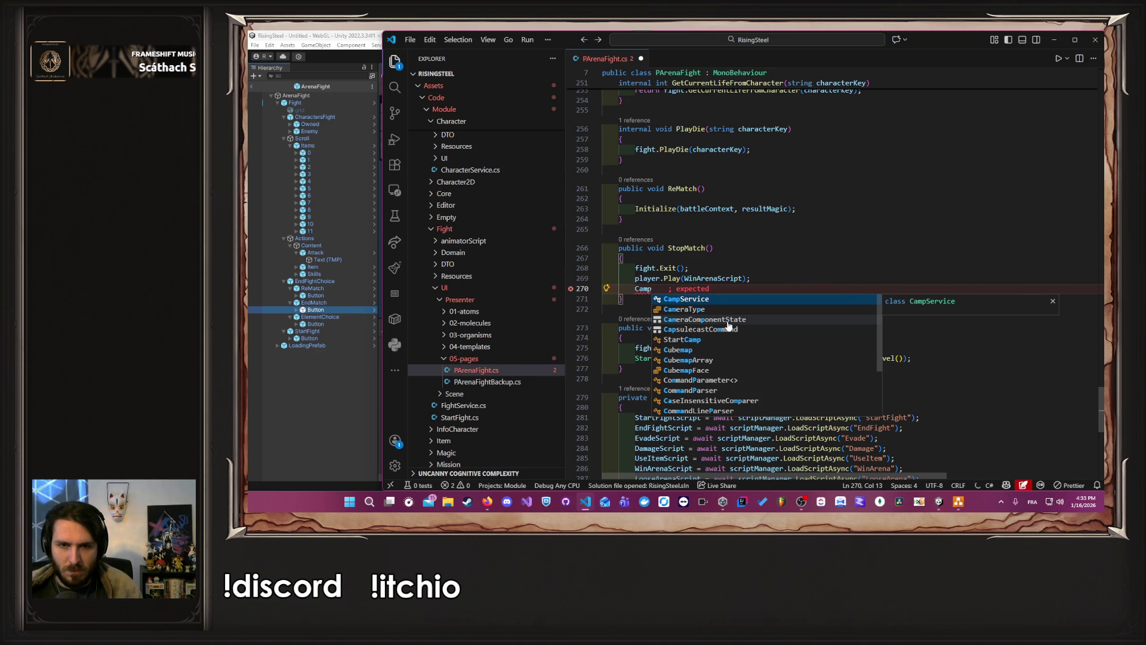
key("Down")
key("Down")
key("Down")
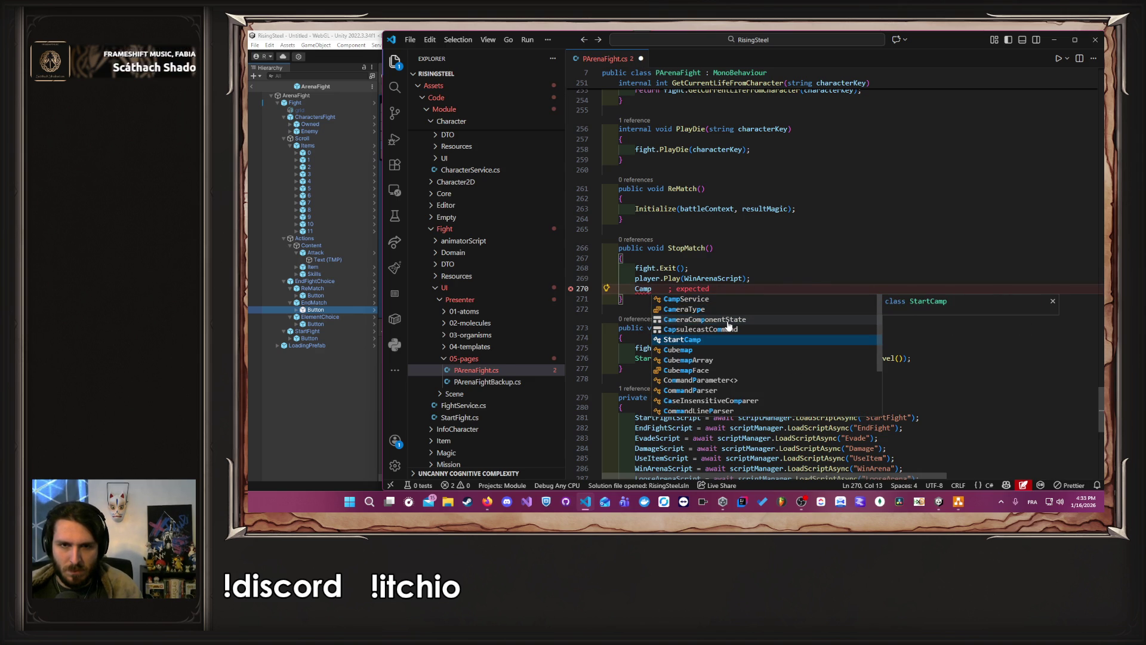
key("Return")
type(".Instance")
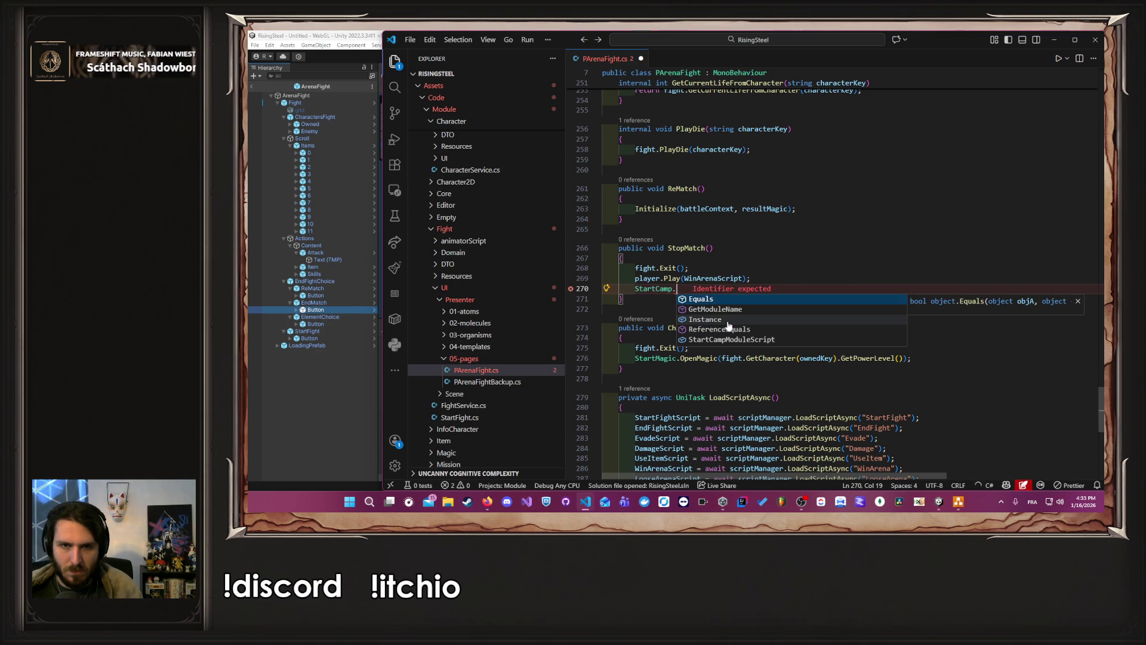
key("Tab")
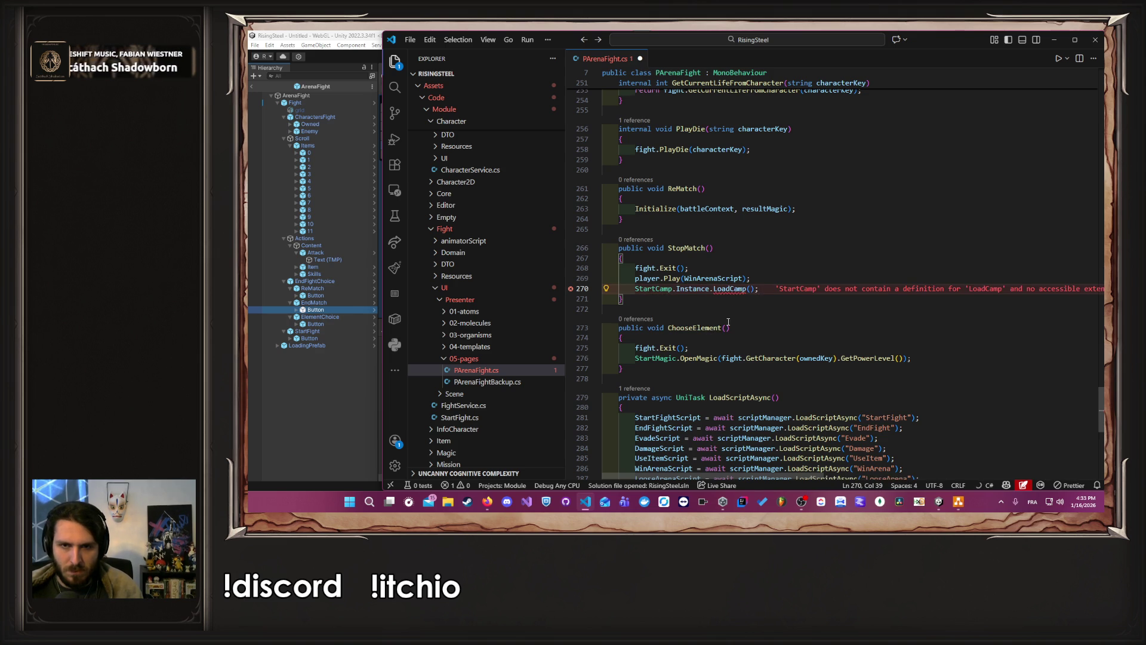
key("ctrl+shift+Left")
key("ctrl+shift+Left")
type("O")
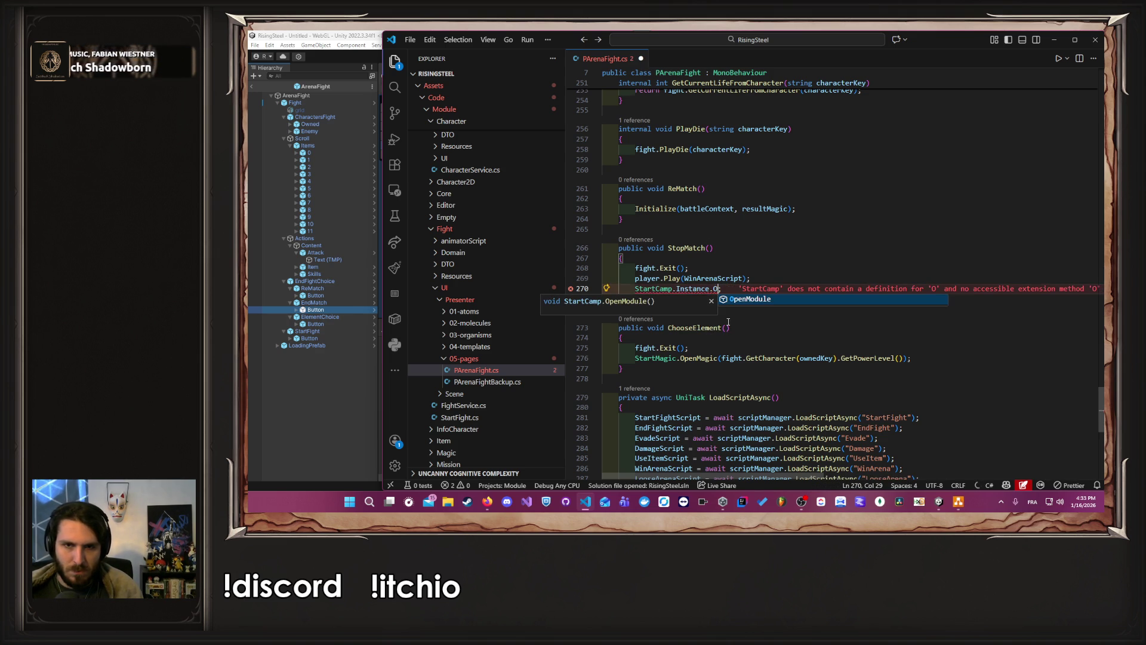
key("Tab")
type("()")
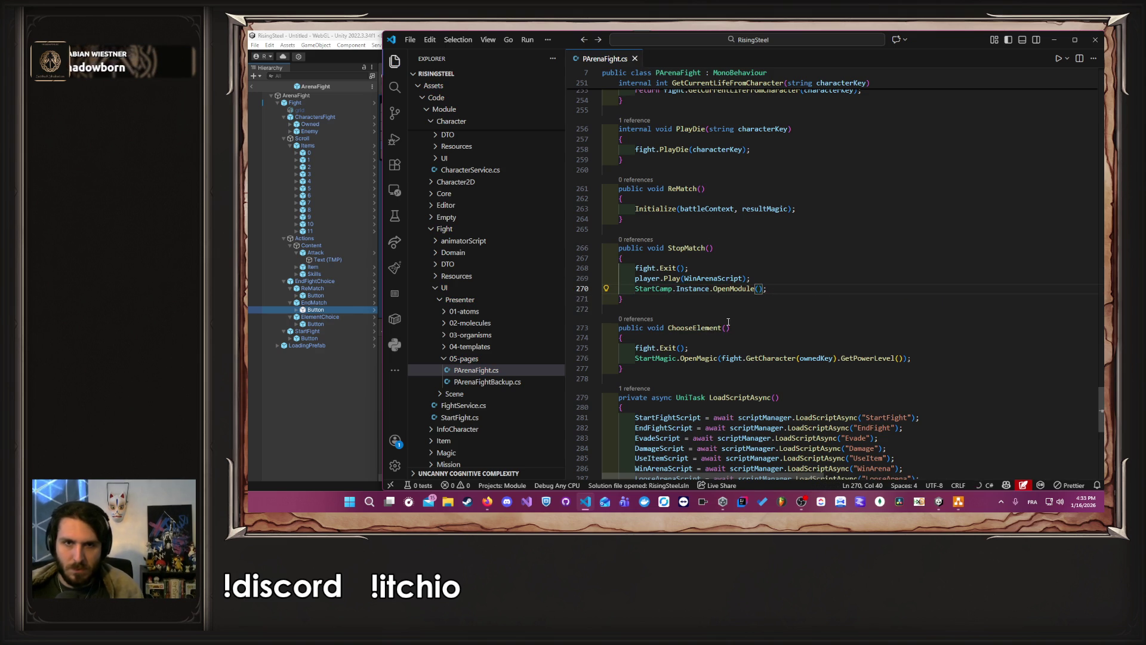
left_click(310, 412)
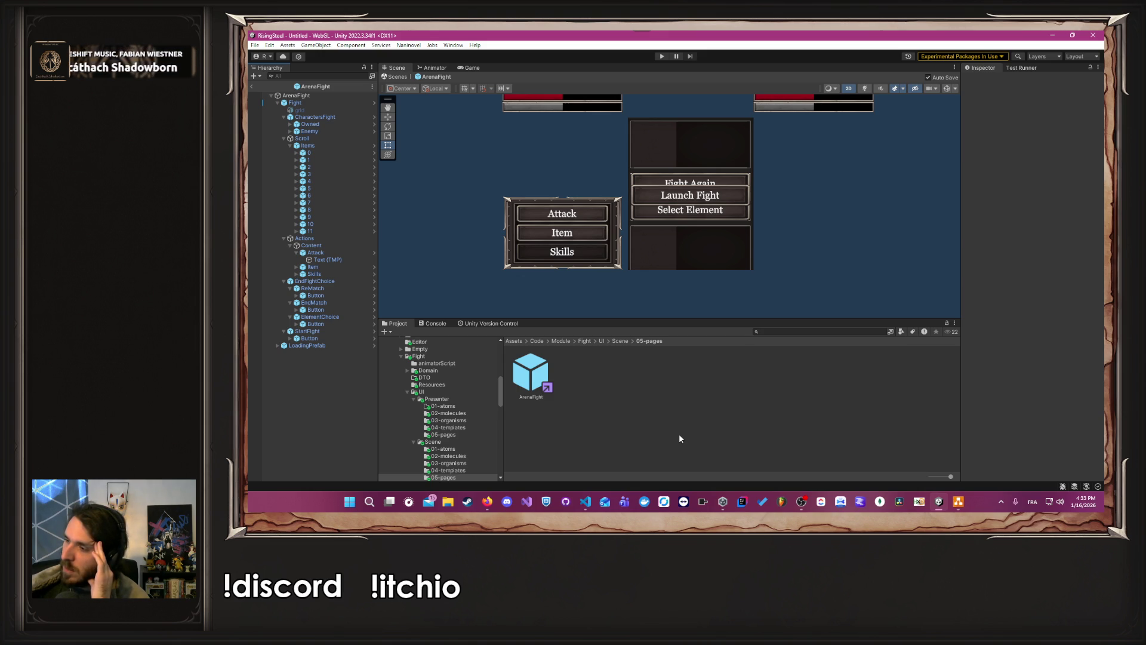
left_click(661, 57)
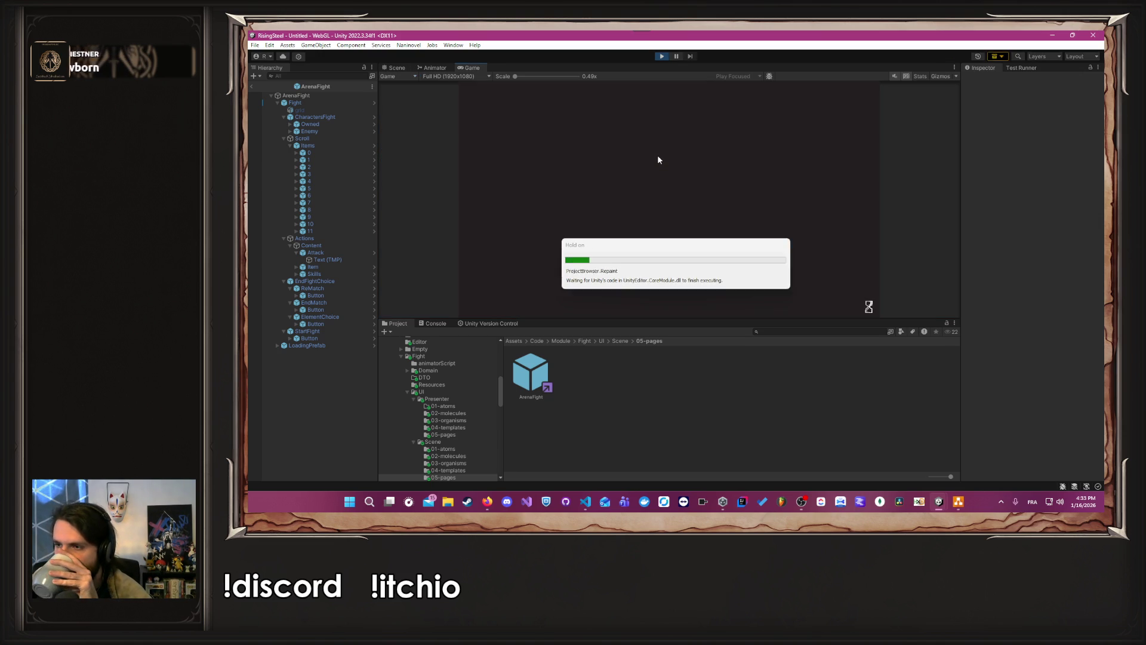
left_click(647, 139)
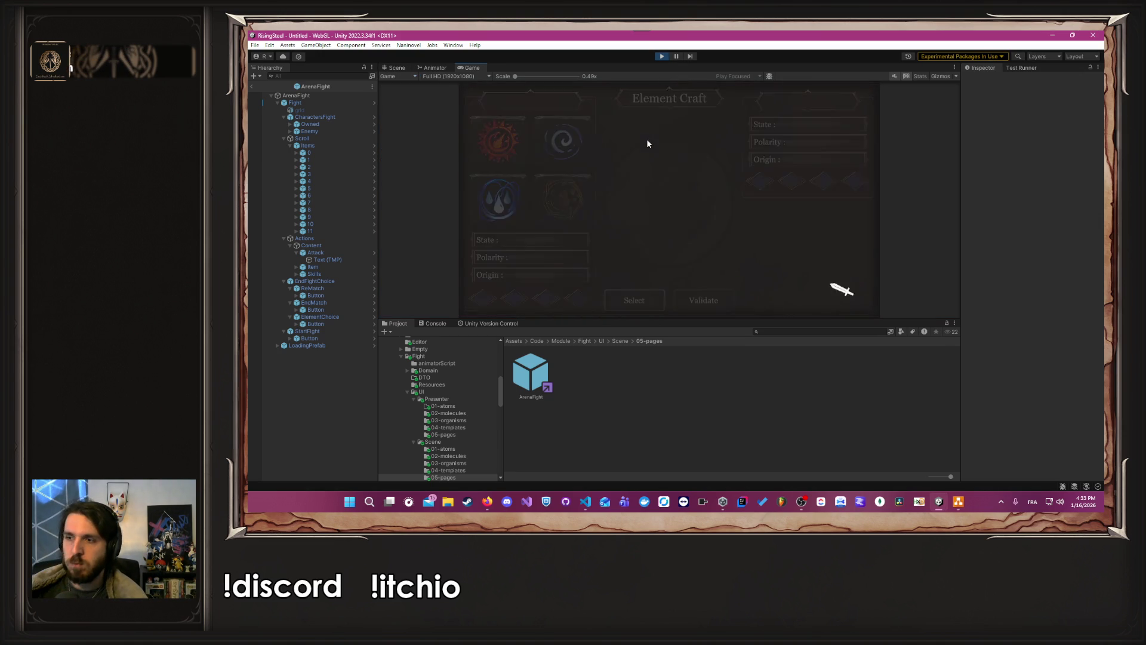
left_click(663, 57)
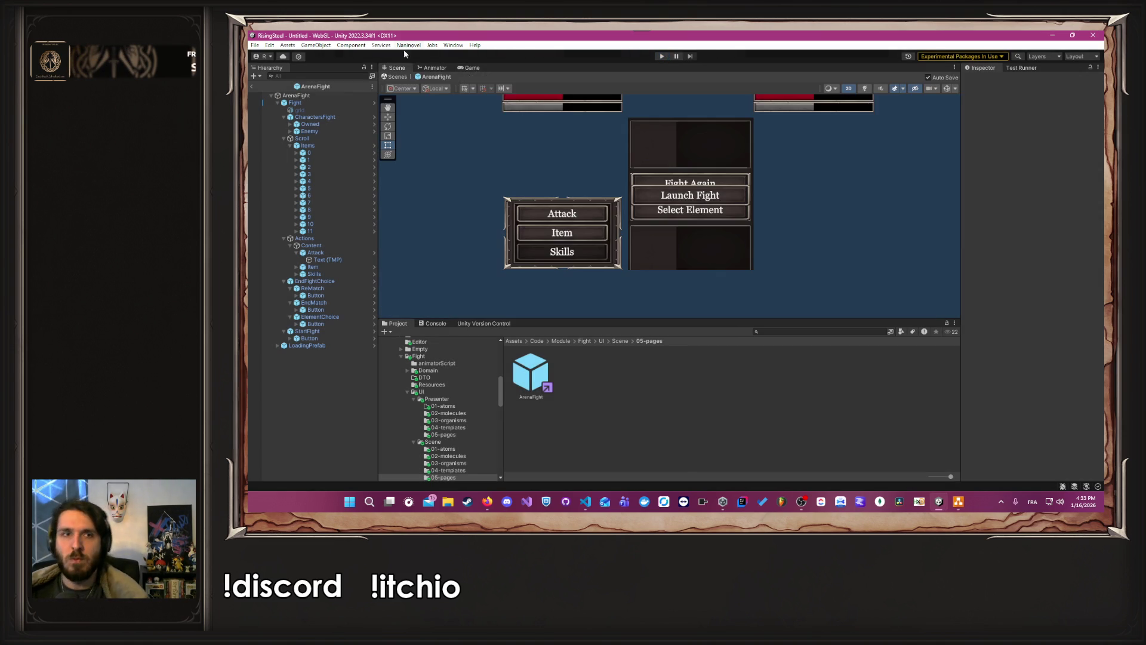
Step: Set Naninovel's Start Game Script to StartCampModule and close Project Settings
left_click(408, 46)
mouse_move(422, 98)
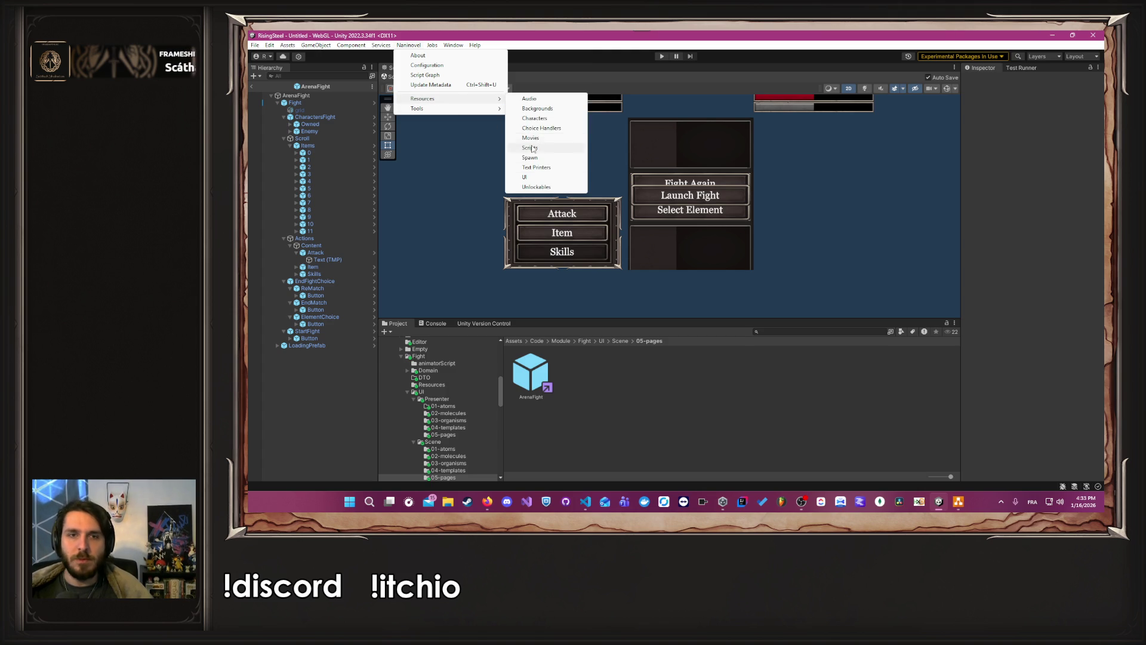
left_click(530, 148)
left_click(606, 206)
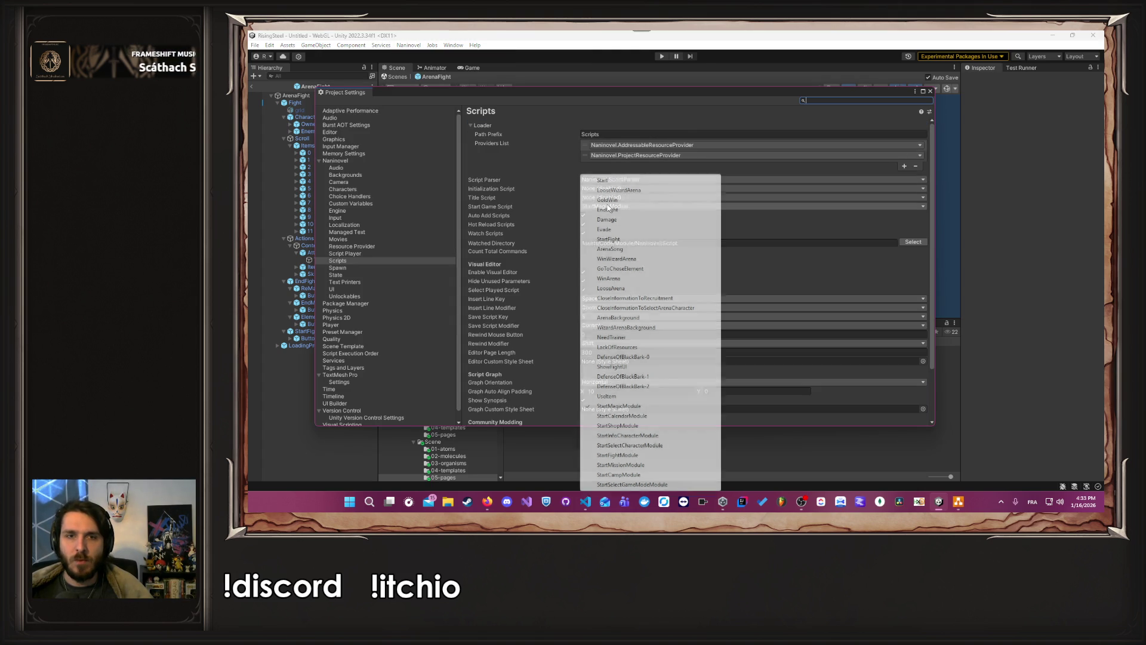
left_click(606, 474)
left_click(929, 92)
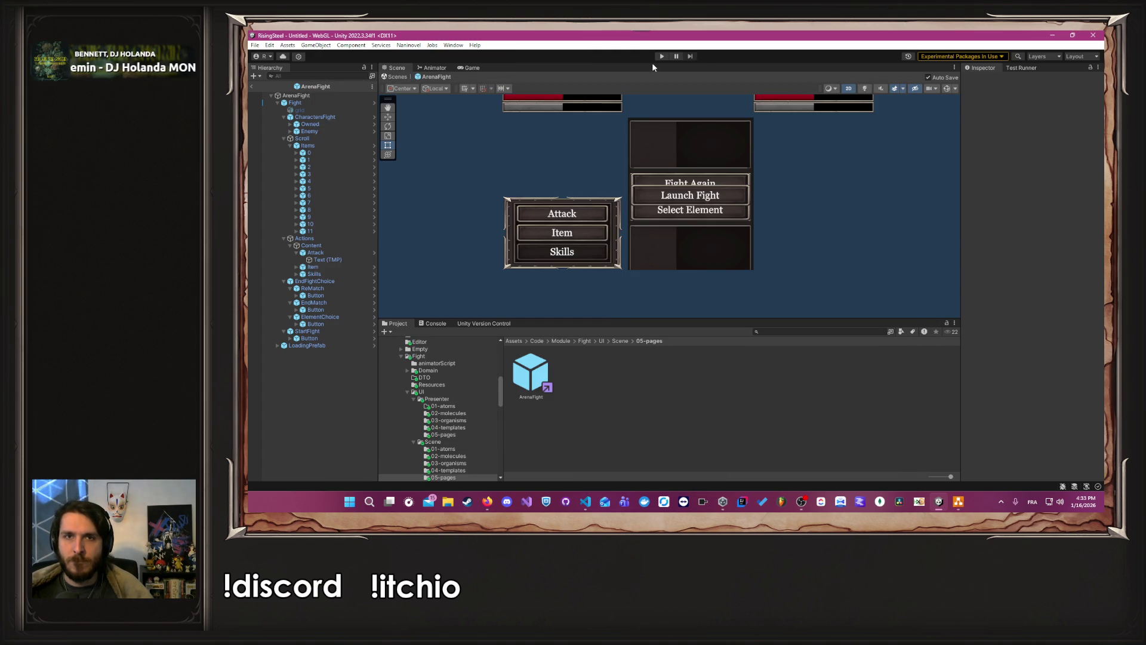
Step: Enter Play mode, start a new game, choose Arena, recruit Thalia and launch the fight
left_click(662, 56)
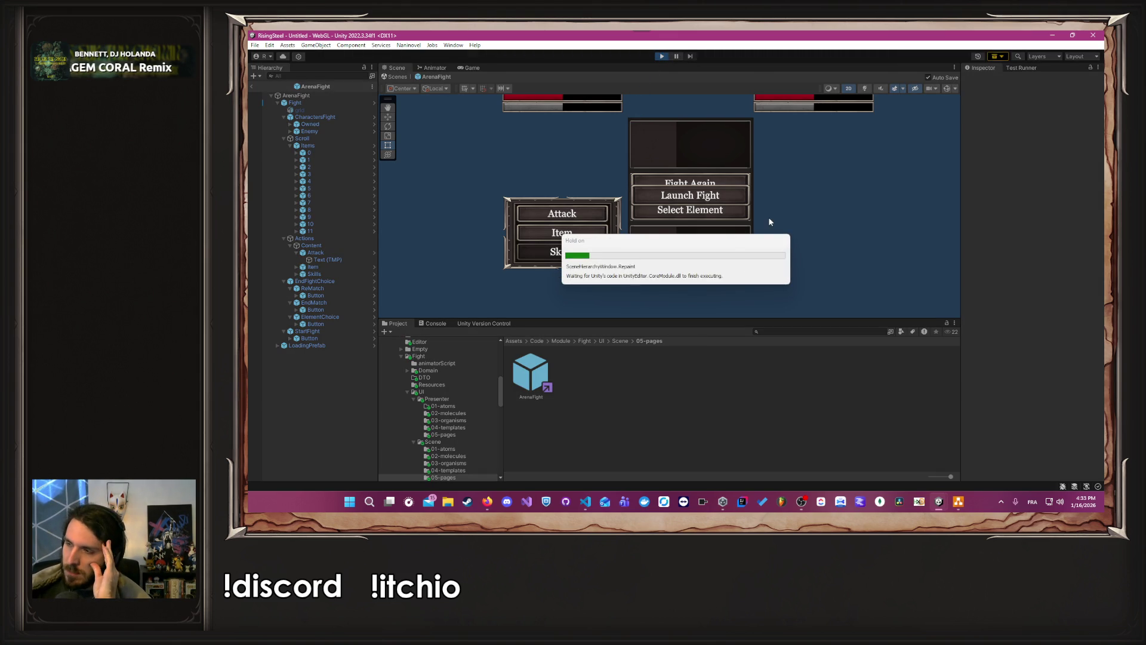
left_click(692, 147)
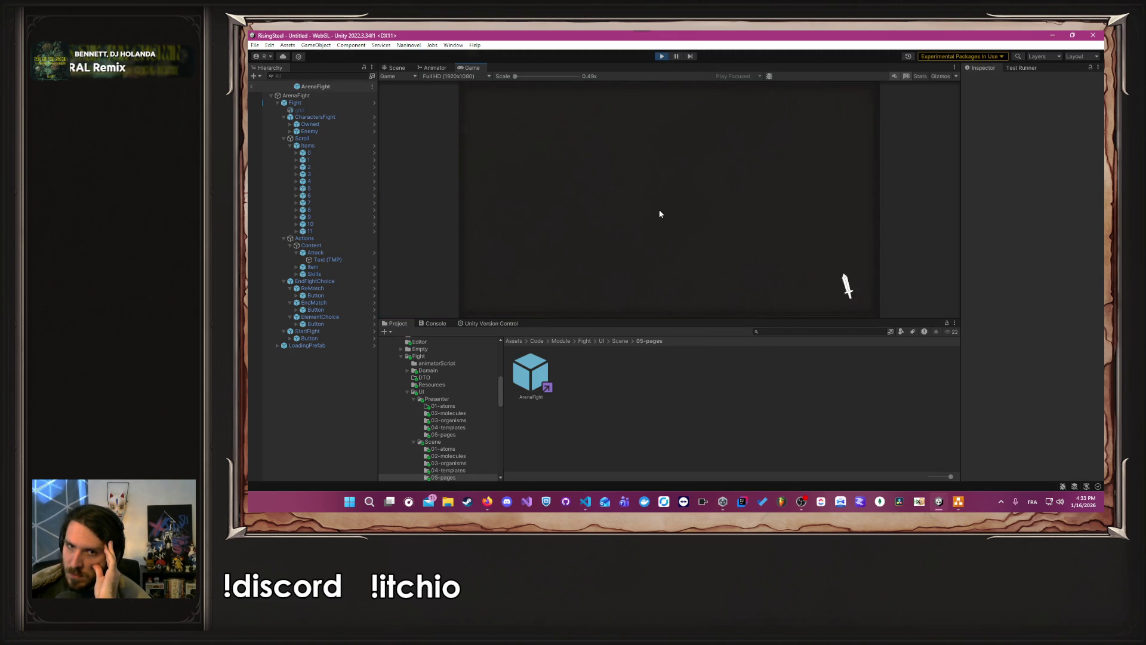
left_click(499, 122)
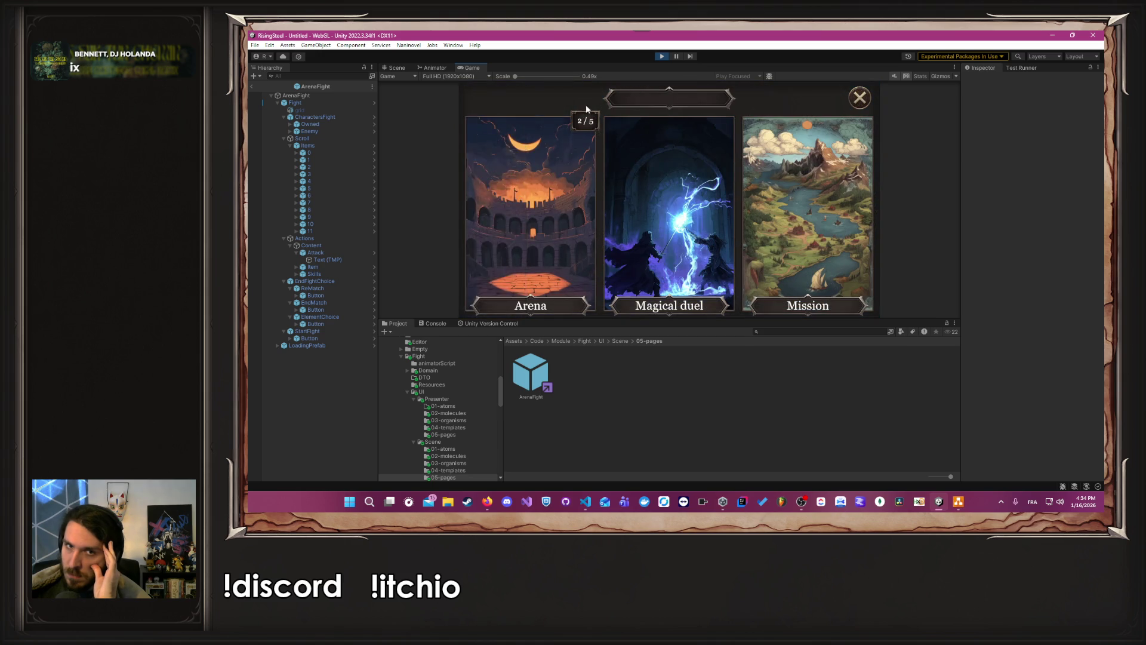
left_click(499, 195)
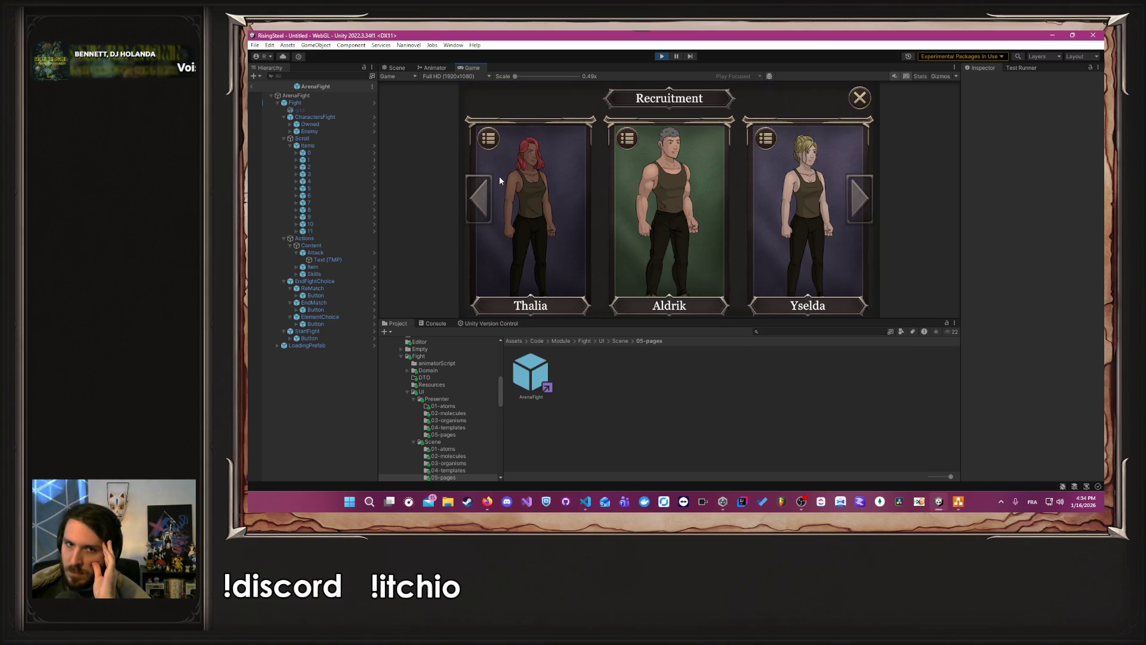
left_click(527, 190)
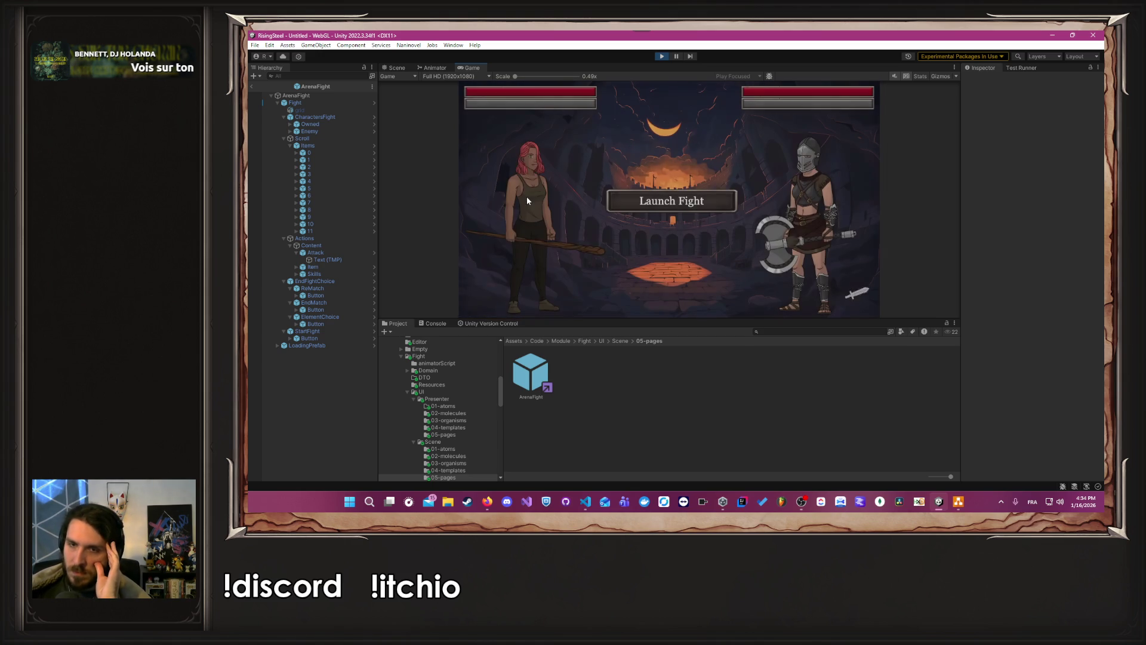
left_click(652, 194)
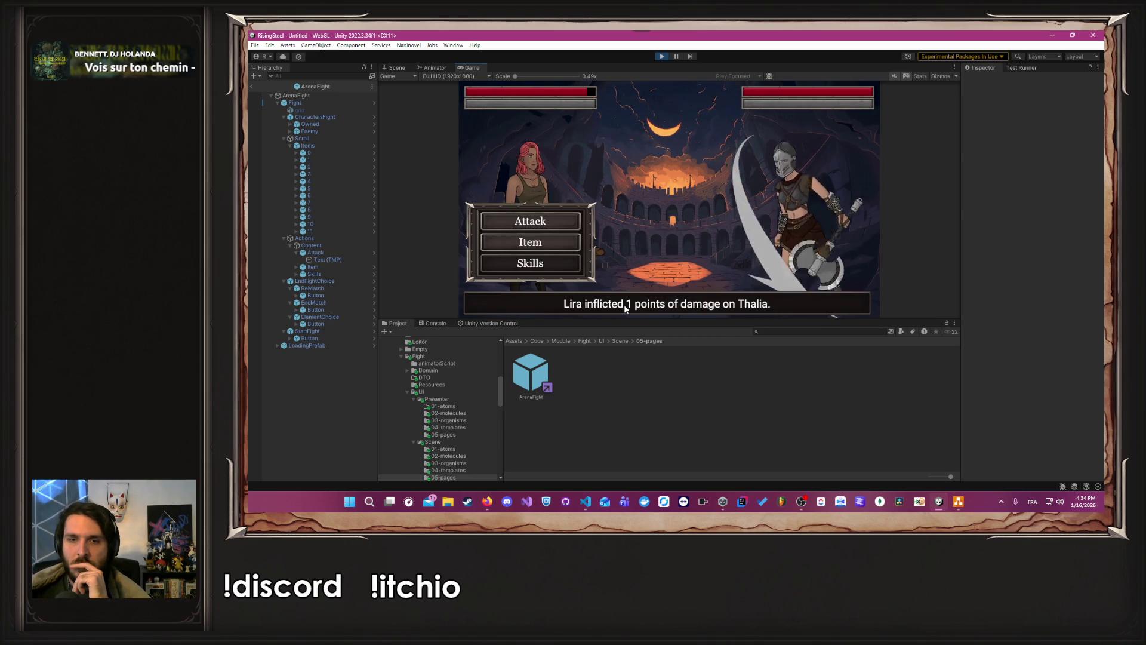
Step: Attack Lira repeatedly through the arena fight
left_click(570, 246)
left_click(560, 249)
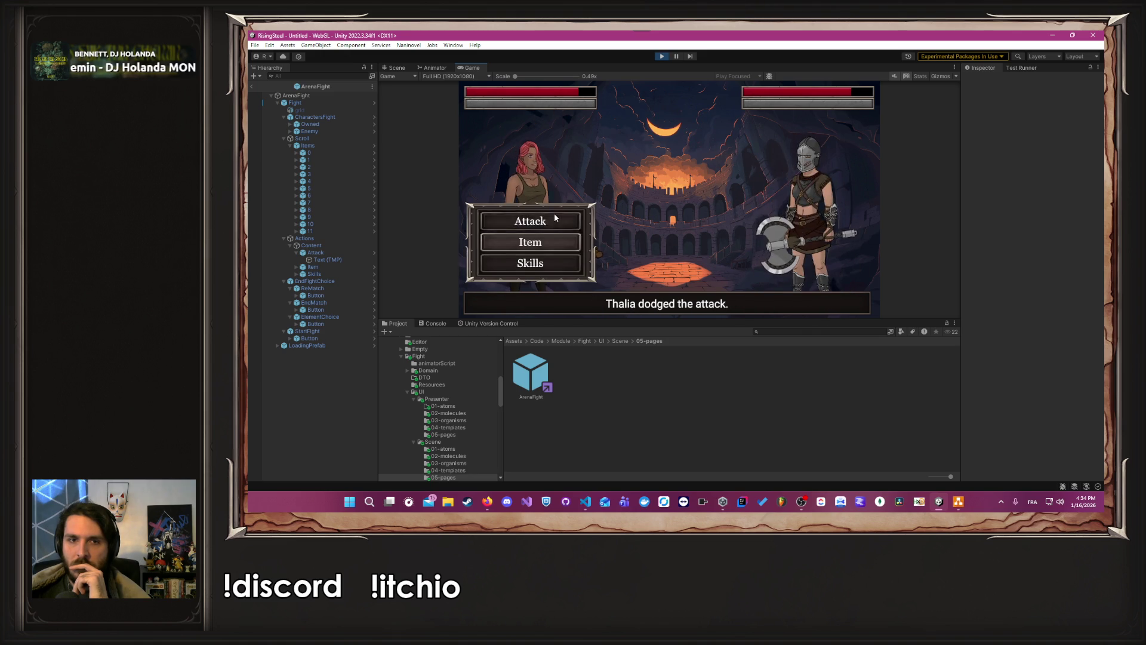
left_click(554, 213)
left_click(543, 222)
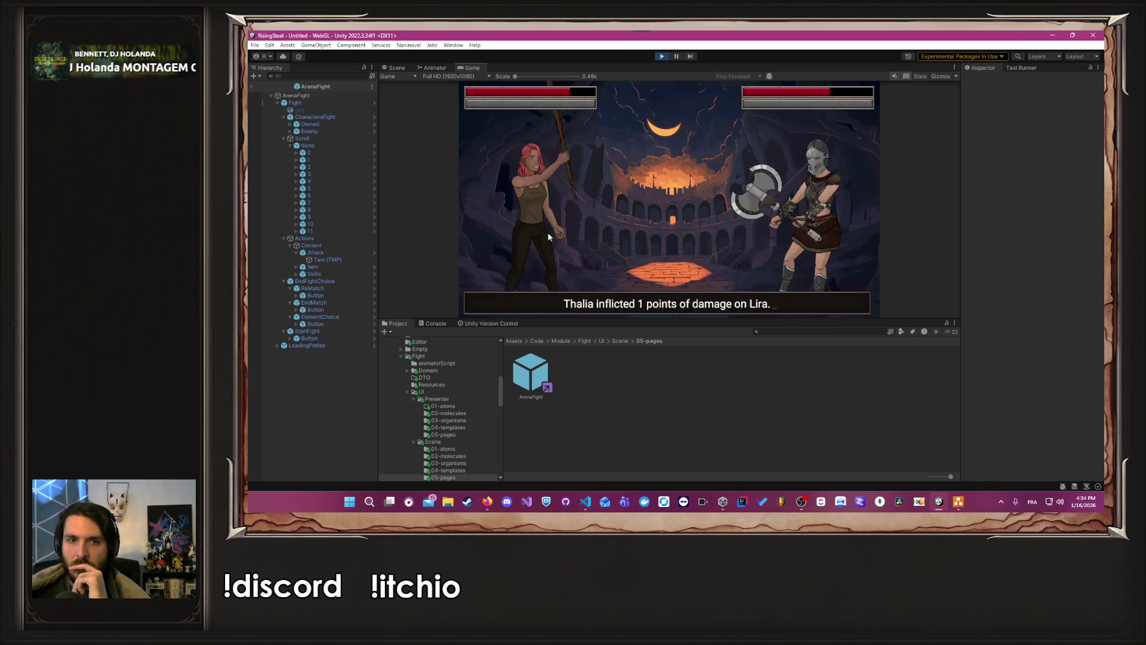
left_click(548, 224)
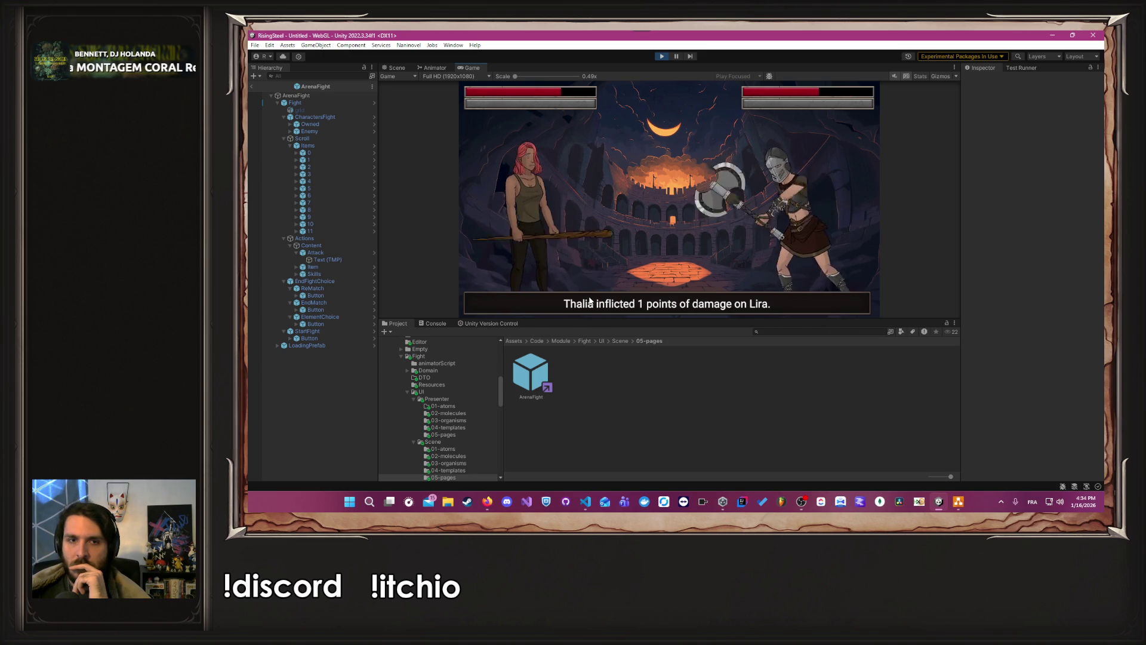
left_click(554, 236)
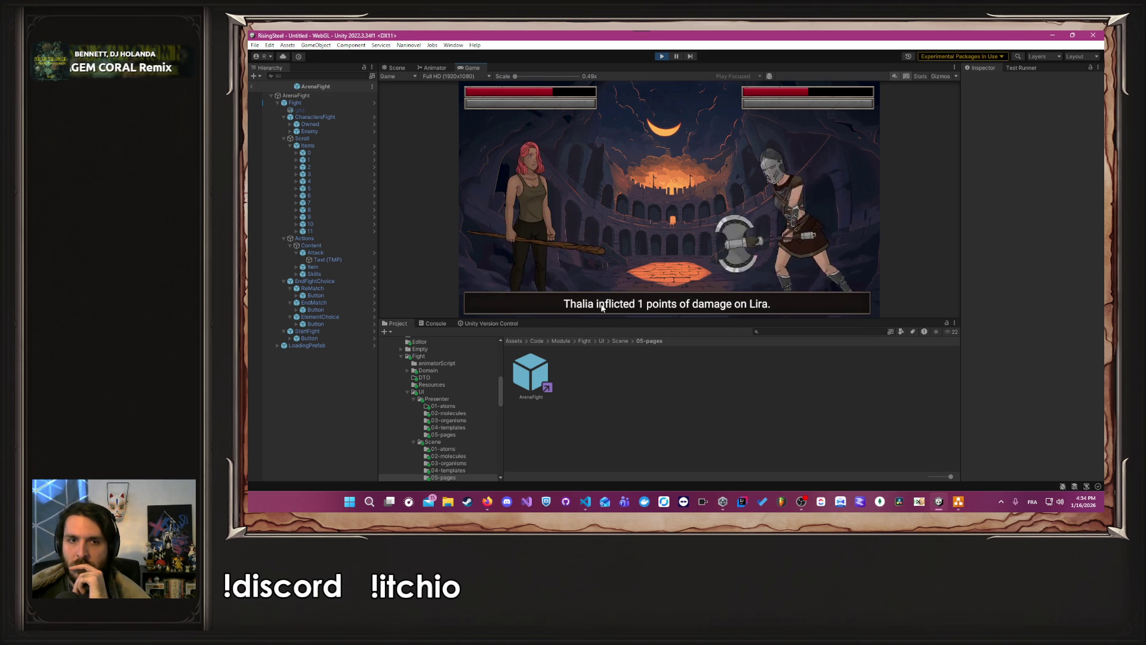
left_click(537, 222)
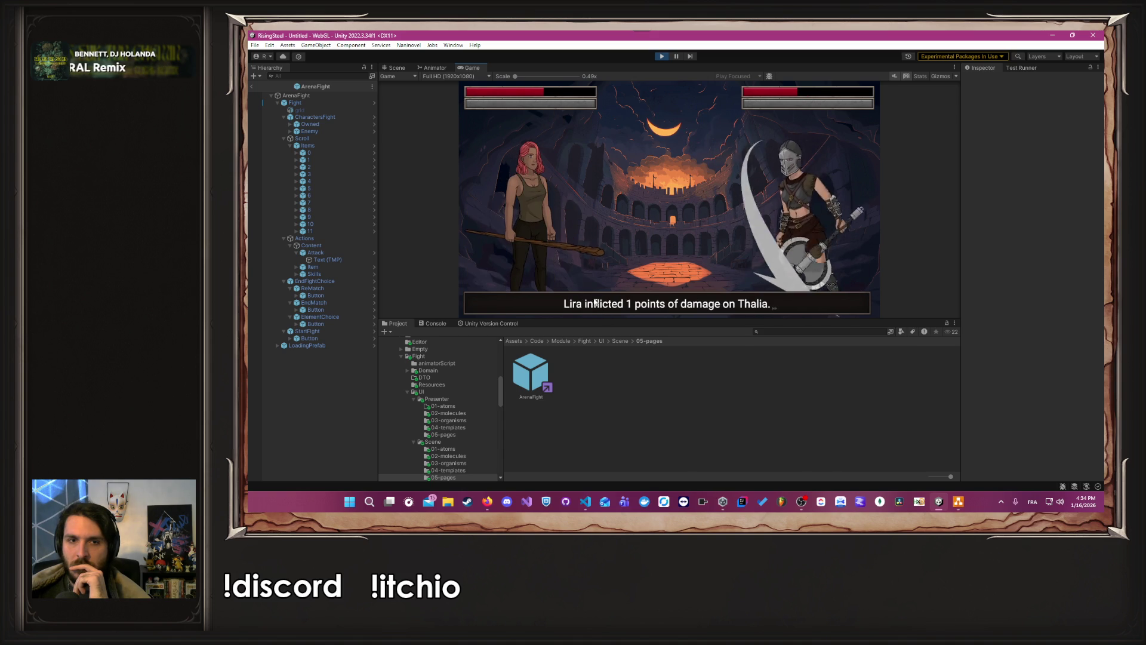
left_click(555, 222)
left_click(556, 227)
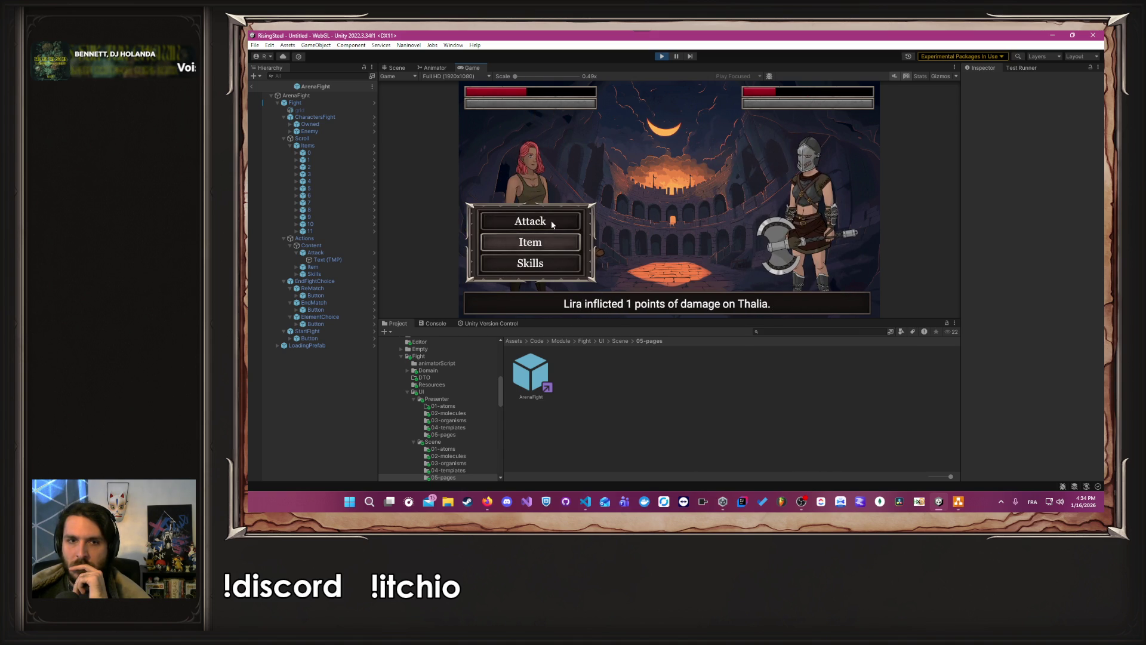
left_click(552, 224)
left_click(543, 222)
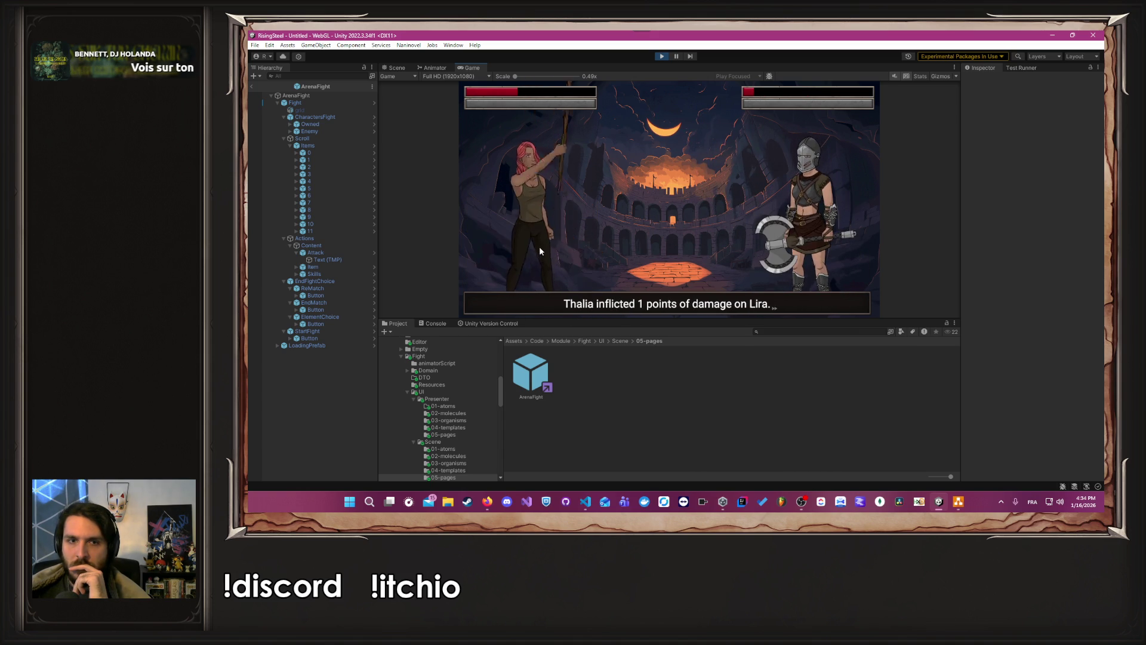
Step: Use the Chicken item, defeat Lira, and finish the match to return to the village
left_click(552, 248)
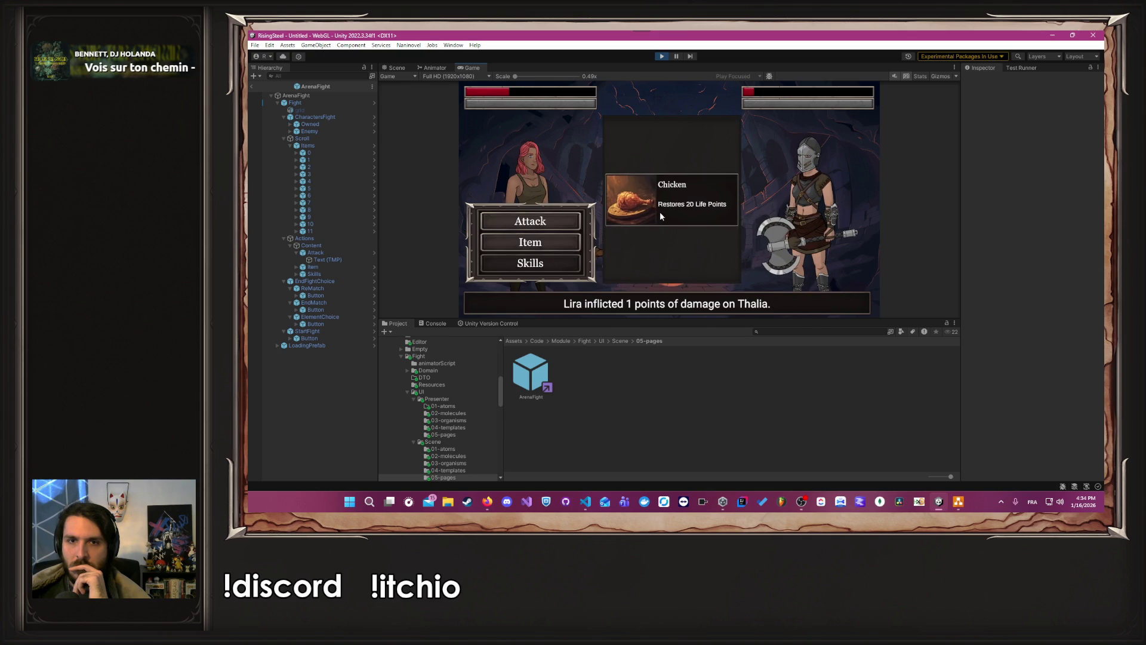
left_click(656, 216)
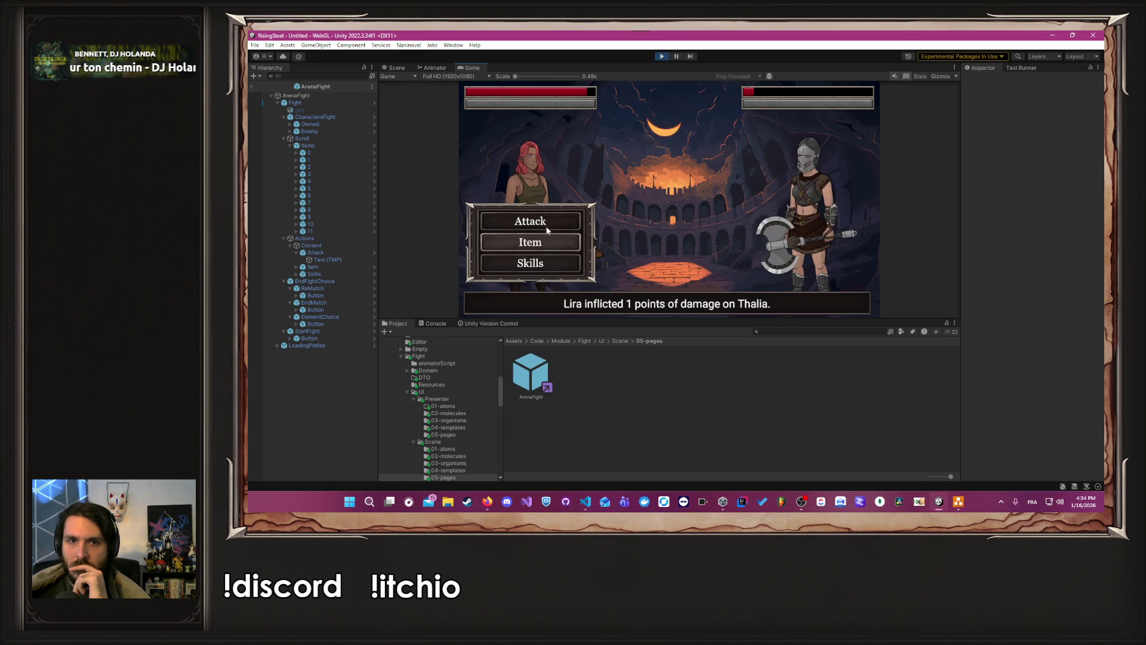
left_click(537, 221)
left_click(591, 302)
left_click(673, 217)
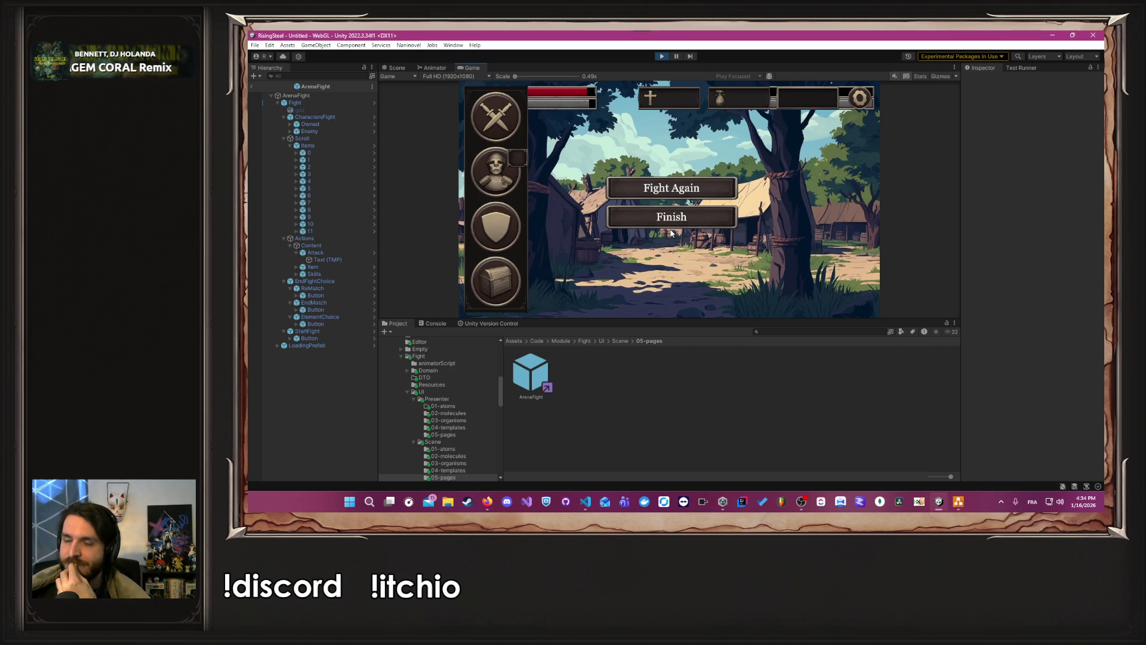
key("alt+Tab")
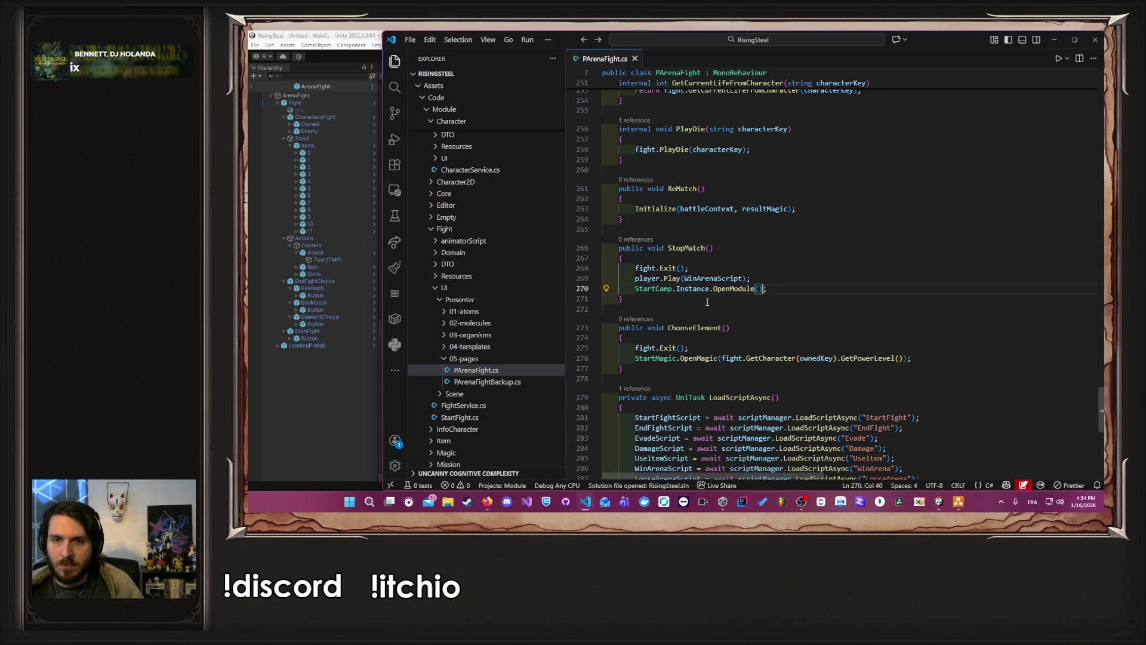
Step: Stop Play mode and select the EndMatch button in the ArenaFight prefab
left_click(295, 395)
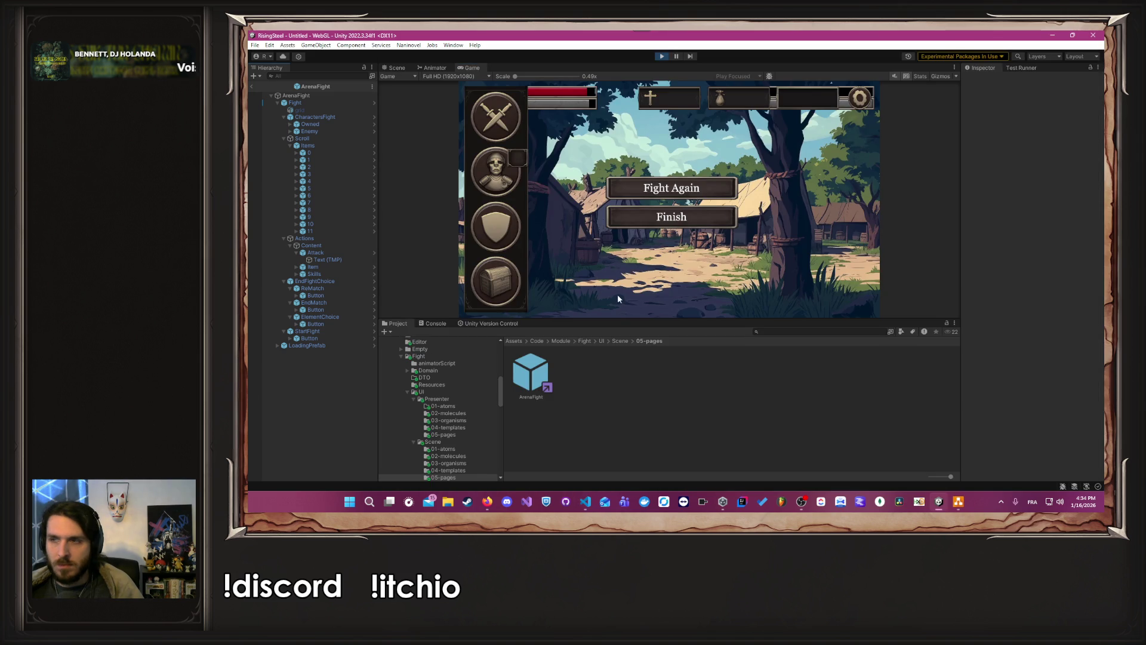
left_click(663, 58)
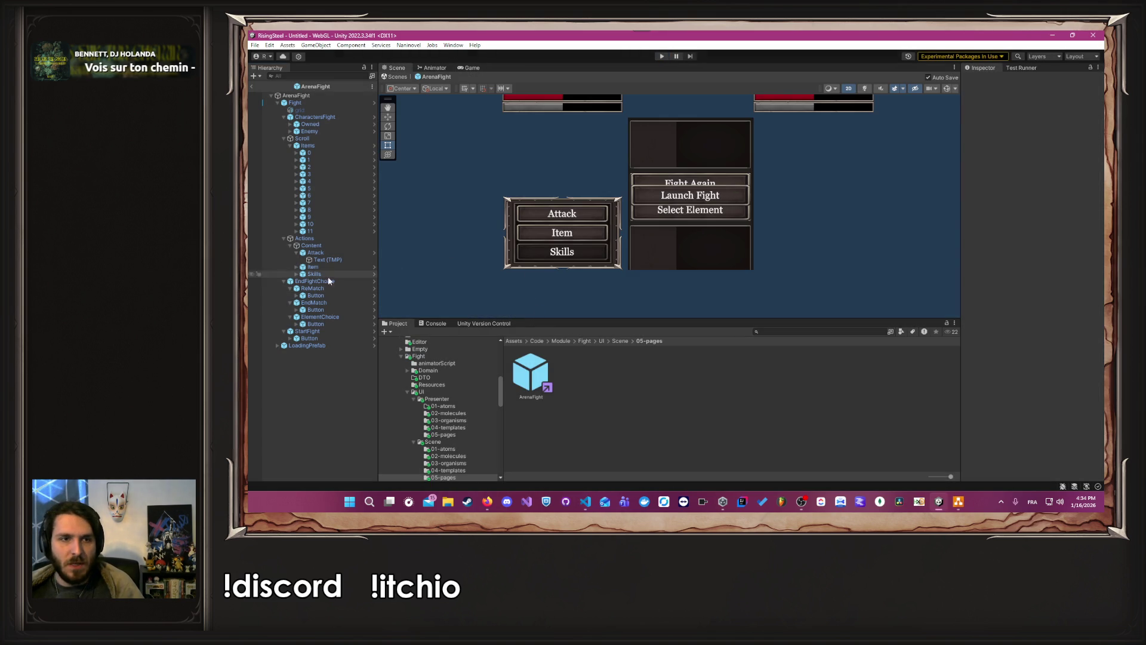
left_click(332, 310)
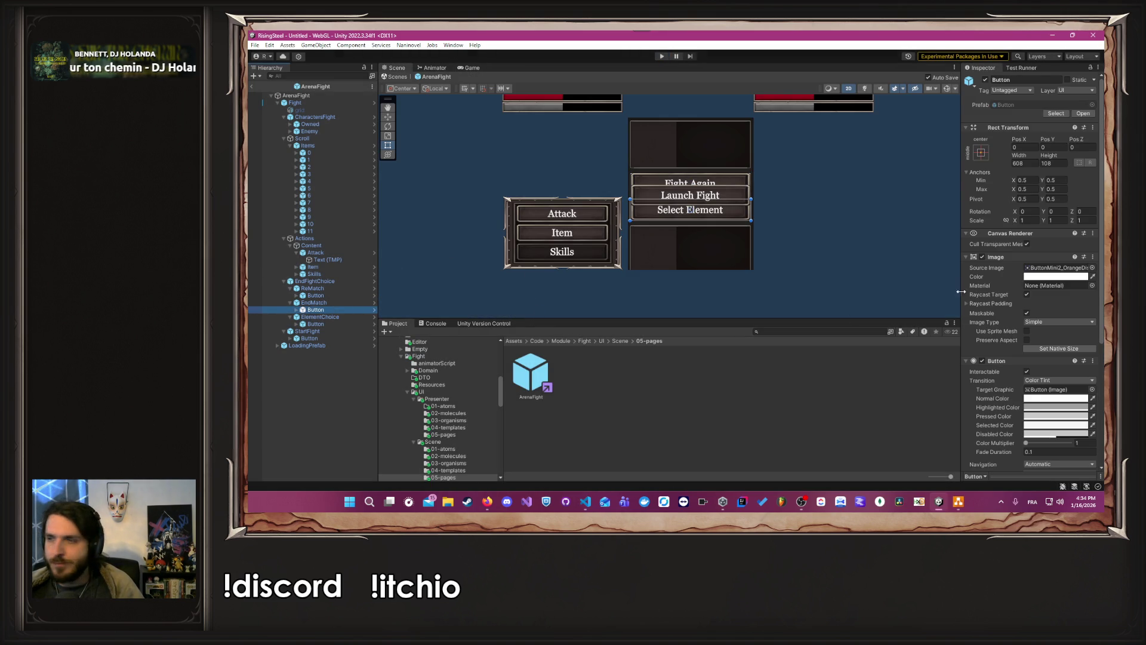
scroll(987, 287, "down", 5)
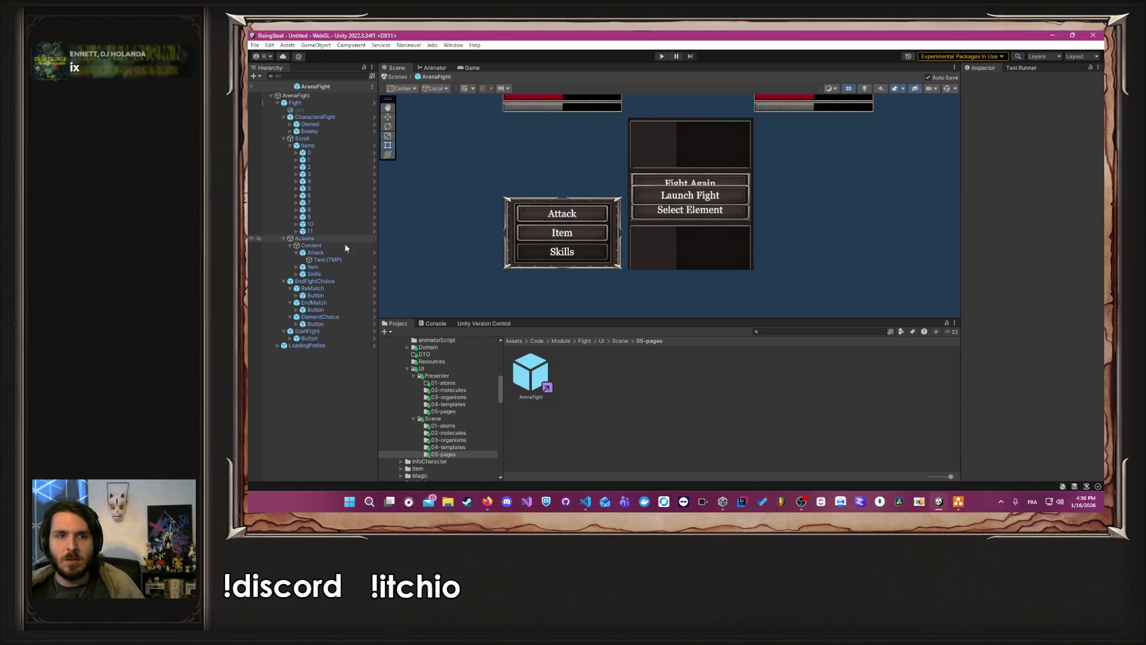
left_click(343, 295)
left_click(337, 310)
scroll(1003, 292, "down", 5)
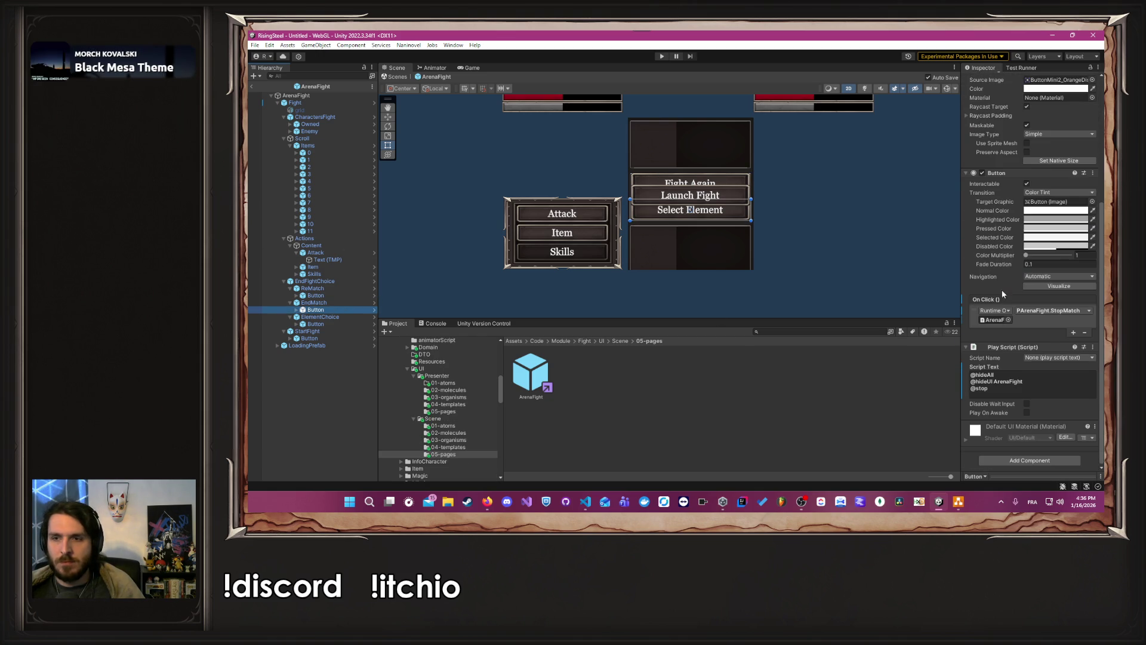
Step: Add an ArenaFight On Click entry calling PlayScript.Play above StopMatch, then enter Play mode
left_click(1072, 332)
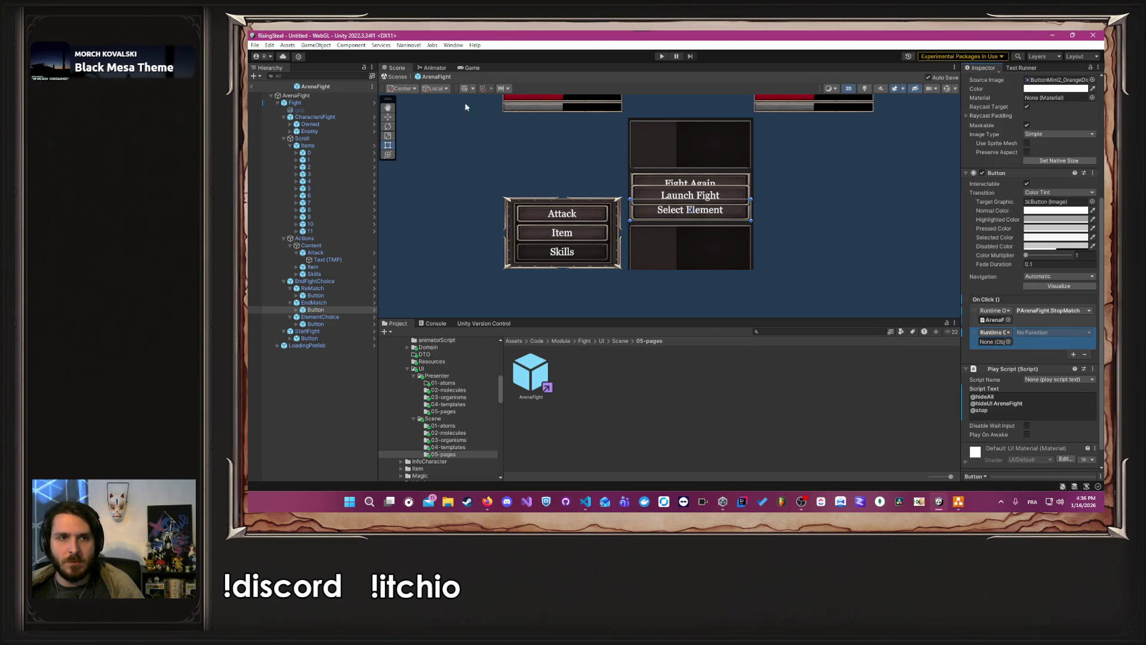
left_click_drag(333, 97, 819, 252)
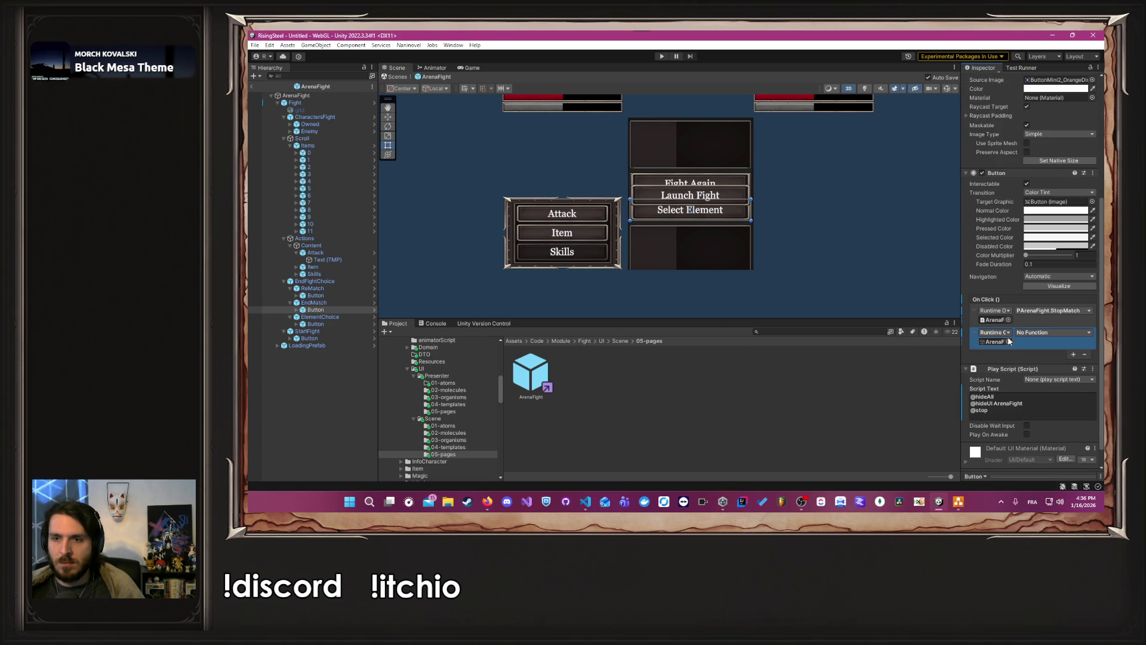
left_click(1035, 333)
mouse_move(1063, 416)
left_click(1036, 323)
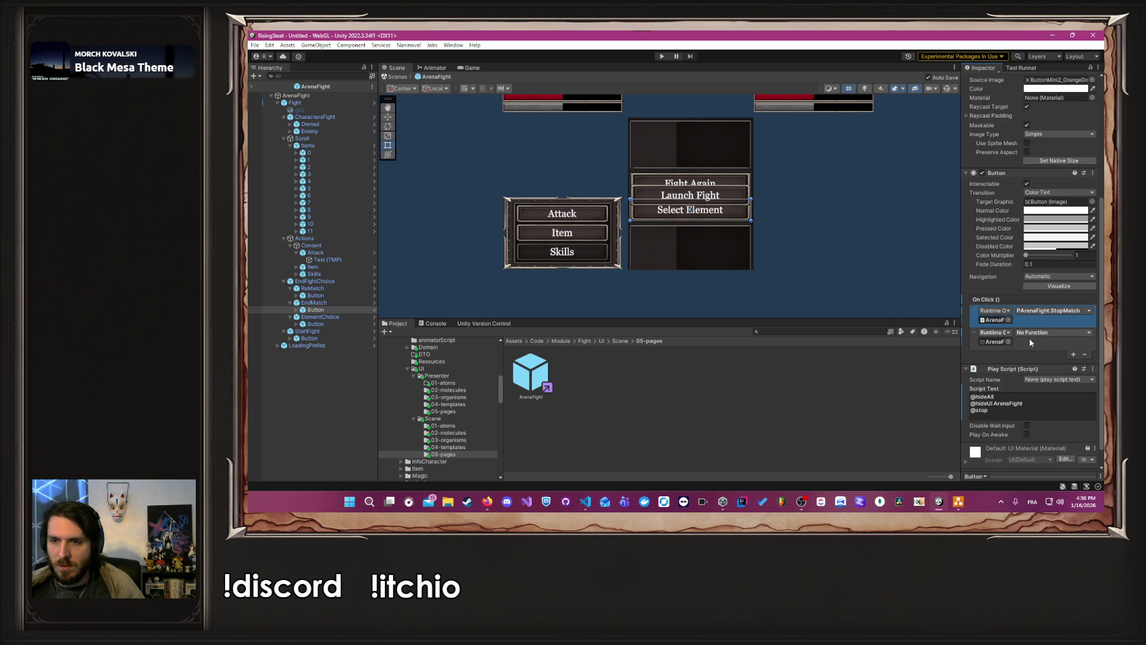
left_click(1028, 343)
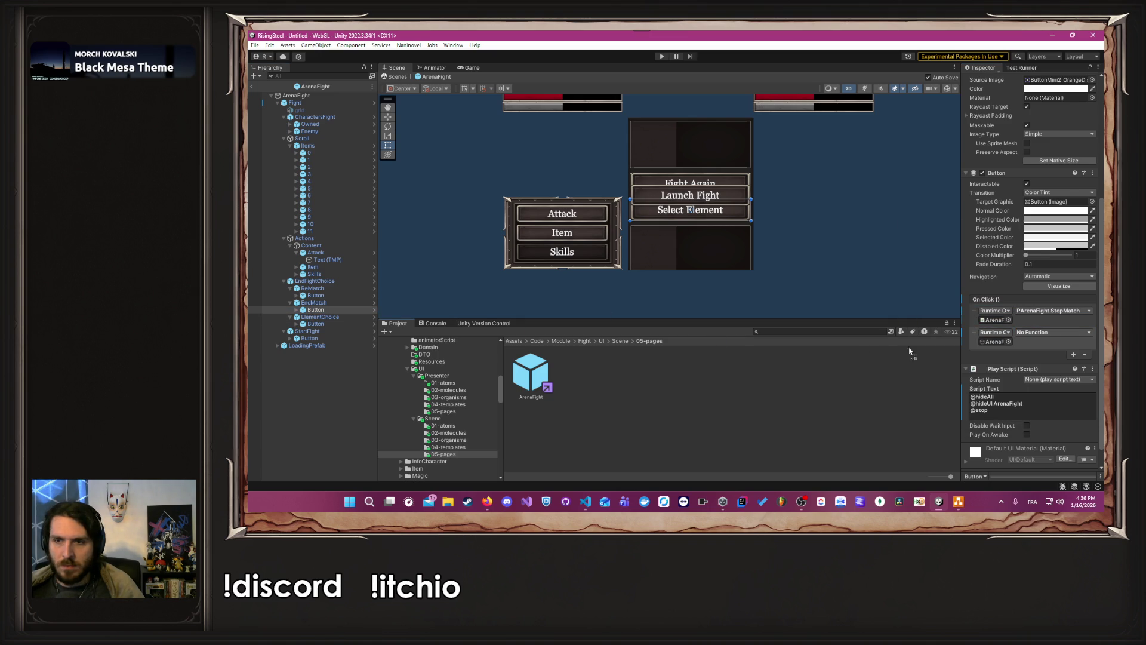
left_click(1054, 333)
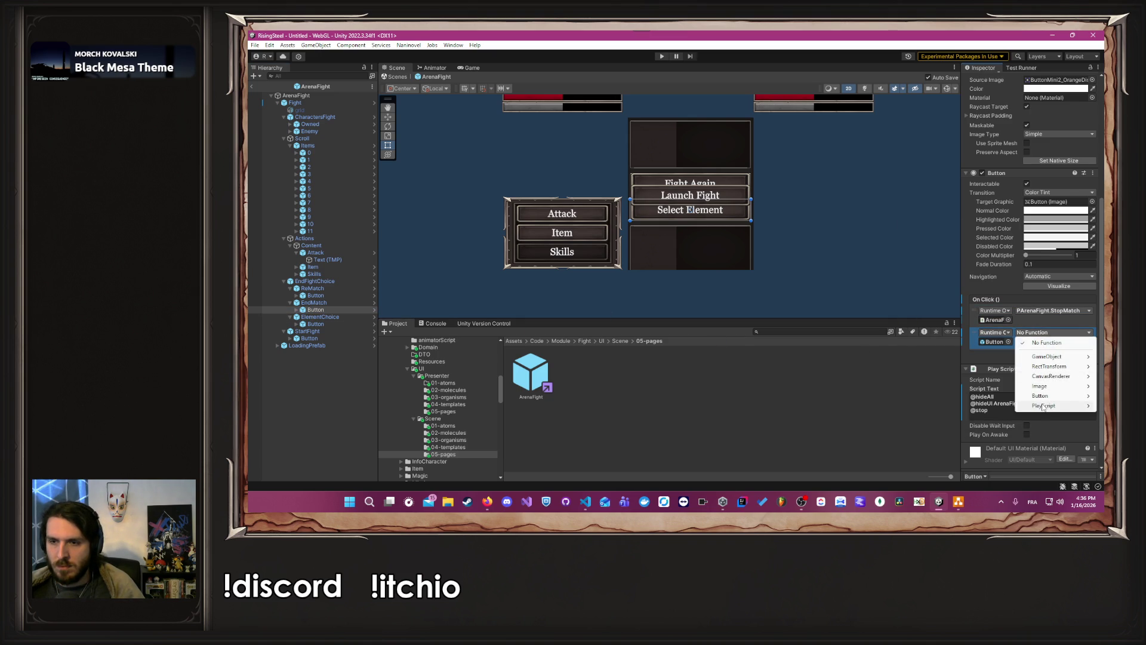
mouse_move(1042, 406)
left_click(945, 360)
left_click_drag(976, 338, 974, 312)
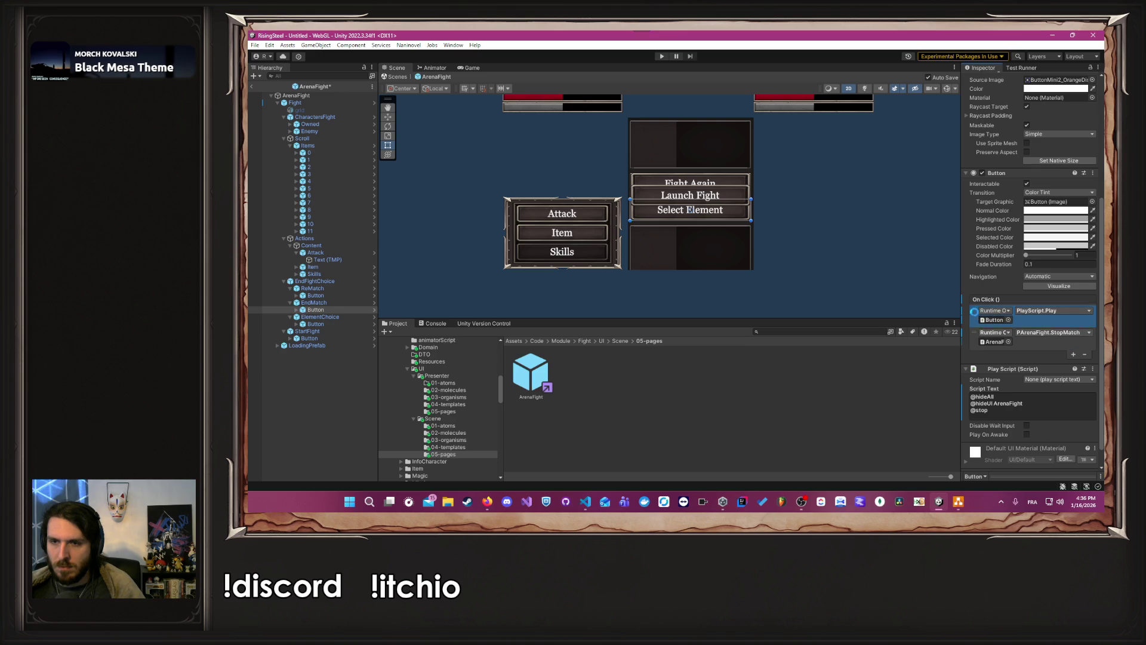
left_click(872, 271)
left_click(661, 56)
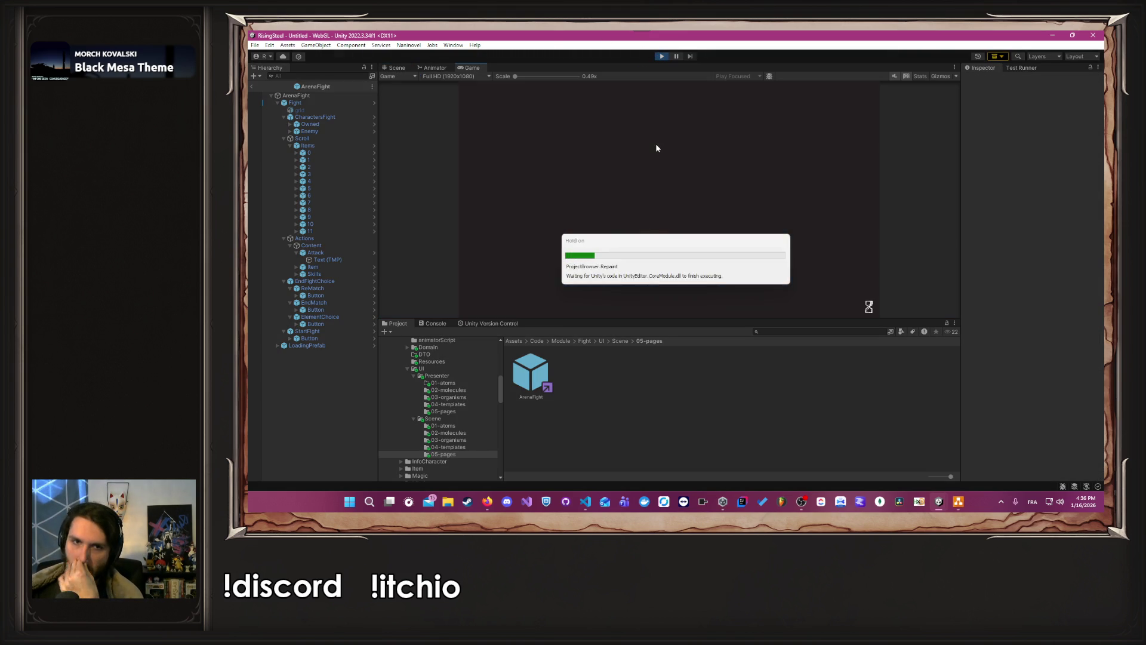
Step: Start the game, choose Arena mode and recruit Thalia for the fight
left_click(697, 132)
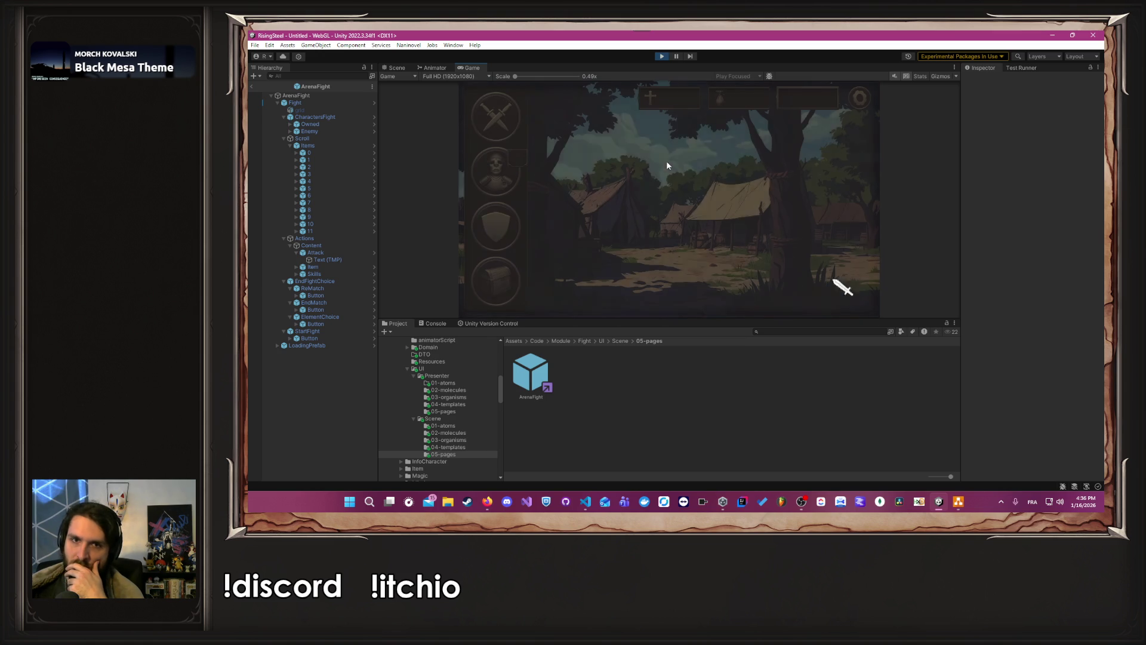
left_click(511, 134)
left_click(481, 203)
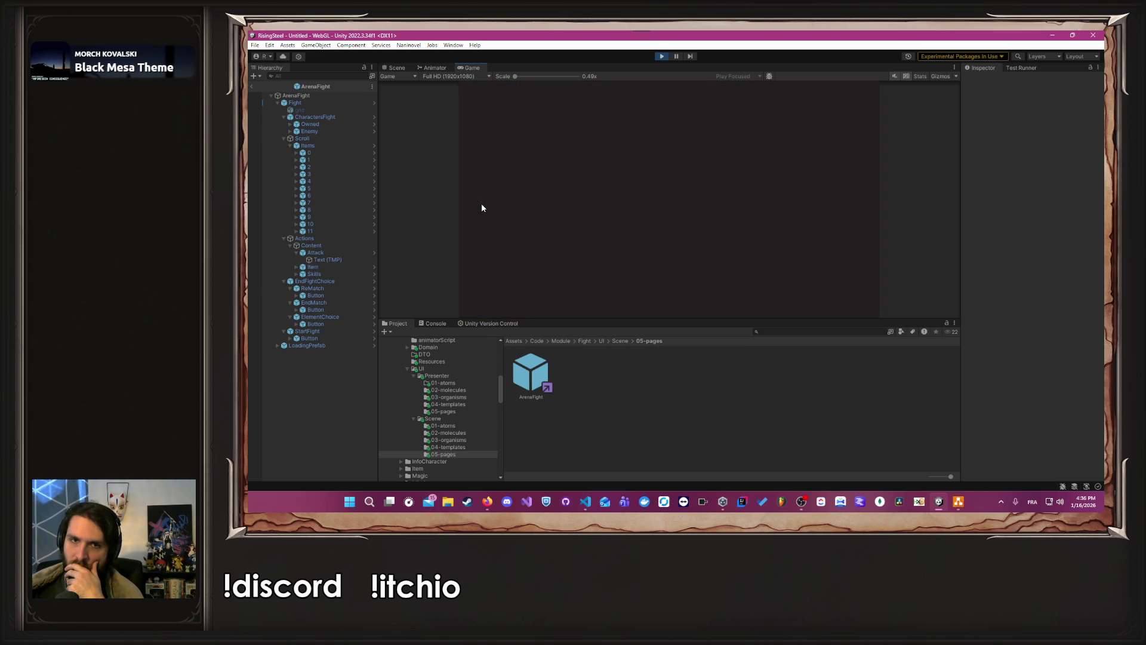
left_click(514, 208)
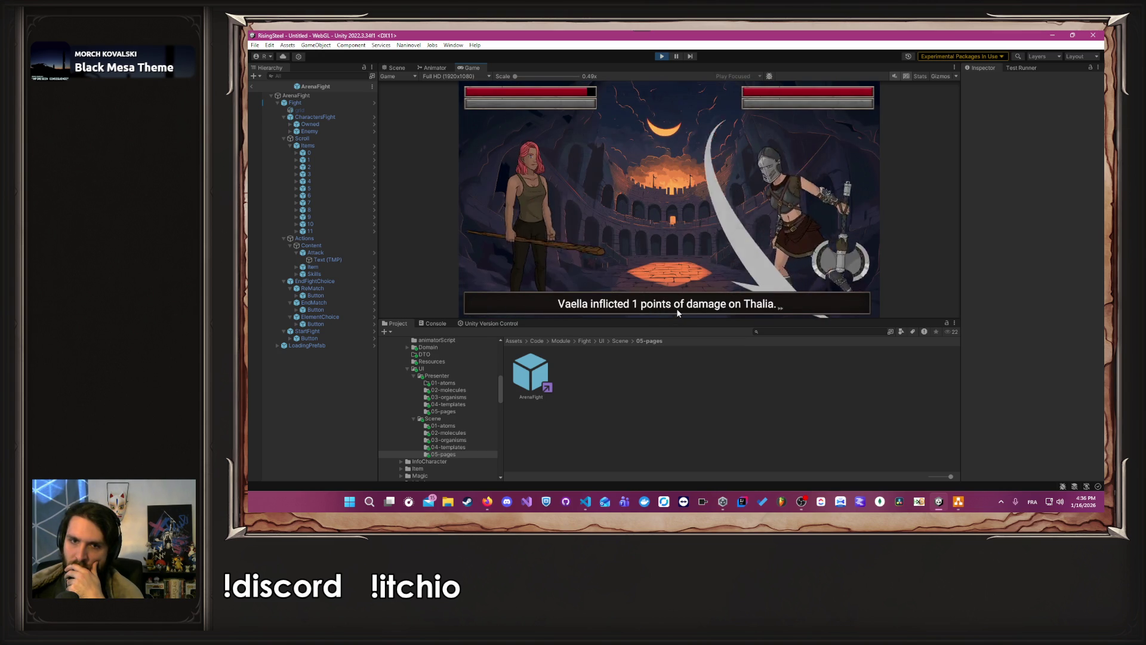
Step: Attack until Vaella is defeated, then finish the match and return to the village
left_click(568, 224)
left_click(554, 227)
left_click(652, 298)
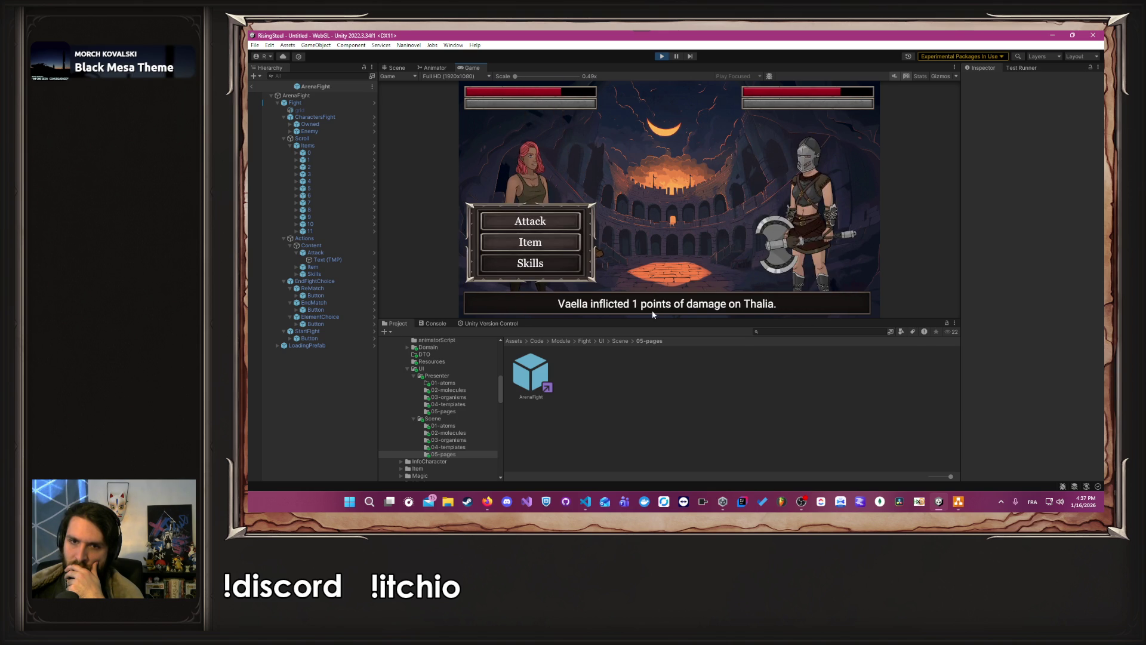
left_click(539, 222)
left_click(552, 221)
left_click(549, 221)
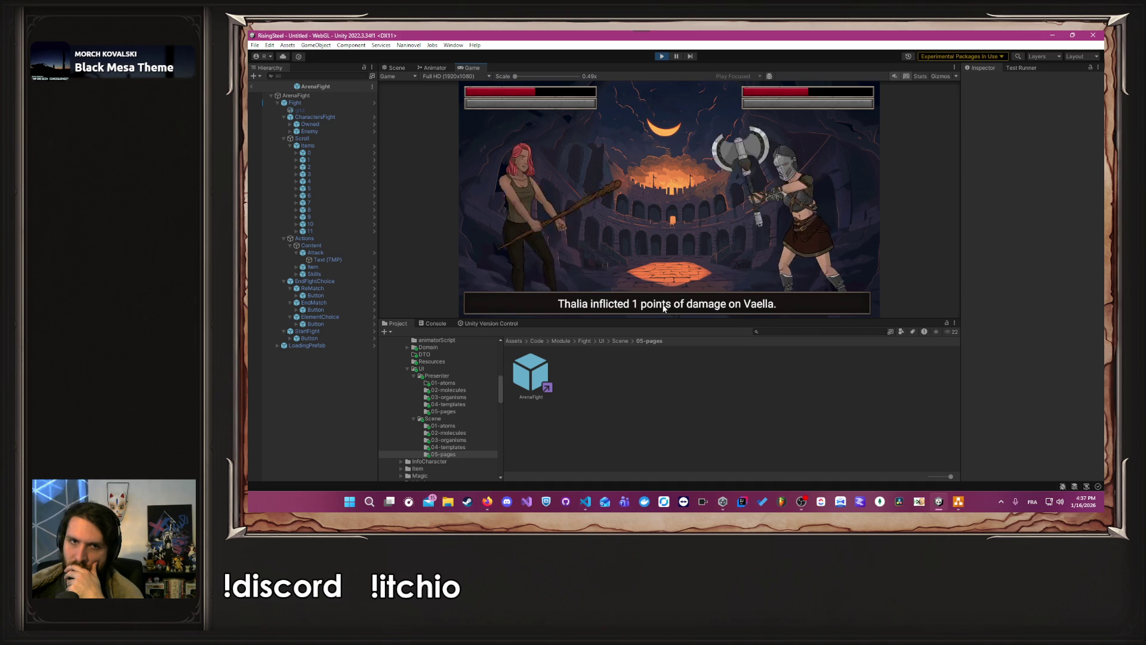
left_click(551, 221)
left_click(550, 222)
left_click(551, 227)
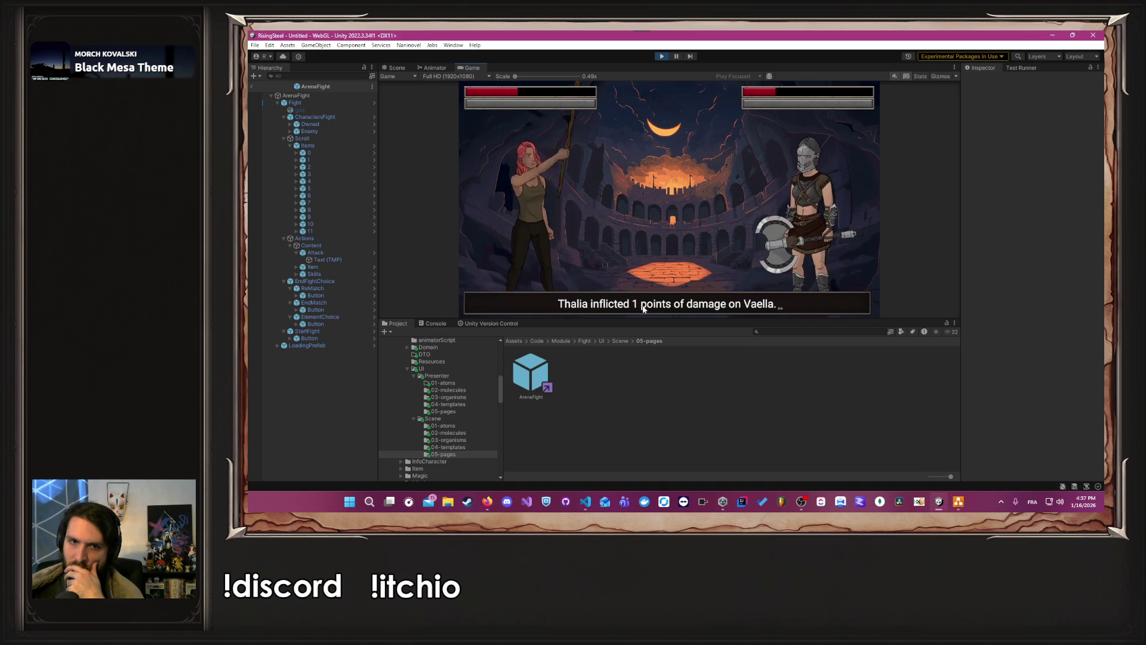
key("Return")
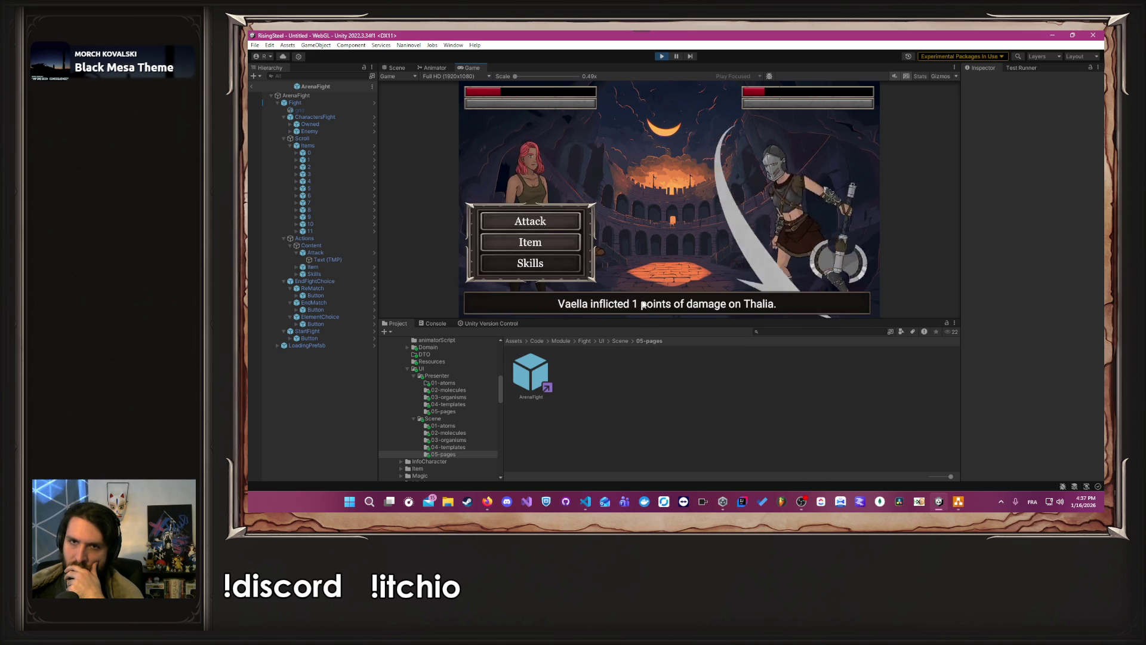
left_click(543, 221)
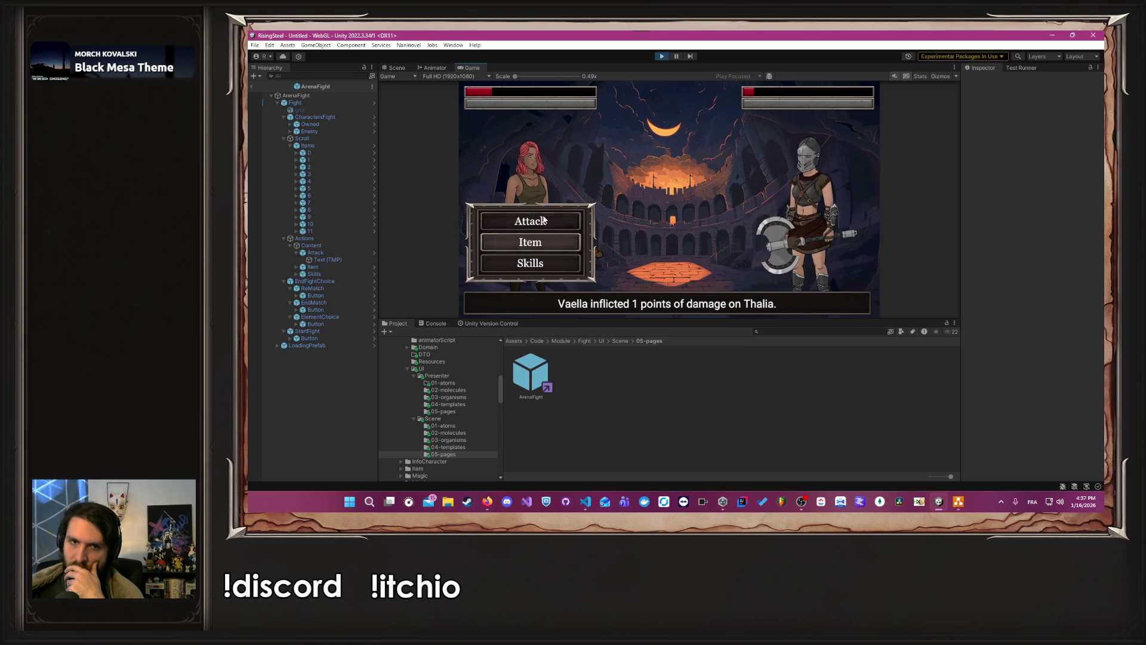
left_click(543, 220)
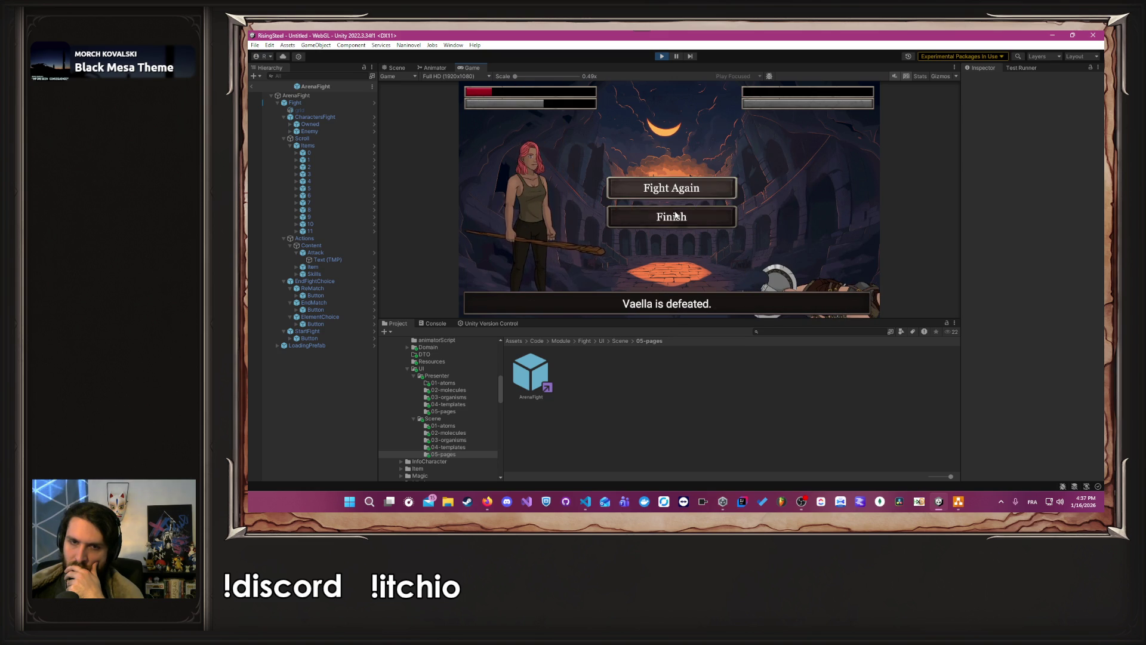
left_click(676, 217)
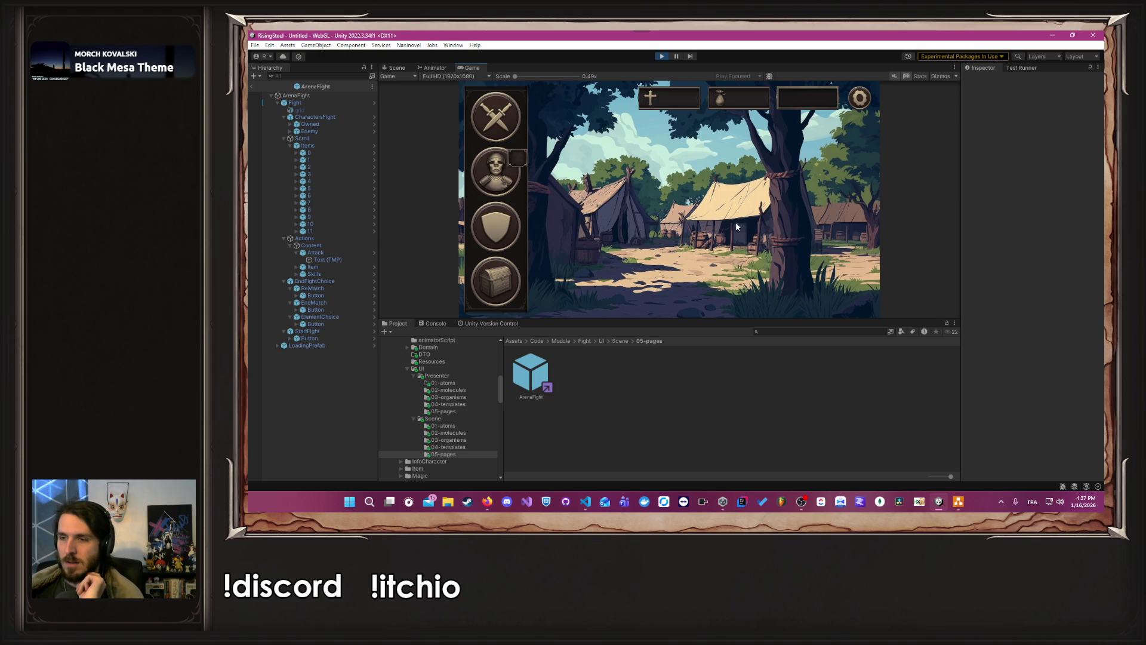
Step: Recruit Baldar into the arena fight, then stop Play mode
left_click(488, 187)
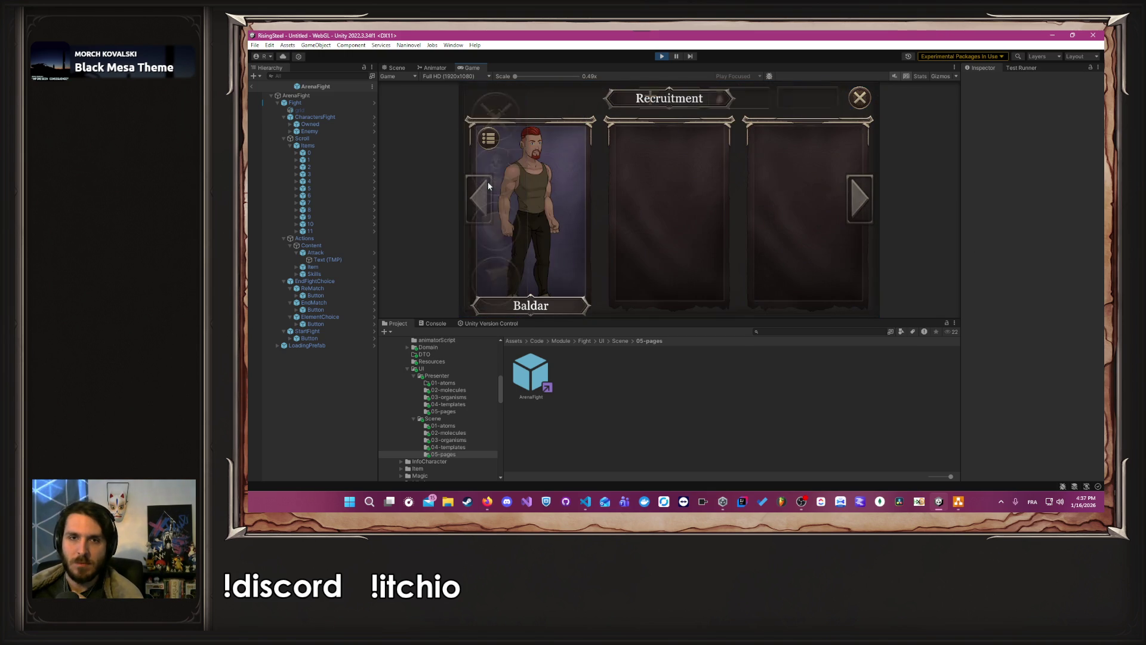
left_click(546, 200)
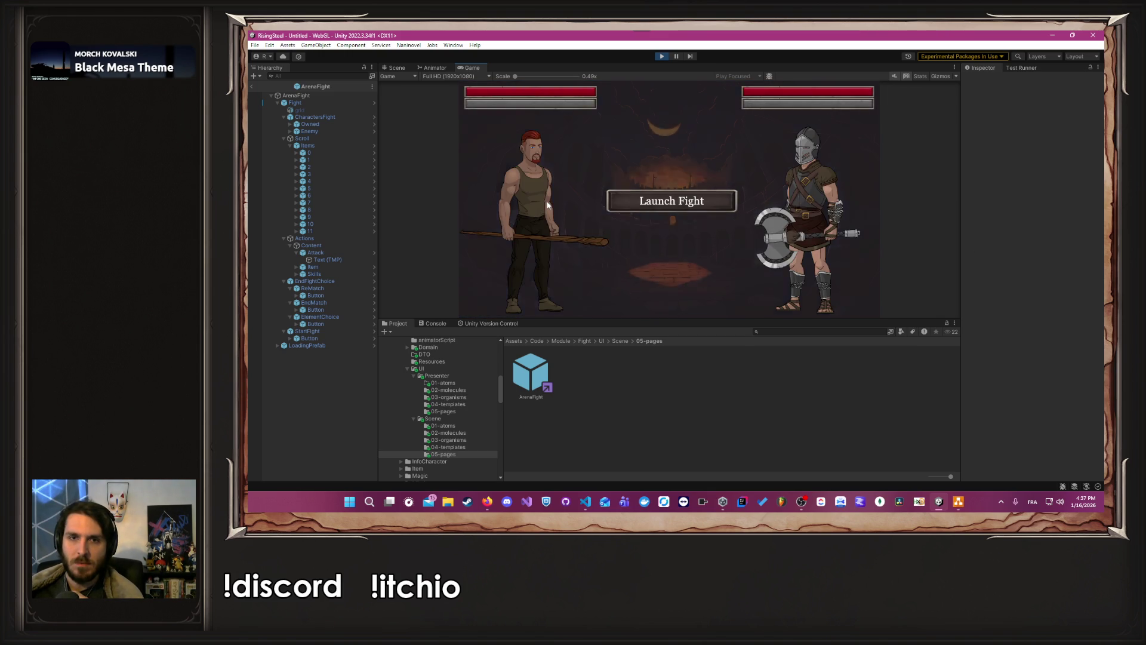
left_click(662, 57)
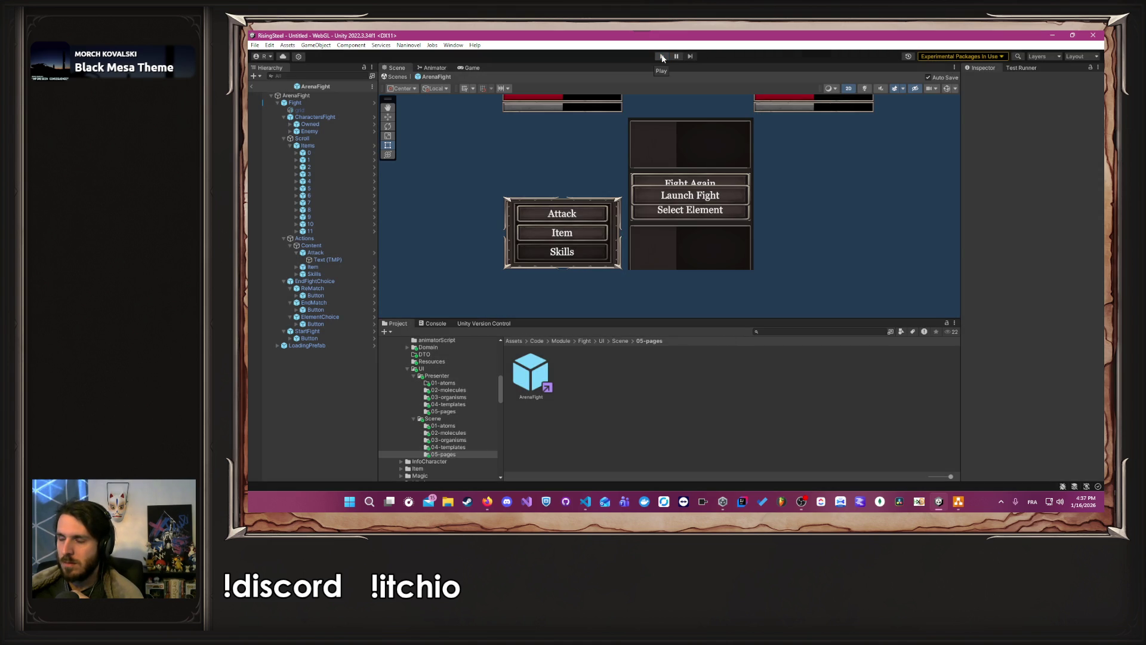
Step: Enter play mode, start a new game and launch an Arena fight with Thalia
left_click(662, 56)
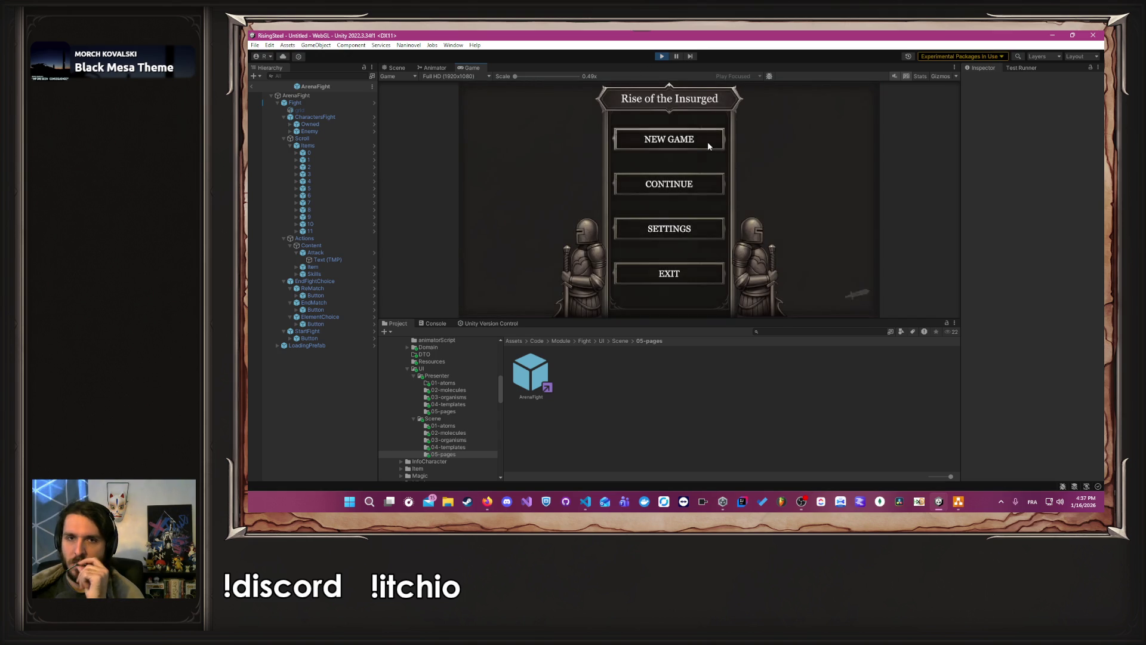
left_click(708, 143)
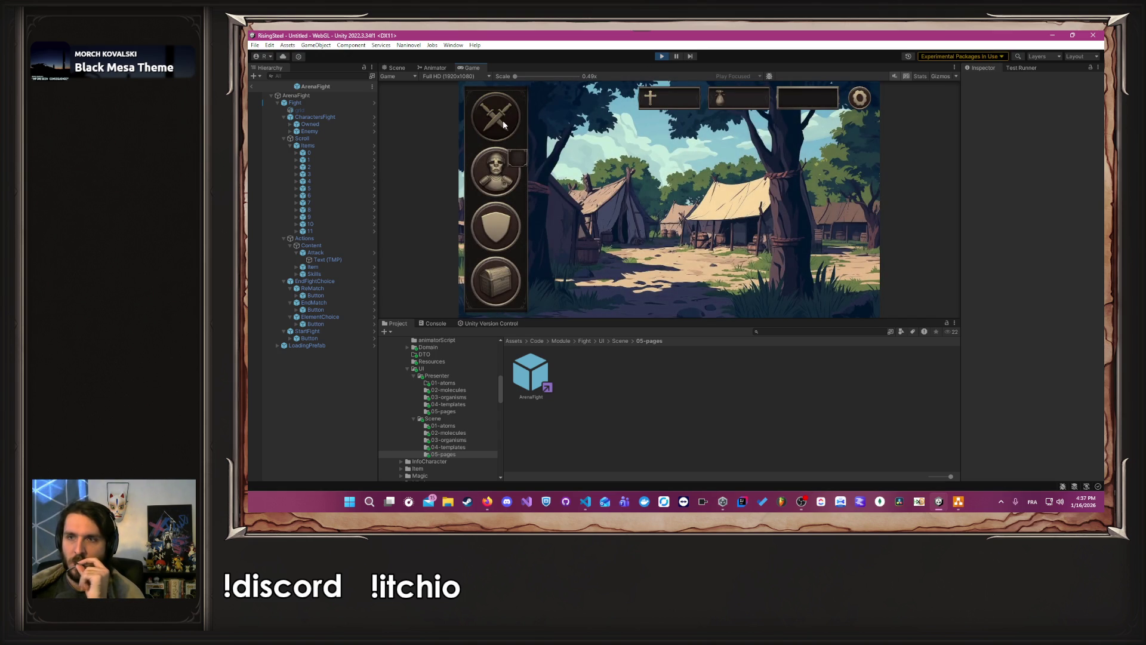
left_click(503, 124)
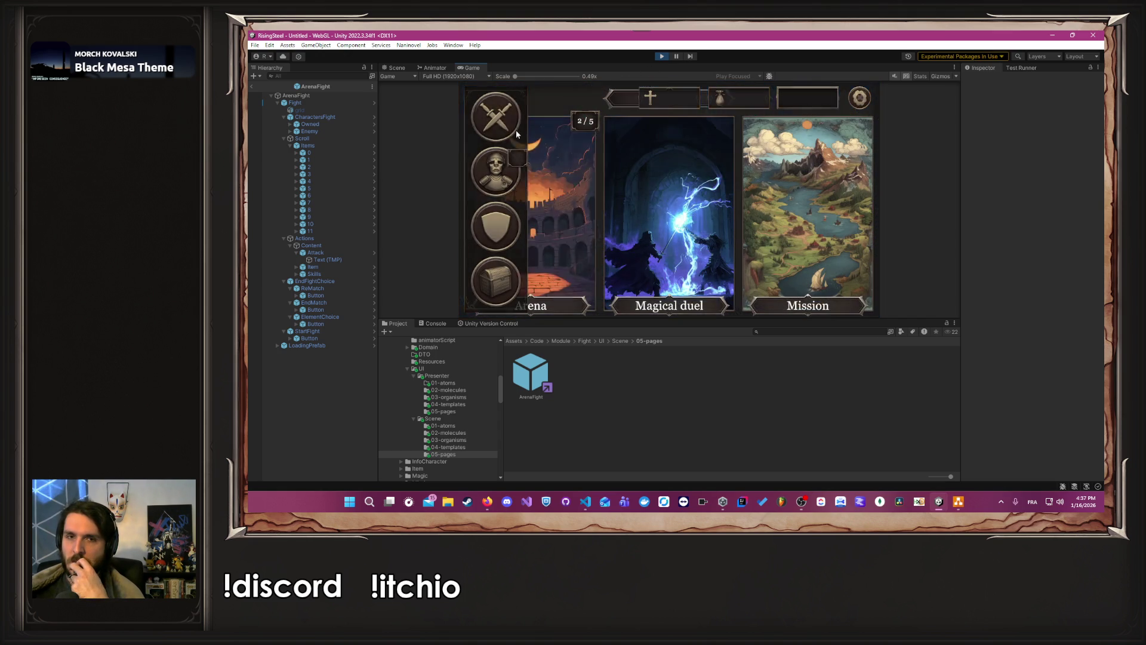
left_click(542, 202)
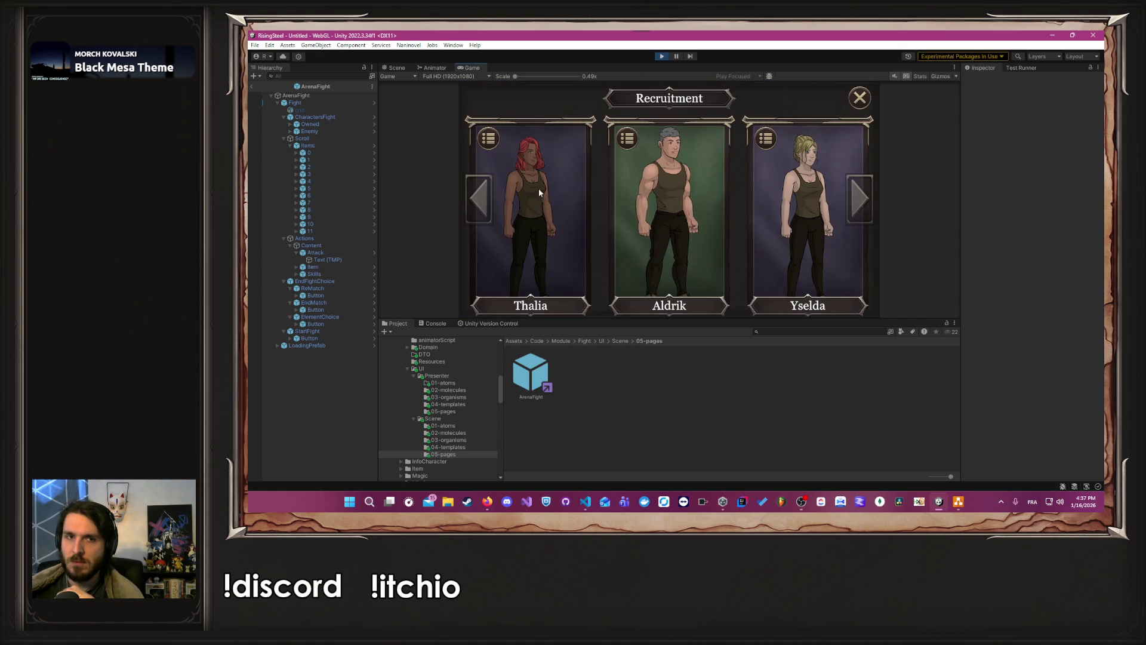
left_click(610, 200)
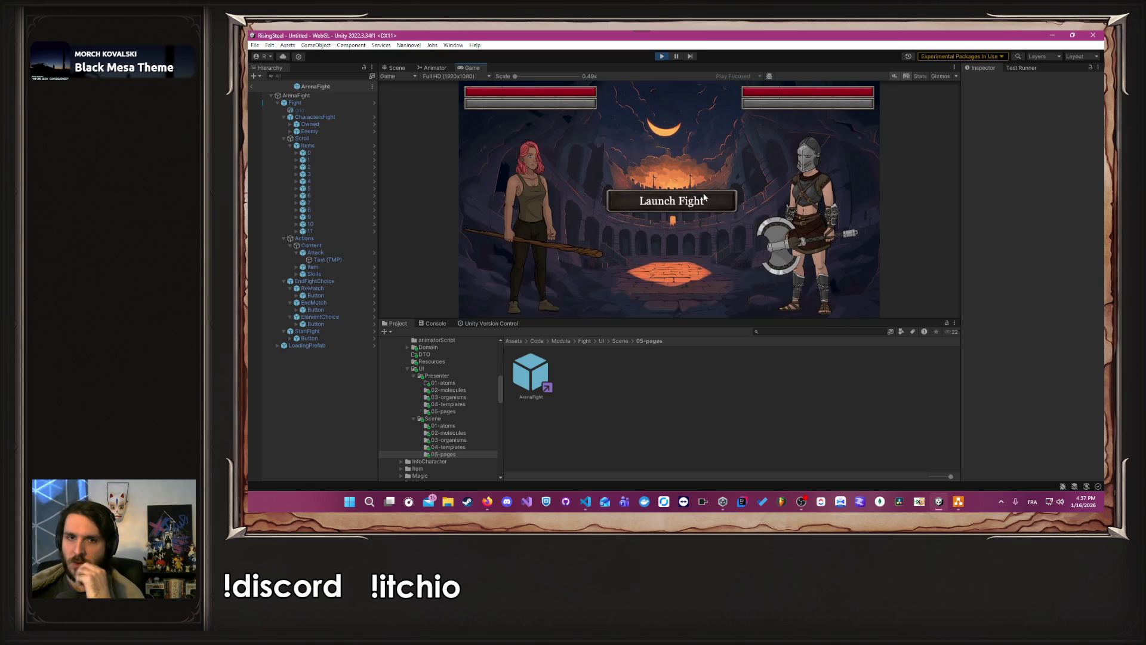
left_click(693, 201)
Step: Attack Eldrine repeatedly until Thalia wins the fight
left_click(567, 222)
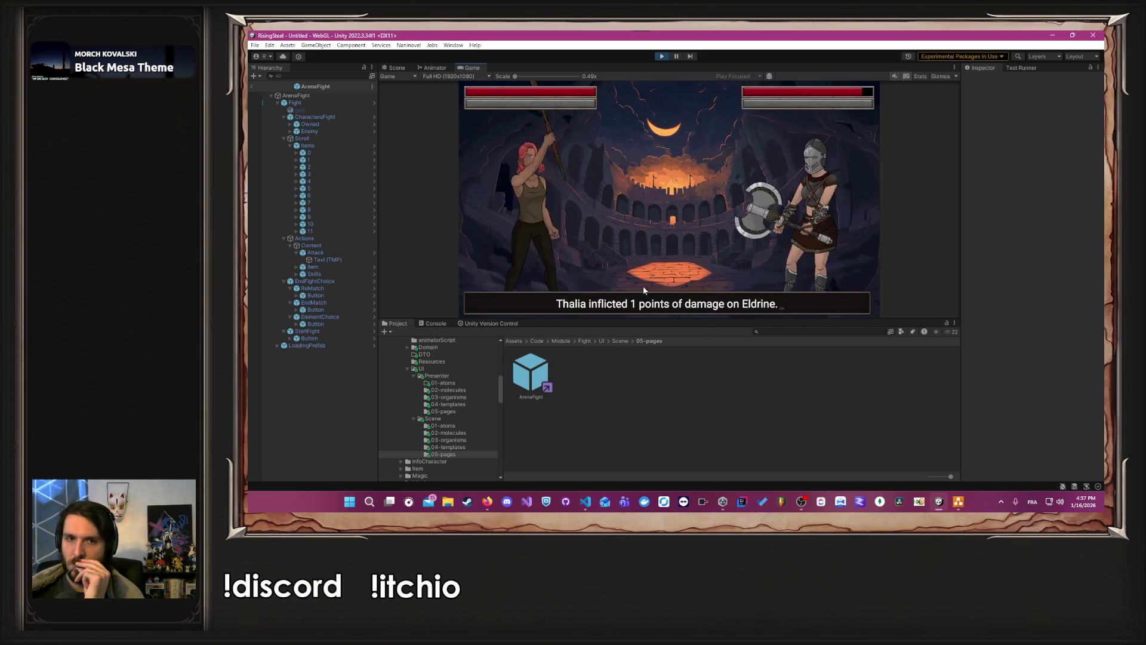
left_click(570, 224)
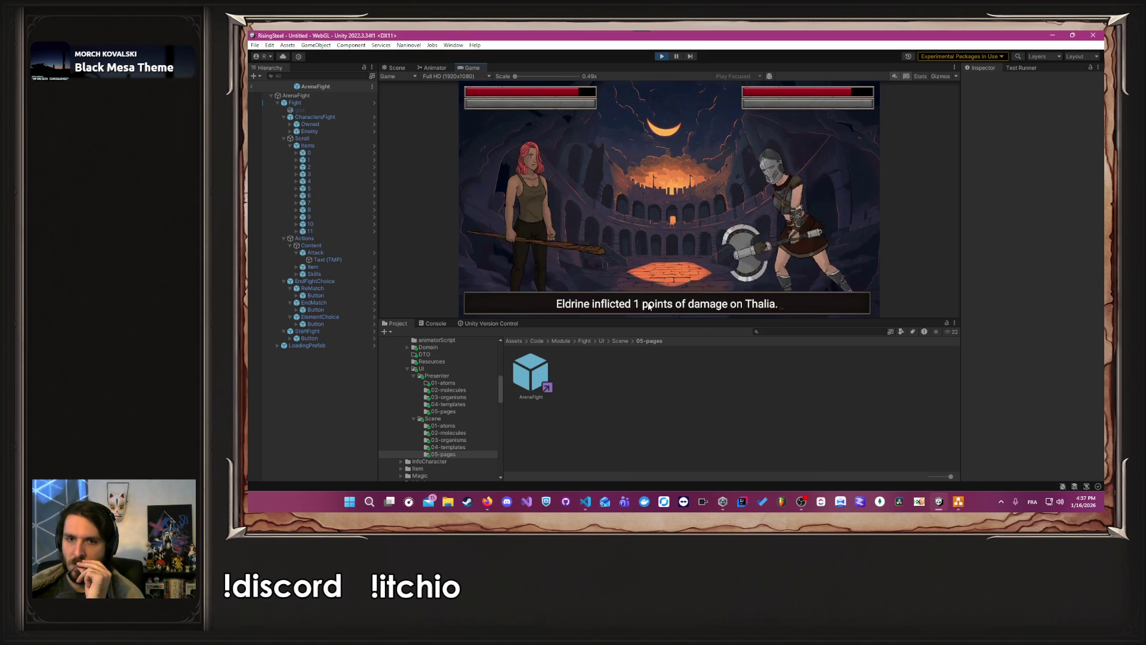
left_click(542, 222)
left_click(567, 222)
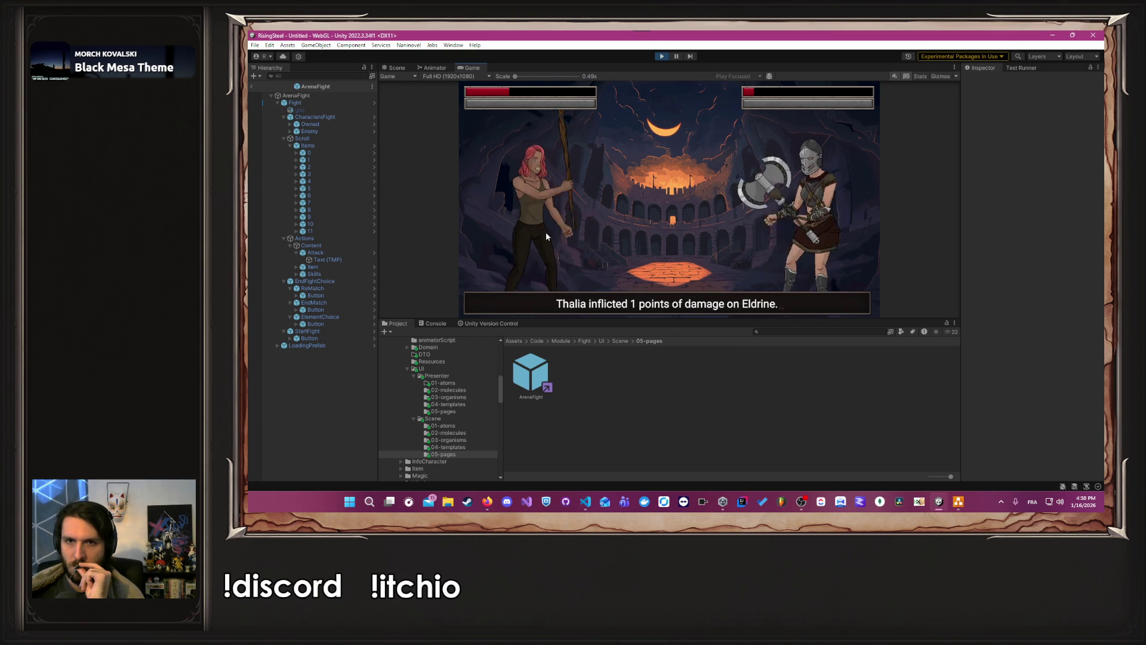
left_click(548, 225)
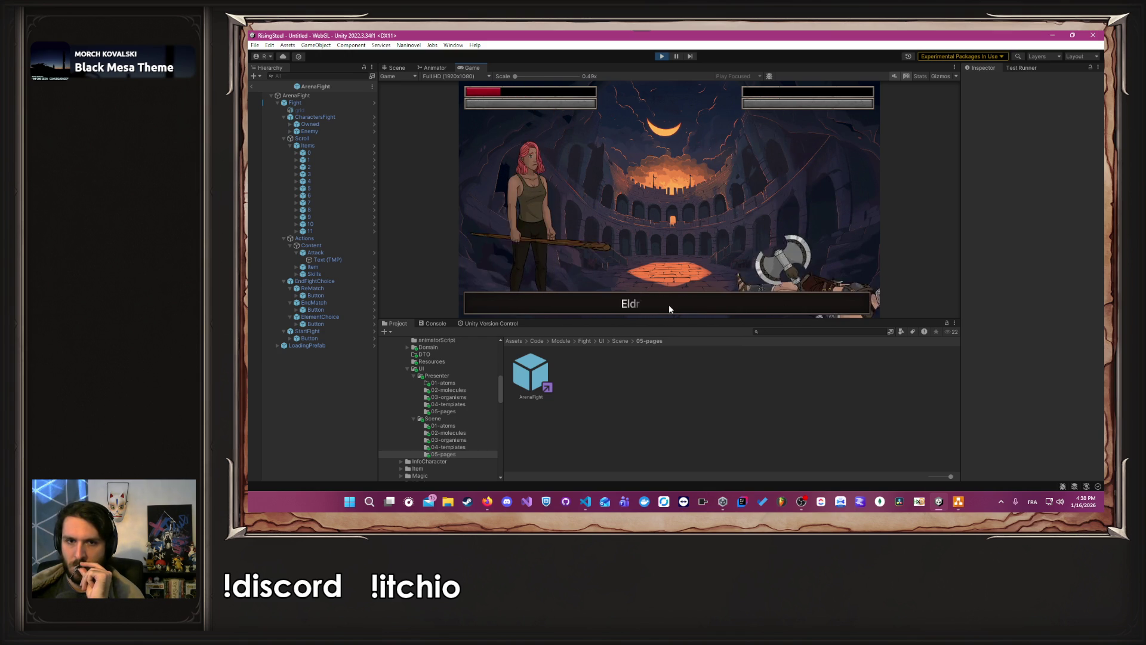
Step: Start the next arena fight and attack Haldir until the fight ends in a loss
left_click(679, 194)
left_click(680, 197)
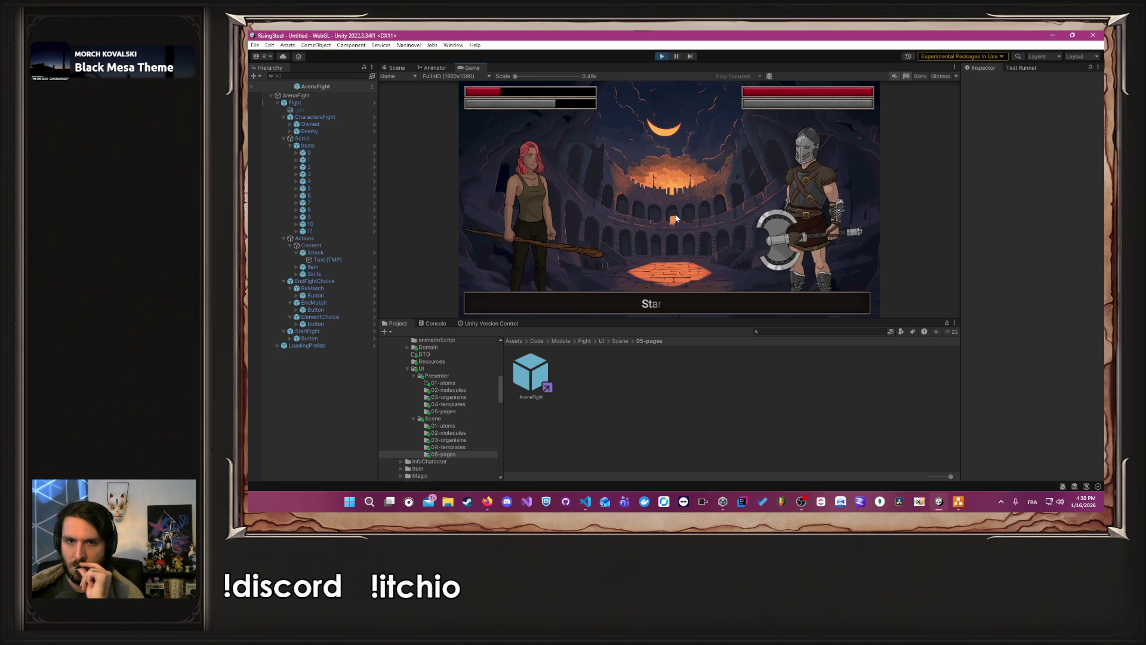
left_click(560, 230)
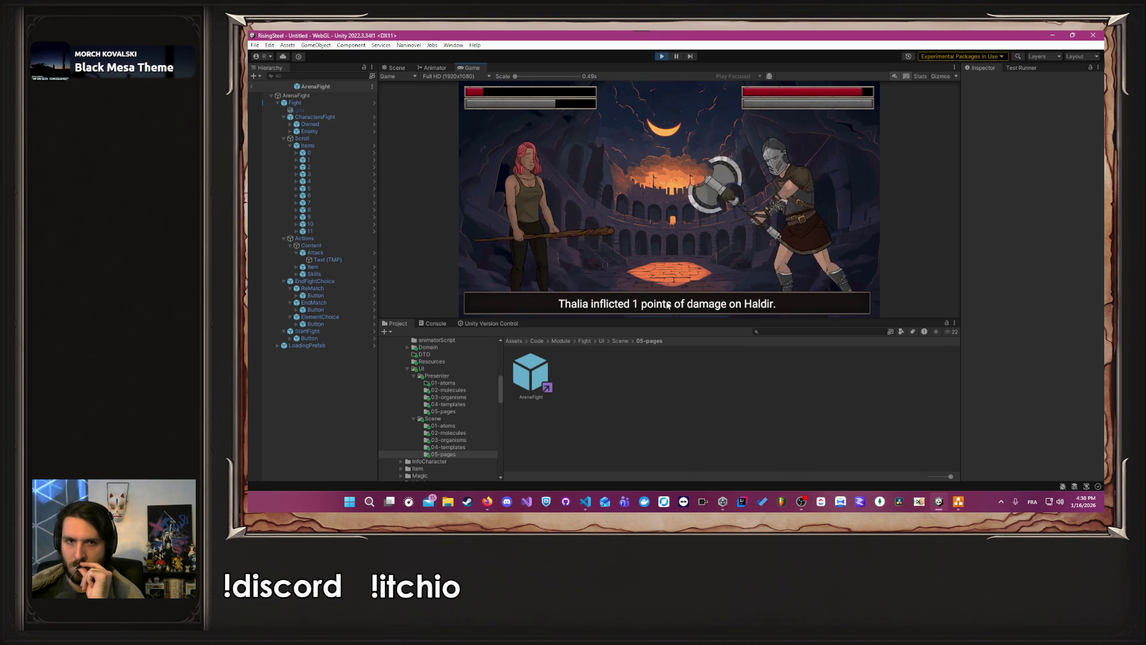
left_click(548, 221)
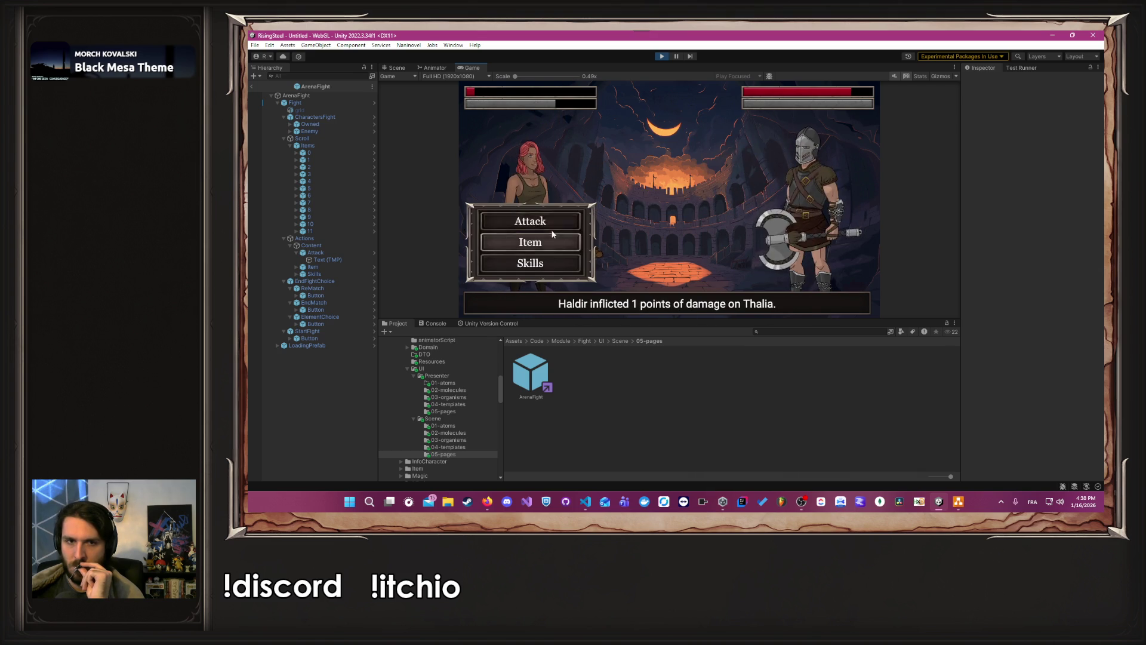
left_click(552, 227)
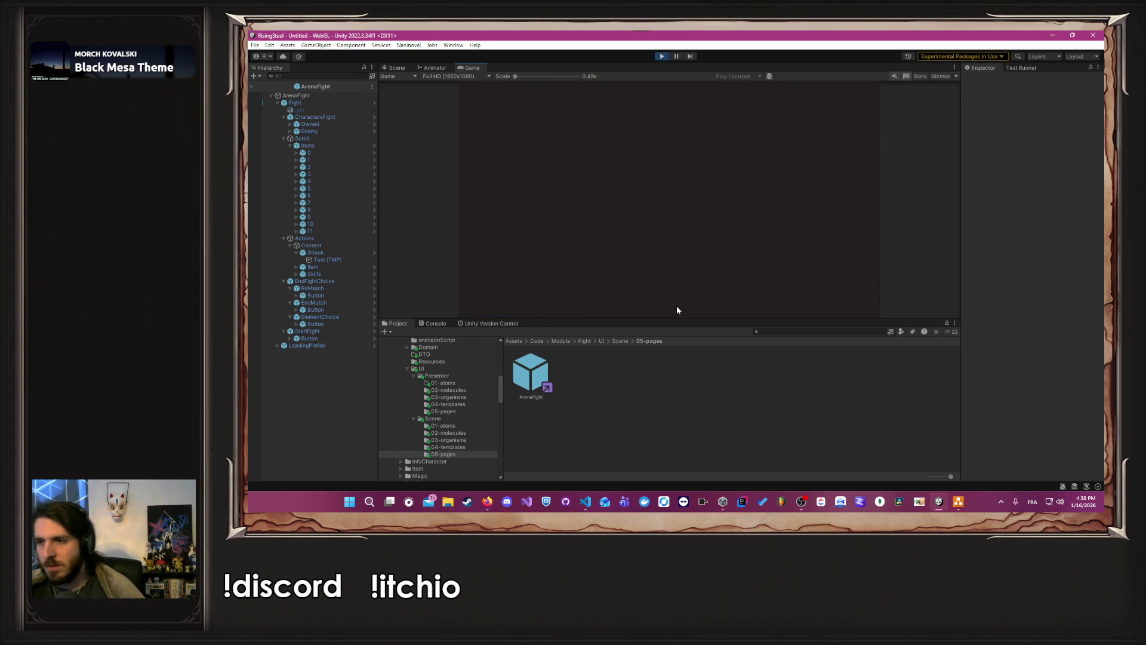
Step: In PArenaFight.cs, review the Loose method's character deletion and loss script calls
key("alt+Tab")
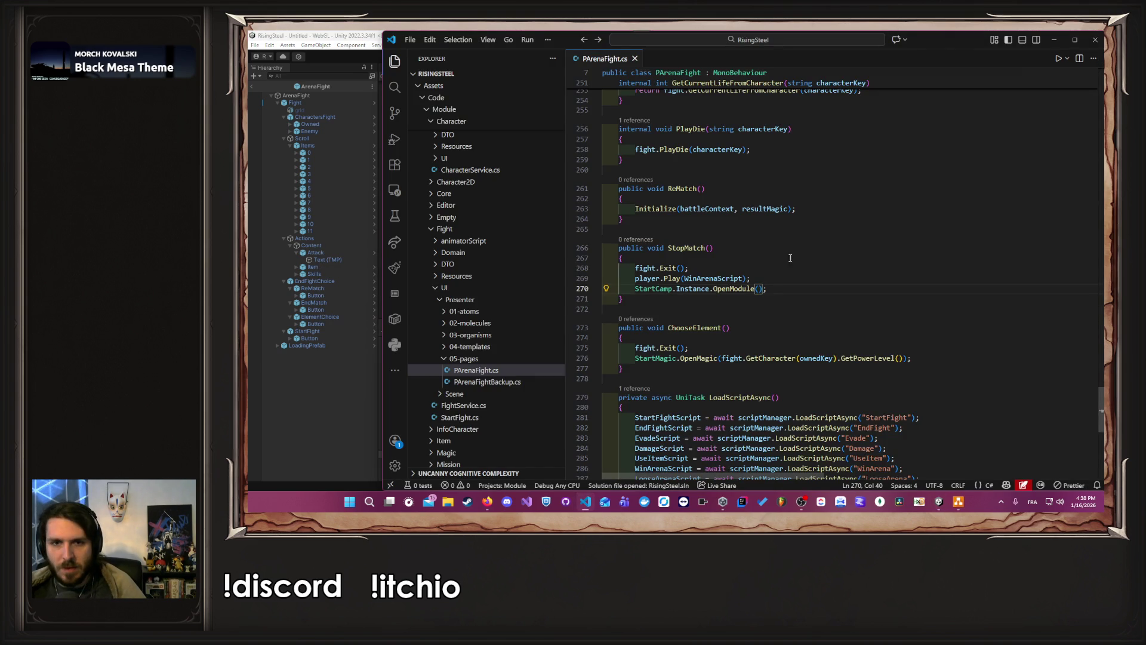
key("super+shift+s")
left_click(844, 221)
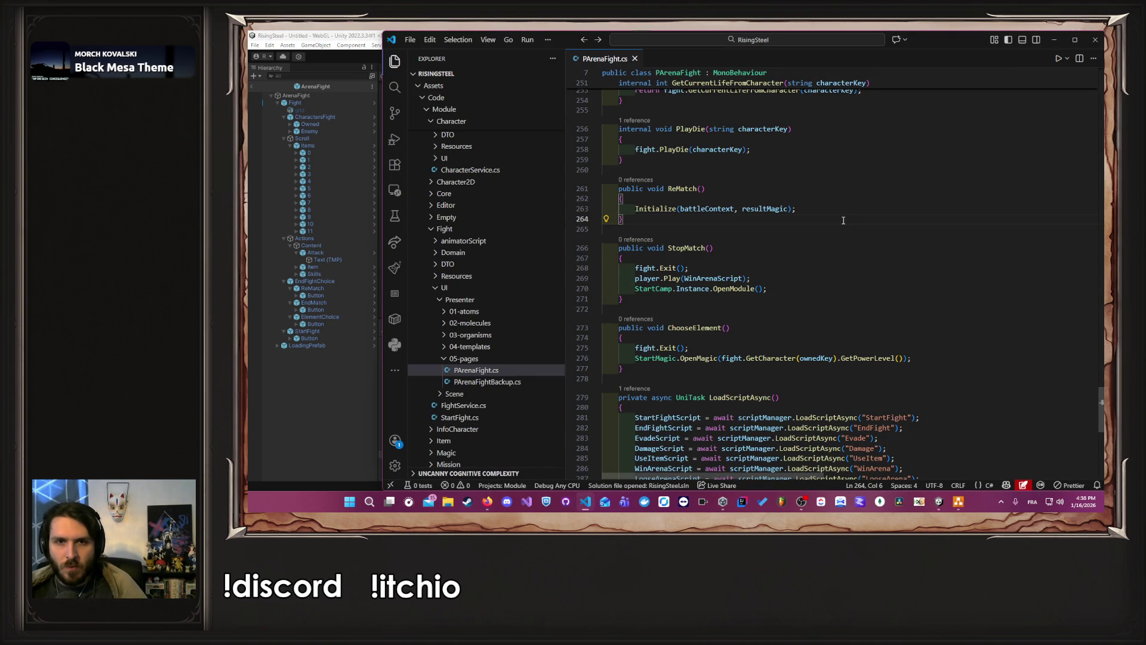
scroll(843, 220, "up", 15)
scroll(843, 221, "up", 13)
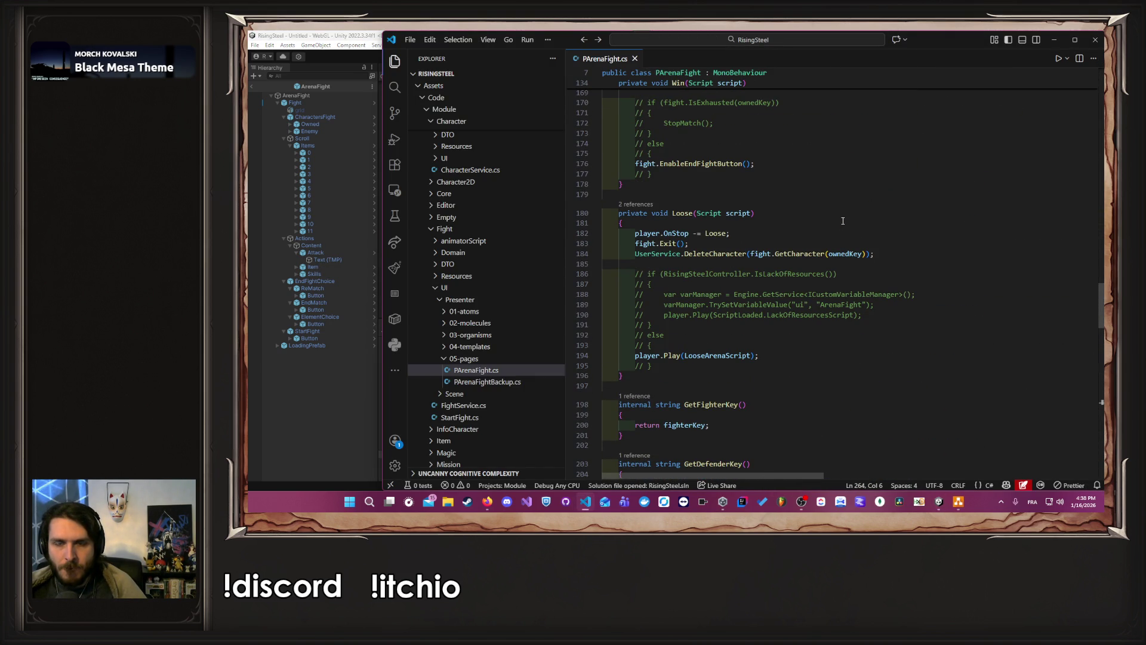
left_click(740, 253)
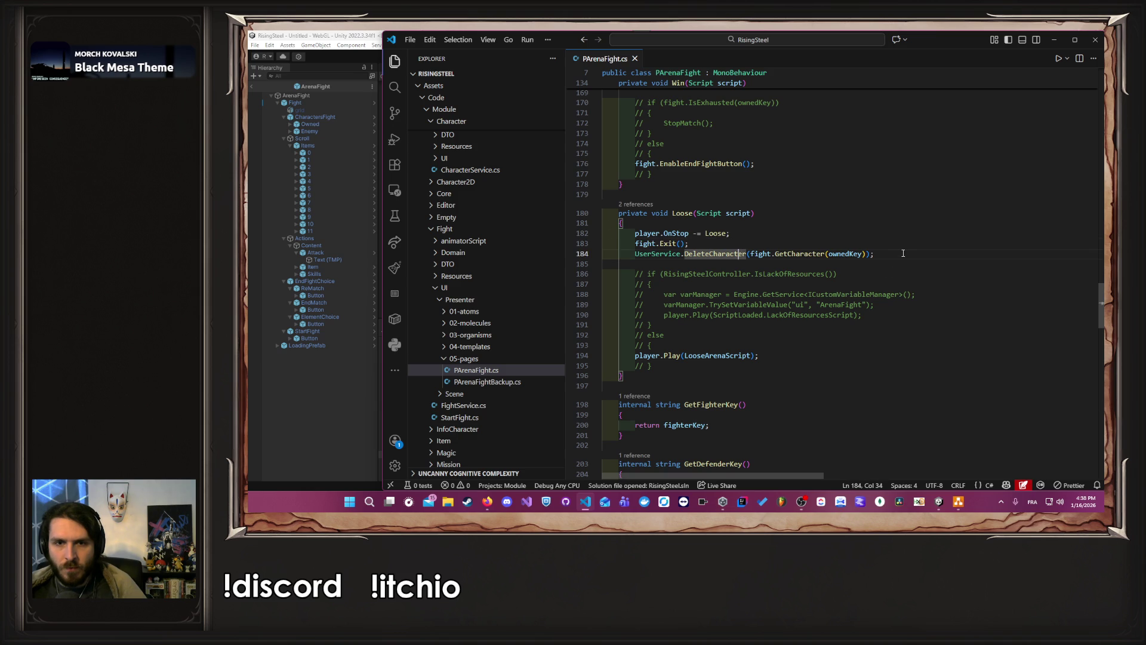
left_click(708, 355)
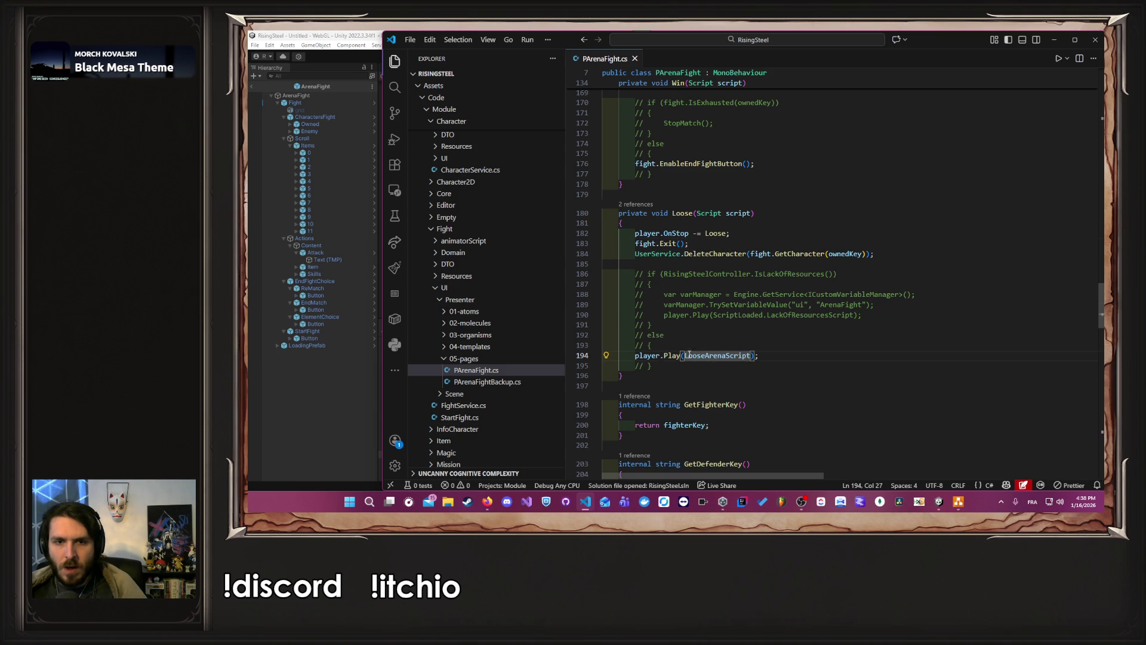
Step: Copy StartCamp.Instance.OpenModule(); from StopMatch onto a new last line of Loose
scroll(804, 351, "down", 15)
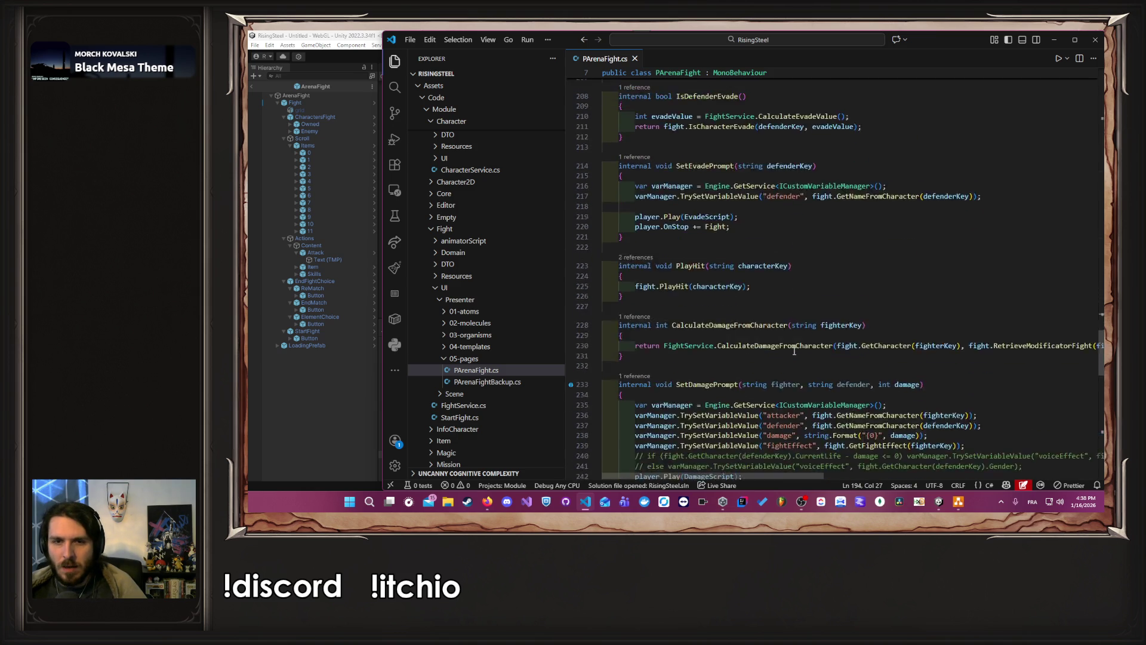
scroll(795, 351, "down", 10)
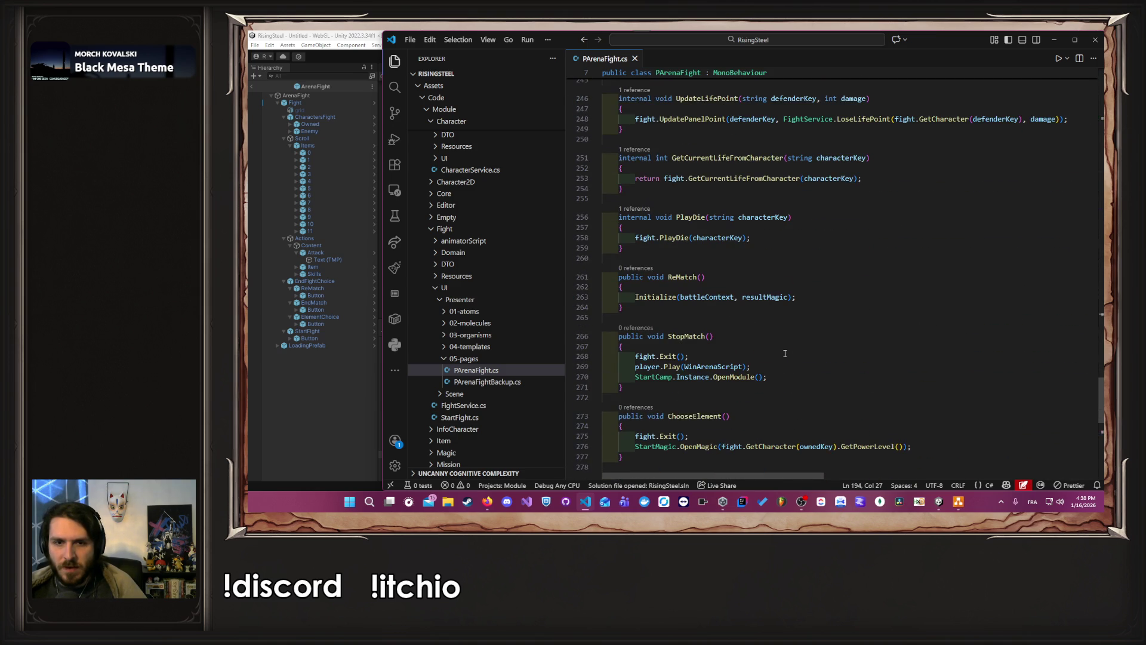
left_click_drag(770, 378, 697, 377)
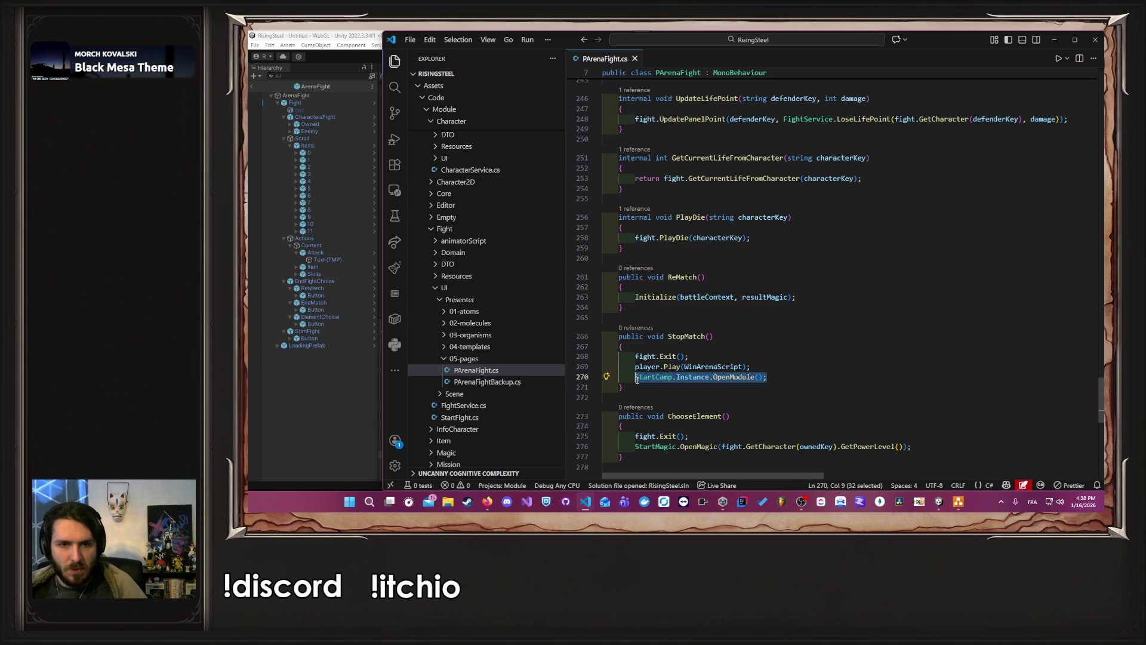
scroll(642, 384, "up", 20)
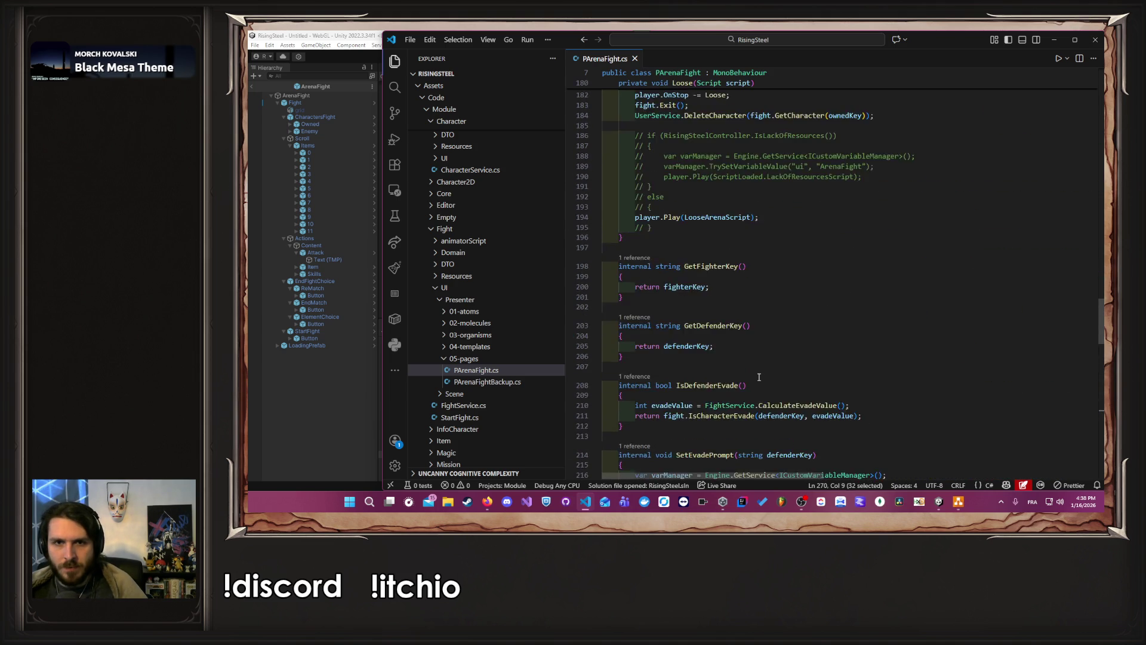
left_click(768, 338)
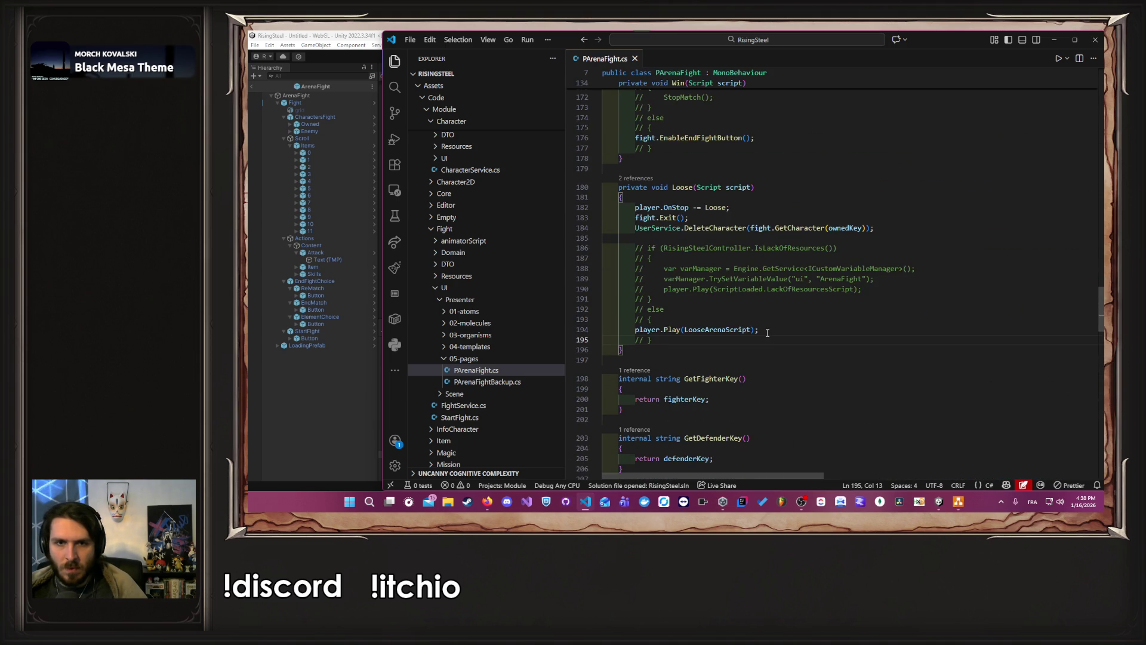
key("Return")
type("StartCamp.Instance.OpenModule();")
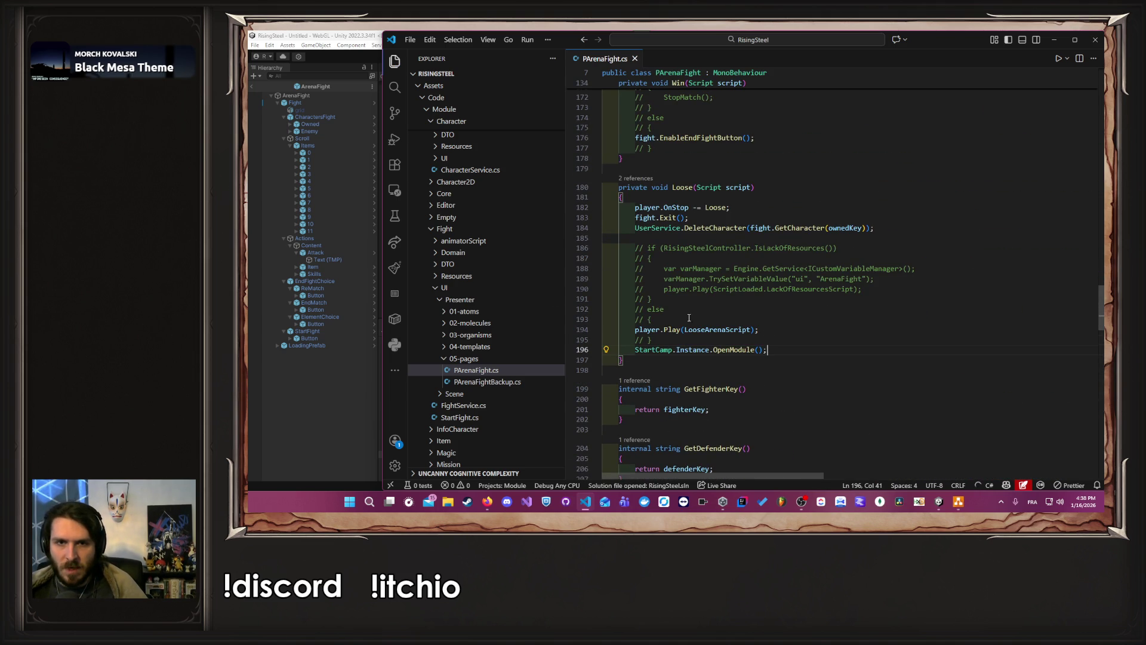
left_click(338, 384)
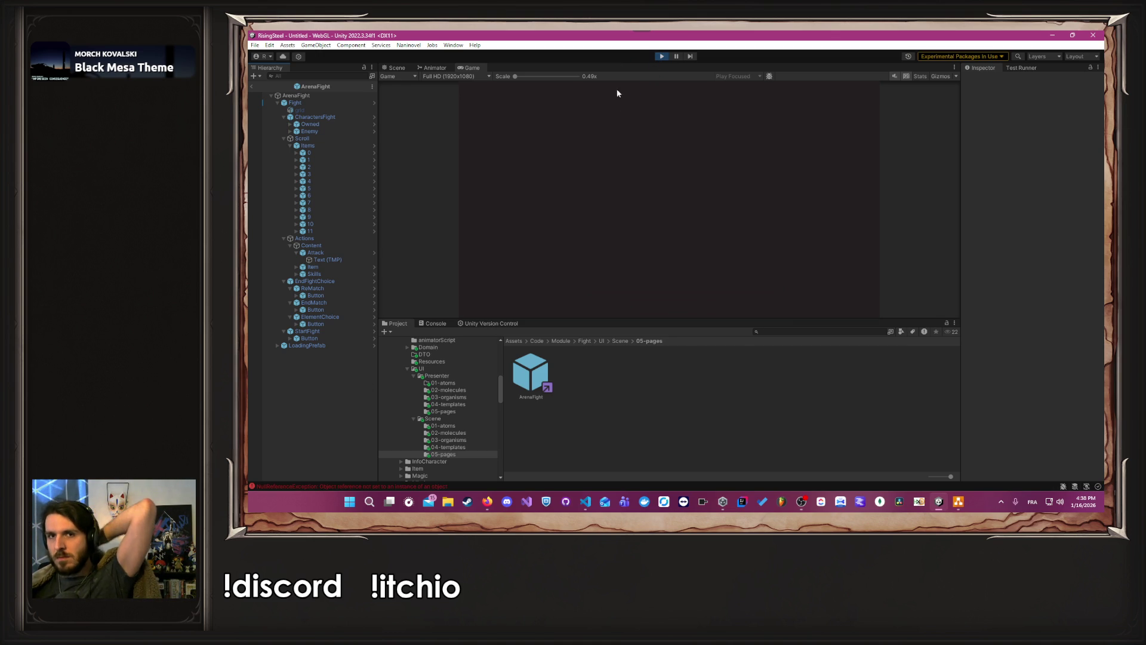
Step: Restart play mode, begin a new game and launch an Arena fight with Thalia
left_click(656, 55)
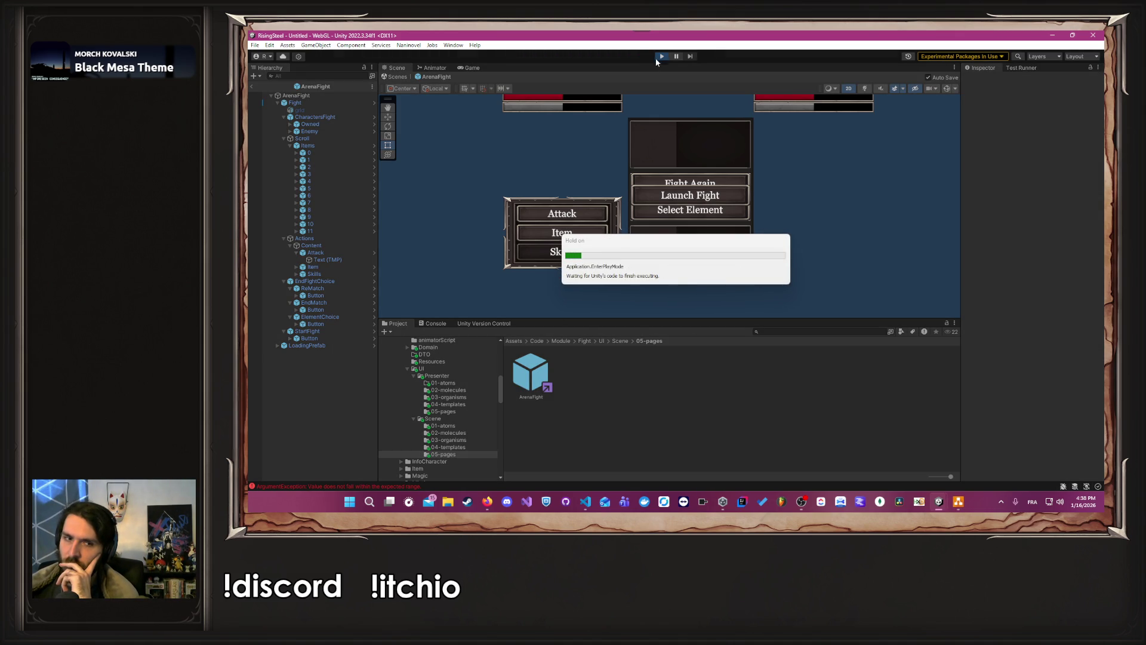
left_click(660, 142)
left_click(514, 126)
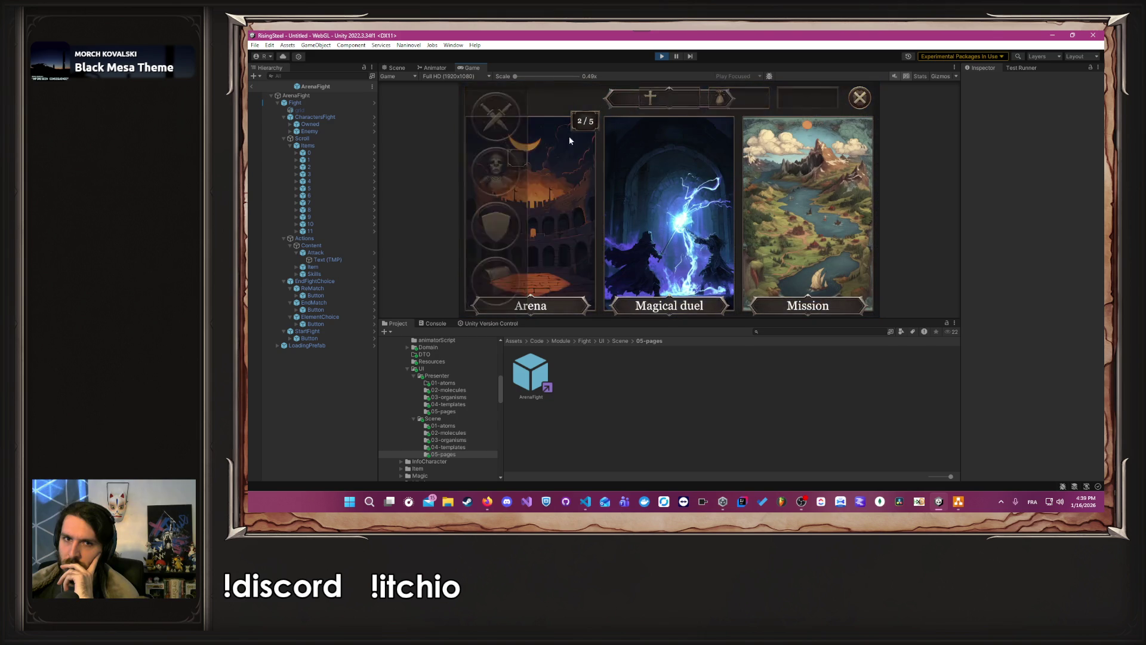
left_click(536, 195)
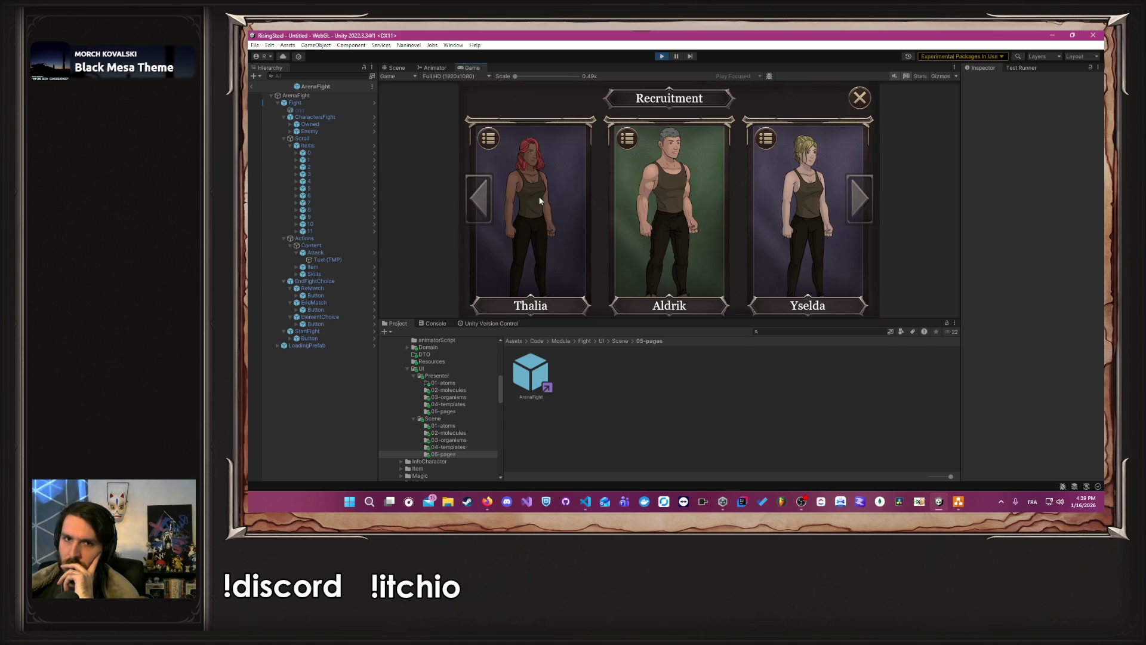
left_click(567, 253)
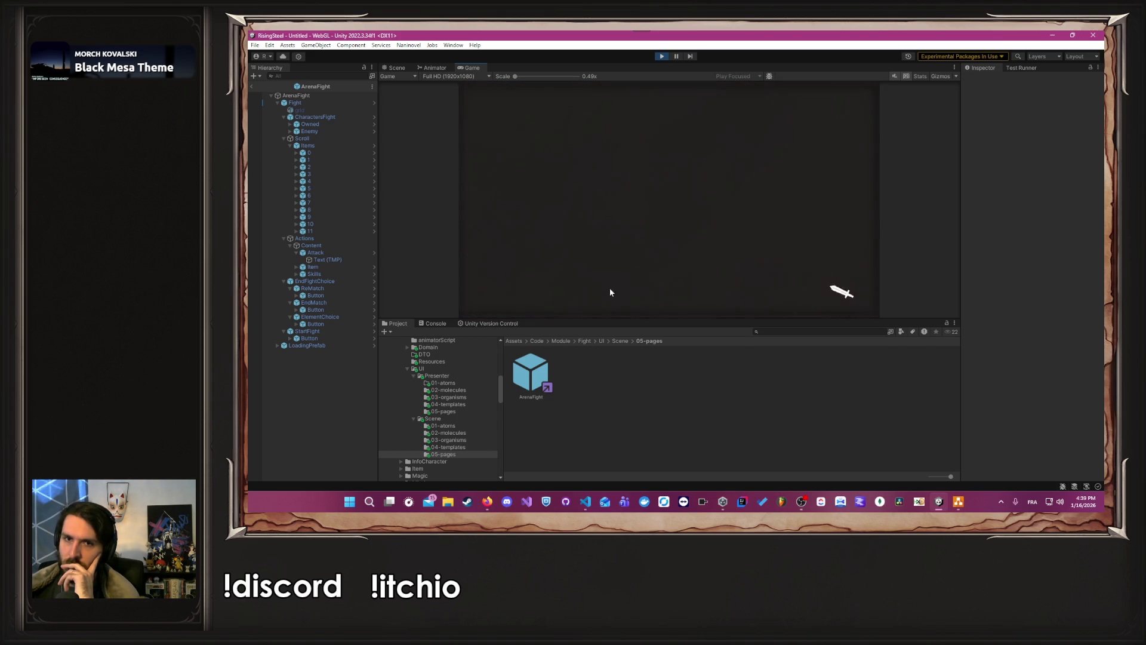
left_click(648, 199)
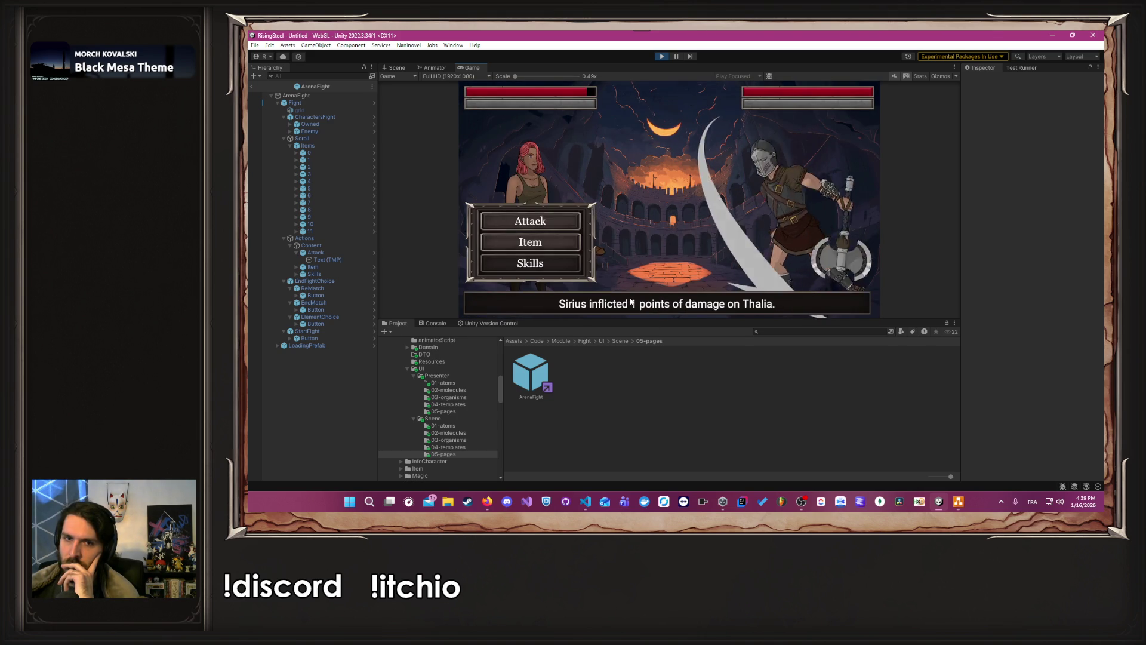
Step: Attack Sirius repeatedly, skipping the items, until Thalia defeats him
left_click(553, 227)
left_click(554, 225)
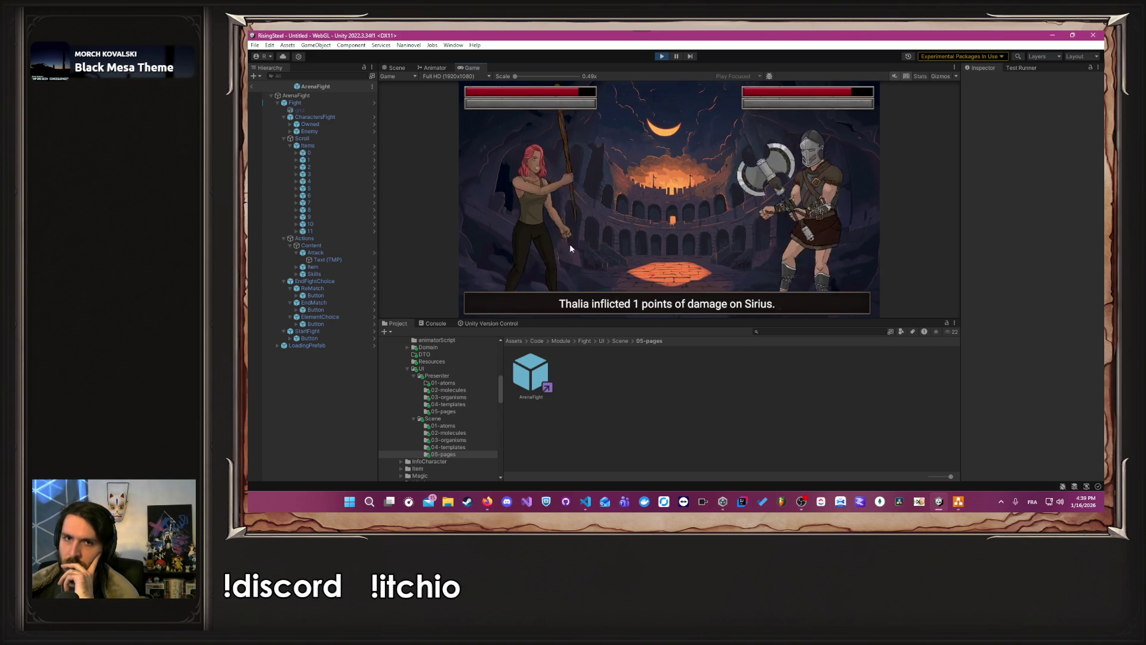
left_click(555, 237)
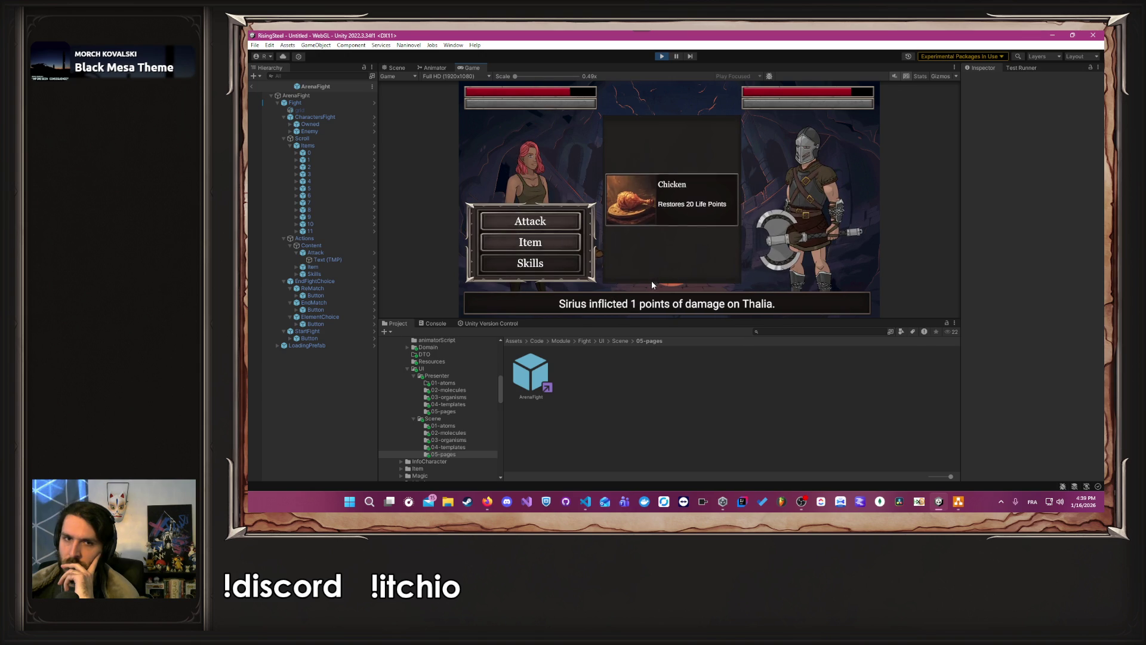
left_click(550, 228)
left_click(552, 224)
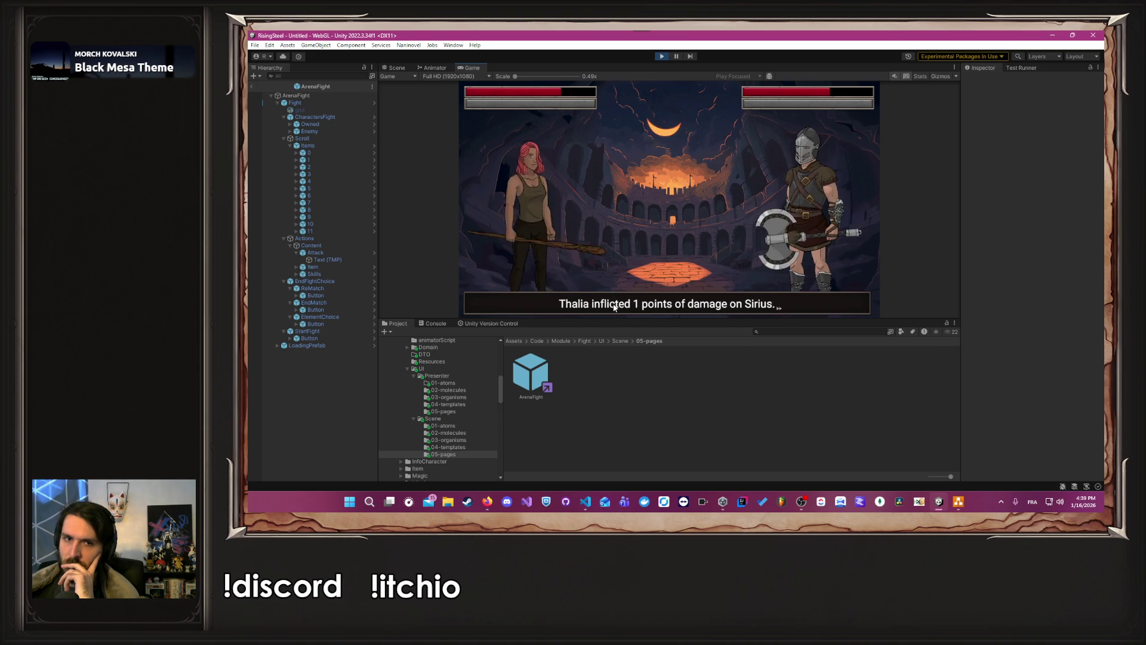
left_click(540, 223)
left_click(540, 245)
left_click(539, 222)
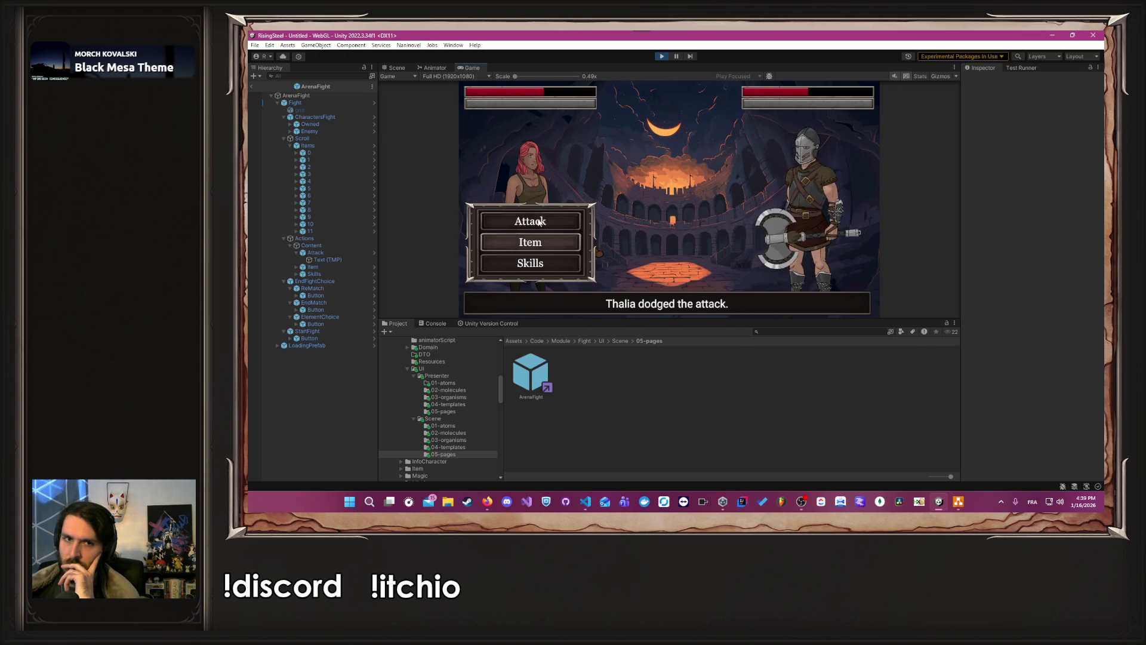
left_click(539, 222)
left_click(539, 222)
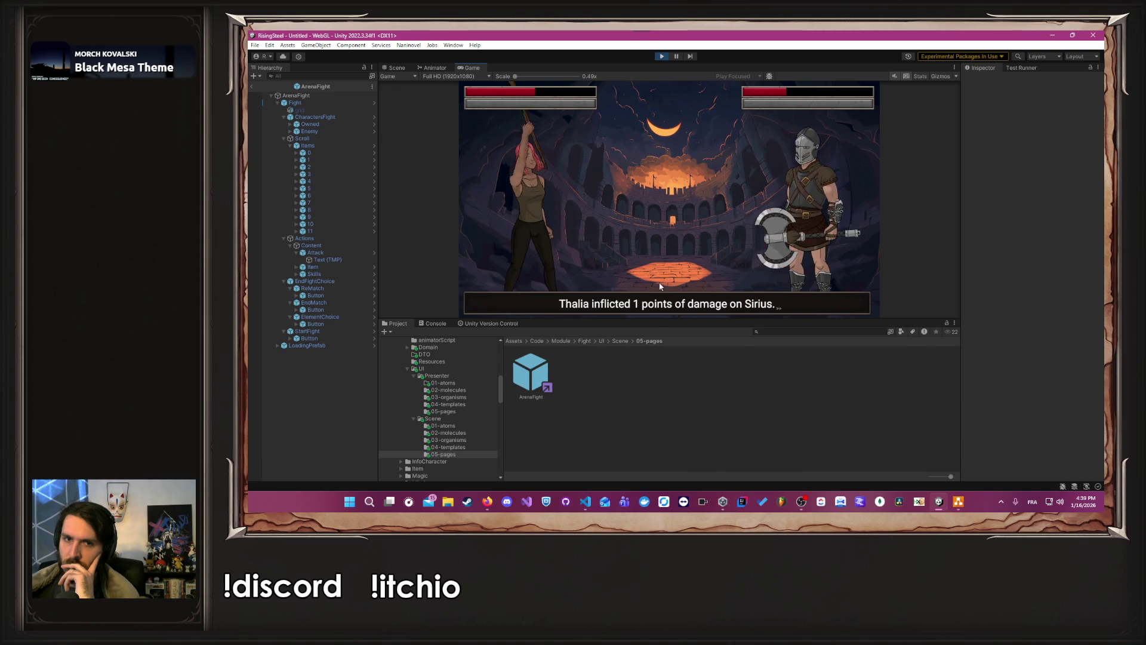
left_click(568, 228)
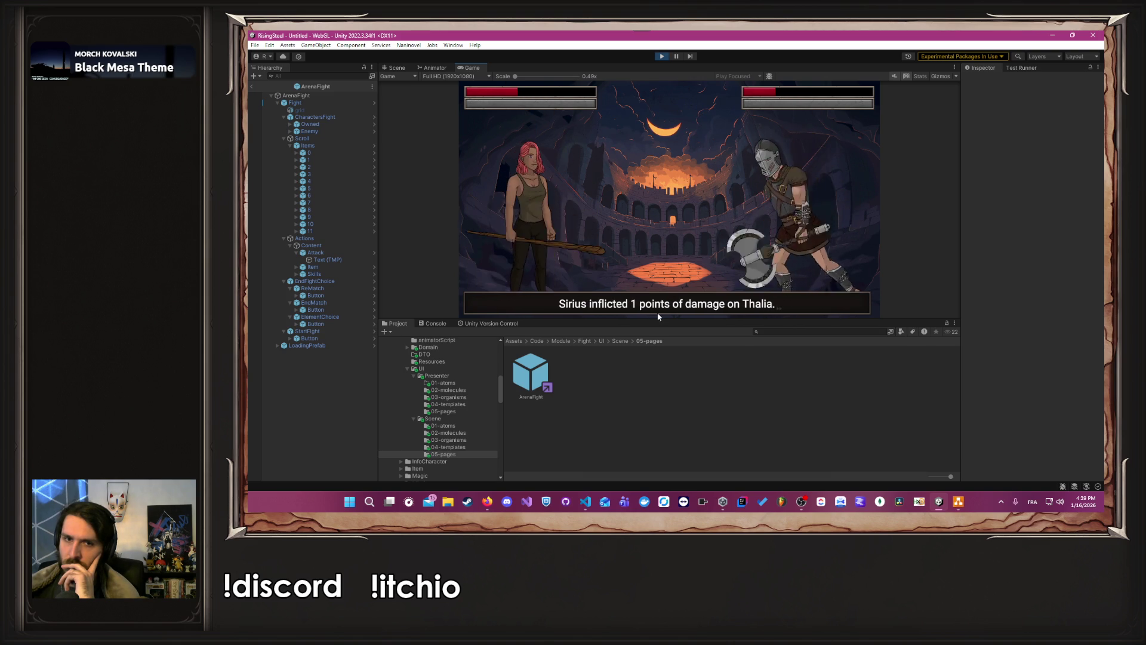
left_click(542, 226)
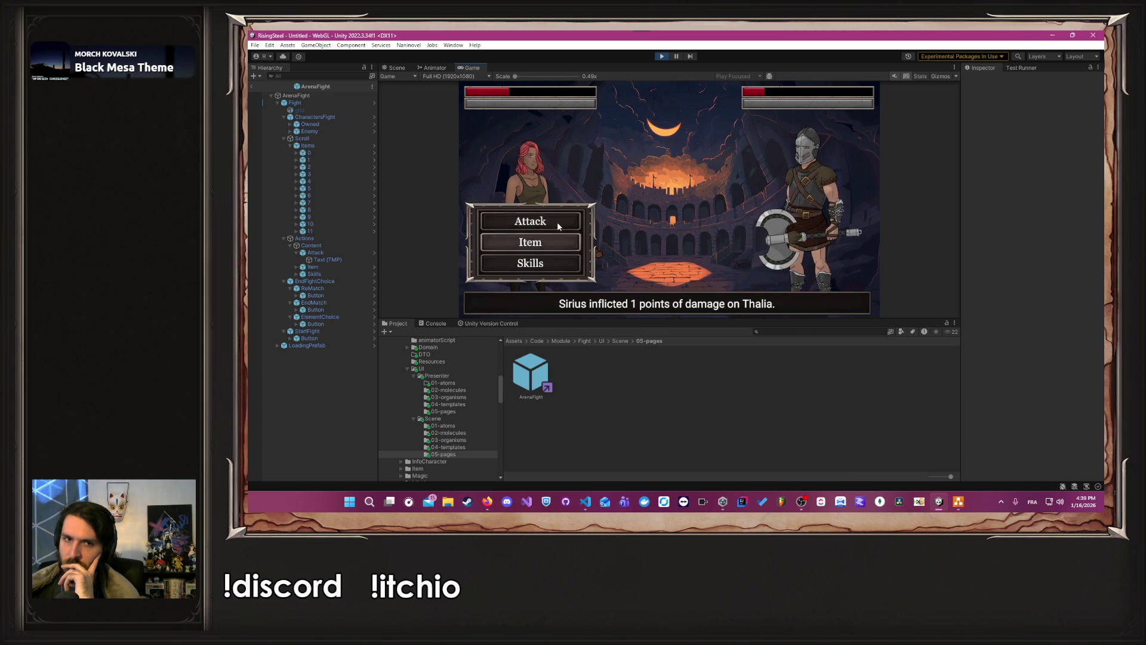
left_click(560, 227)
key("Return")
Step: Start another arena fight and keep attacking Fayrel until it ends
left_click(644, 196)
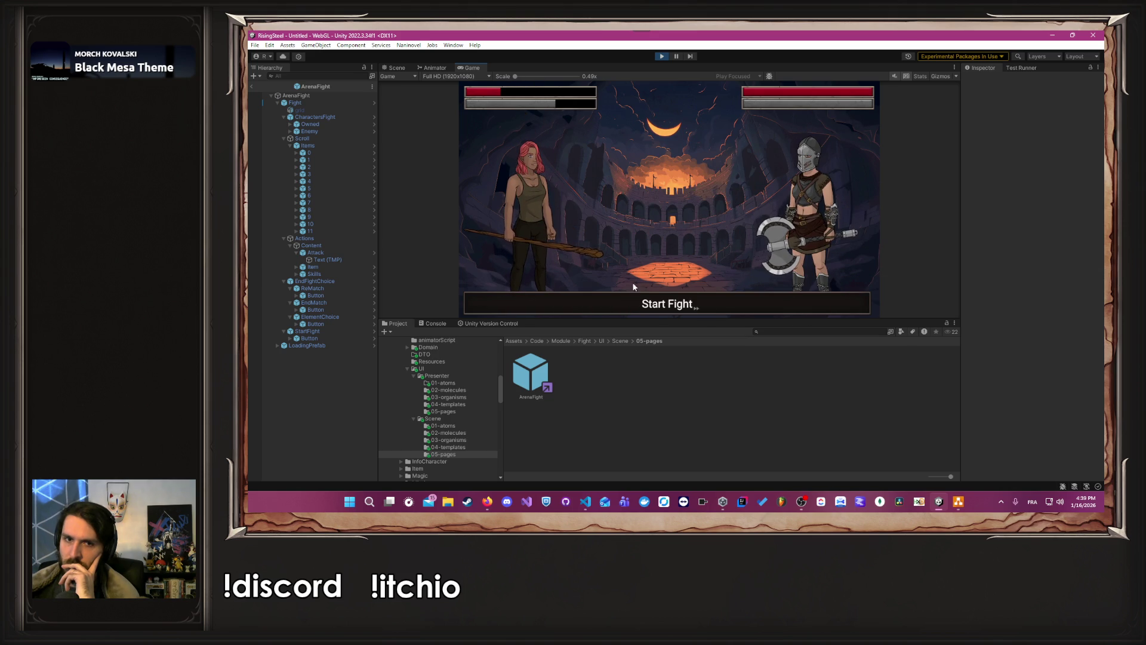
left_click(532, 228)
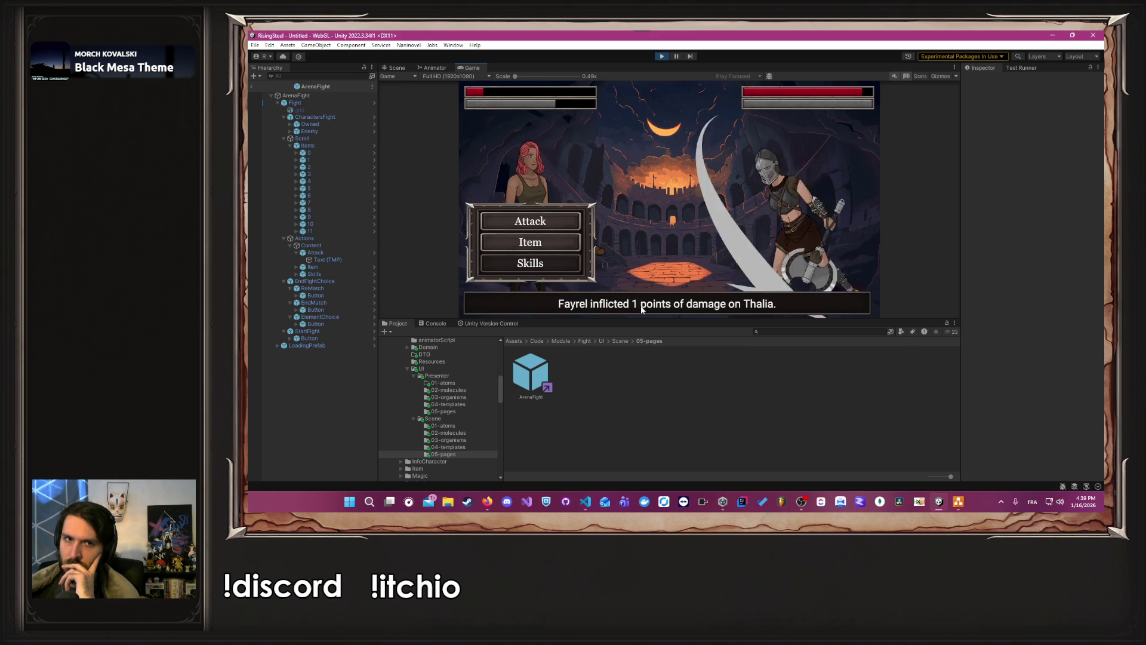
left_click(539, 224)
left_click(538, 224)
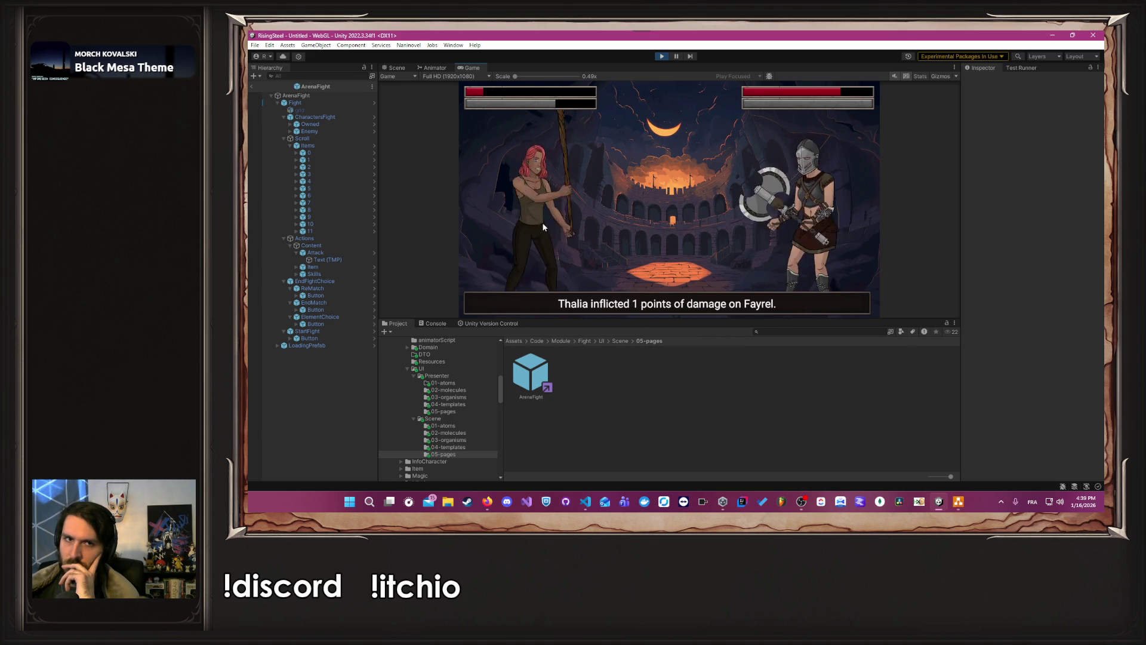
left_click(542, 227)
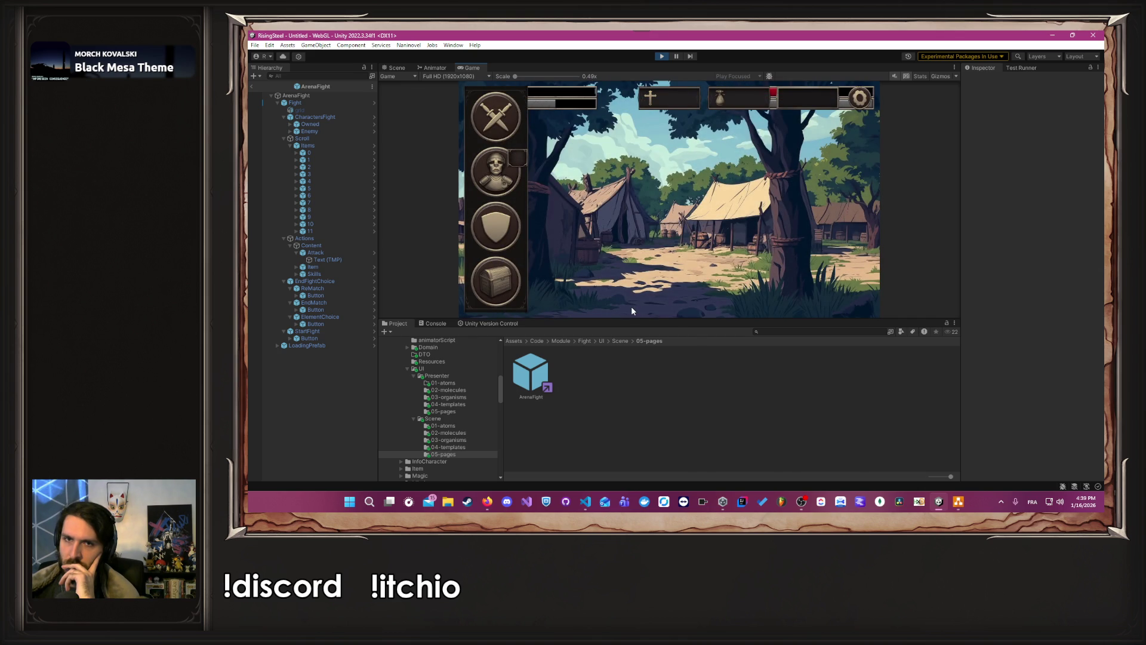
key("alt+Tab")
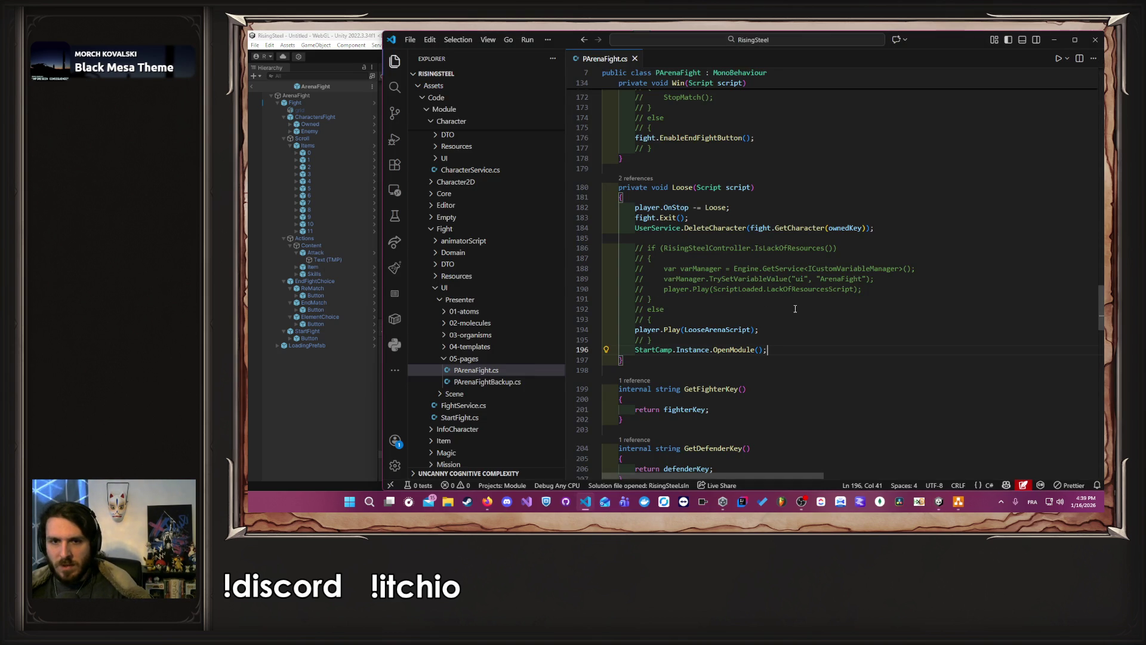
double_click(720, 329)
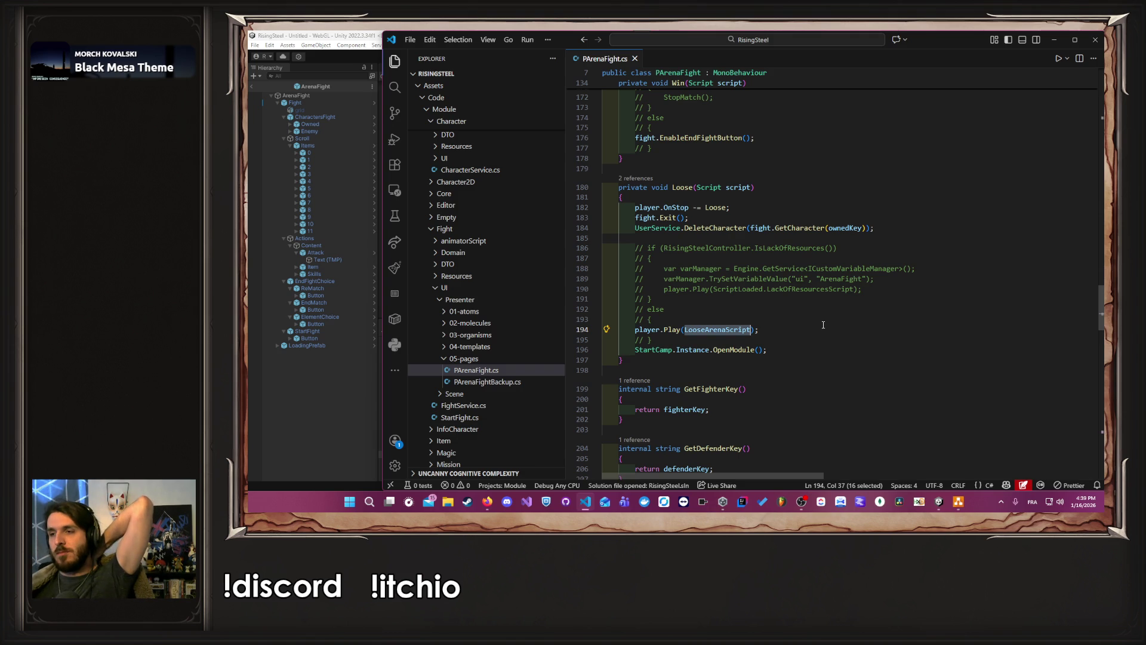
scroll(823, 325, "down", 12)
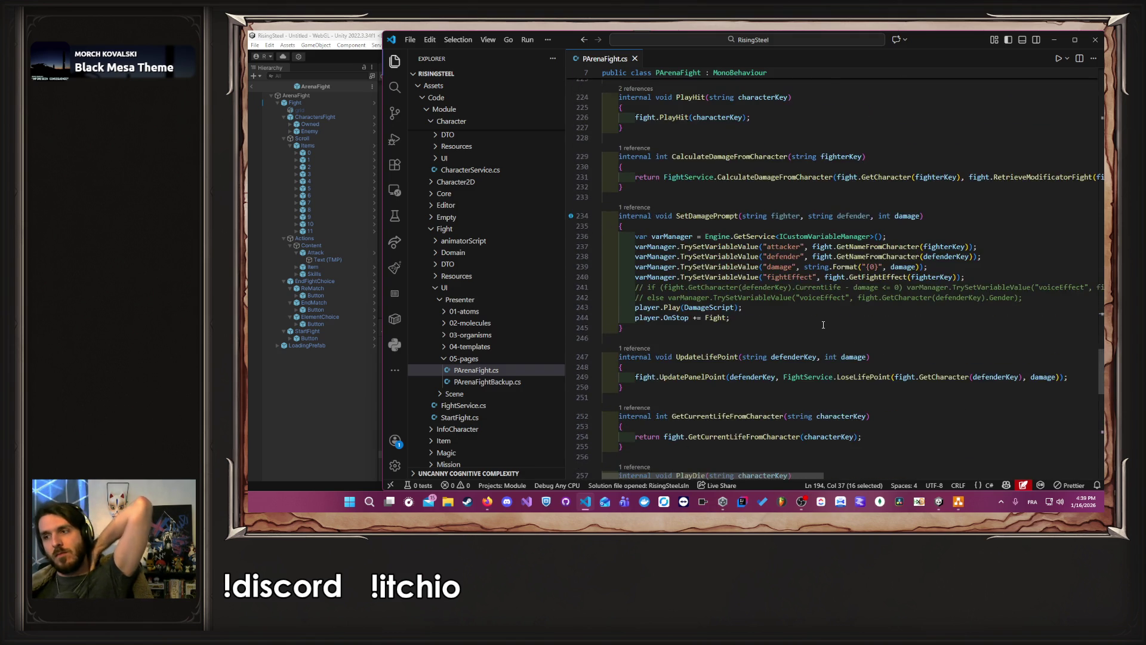
scroll(823, 325, "down", 8)
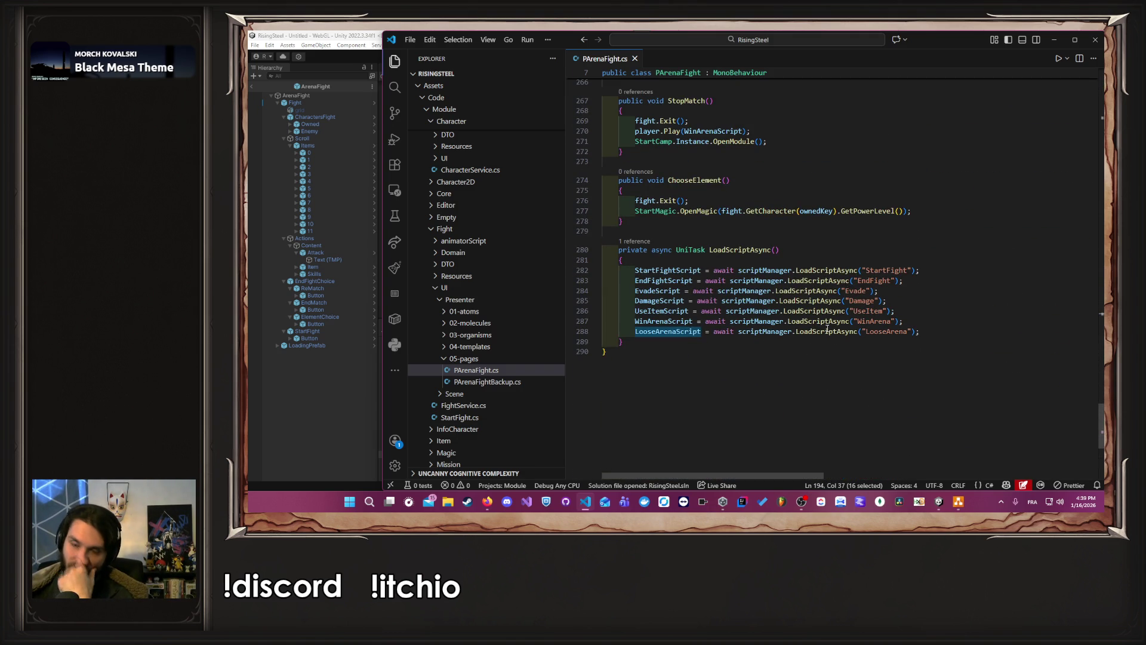
double_click(878, 330)
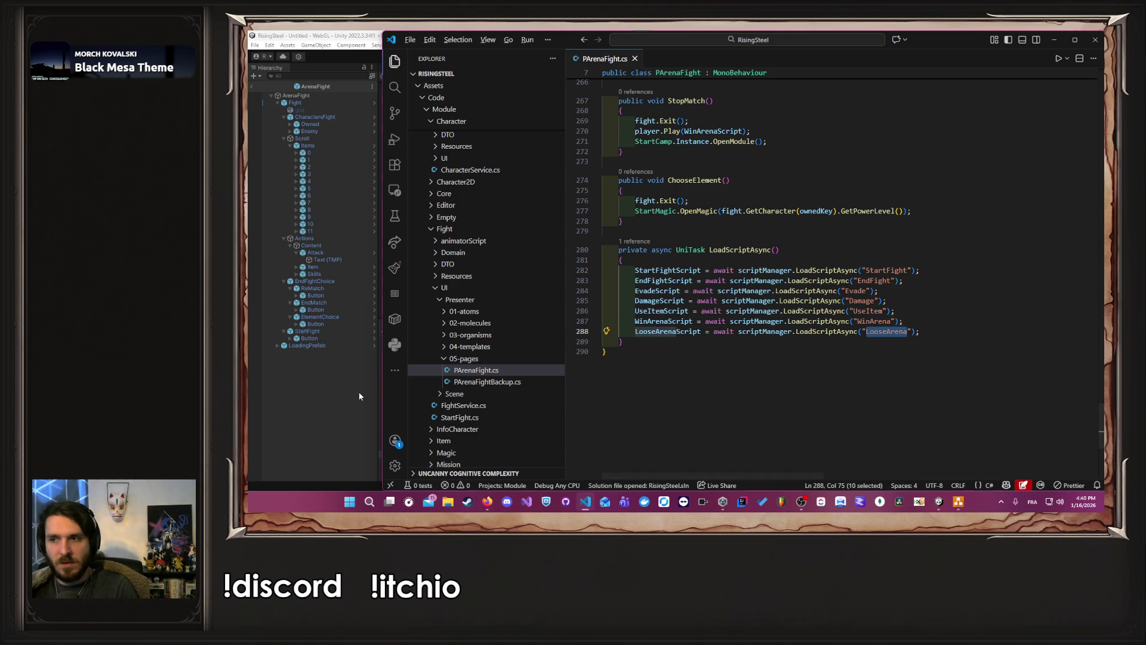
key("alt+Tab")
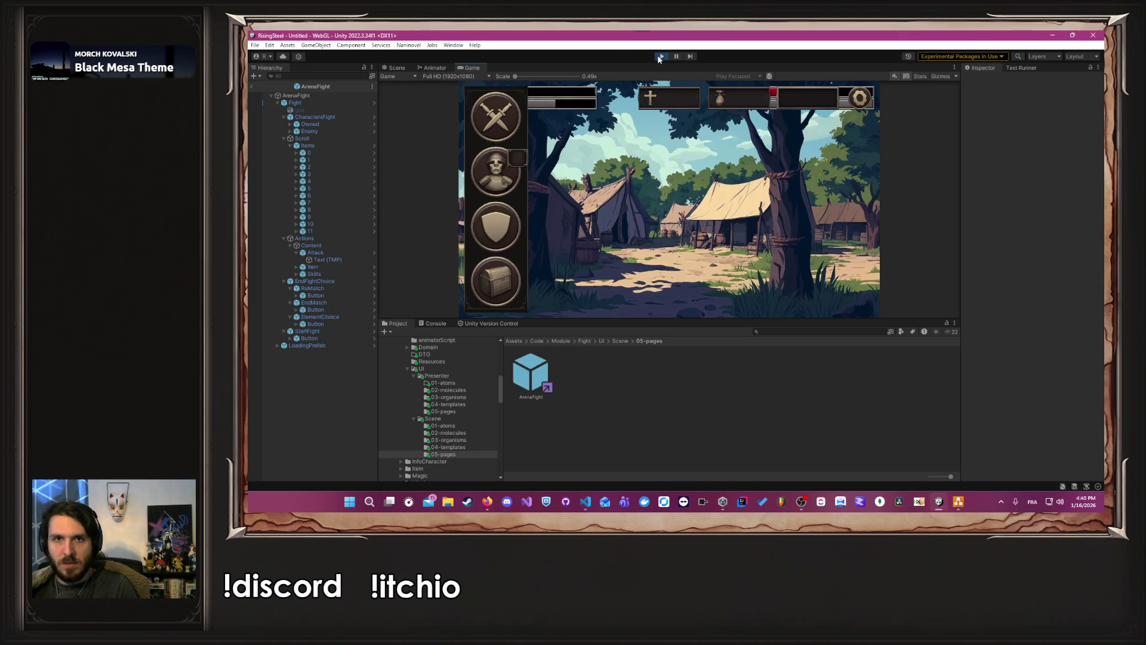
Step: Stop the game and inspect the EndMatch button's click actions in the Inspector
left_click(660, 56)
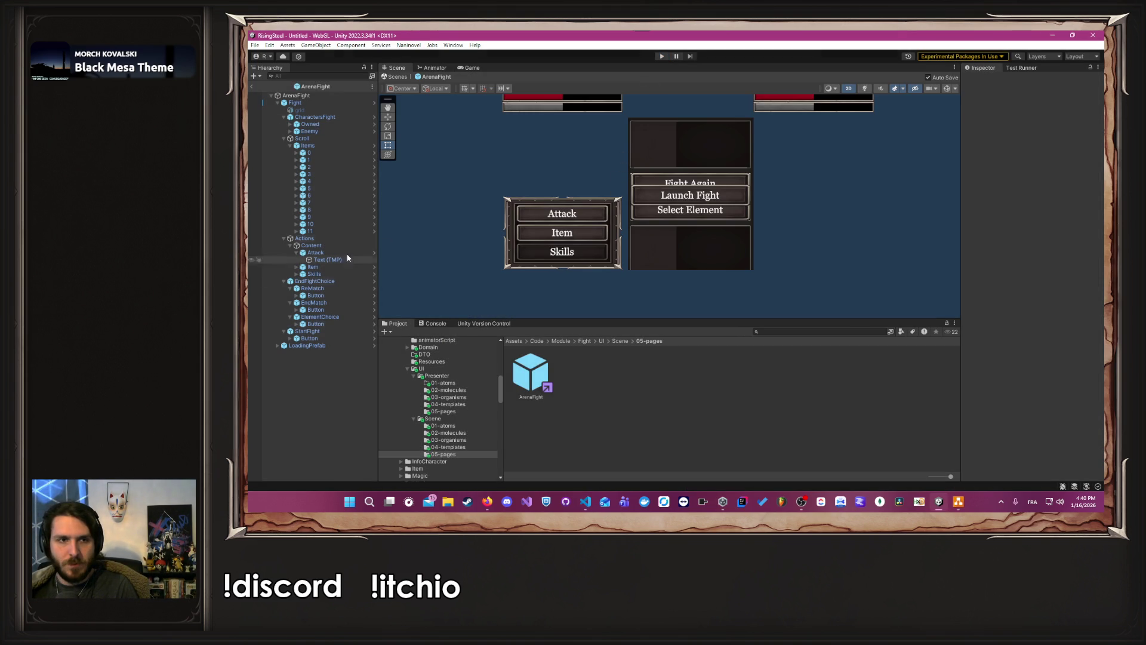
left_click(334, 309)
scroll(979, 316, "down", 5)
left_click(1023, 391)
scroll(454, 426, "down", 2)
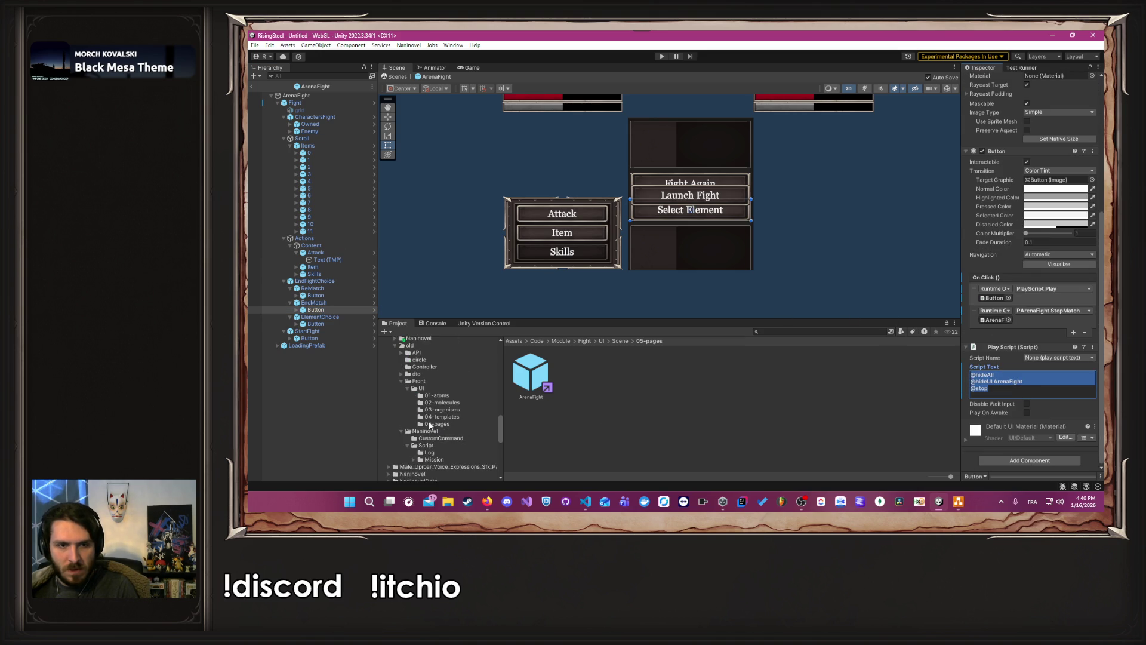
scroll(439, 430, "down", 10)
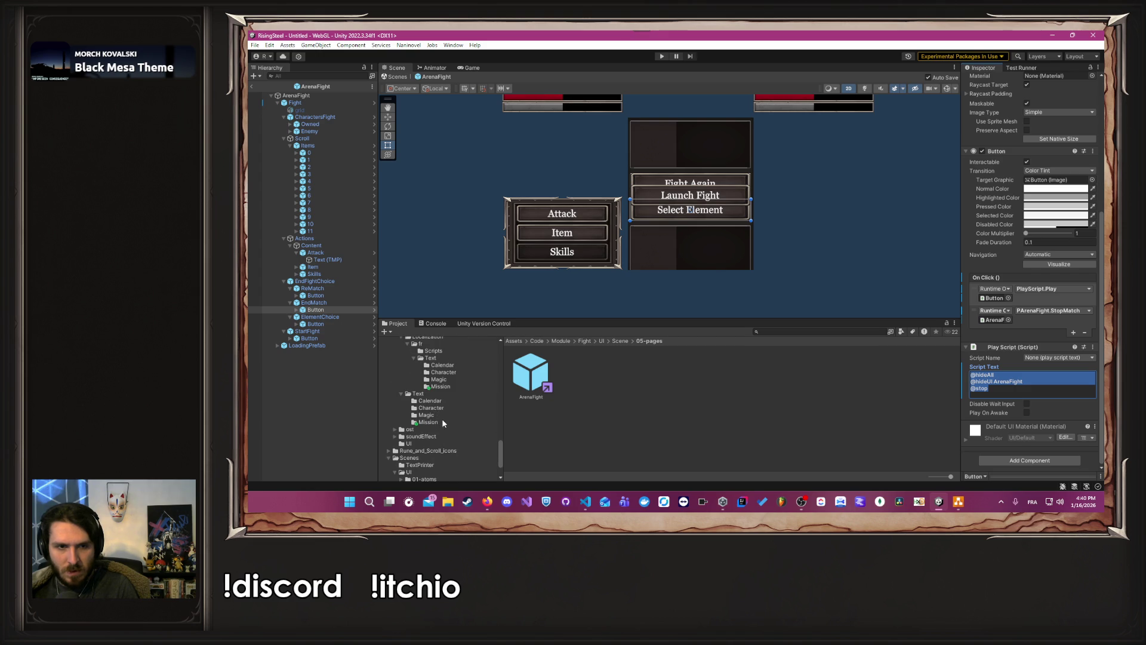
scroll(442, 421, "up", 8)
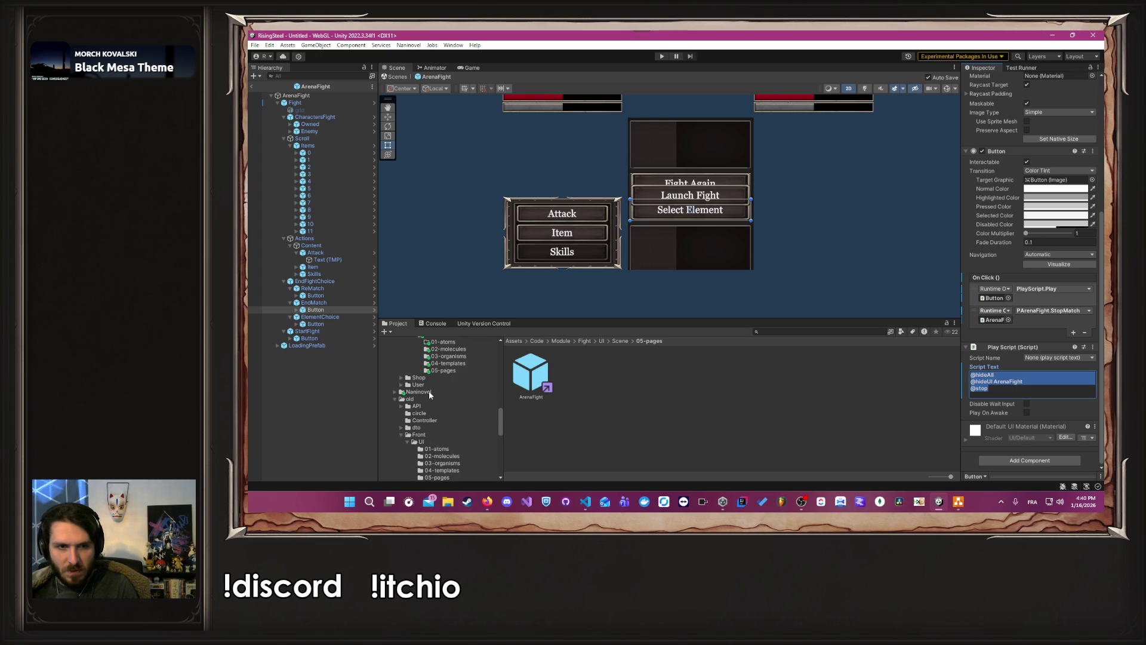
Step: Browse the Naninovel code folders, including CustomCommand, Text Mission and Text
left_click(419, 391)
scroll(452, 408, "up", 5)
scroll(452, 409, "up", 5)
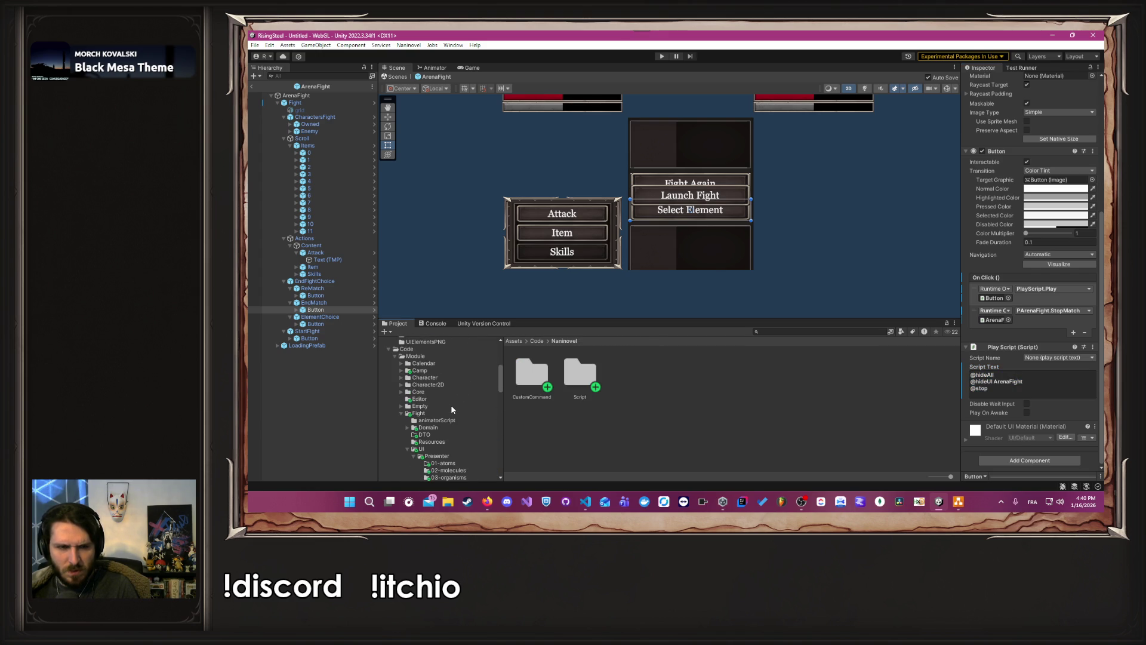
double_click(522, 375)
scroll(463, 399, "down", 5)
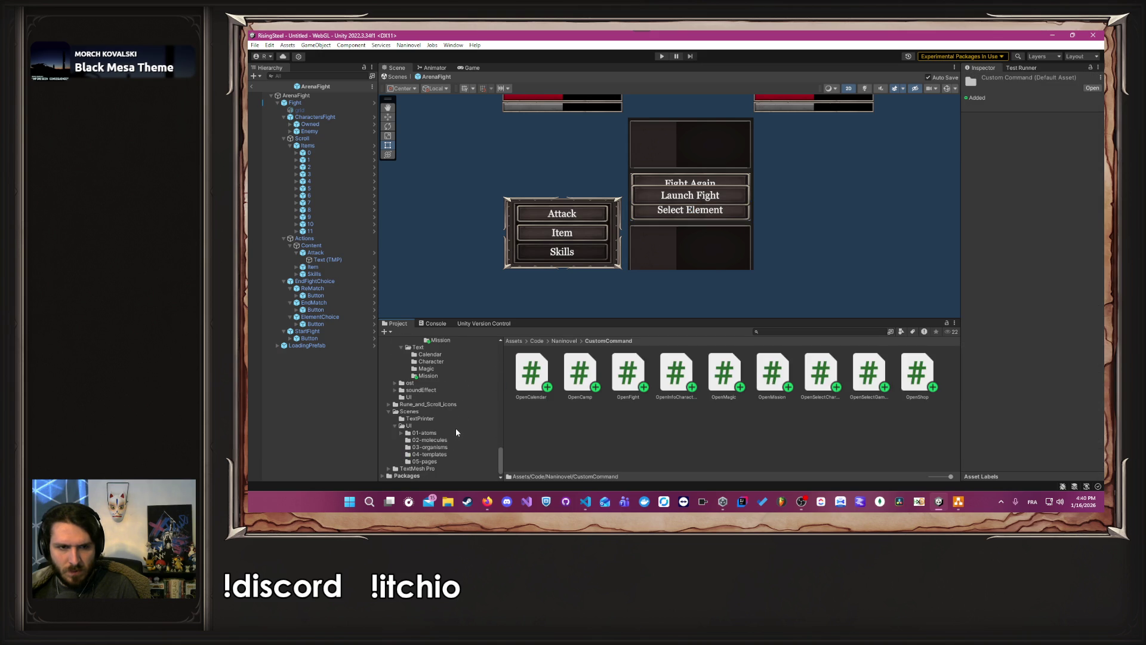
scroll(456, 429, "up", 5)
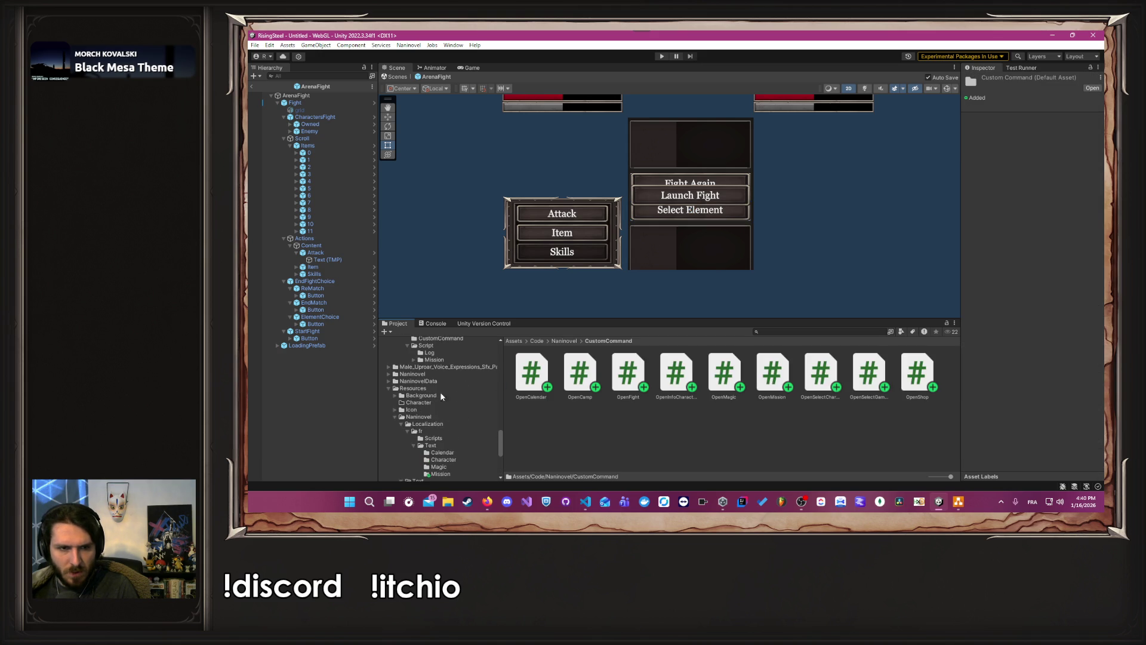
scroll(454, 400, "down", 2)
scroll(462, 430, "down", 3)
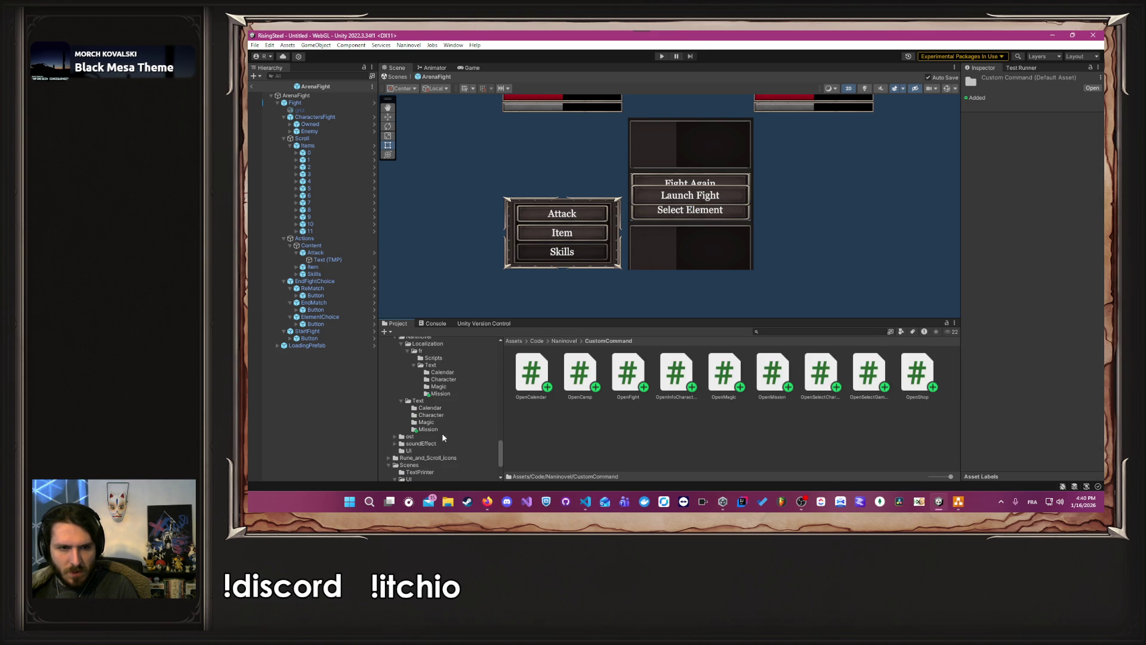
left_click(436, 428)
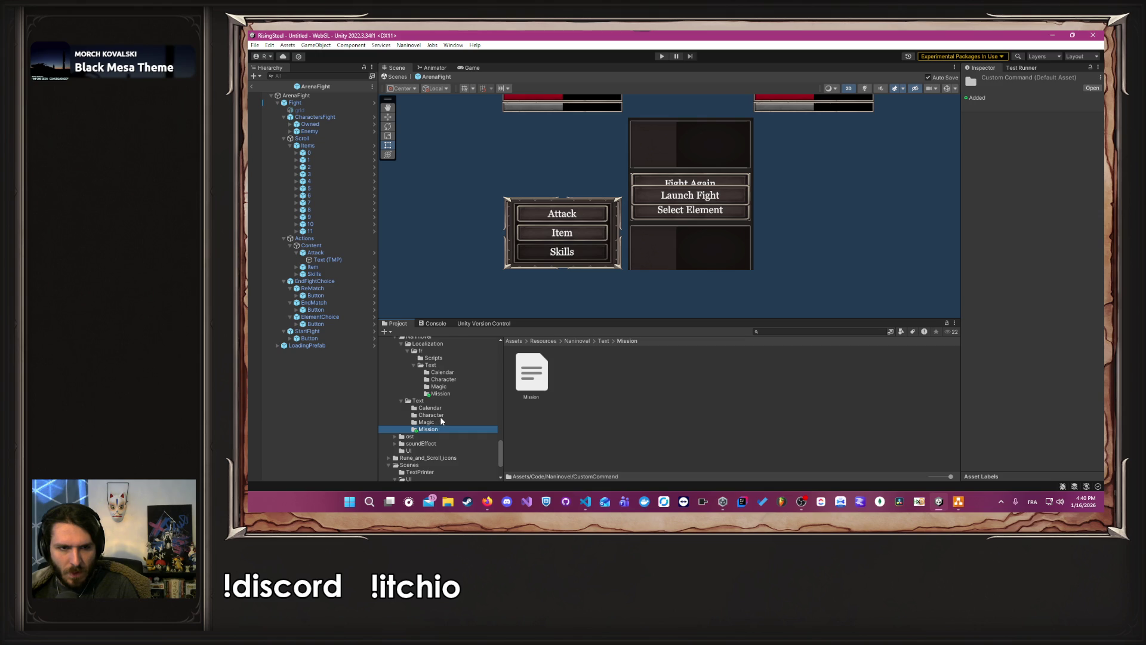
scroll(442, 421, "up", 2)
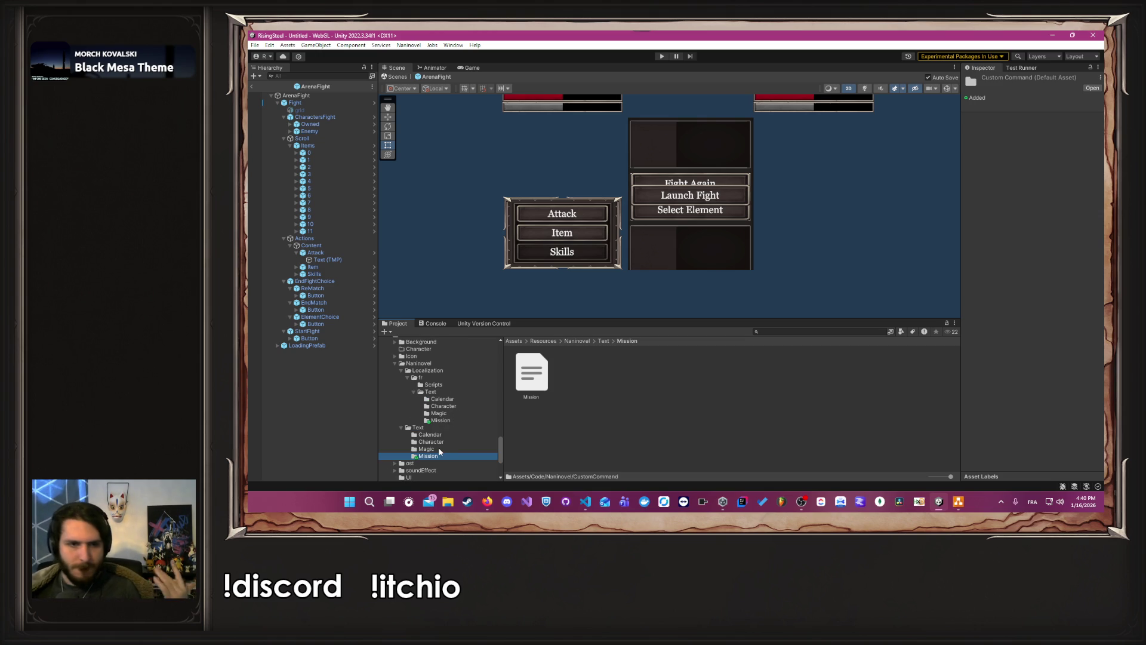
left_click(442, 427)
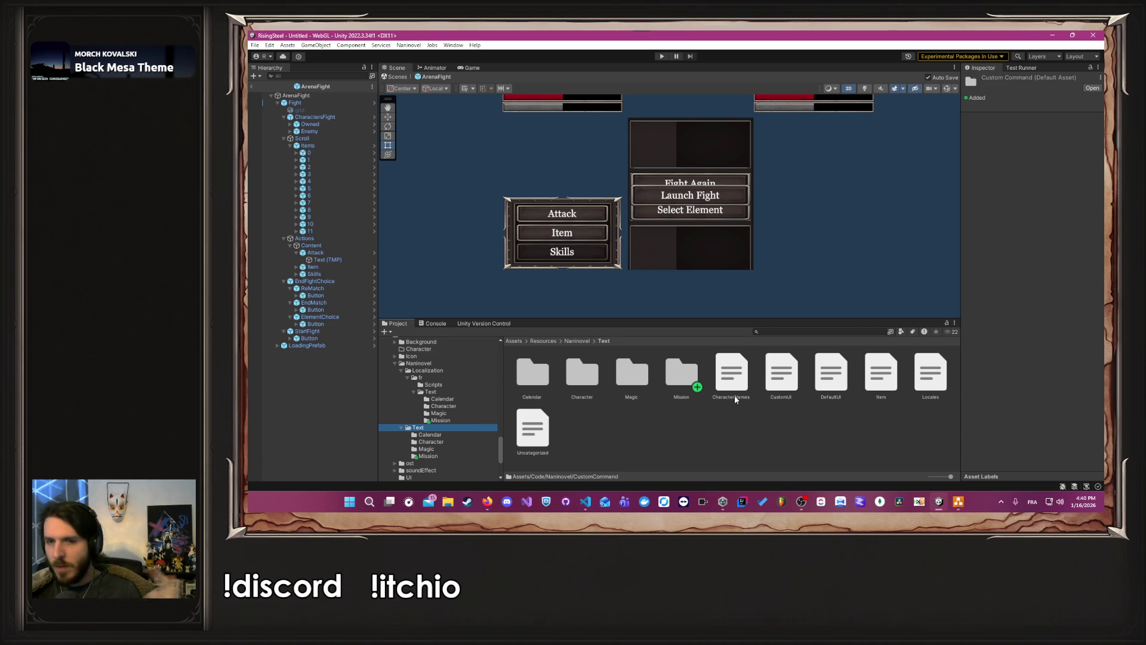
Step: Check the Localization fr Scripts folder, then open the old Naninovel Script/Log folder
left_click(450, 371)
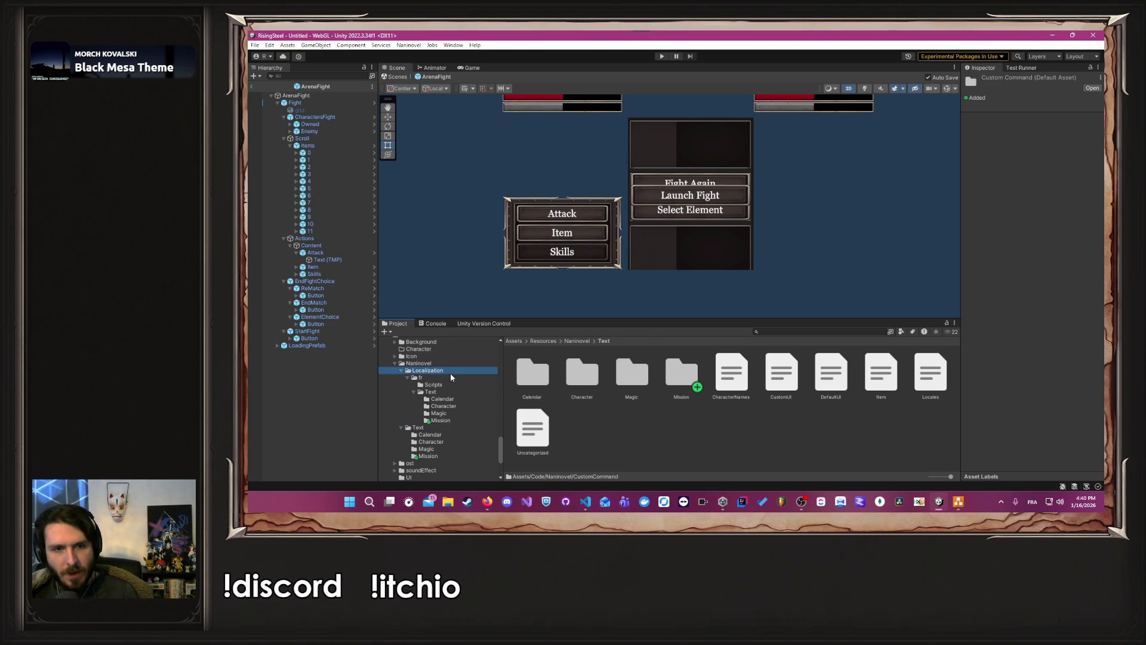
left_click(454, 378)
left_click(454, 384)
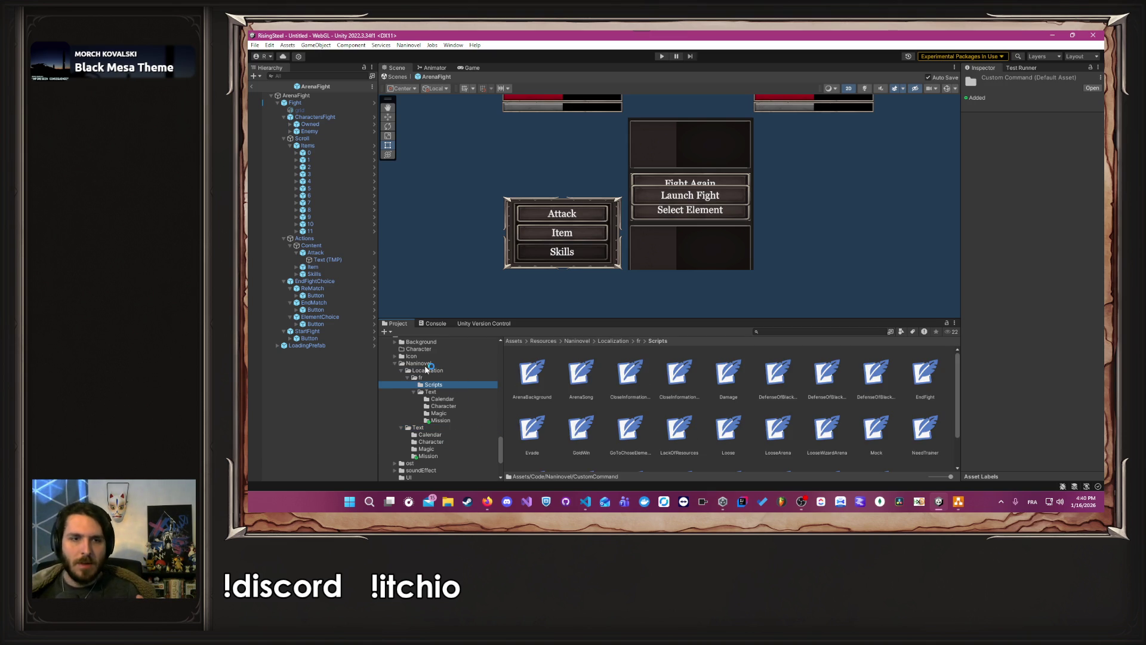
left_click(427, 370)
left_click(447, 385)
scroll(471, 414, "up", 5)
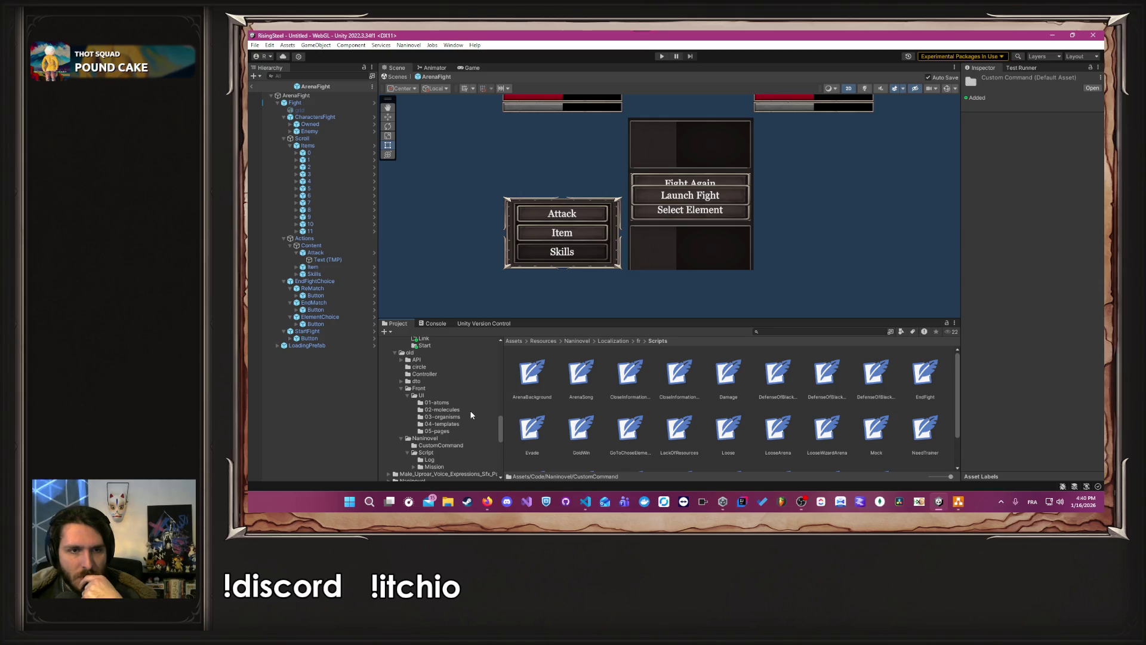
scroll(471, 414, "down", 2)
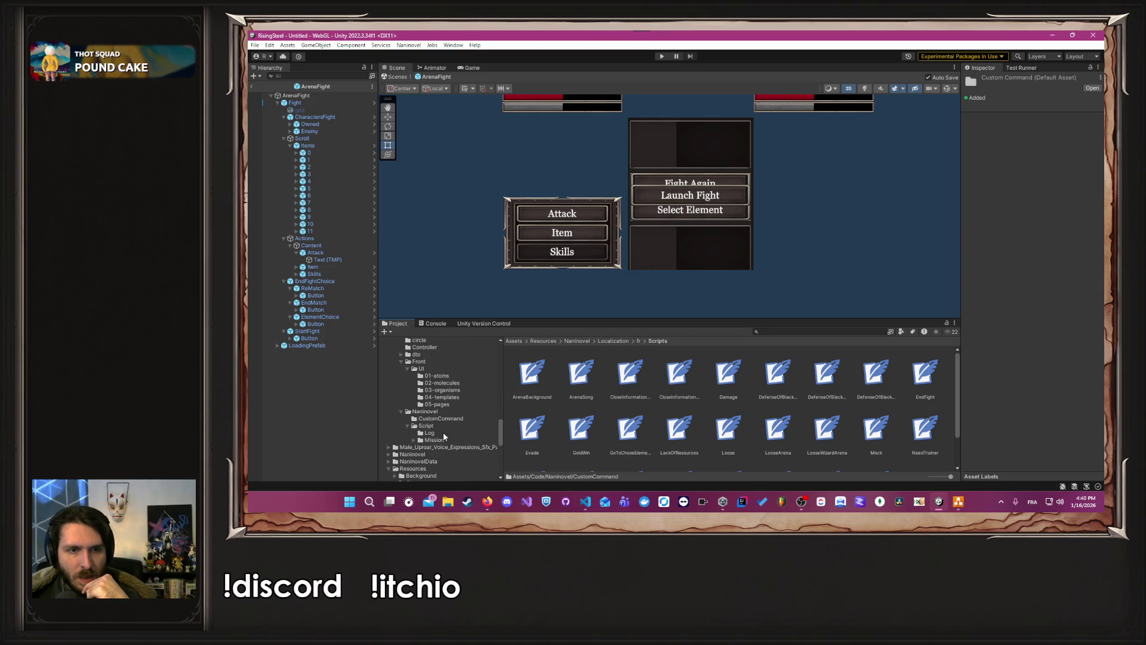
left_click(435, 427)
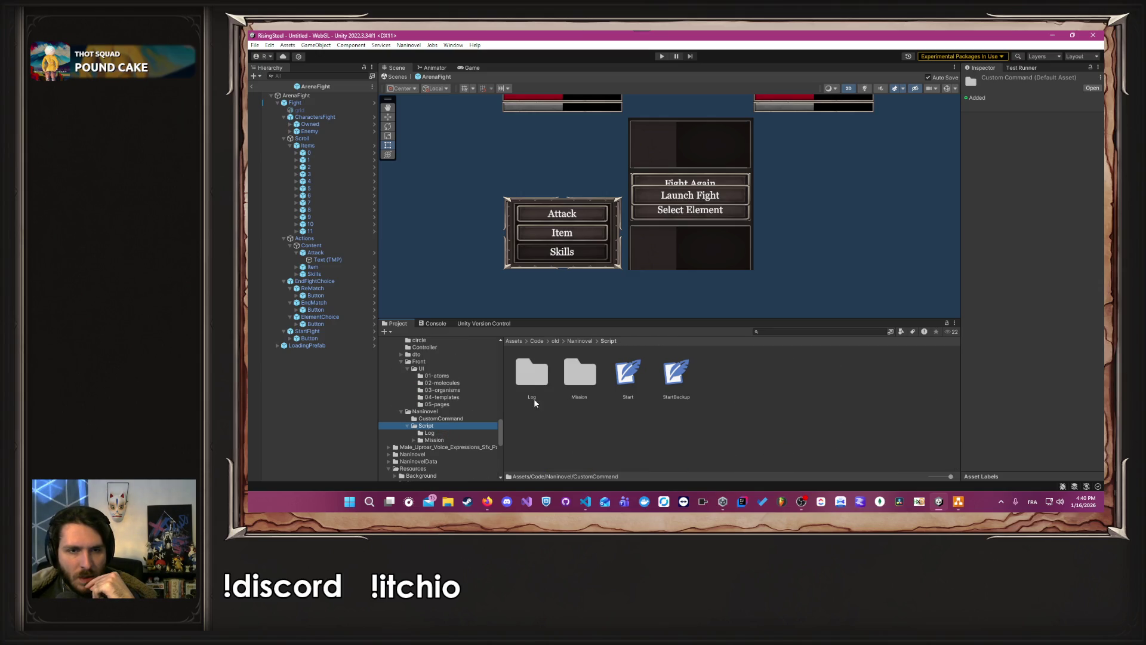
double_click(523, 372)
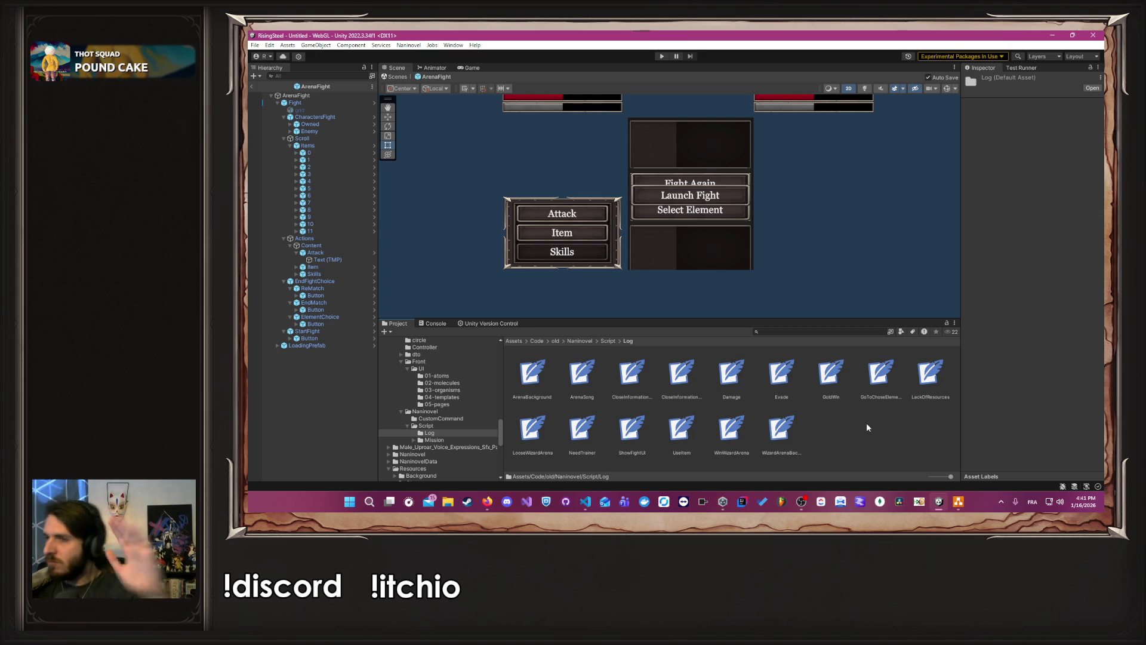
Step: Open Naninovel > Resources > Scripts and ping the LooseArena asset from its list entry
left_click(410, 45)
mouse_move(439, 98)
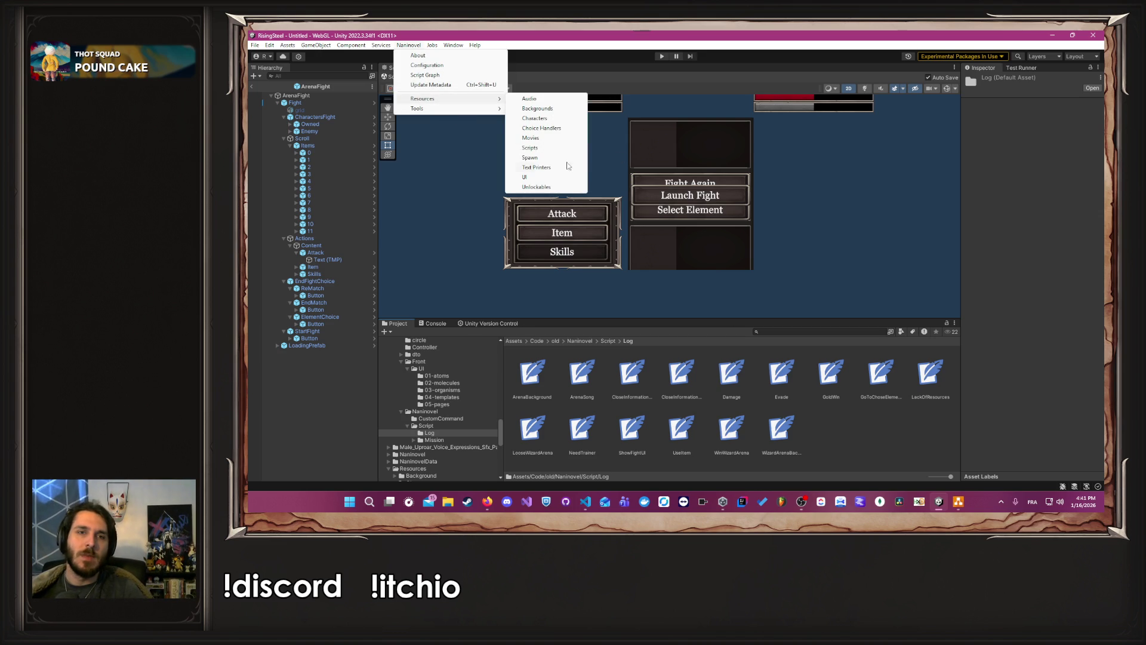
left_click(549, 148)
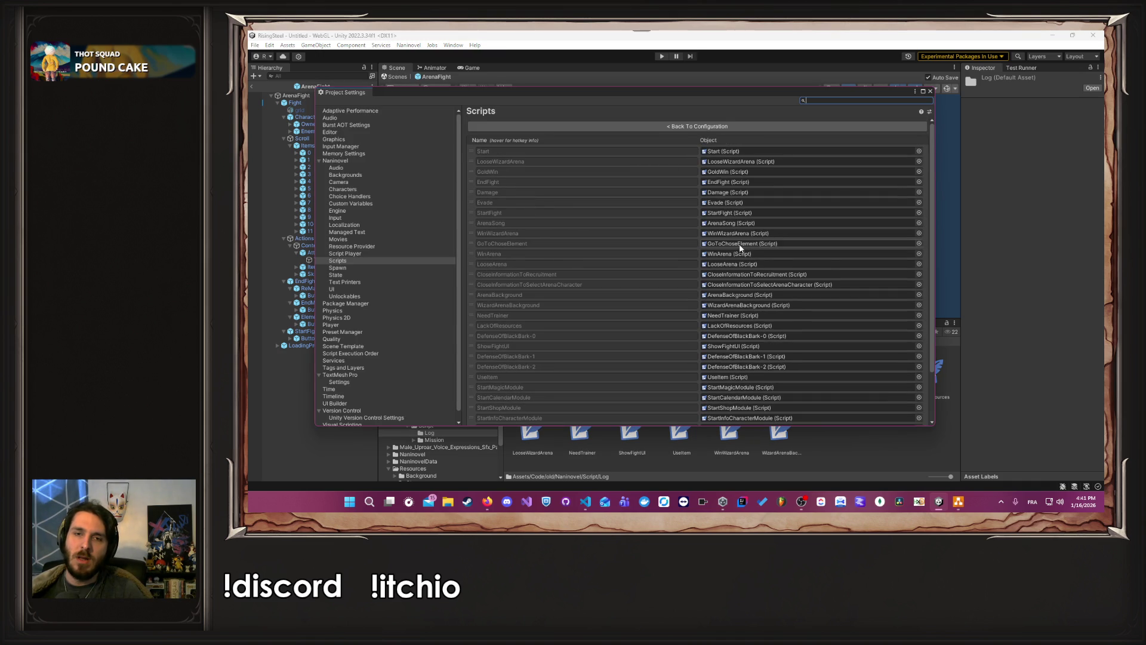
scroll(740, 246, "down", 3)
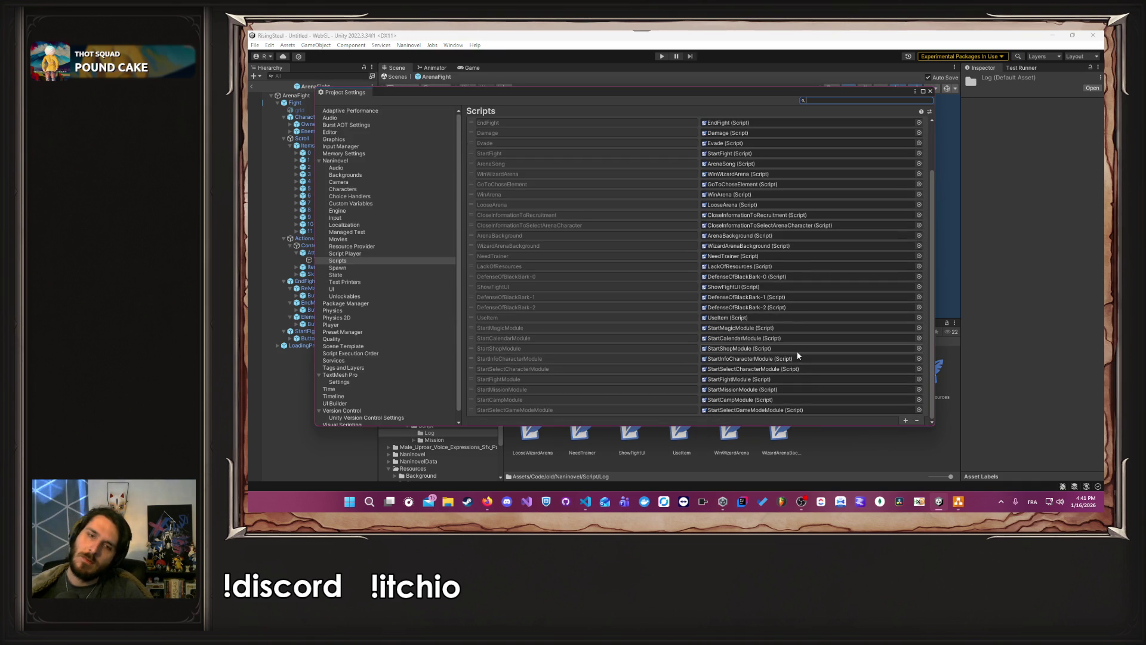
scroll(777, 276, "up", 3)
left_click(766, 257)
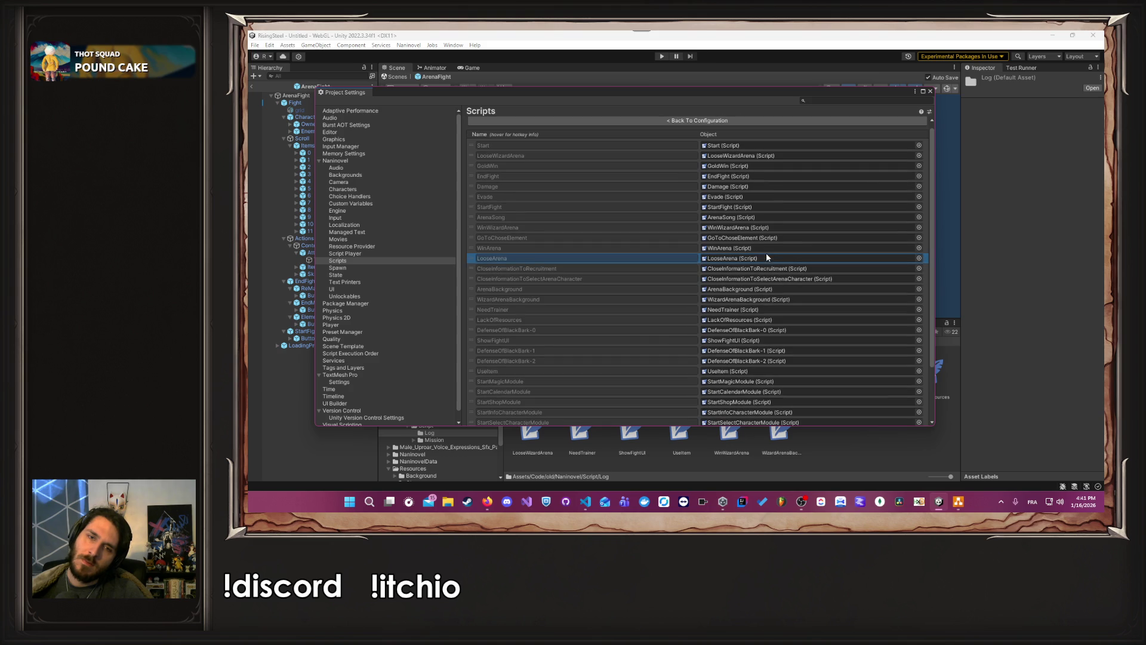
left_click(754, 259)
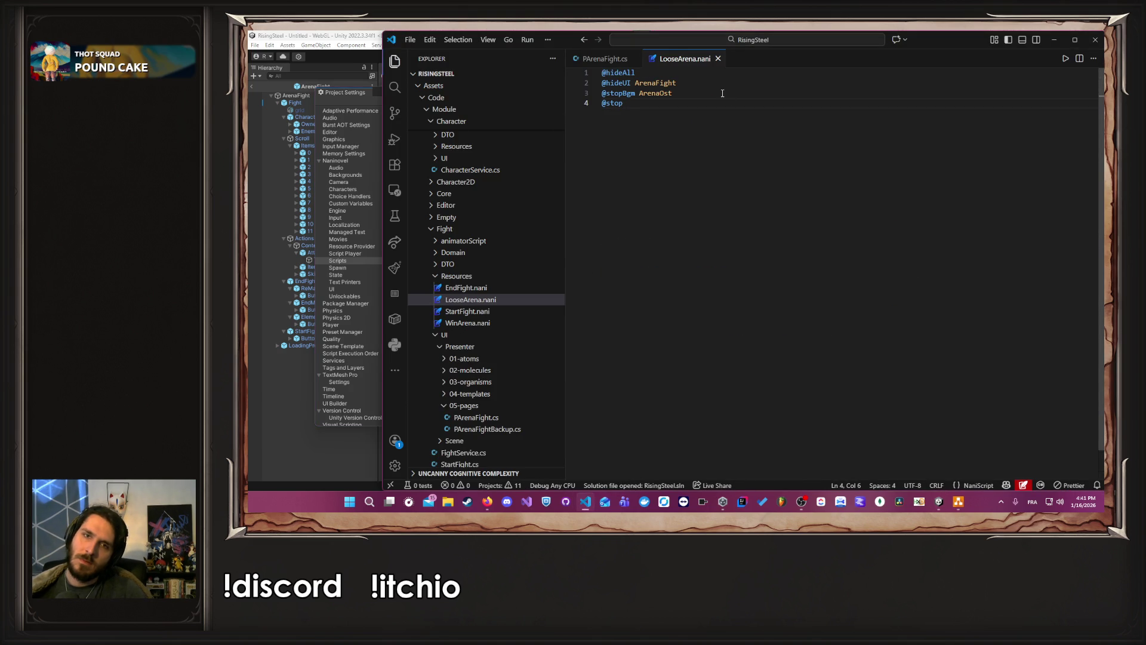
key("ctrl+z")
key("ctrl+z")
key("ctrl+z")
key("ctrl+z")
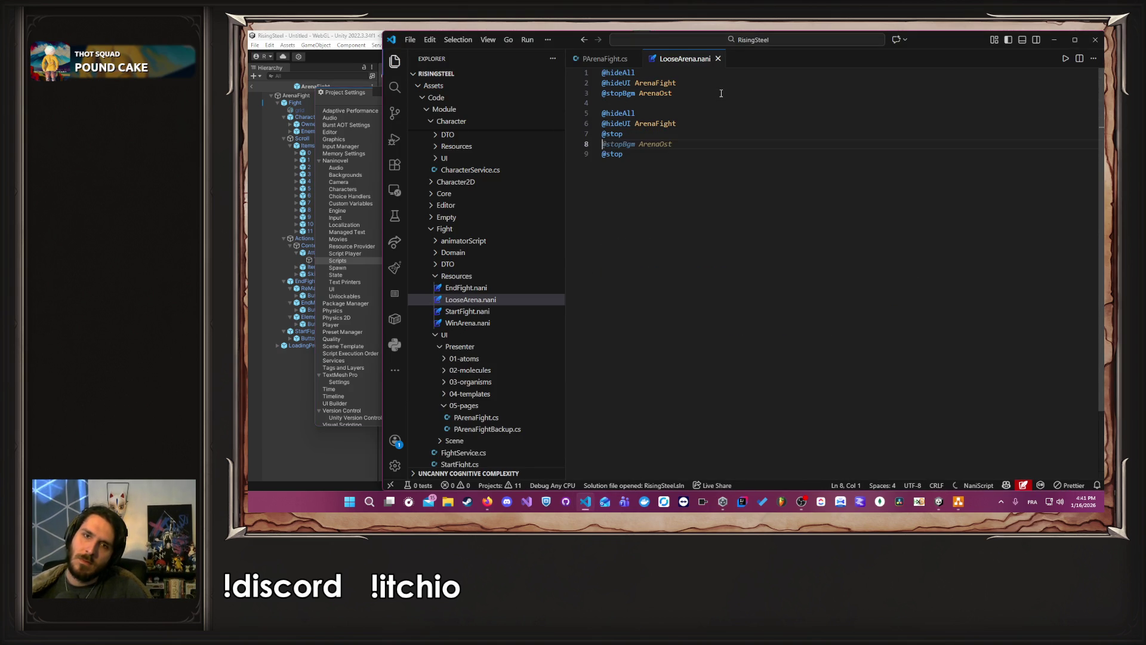
key("BackSpace")
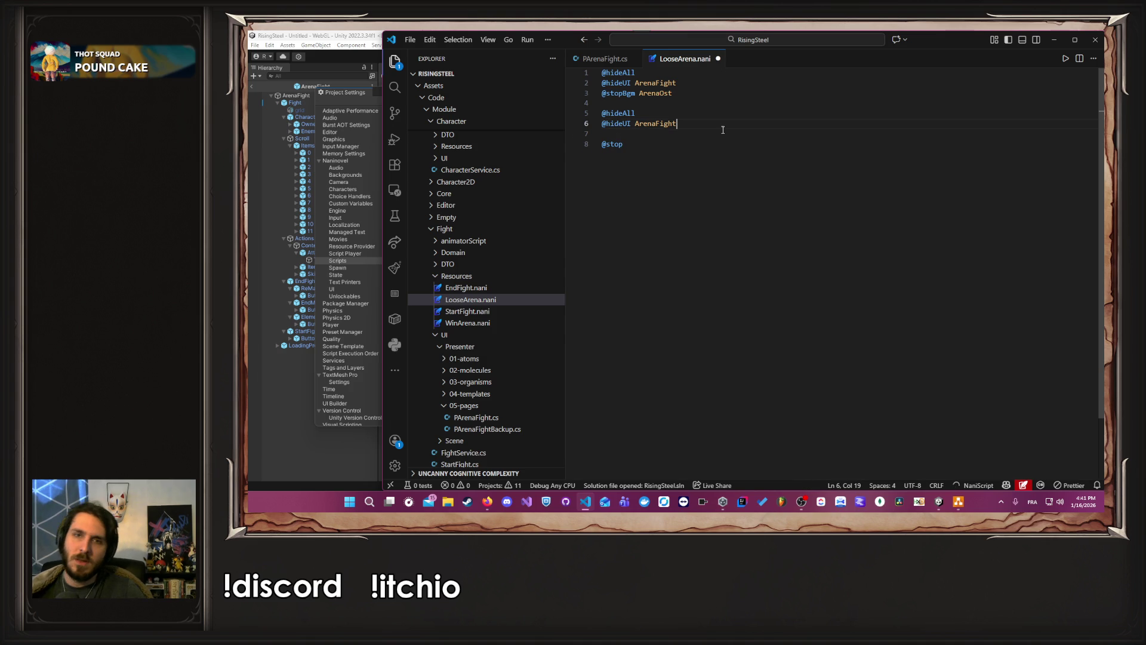
left_click(285, 427)
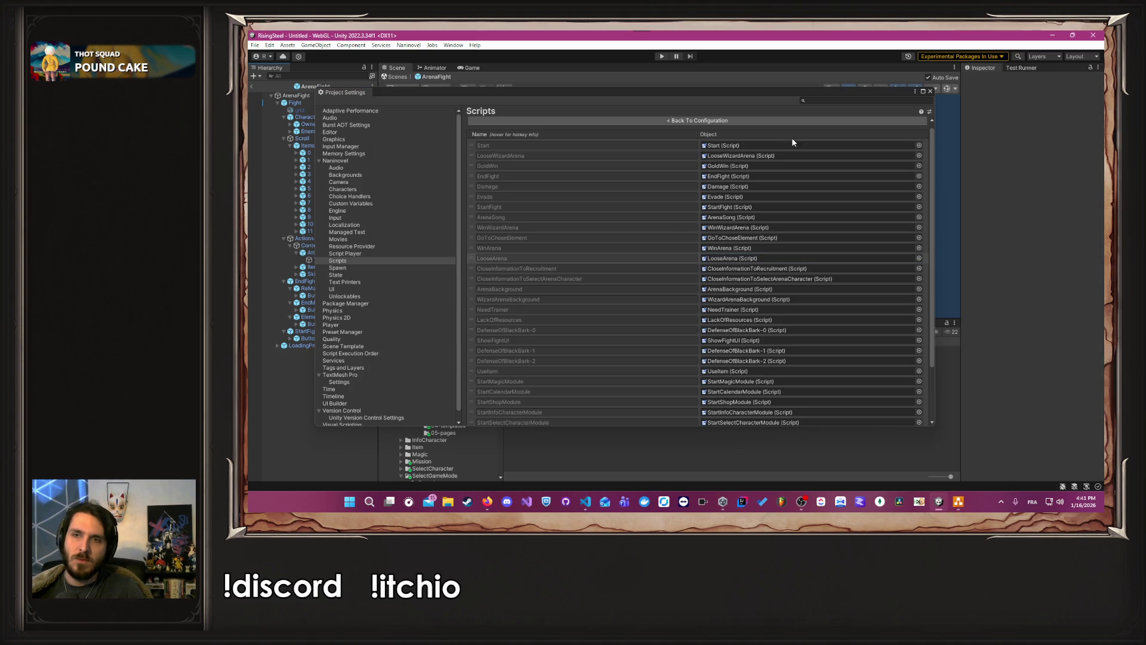
Step: Close project settings, enter play mode and launch an arena fight with Aldrik
left_click(930, 92)
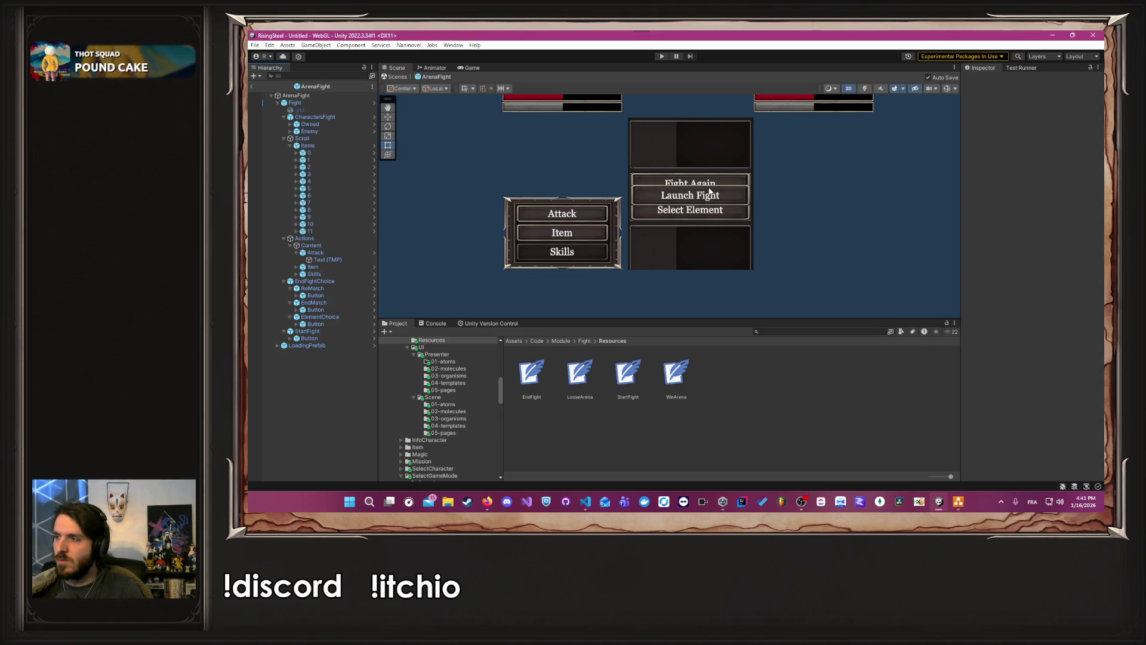
left_click(660, 56)
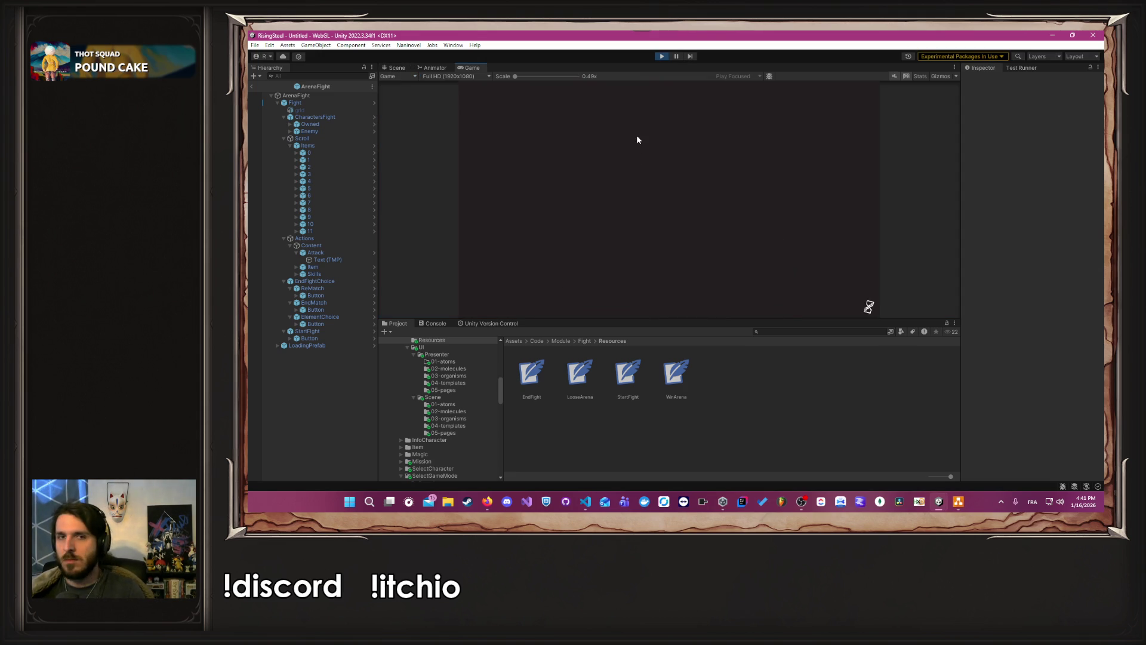
left_click(635, 128)
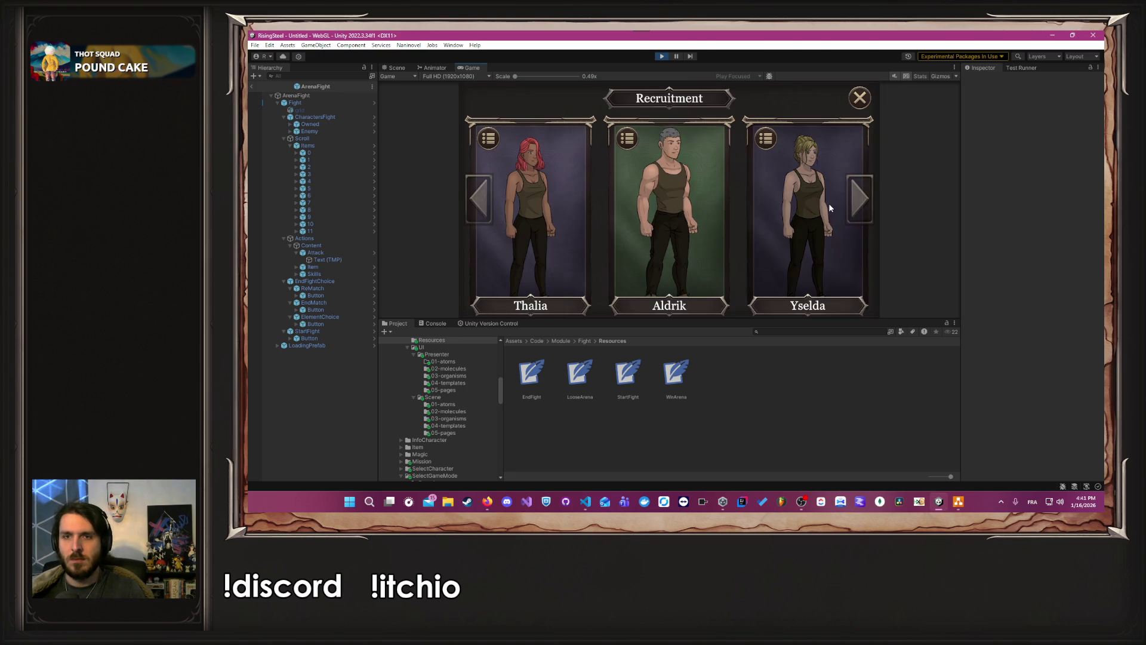
left_click(638, 218)
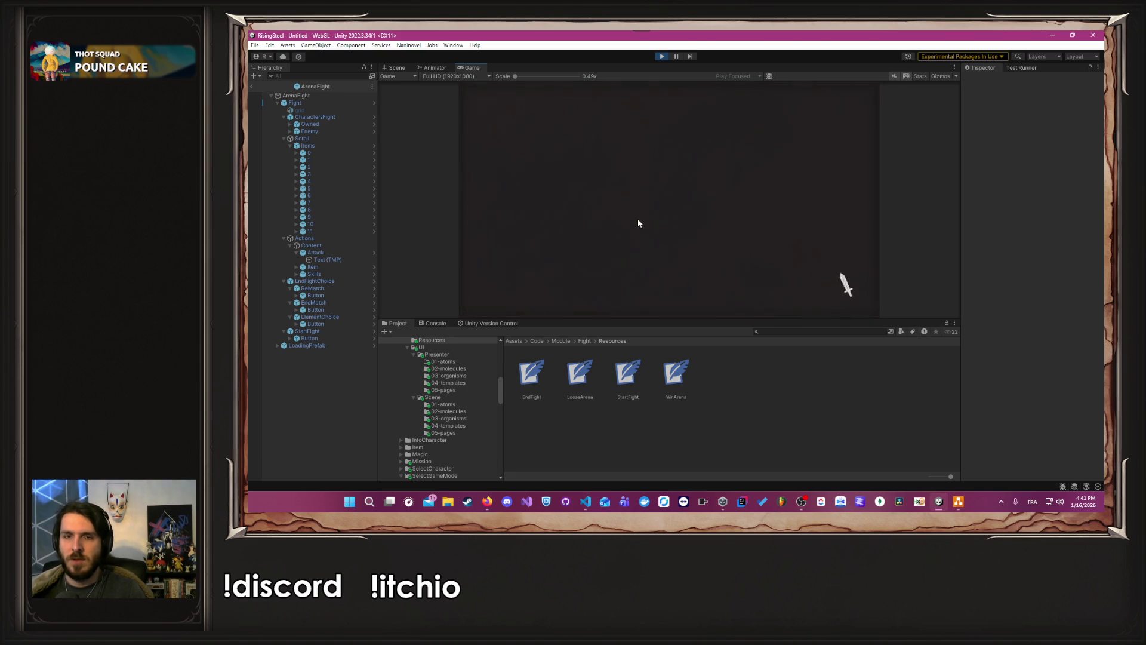
left_click(668, 201)
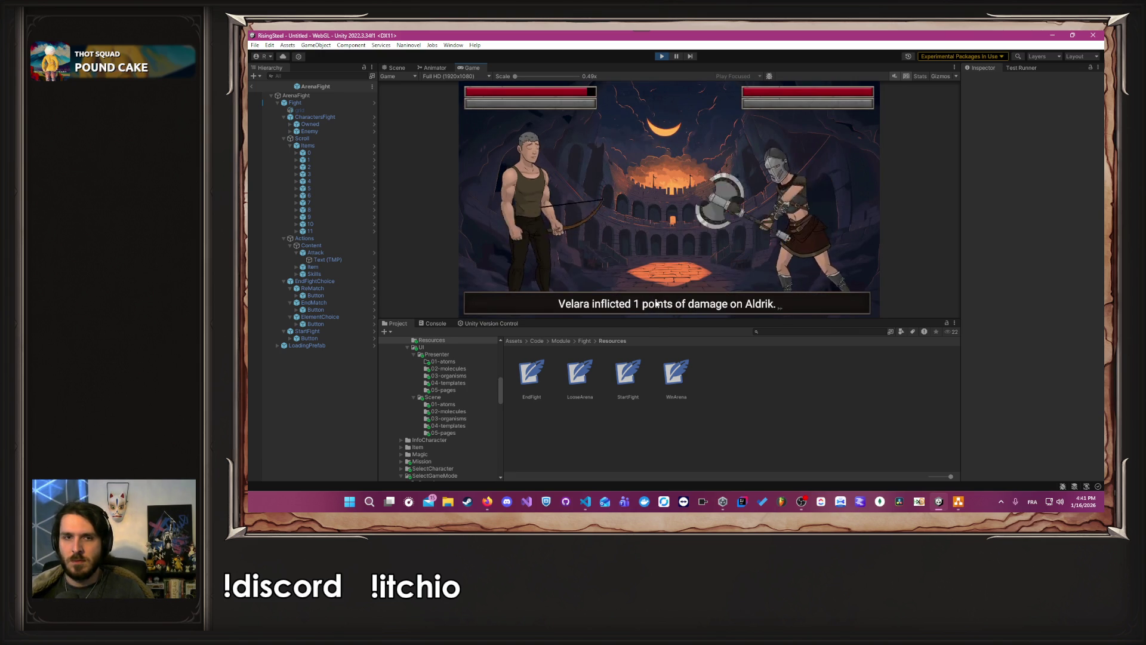
Step: Attack Velara repeatedly until Aldrik wins the fight
left_click(567, 224)
left_click(570, 222)
left_click(570, 222)
key("Return")
key("Return")
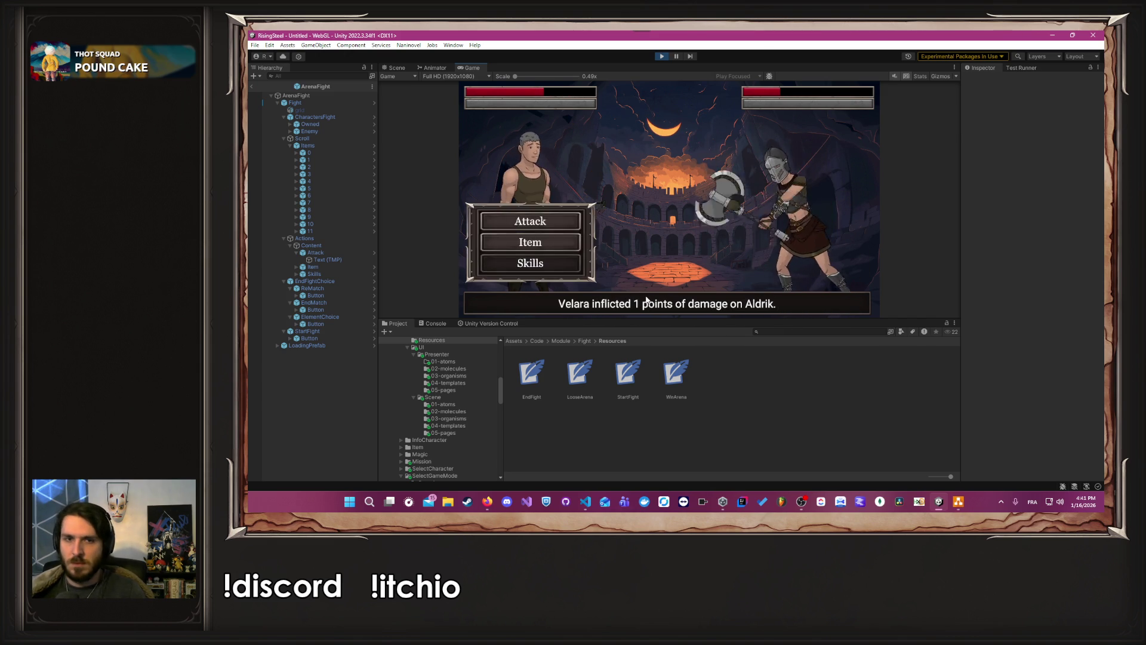
key("Return")
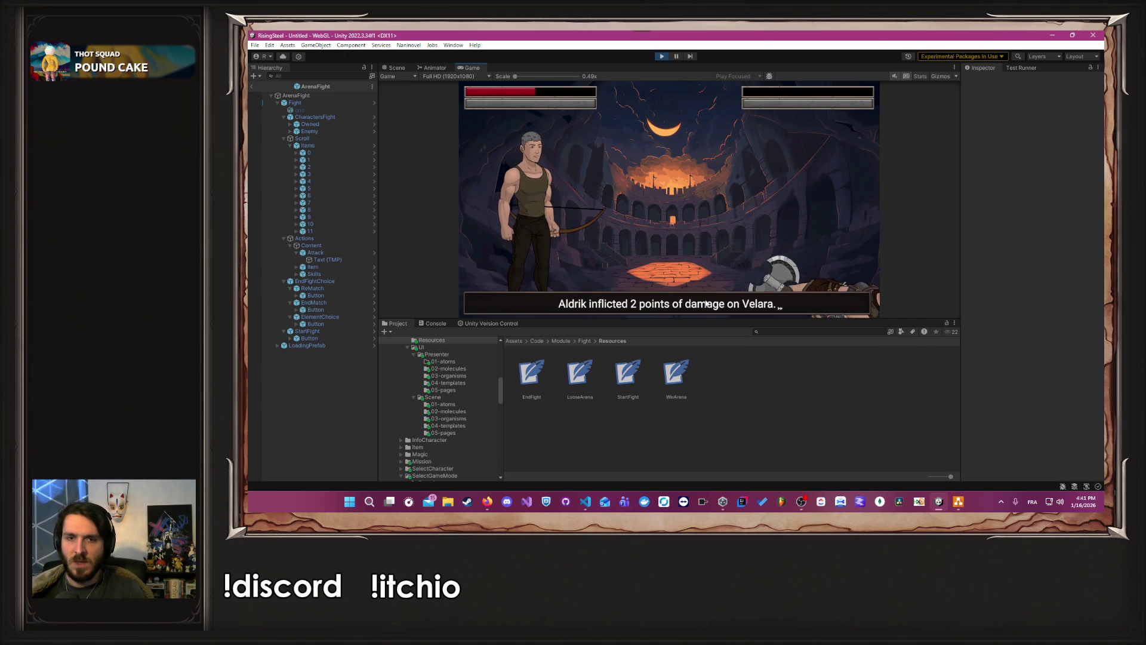
left_click(705, 301)
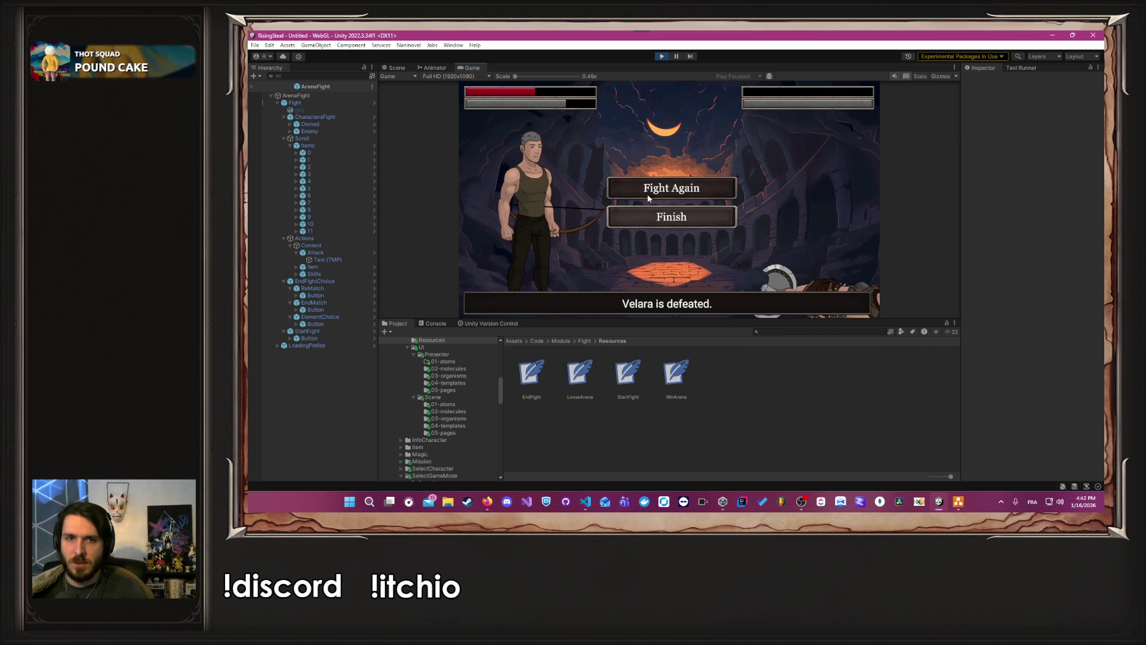
Step: Start another arena fight and keep attacking Ragnar
left_click(647, 194)
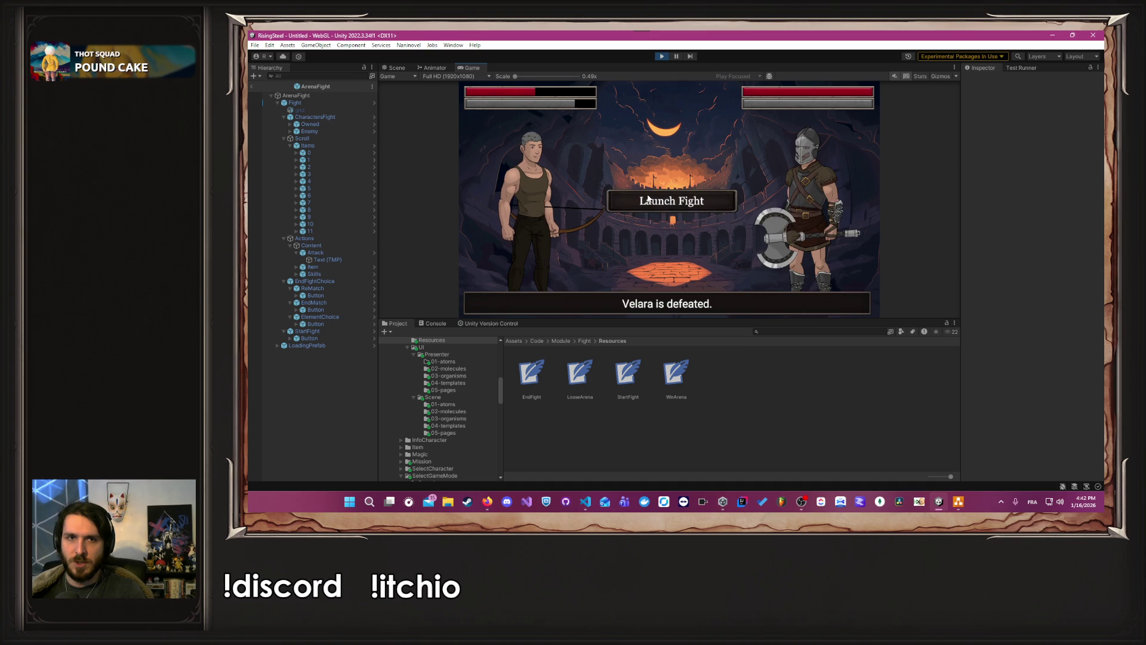
left_click(643, 292)
left_click(519, 223)
left_click(556, 224)
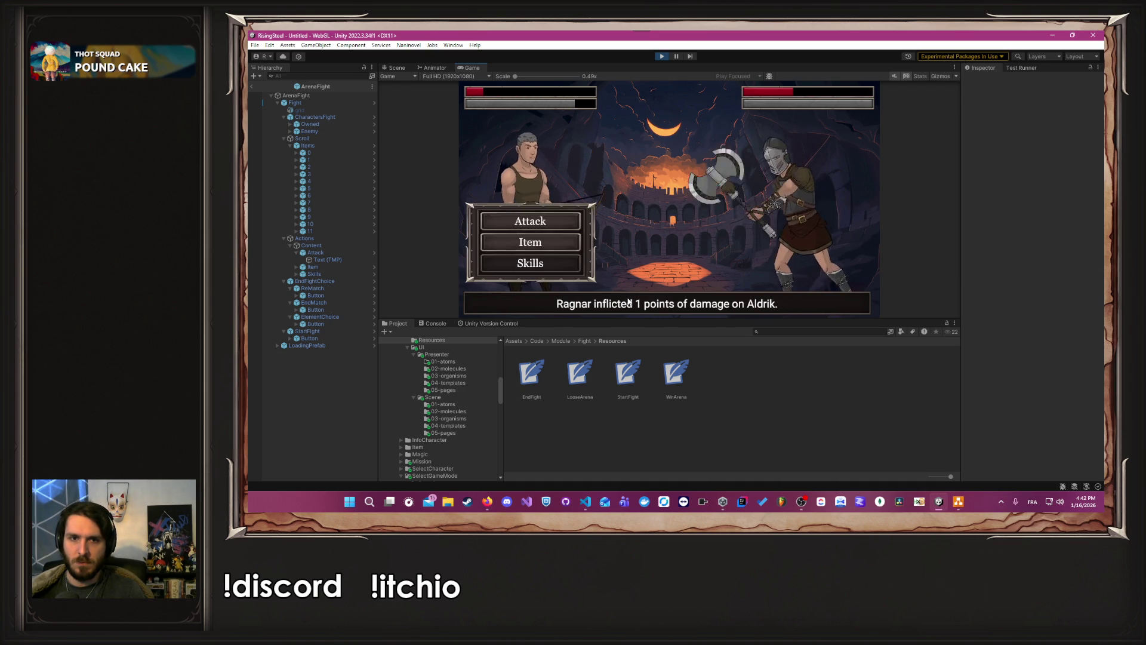
left_click(556, 223)
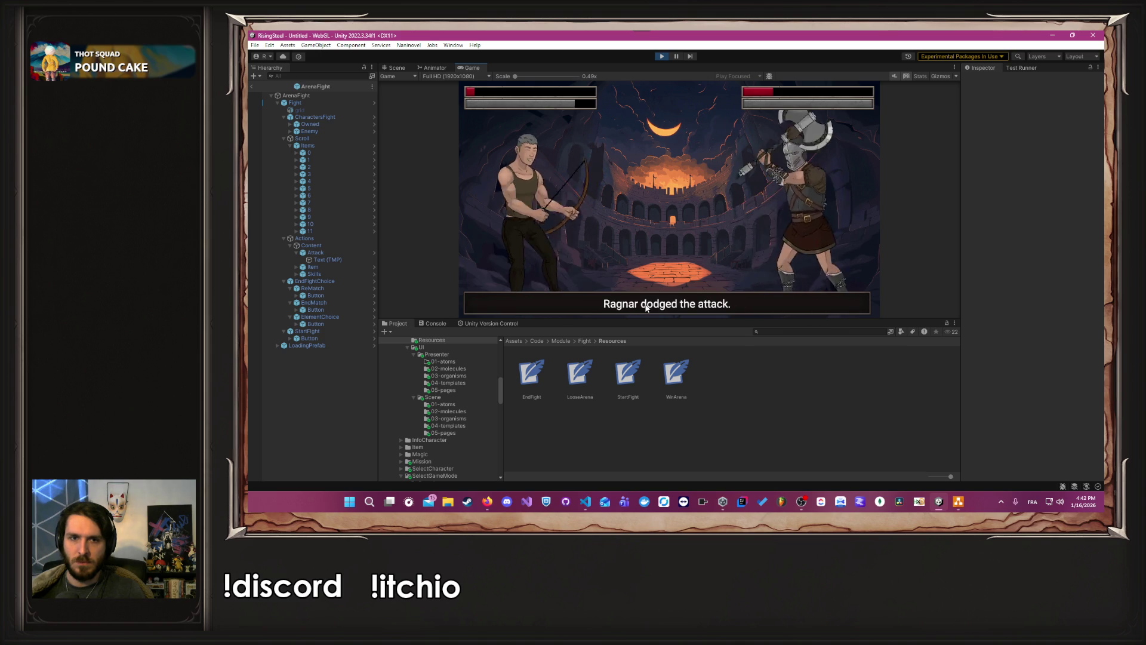
left_click(556, 224)
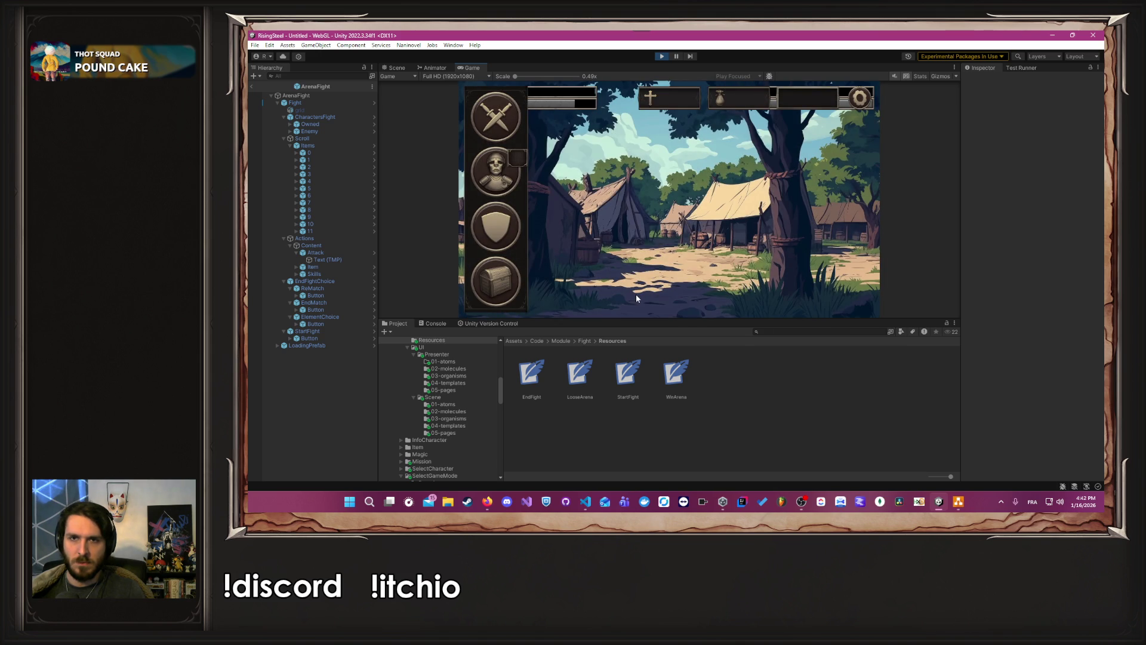
key("alt+Tab")
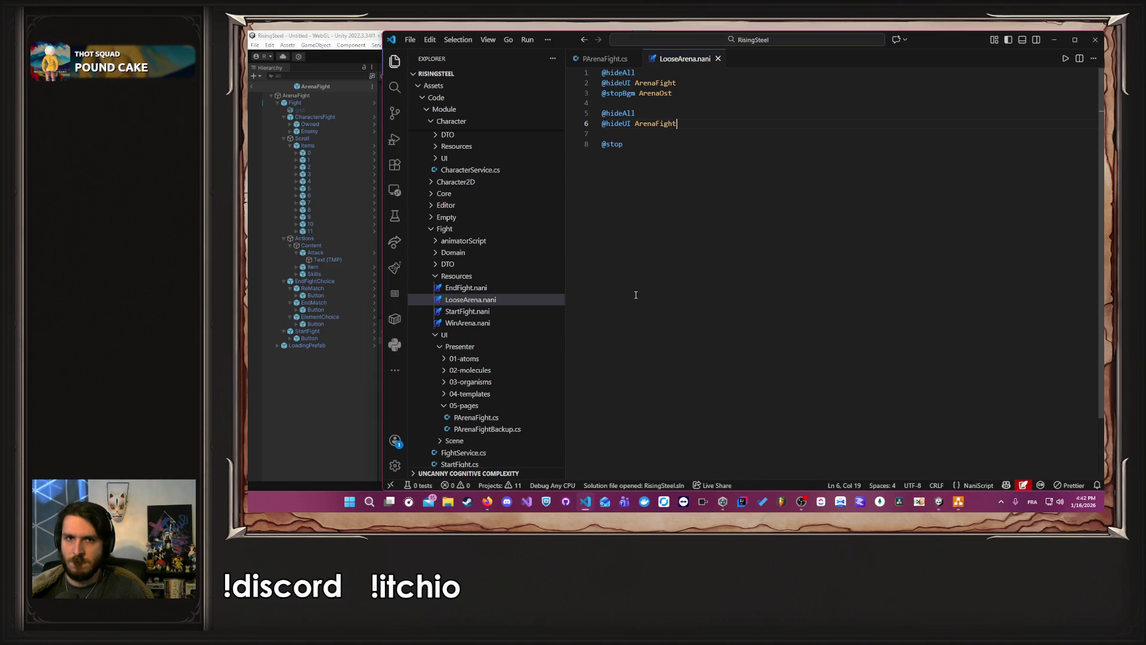
Step: Delete the duplicate hide lines and blank lines in LooseArena.nani, then save and close it
key("Up")
key("ctrl+shift+k")
key("ctrl+shift+k")
key("BackSpace")
key("BackSpace")
key("ctrl+s")
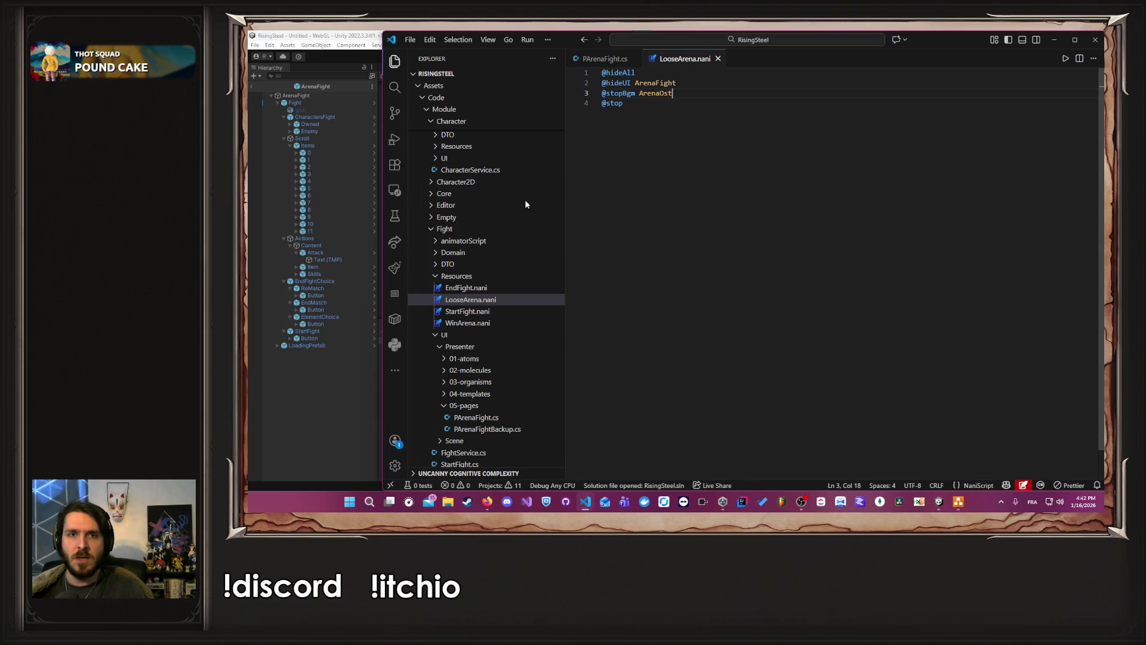
key("ctrl+w")
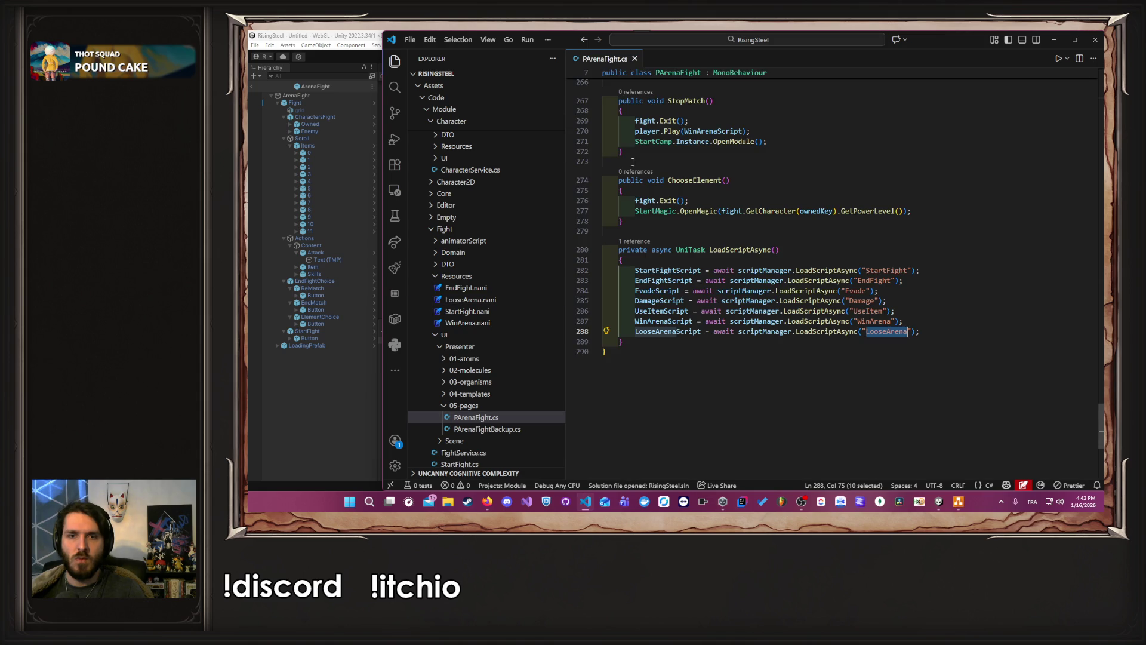
Step: Trace LooseArenaScript in PArenaFight.cs to where it loads the 'LooseArena' script
double_click(682, 328)
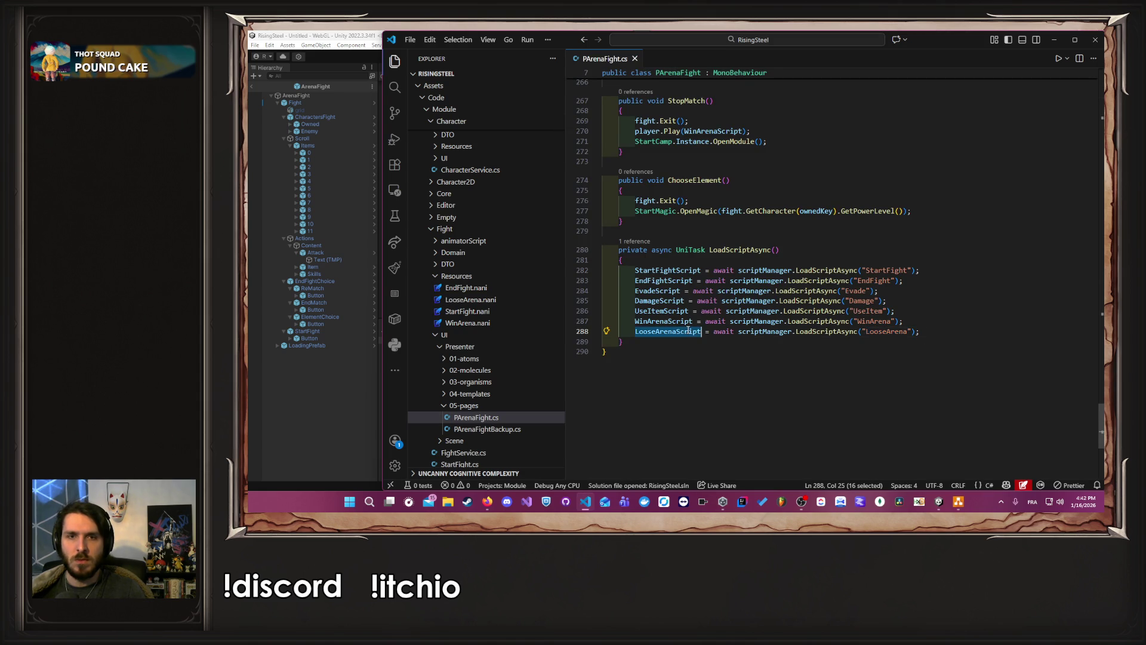
scroll(729, 316, "up", 15)
scroll(777, 304, "up", 13)
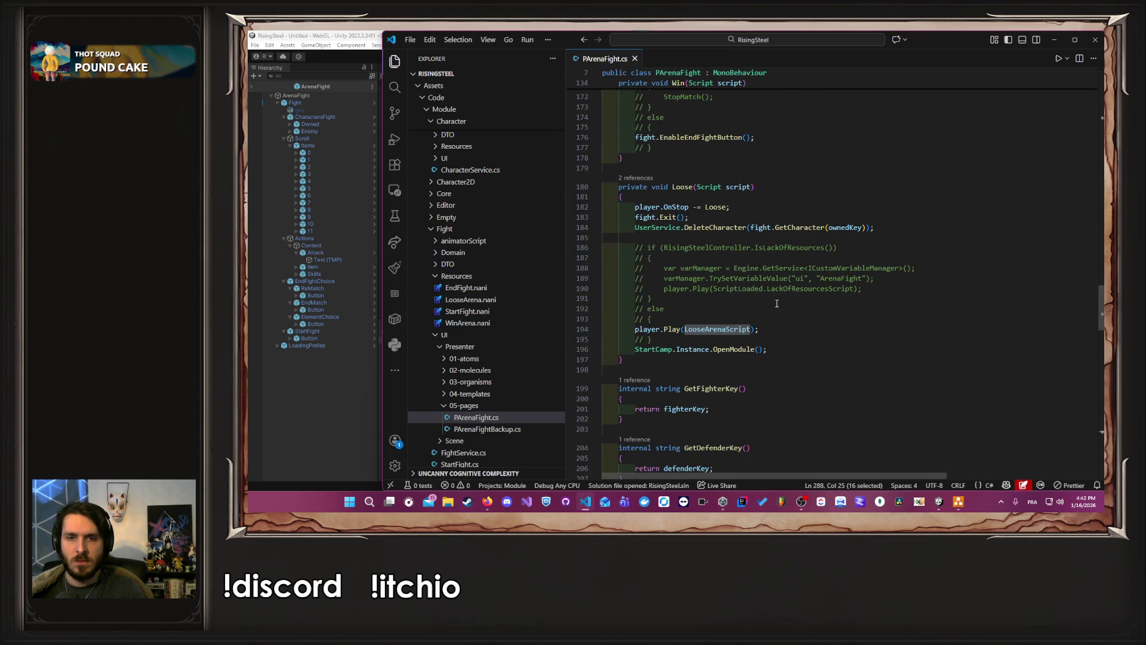
left_click(724, 328)
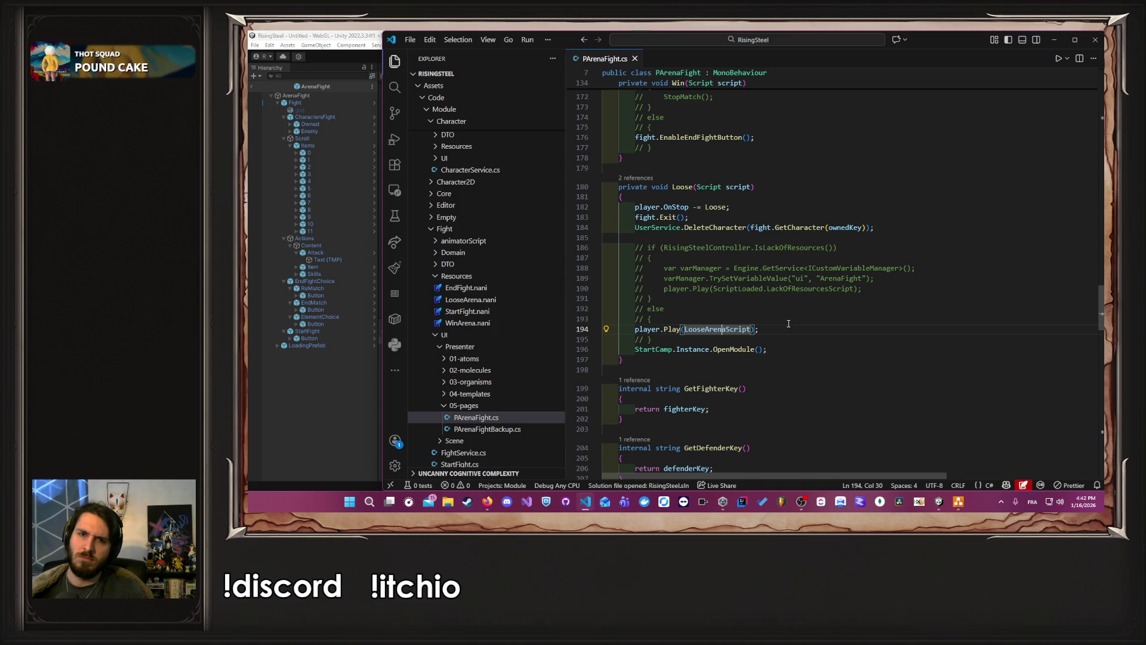
scroll(788, 323, "down", 20)
scroll(788, 324, "down", 6)
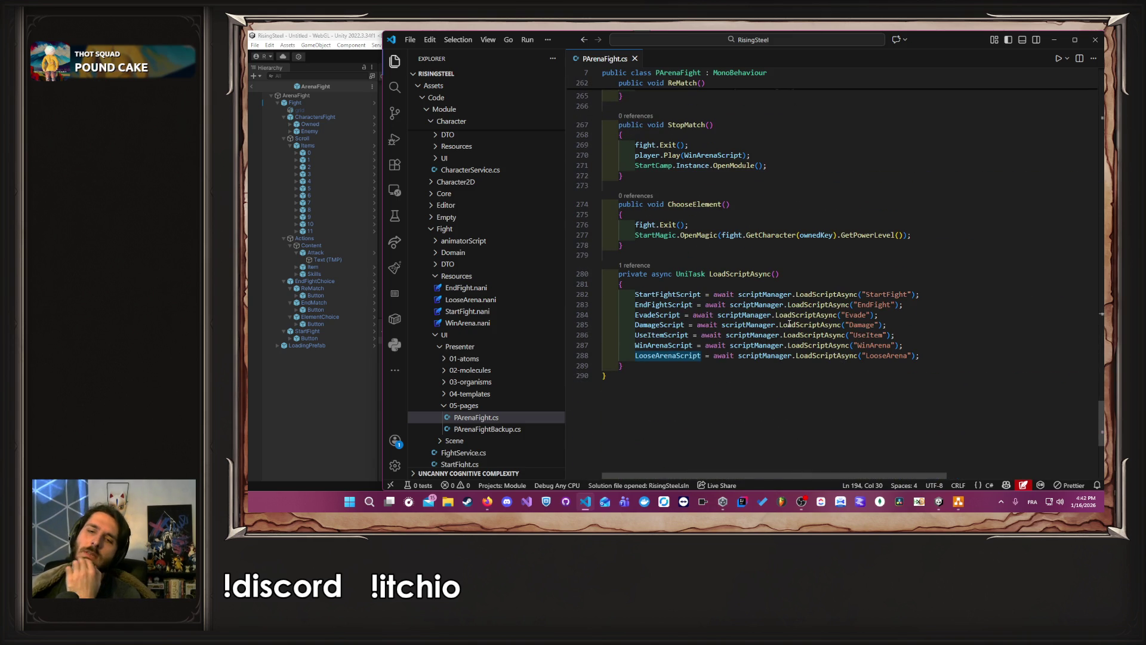
scroll(789, 324, "up", 10)
scroll(793, 249, "down", 8)
scroll(793, 249, "down", 7)
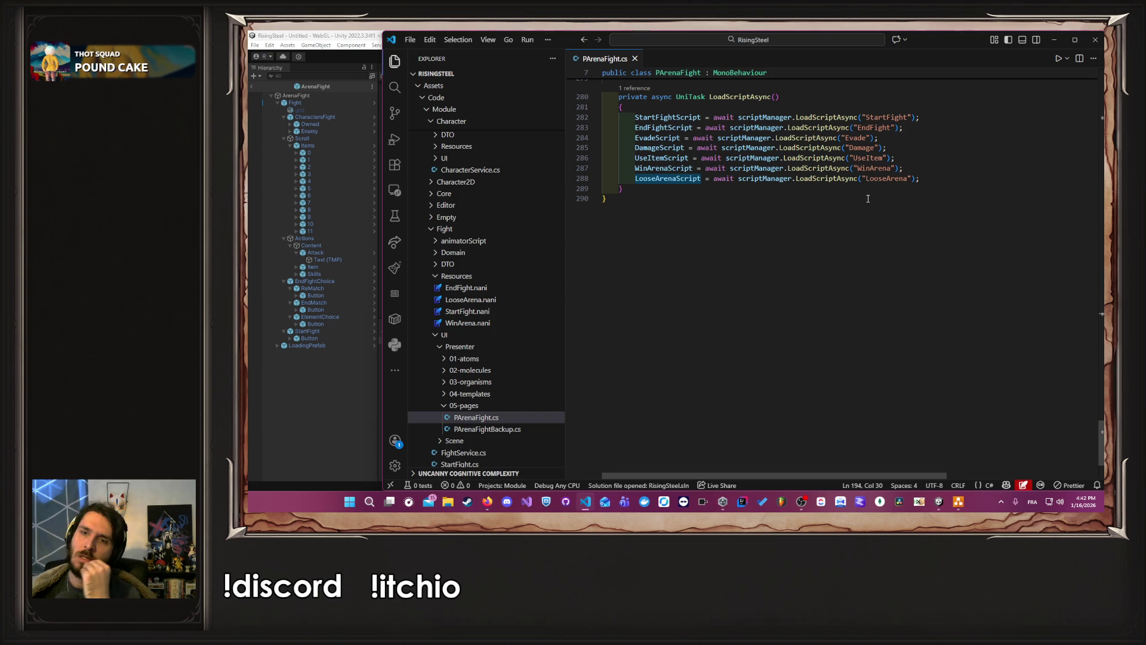
double_click(890, 180)
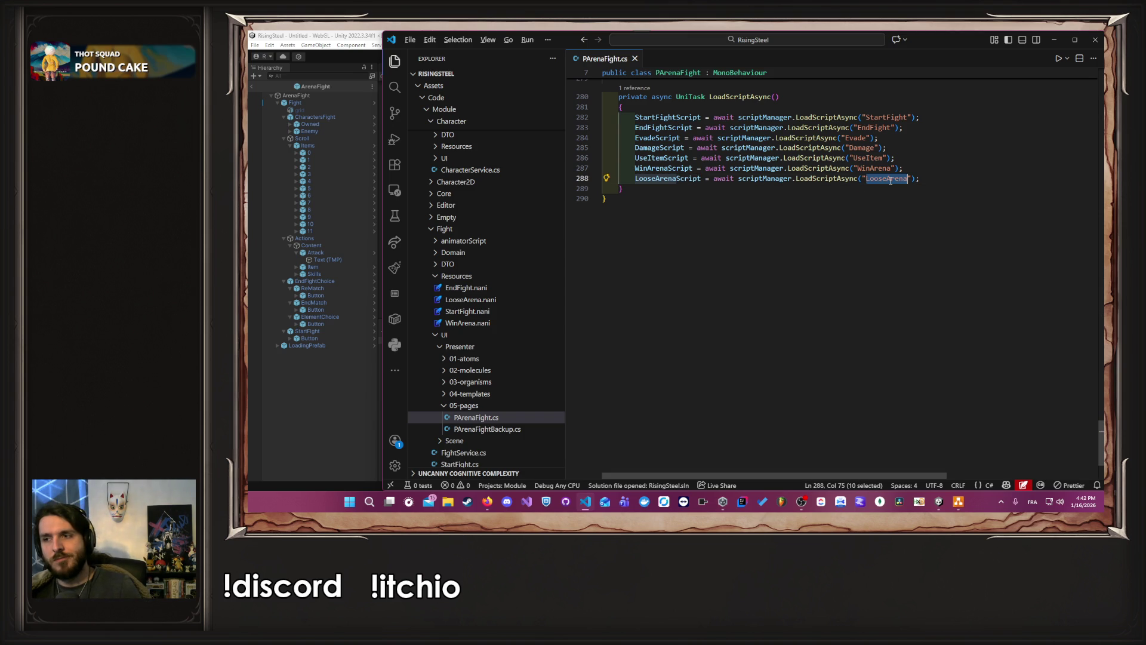
key("alt+Tab")
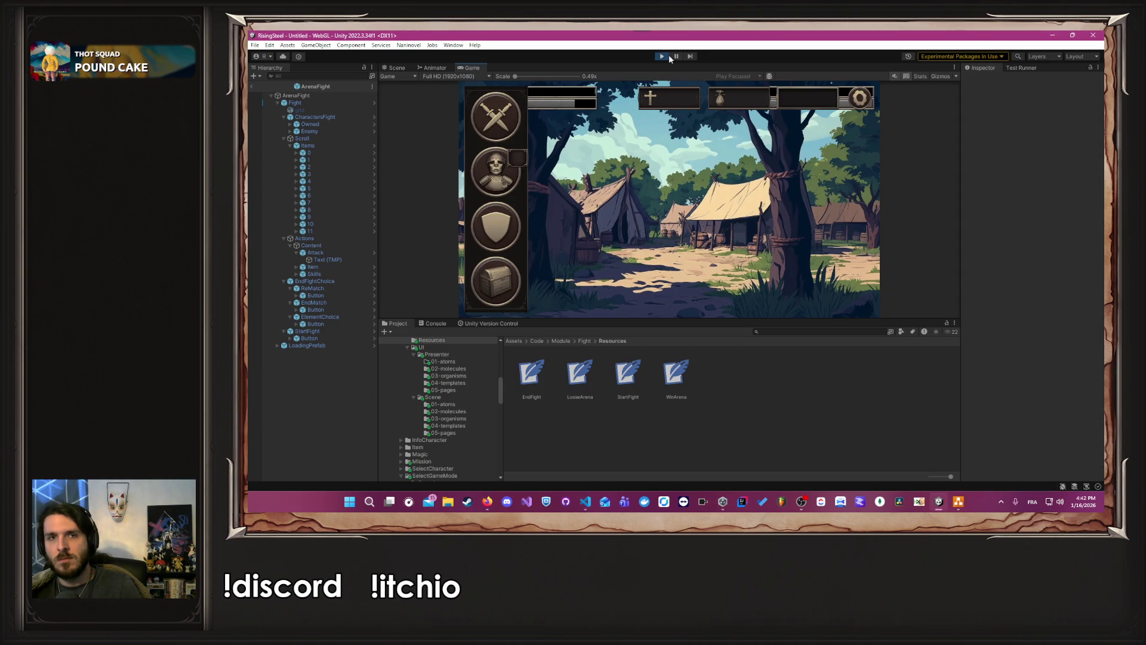
Step: Launch an Arena fight with Yselda, attack Eldrine twice, then stop play mode
left_click(514, 147)
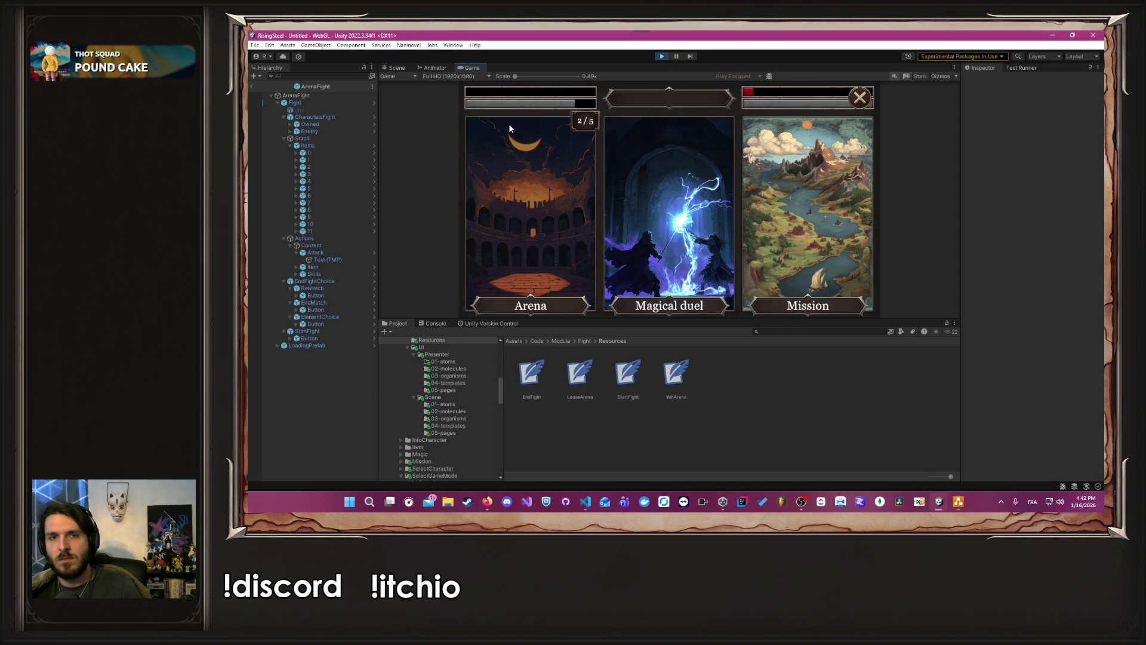
left_click(532, 191)
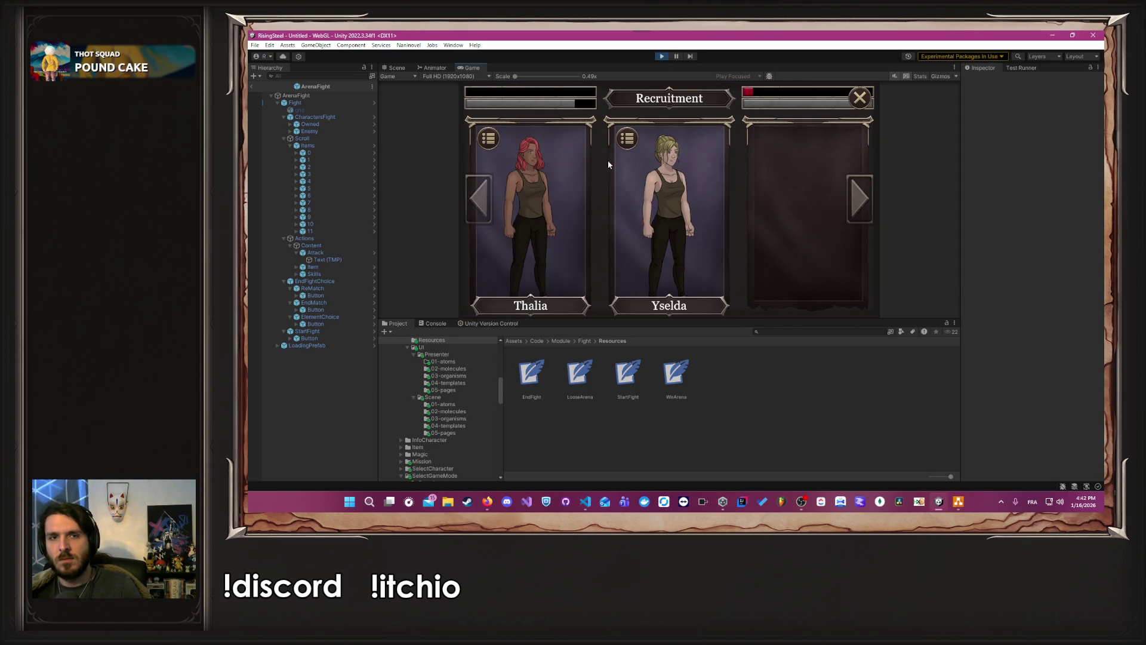
left_click(698, 198)
left_click(698, 199)
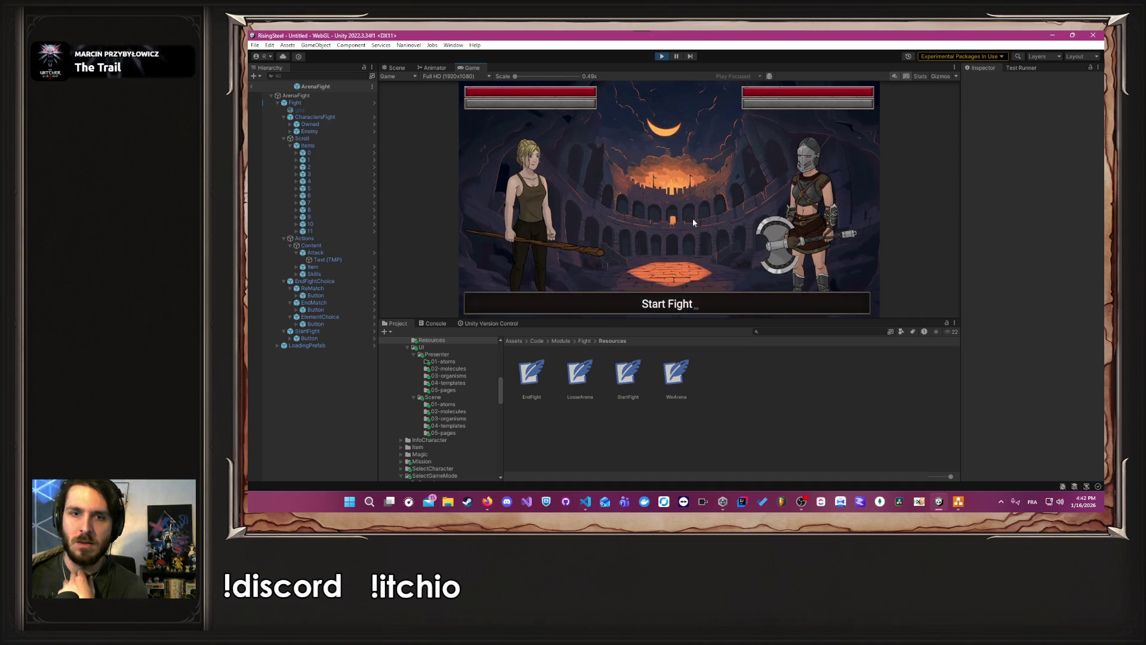
key("Return")
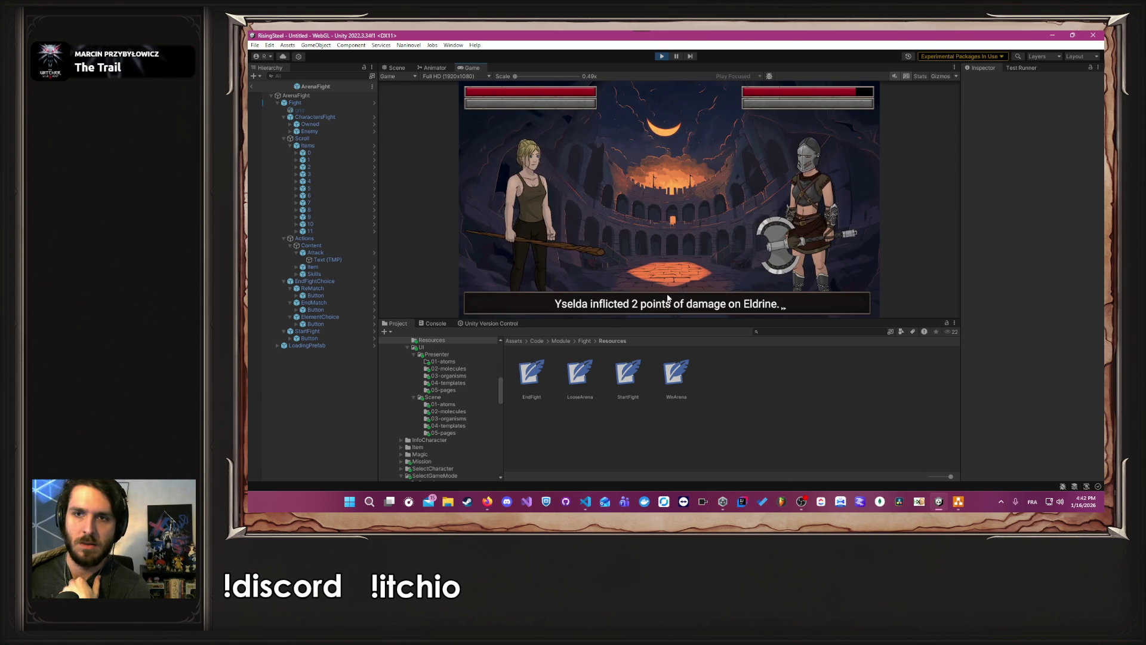
left_click(518, 224)
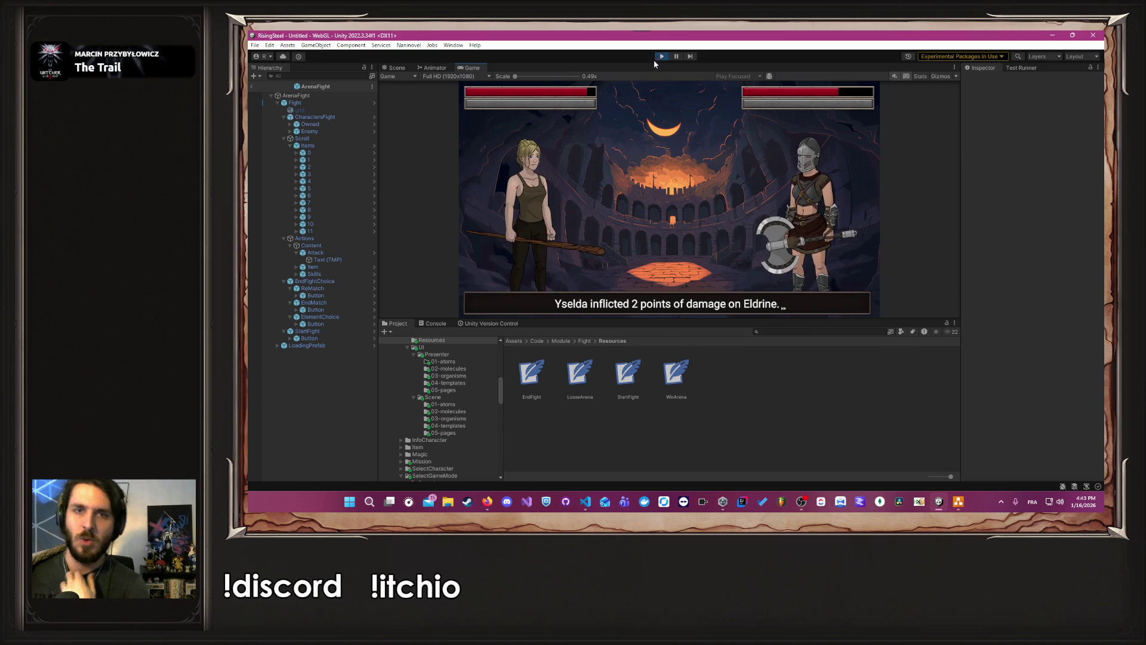
left_click(659, 56)
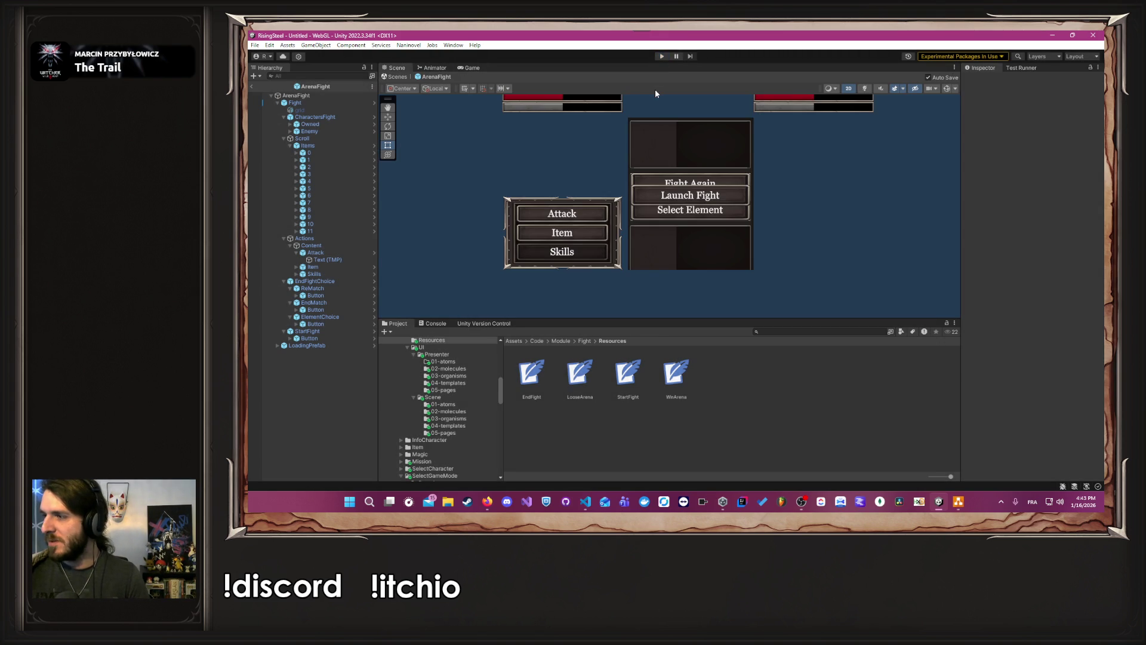
key("alt+Tab")
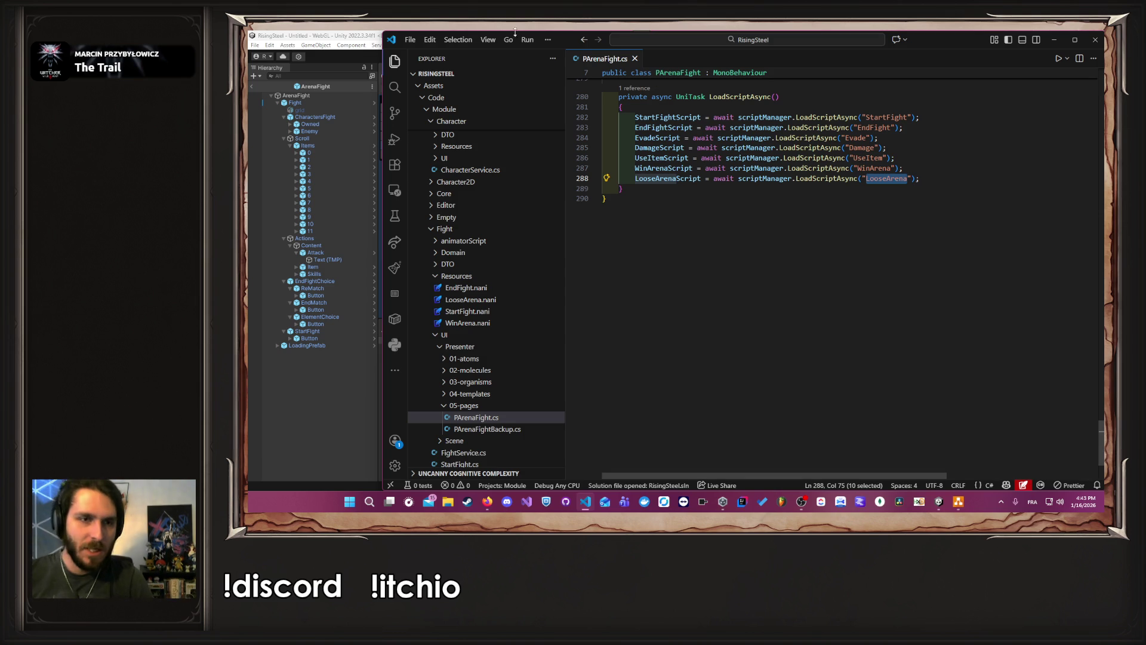
left_click(300, 388)
scroll(475, 370, "up", 5)
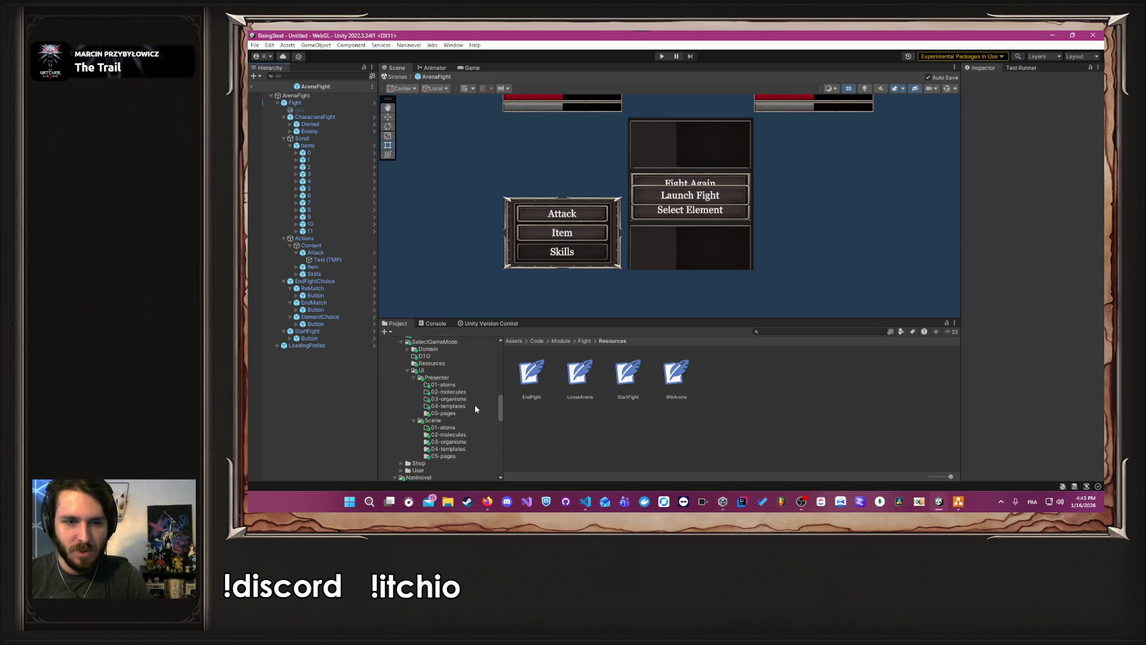
scroll(478, 441, "down", 6)
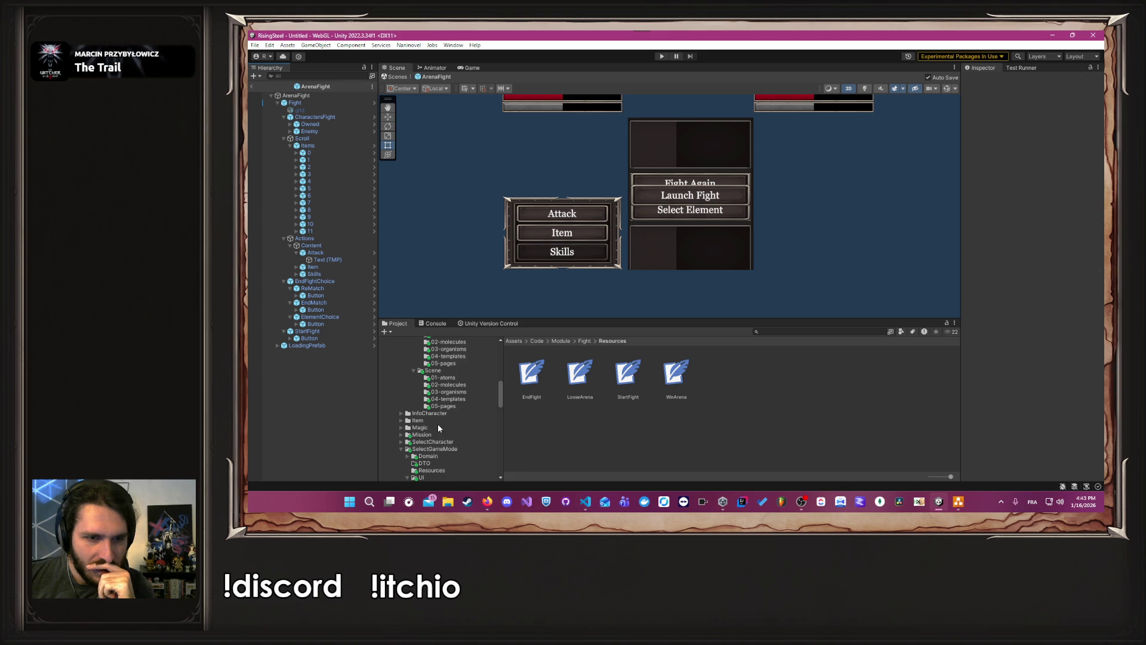
scroll(439, 422, "down", 2)
left_click(436, 415)
Step: Open the Recruitment prefab from the SelectCharacter/UI/Scene/05-pages folder
double_click(677, 373)
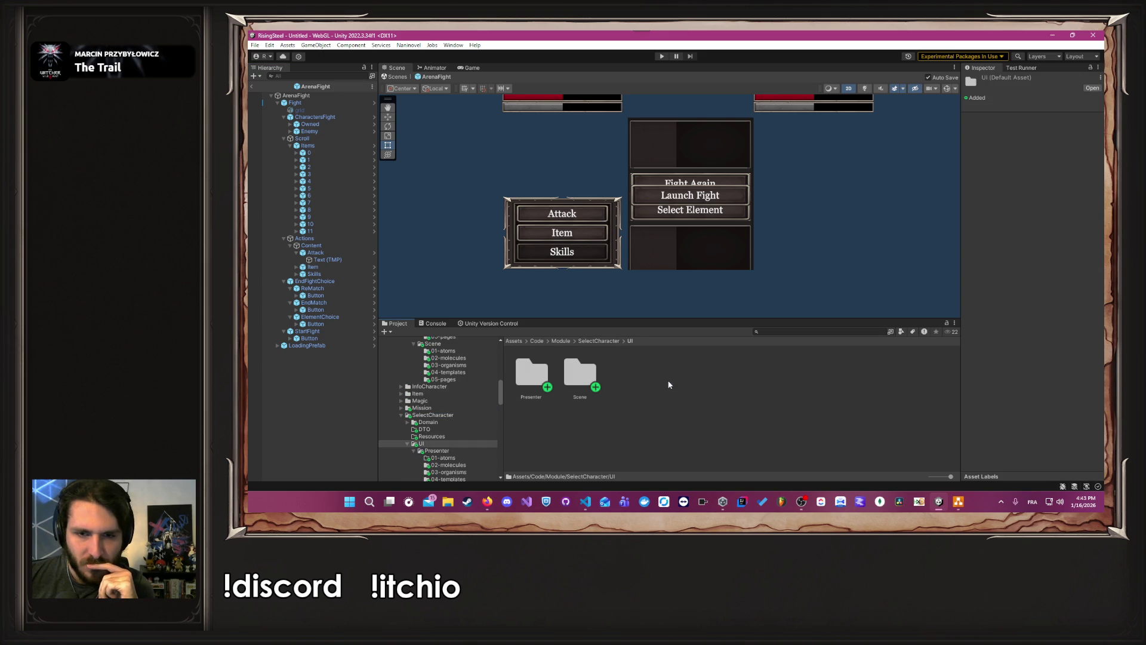
double_click(574, 385)
double_click(728, 372)
double_click(512, 382)
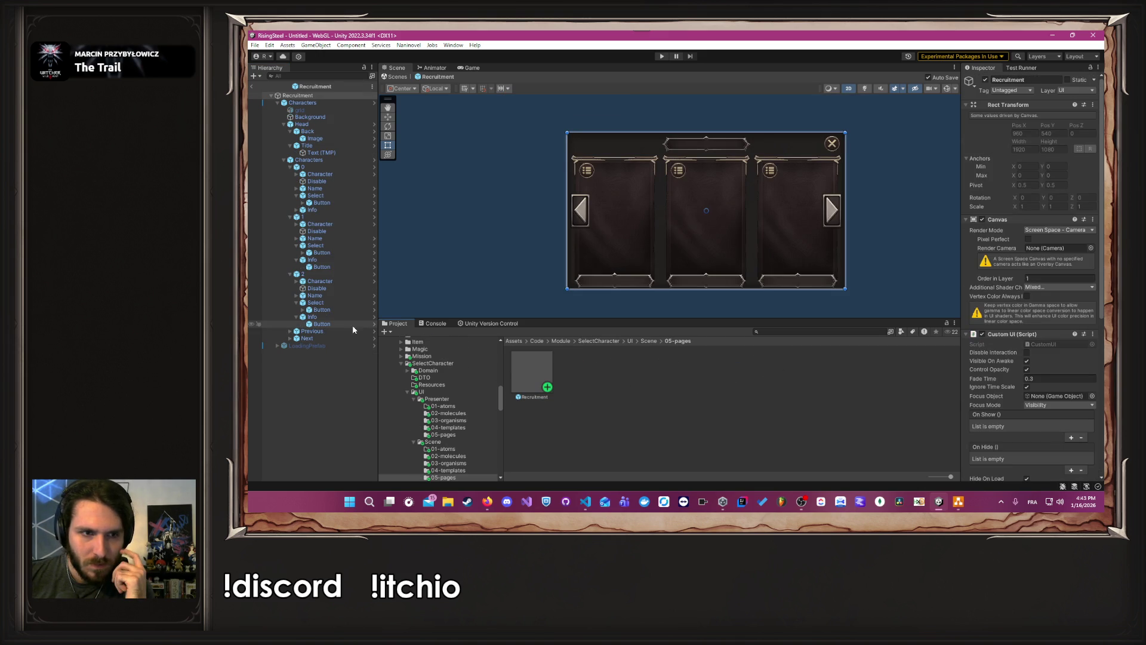
Step: Set the third card's Select button On Click call to Editor And Runtime
left_click(338, 310)
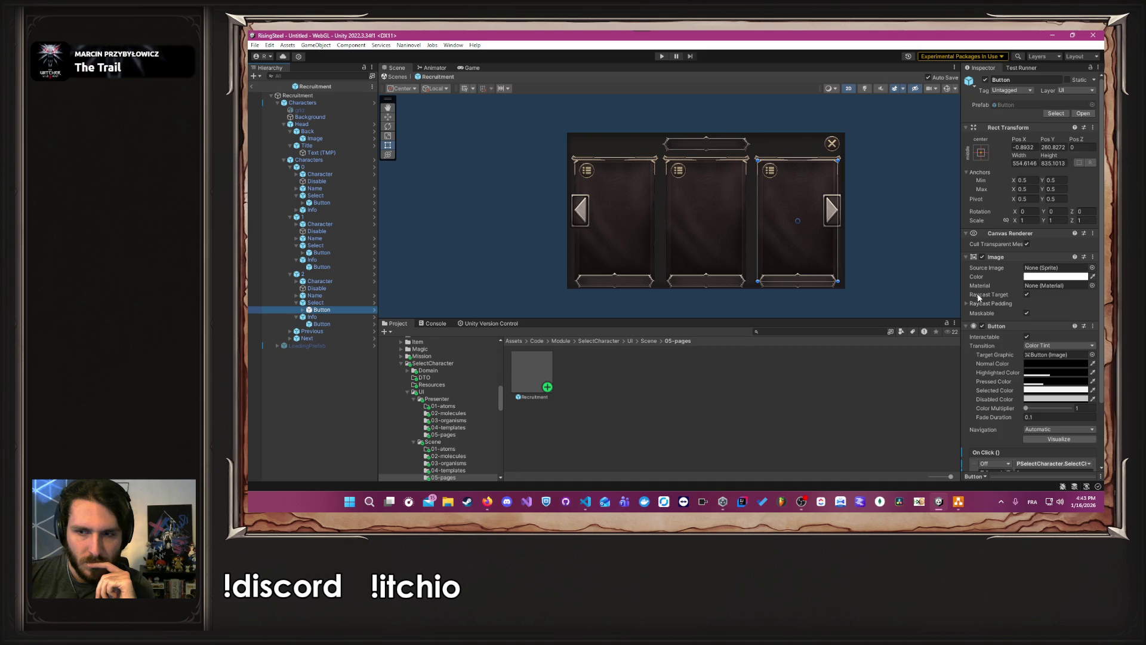
scroll(994, 335, "down", 3)
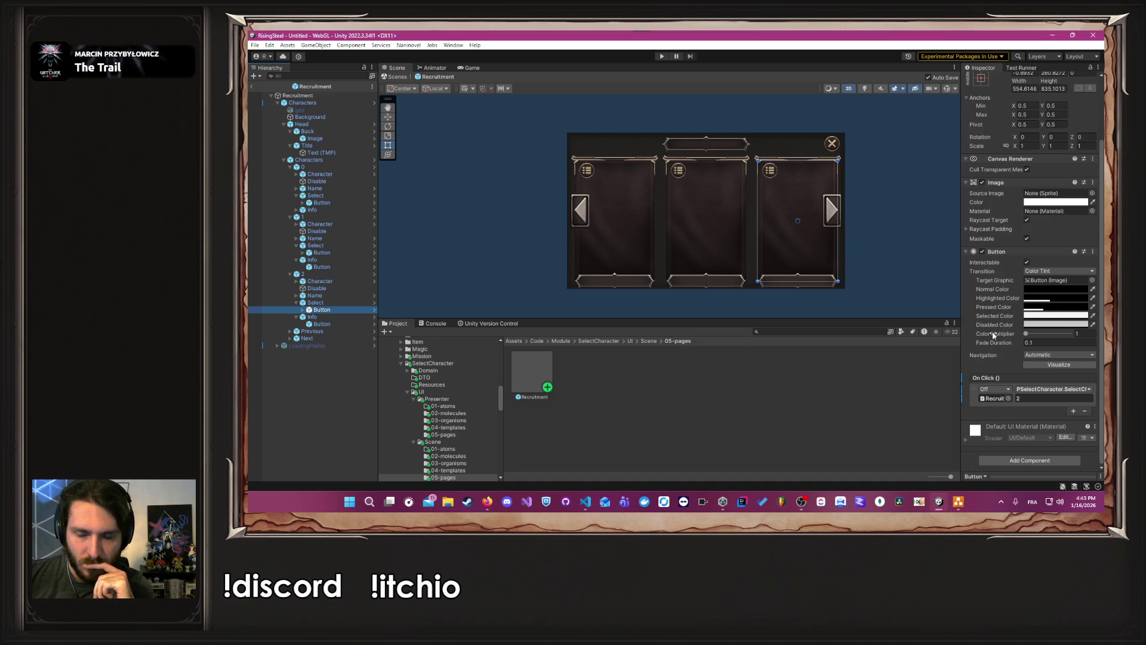
left_click(1008, 389)
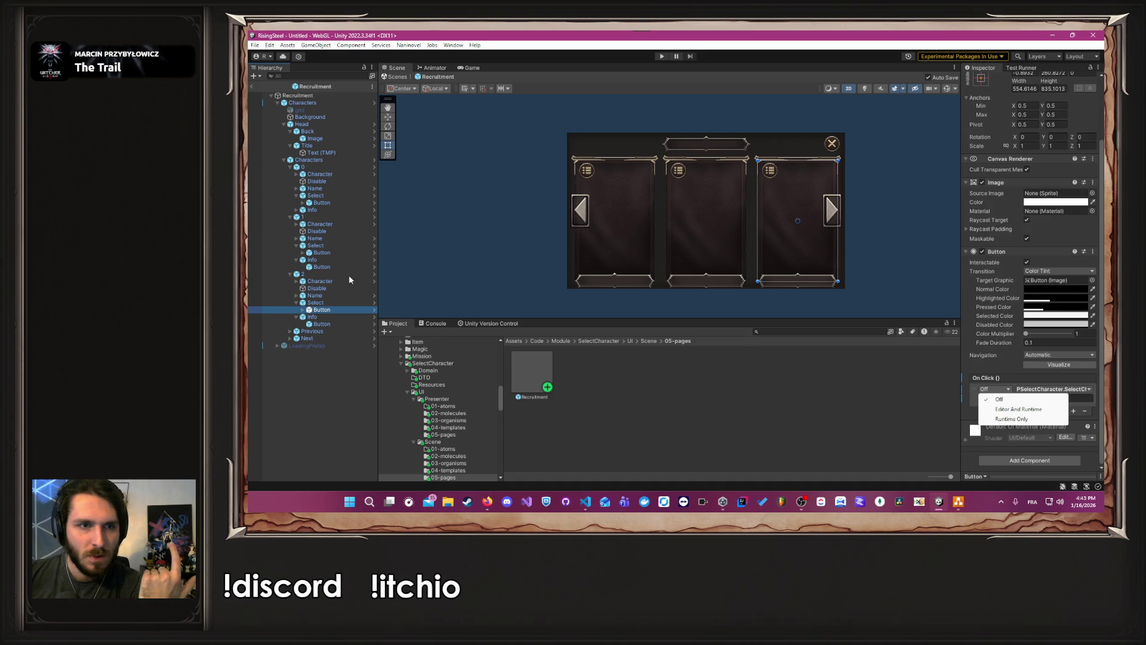
left_click(322, 253)
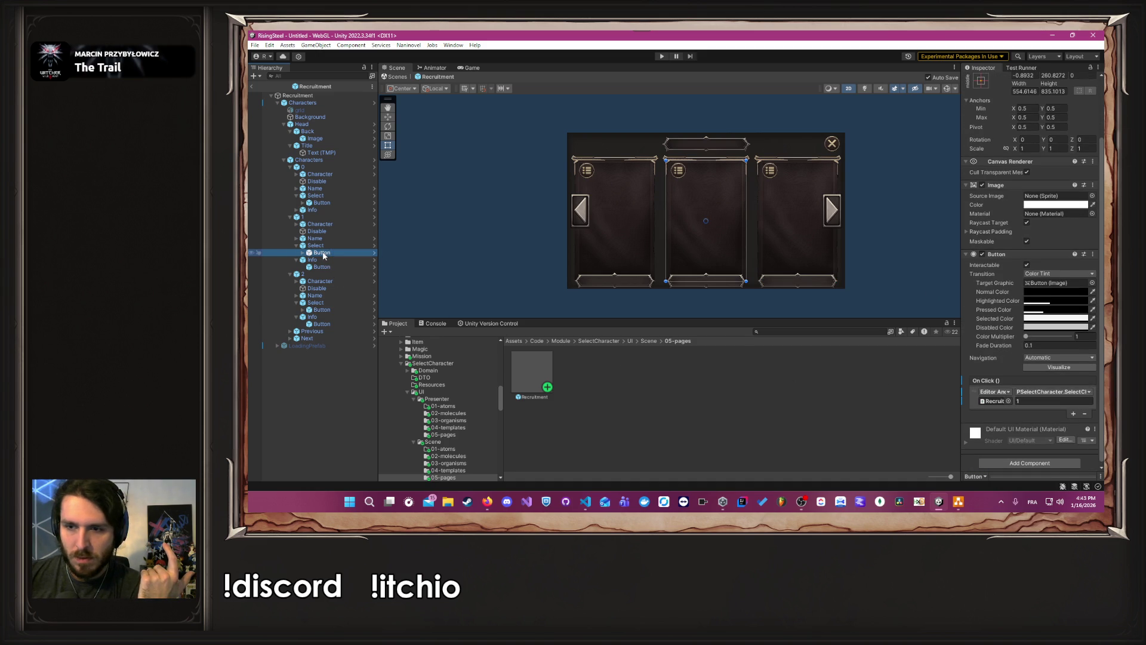
left_click(321, 310)
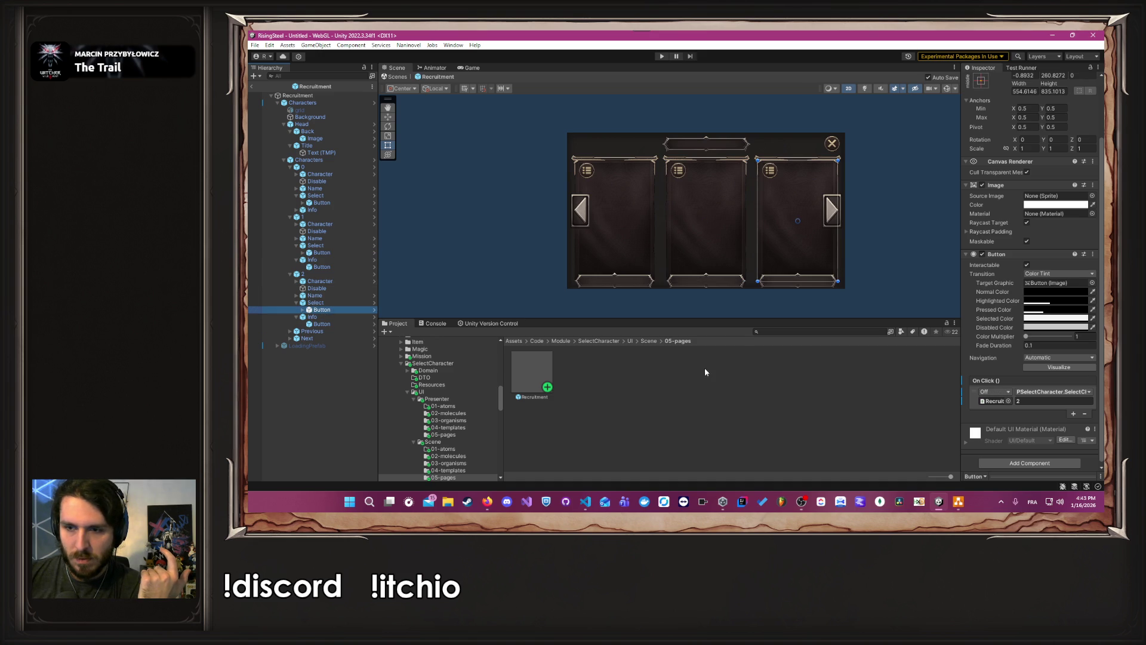
left_click(996, 392)
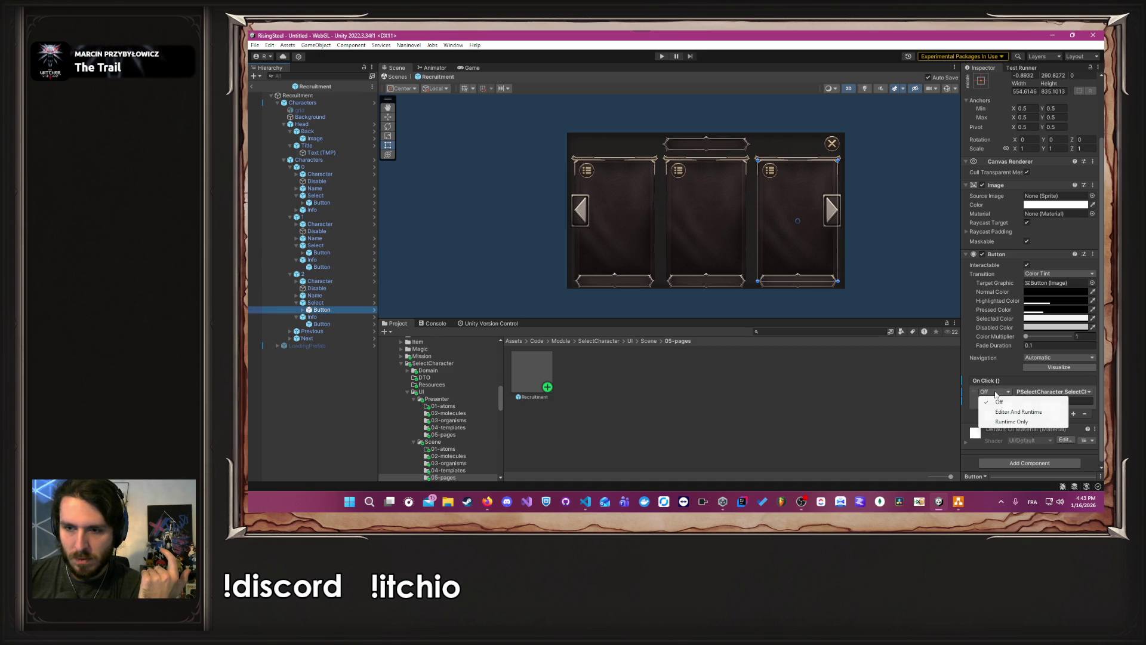
left_click(1023, 413)
left_click(928, 291)
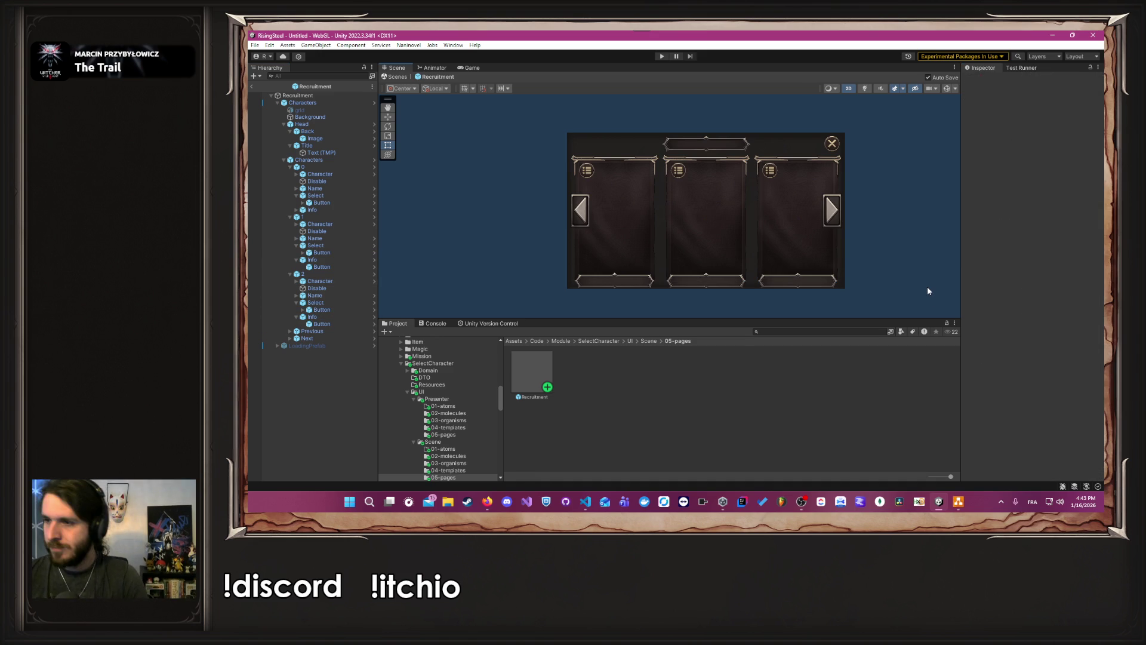
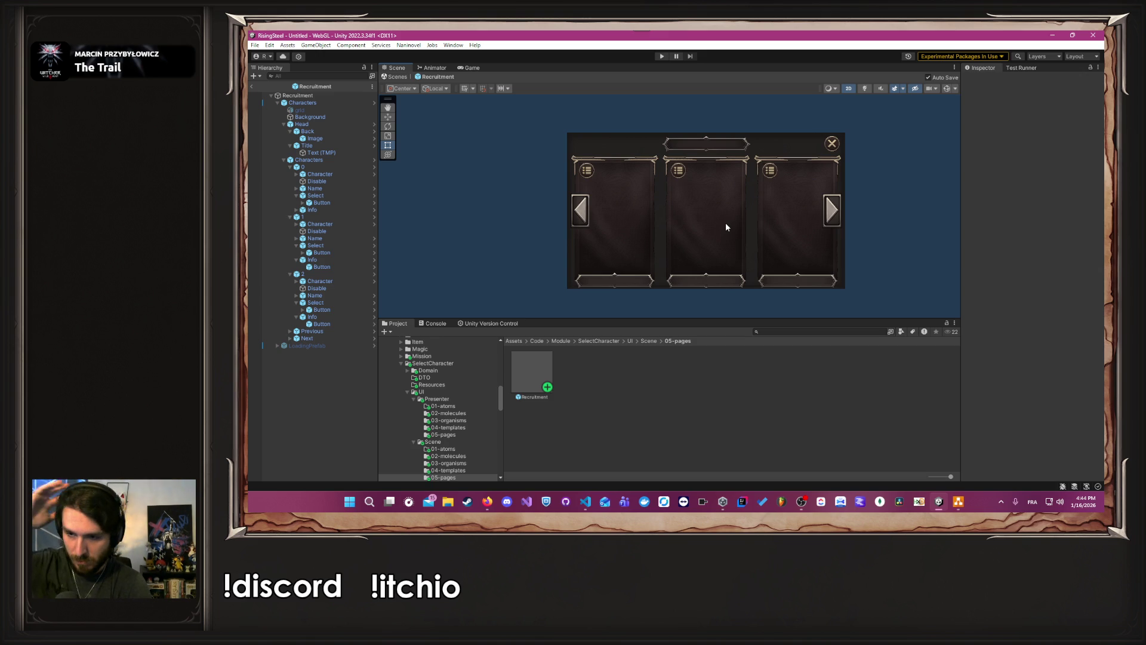
Step: Check the taskbar clock panels, close them, and bring PArenaFight.cs forward in VS Code
left_click(1063, 509)
left_click(1063, 508)
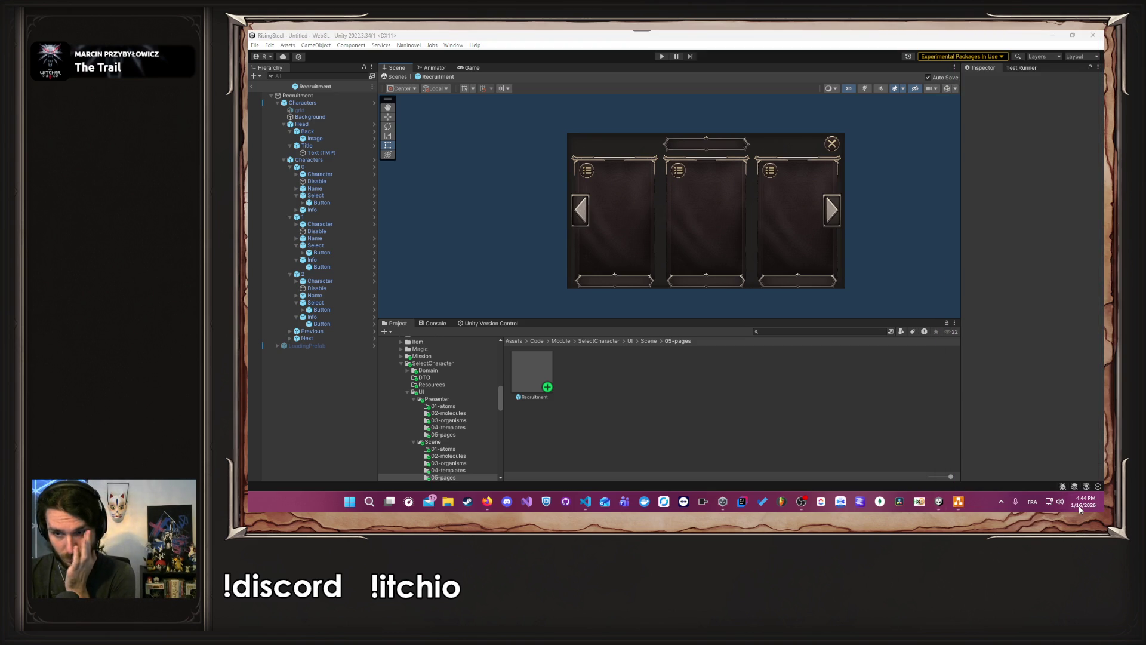
left_click(1063, 509)
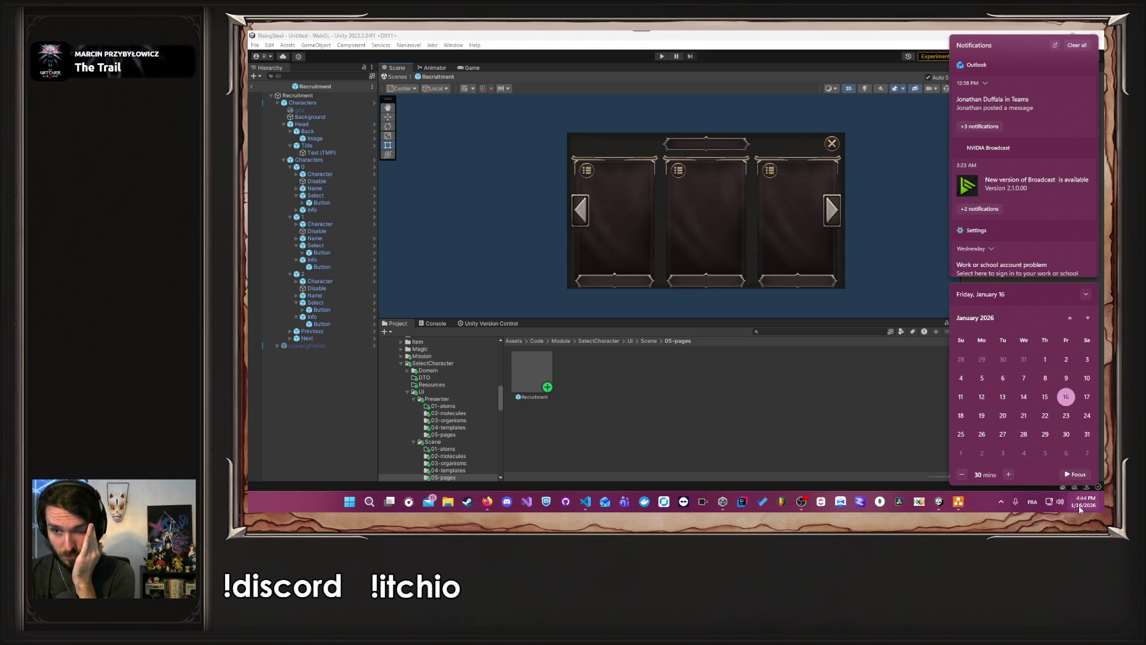
left_click(789, 429)
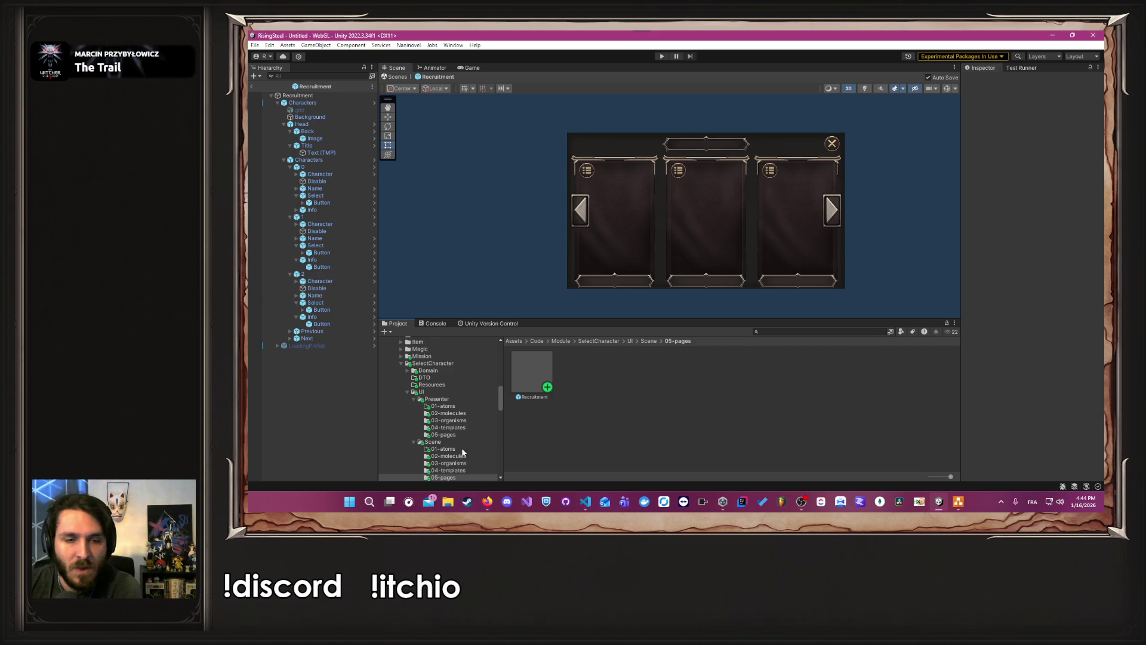
left_click(585, 502)
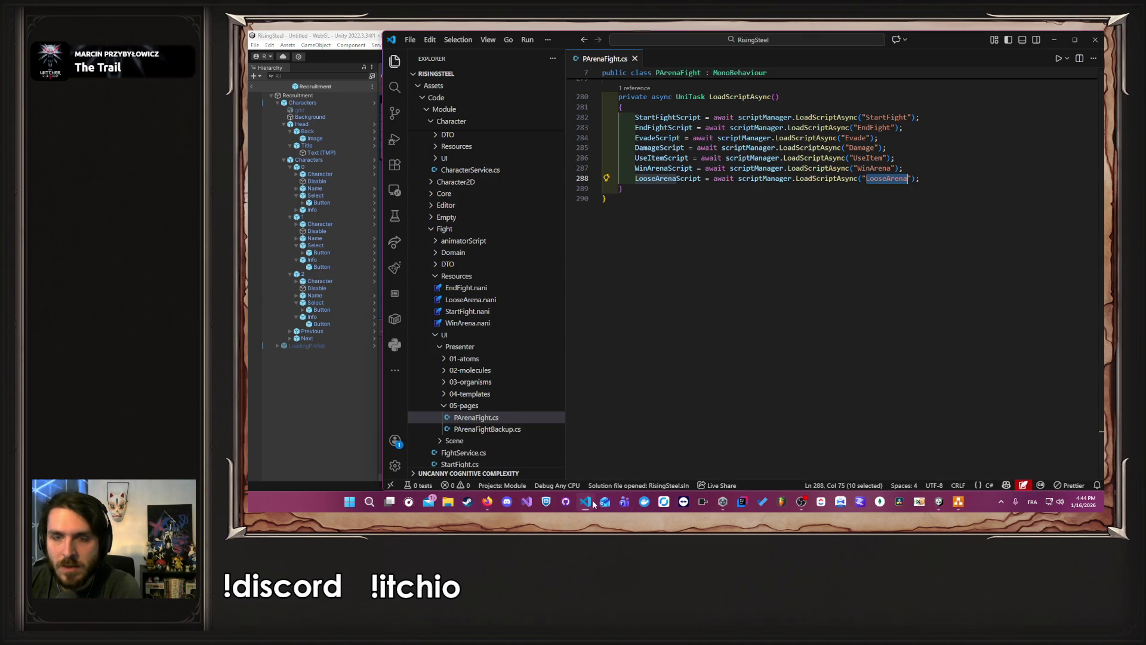
Step: Comment out StartCamp.Instance.OpenModule() in the Loose method, then start Play mode in Unity
left_click(944, 170)
scroll(945, 179, "up", 15)
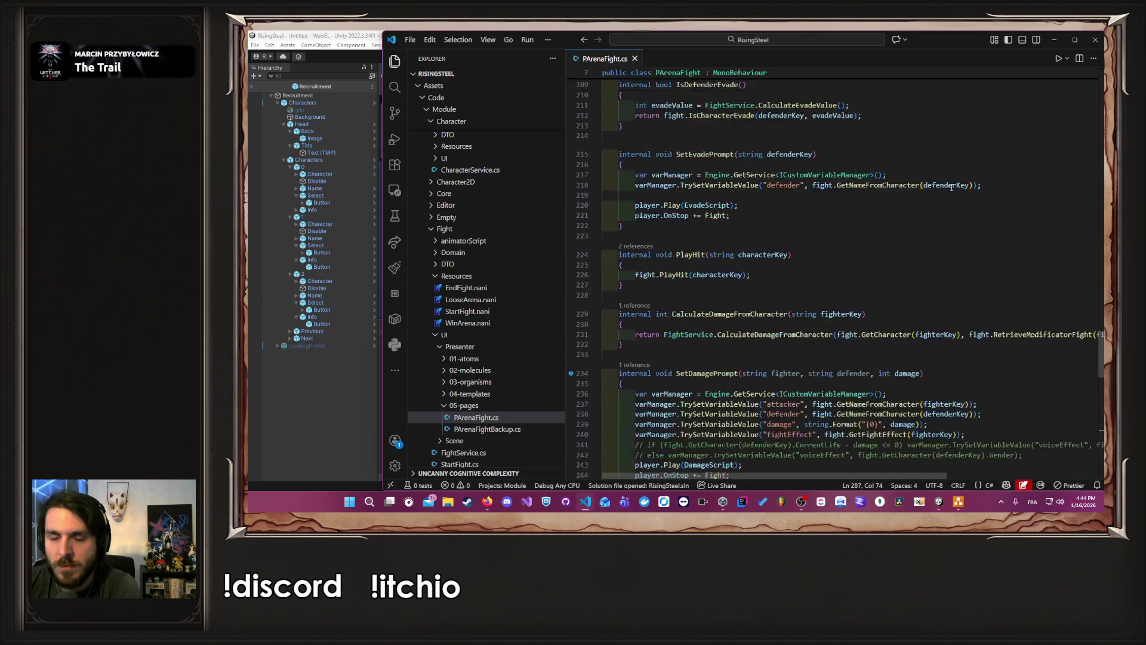
scroll(864, 286, "up", 20)
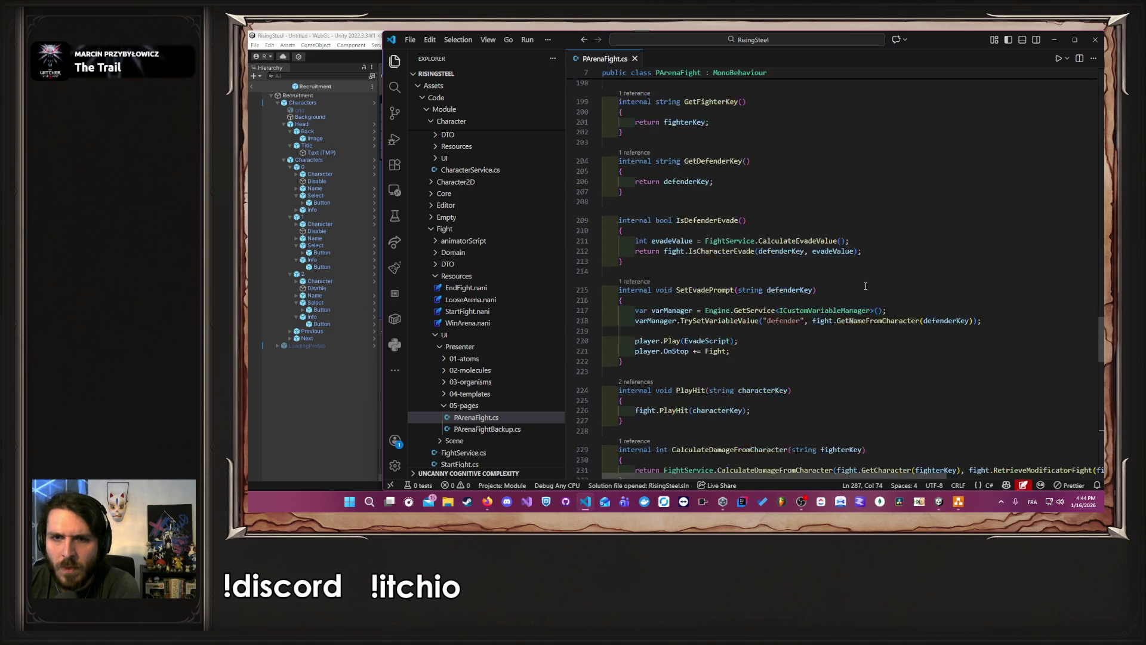
scroll(865, 285, "down", 17)
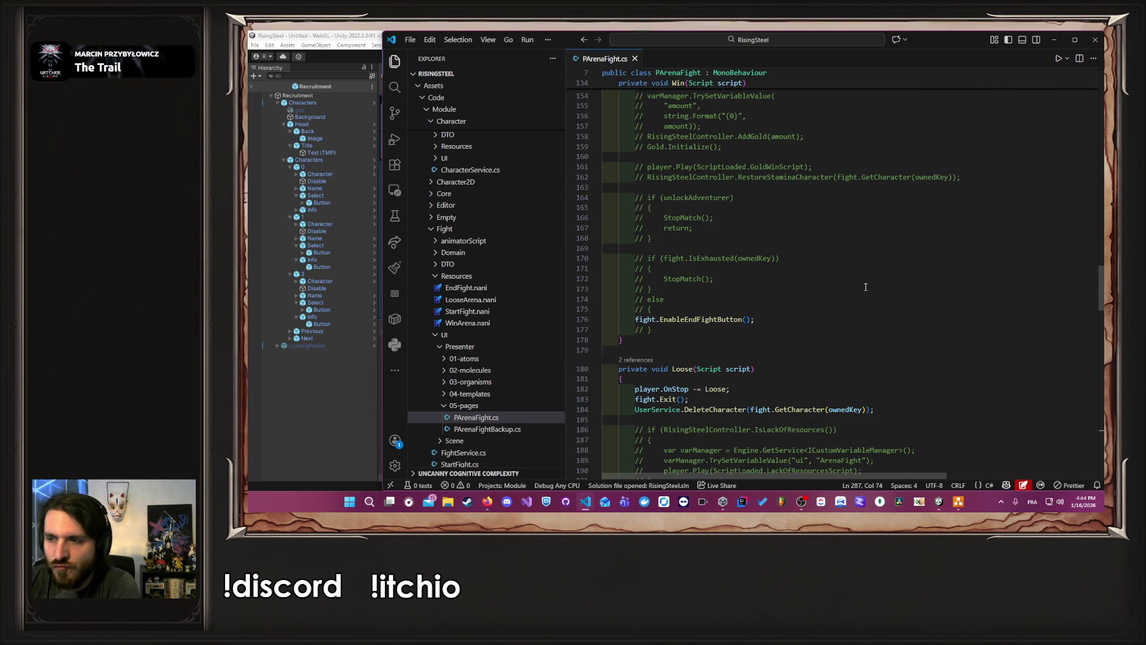
scroll(865, 286, "down", 3)
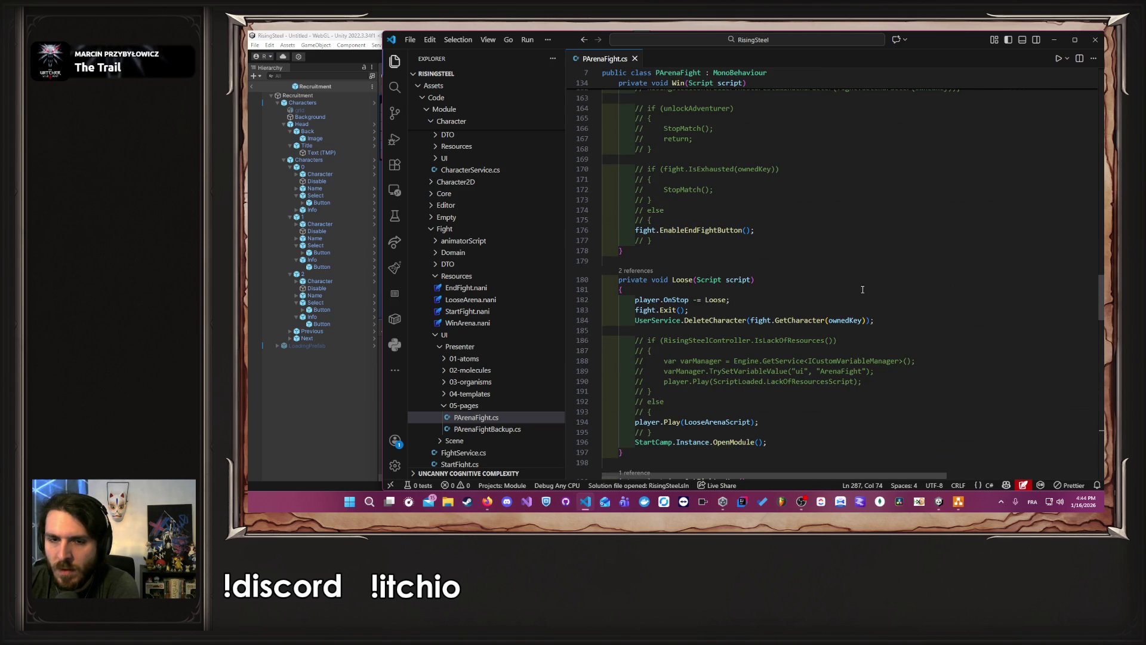
scroll(860, 292, "down", 2)
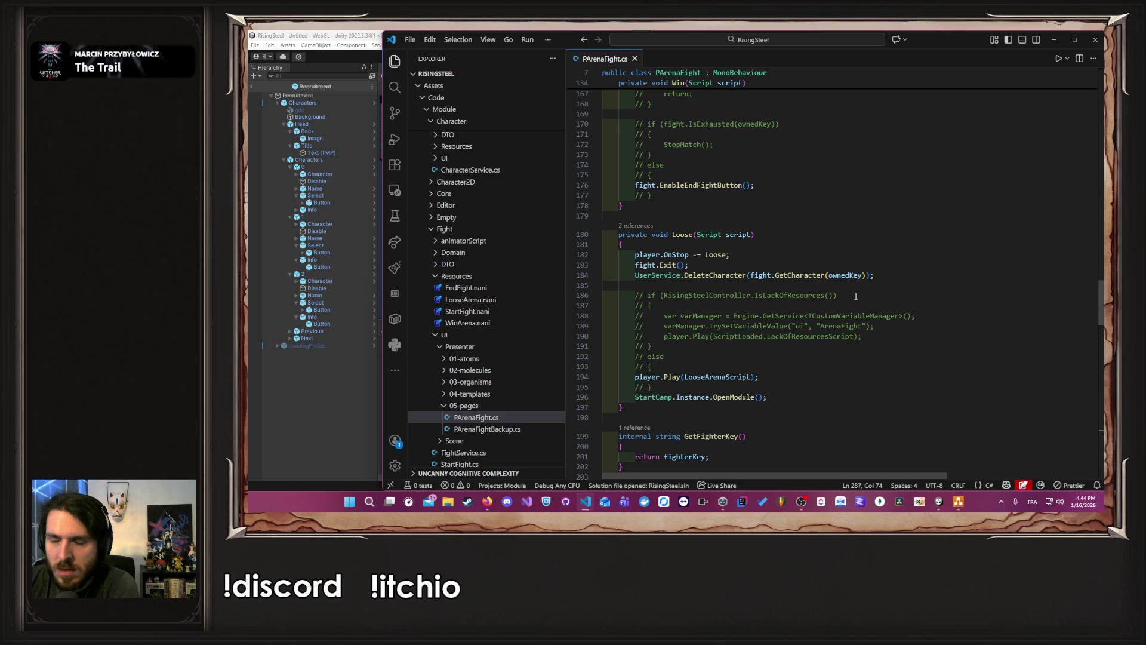
scroll(847, 301, "down", 2)
left_click(773, 351)
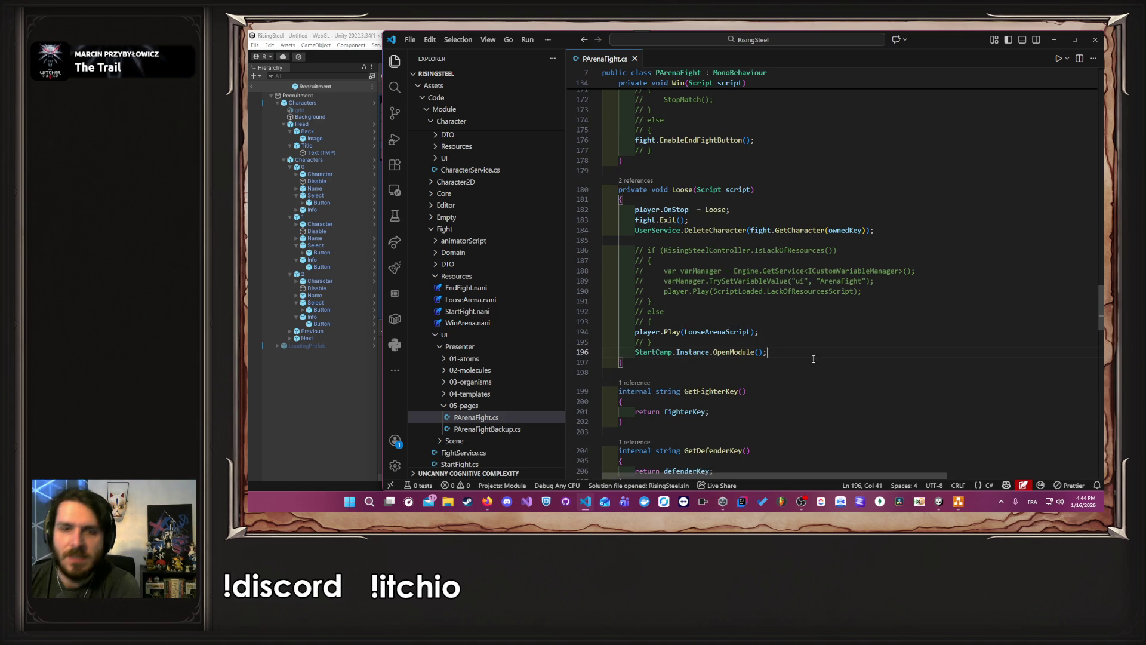
key("ctrl+slash")
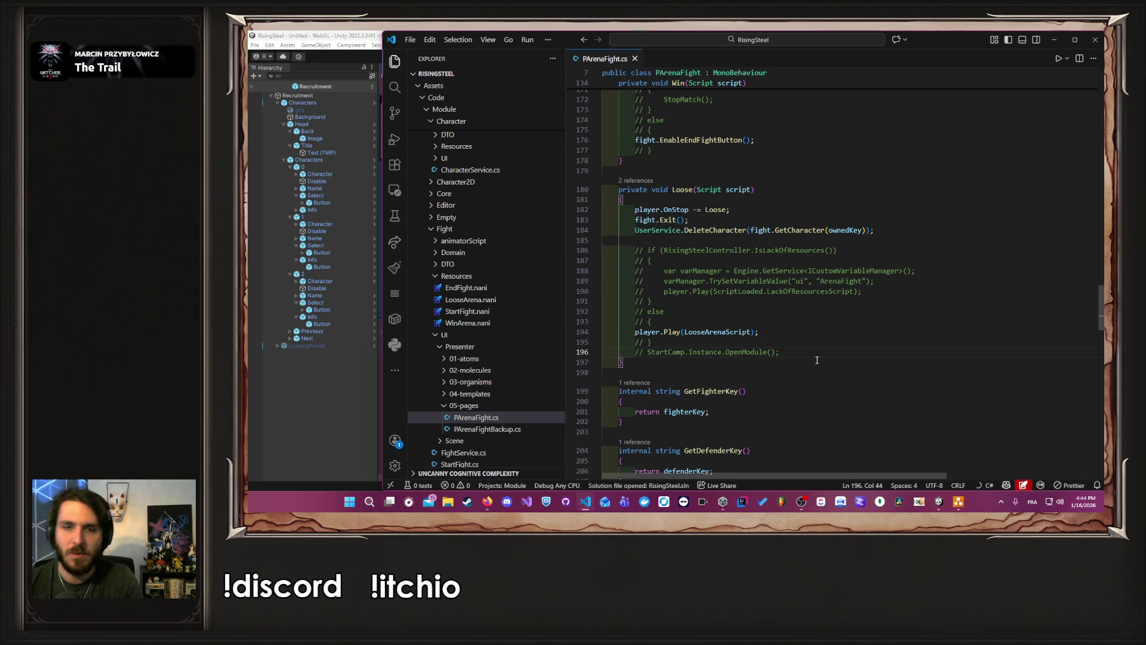
left_click(283, 434)
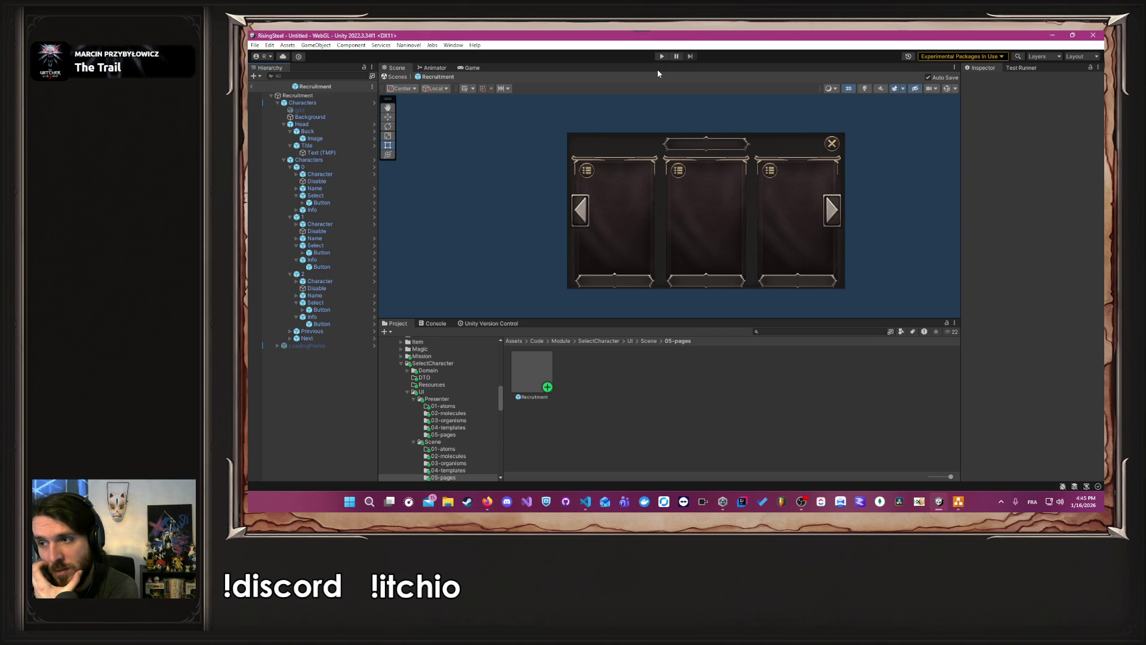
left_click(660, 57)
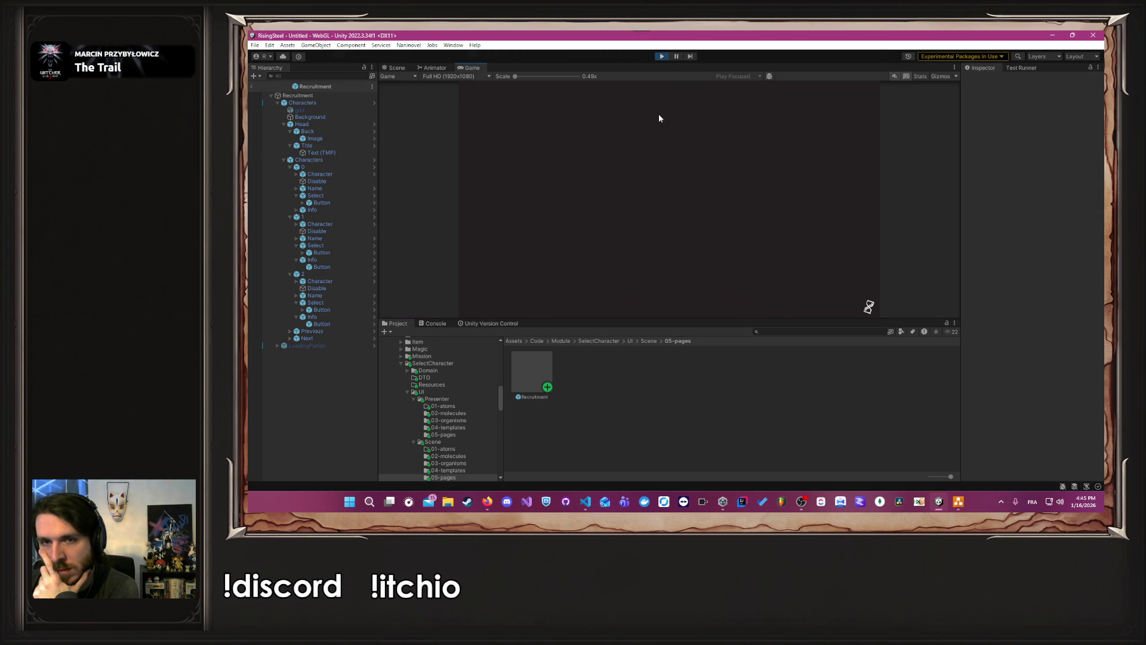
left_click(662, 133)
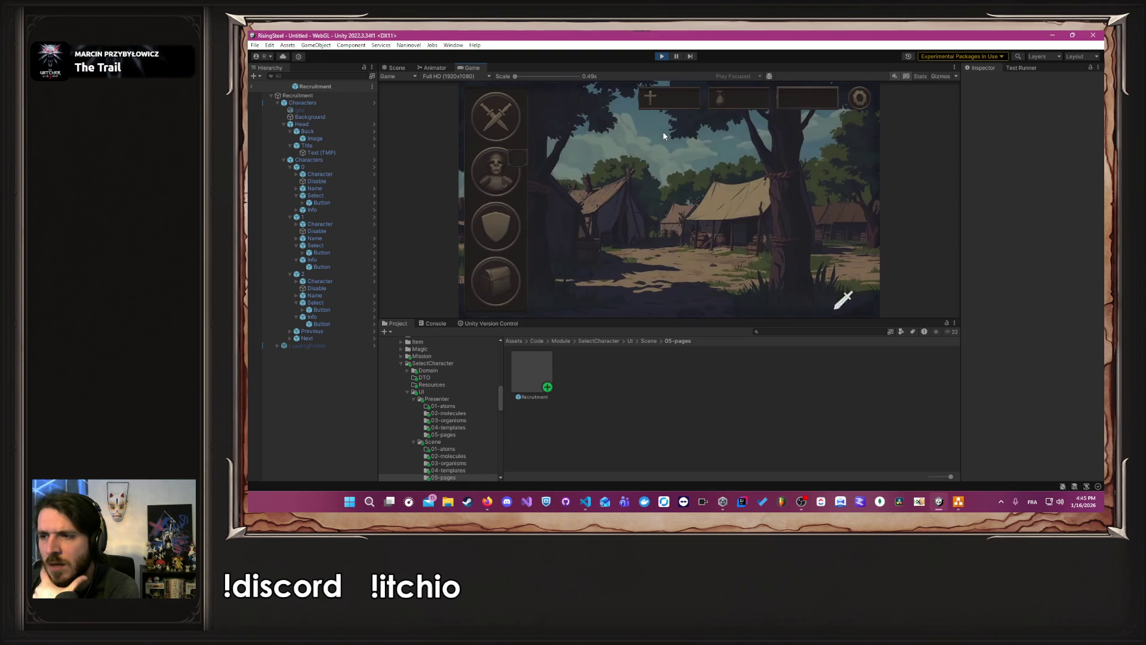
left_click(512, 110)
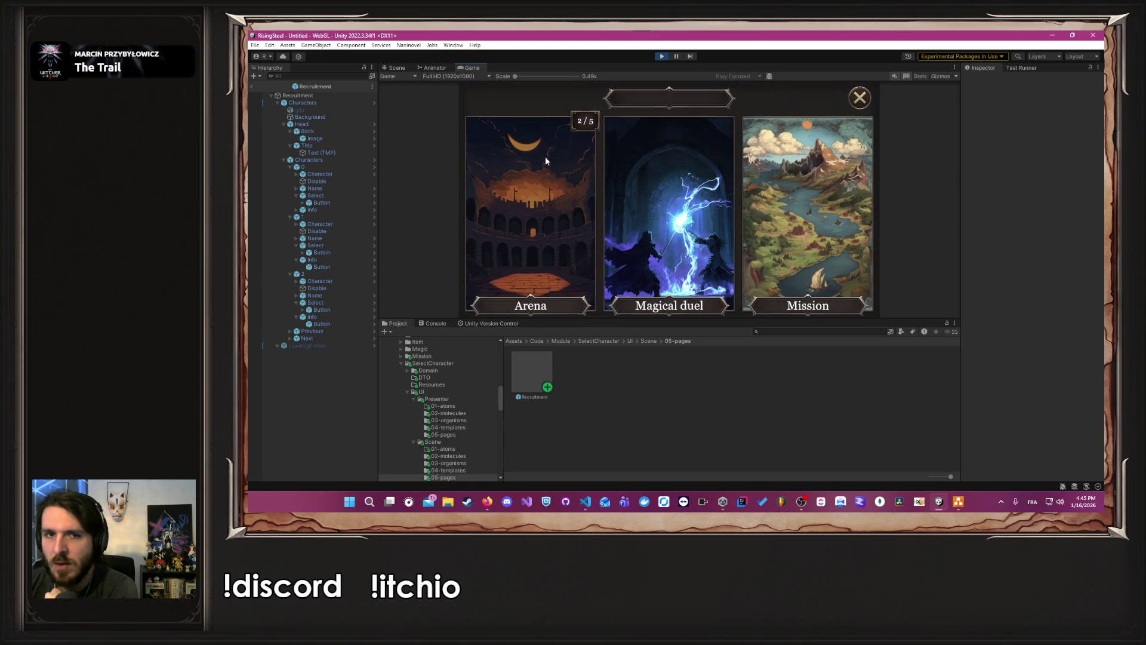
left_click(542, 157)
left_click(563, 199)
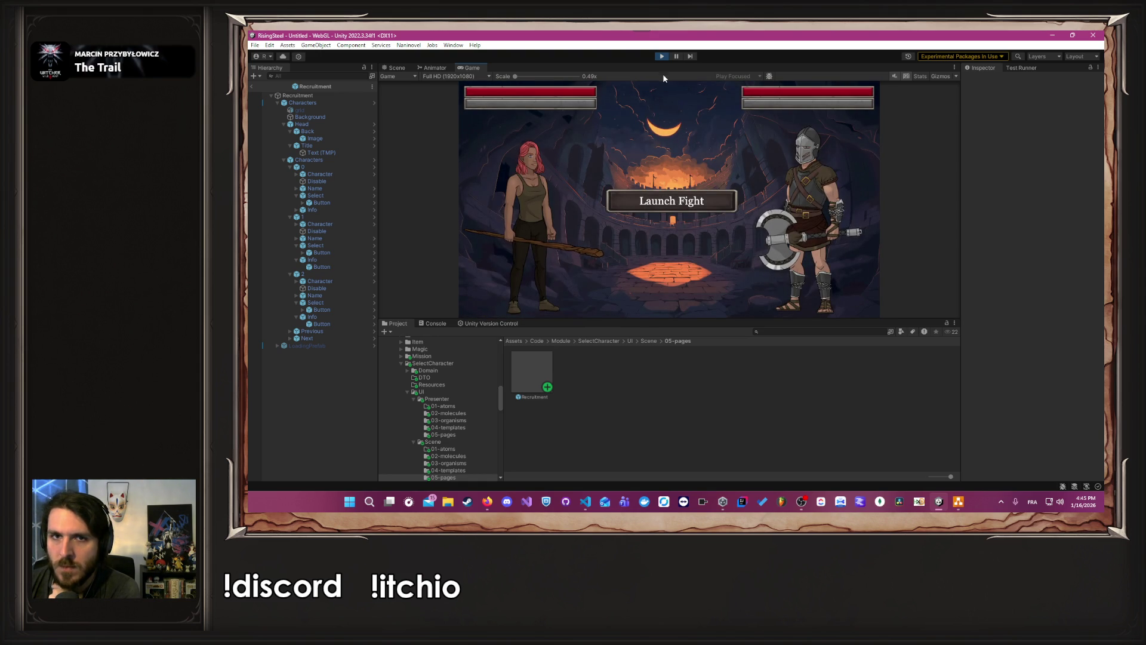
left_click(662, 55)
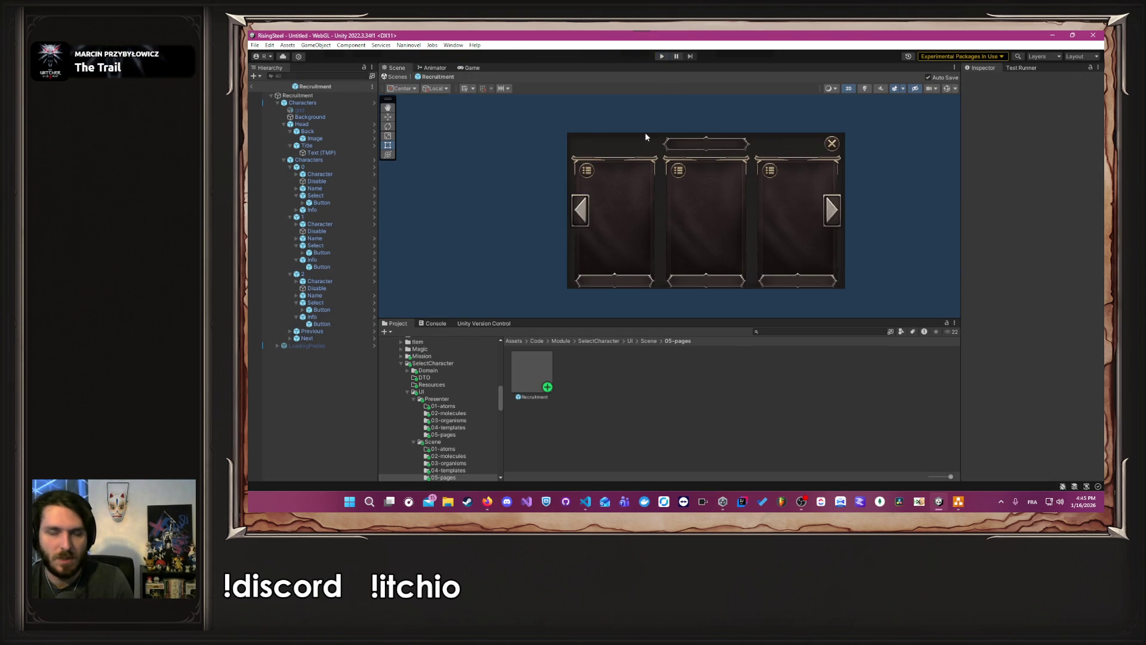
key("alt+Tab")
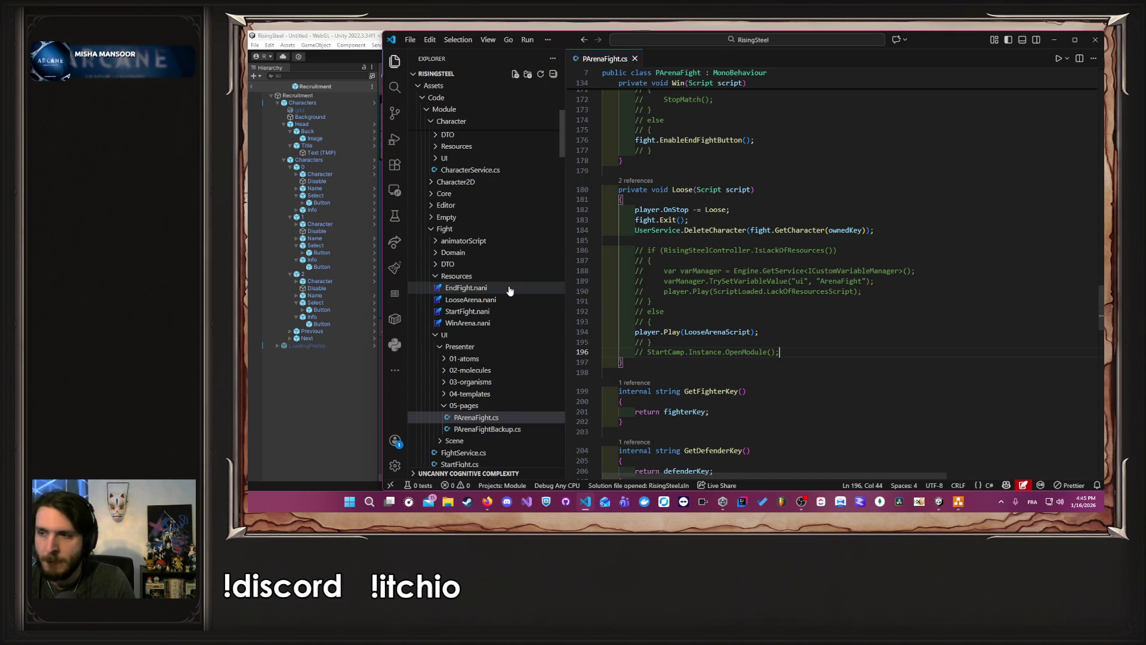
Step: Scroll through PArenaFight.cs and the Explorer tree, then return to the Unity window
scroll(509, 291, "down", 1)
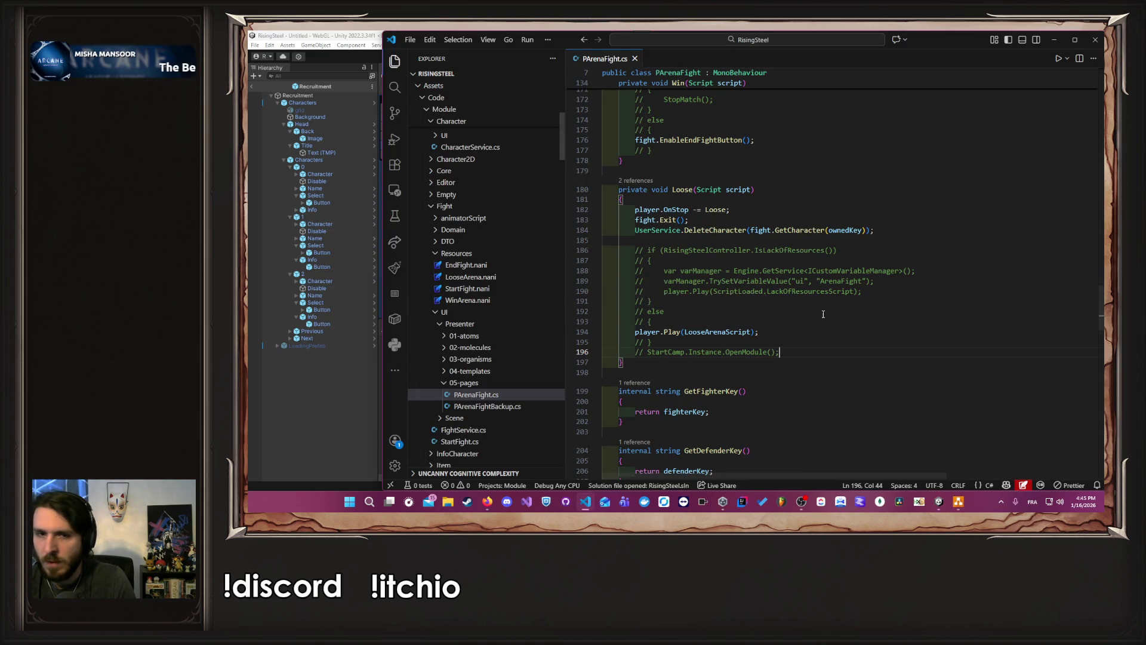
scroll(775, 287, "down", 10)
scroll(533, 289, "down", 3)
scroll(533, 288, "down", 10)
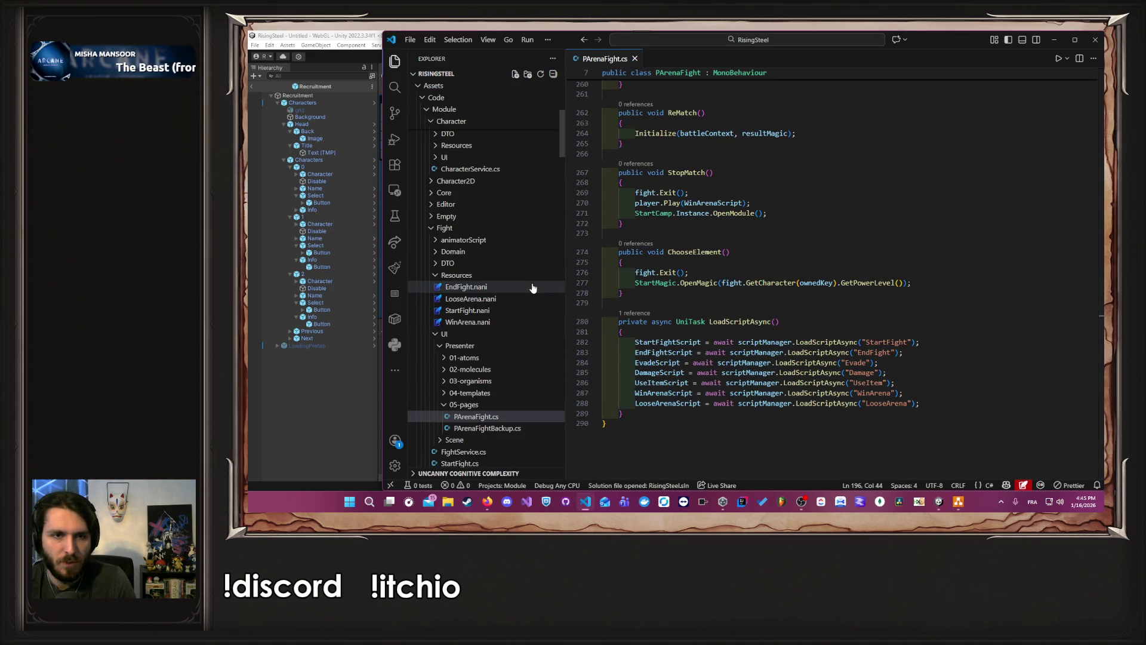
scroll(528, 287, "down", 5)
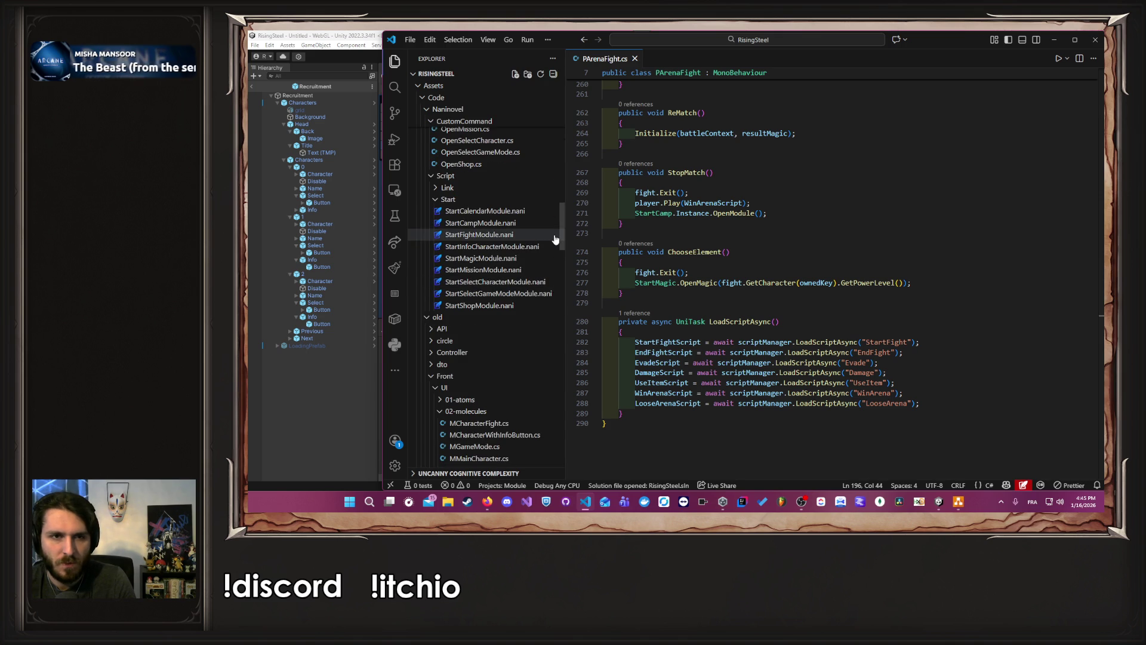
scroll(518, 279, "up", 10)
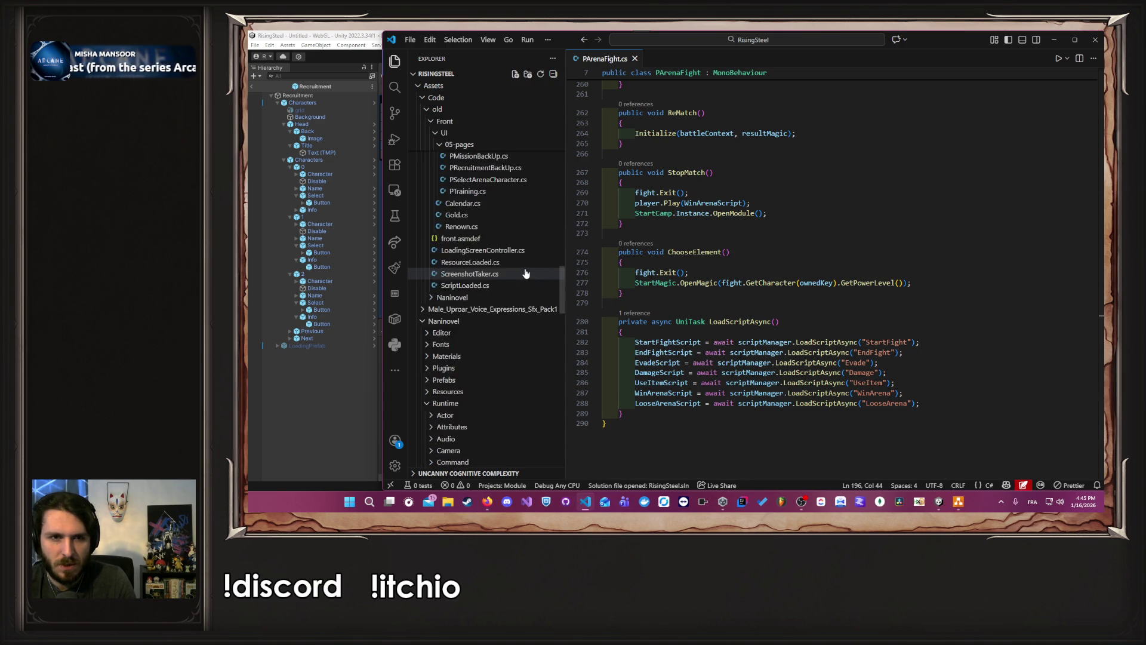
left_click(358, 357)
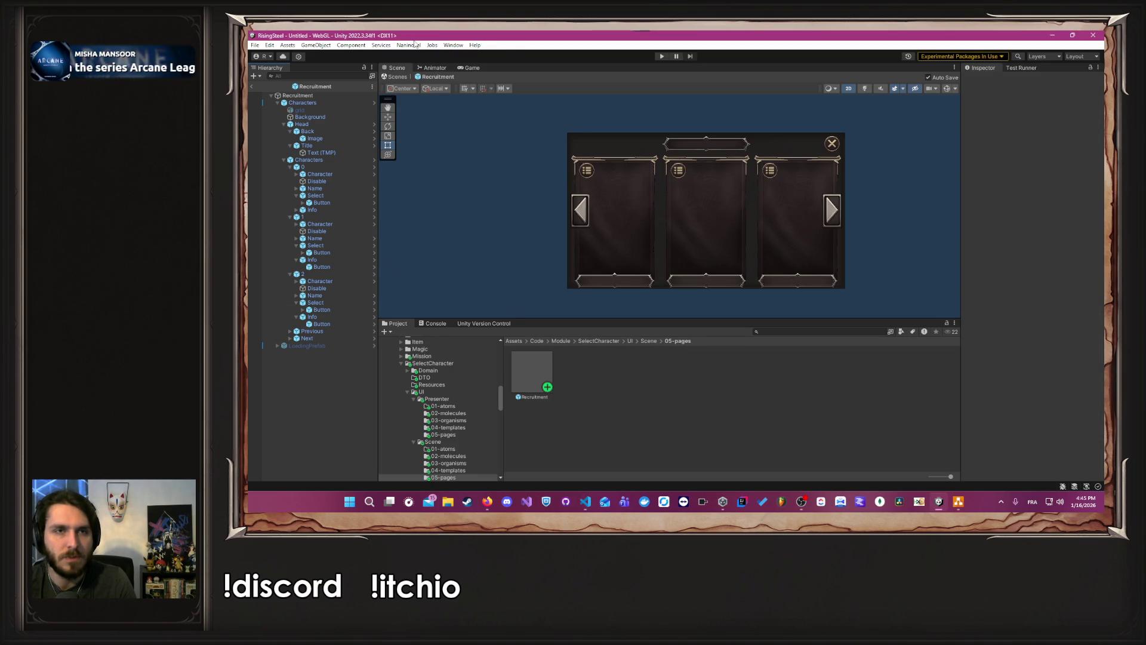
Step: Show the Naninovel Scripts resource list in Project Settings via Naninovel > Resources > Scripts
left_click(416, 45)
mouse_move(460, 99)
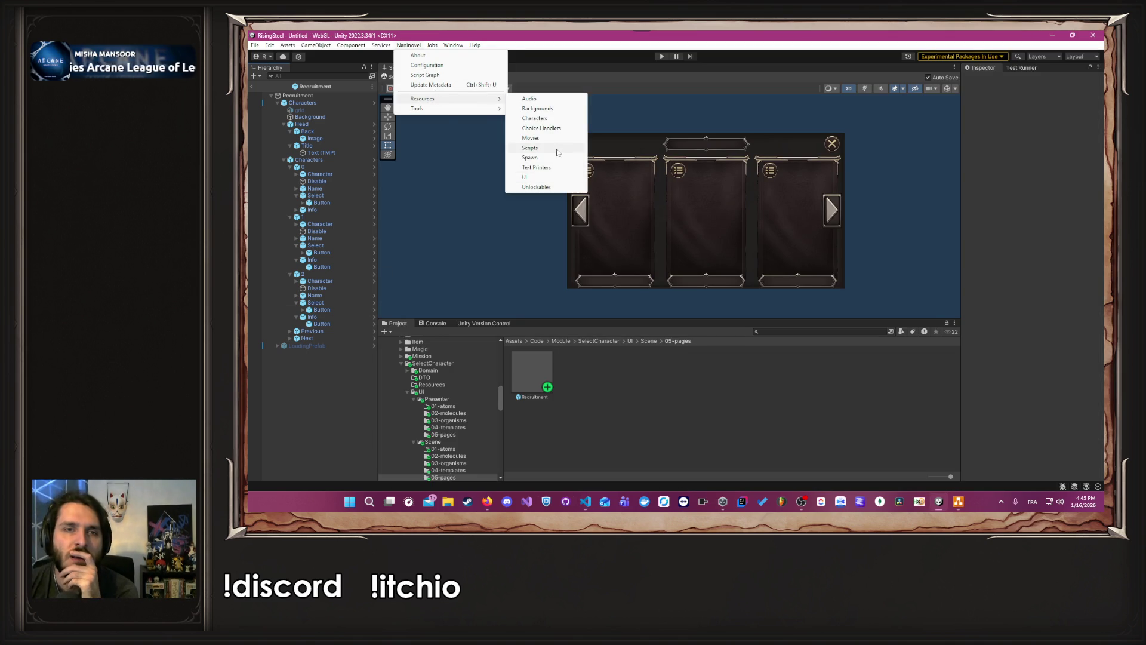
left_click(557, 152)
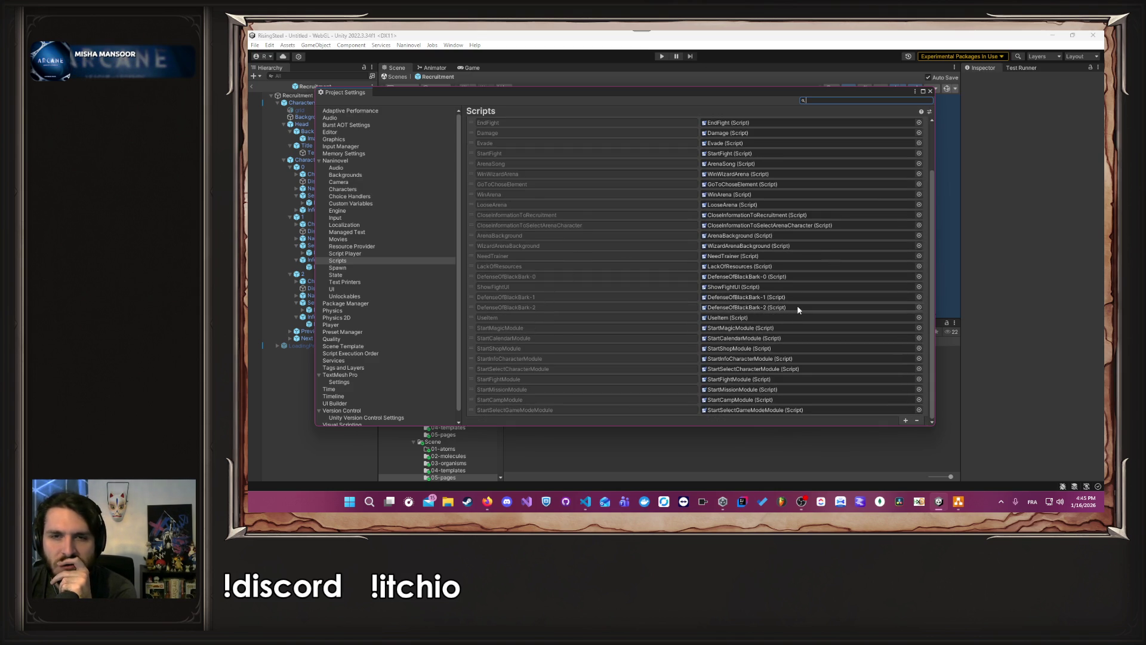
scroll(795, 299, "up", 3)
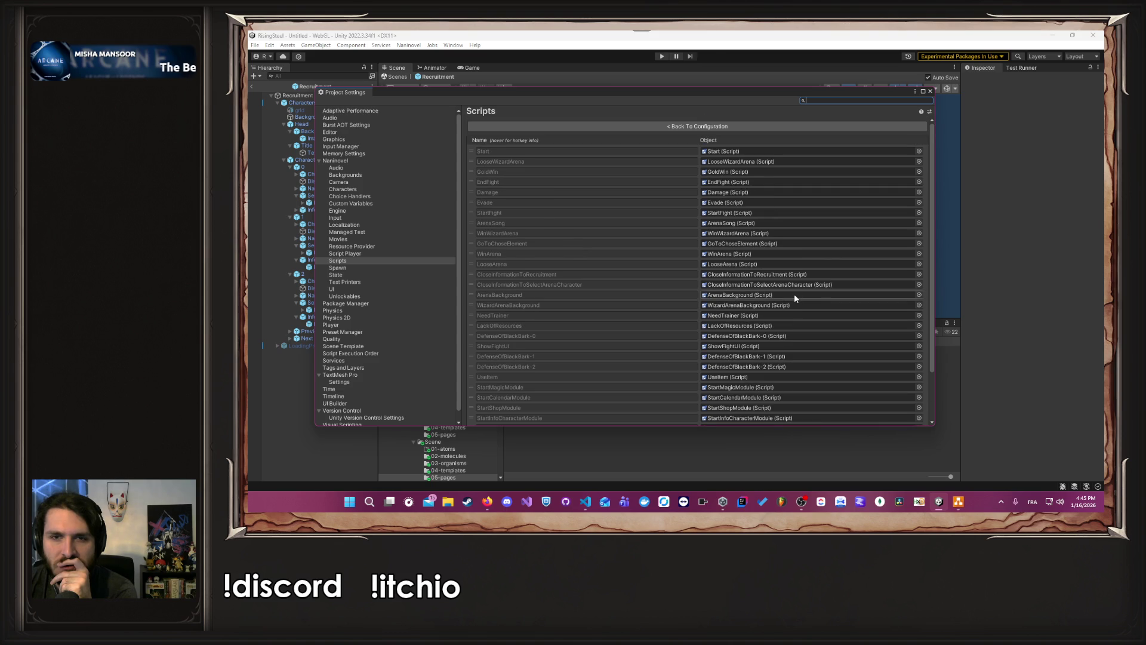
double_click(788, 264)
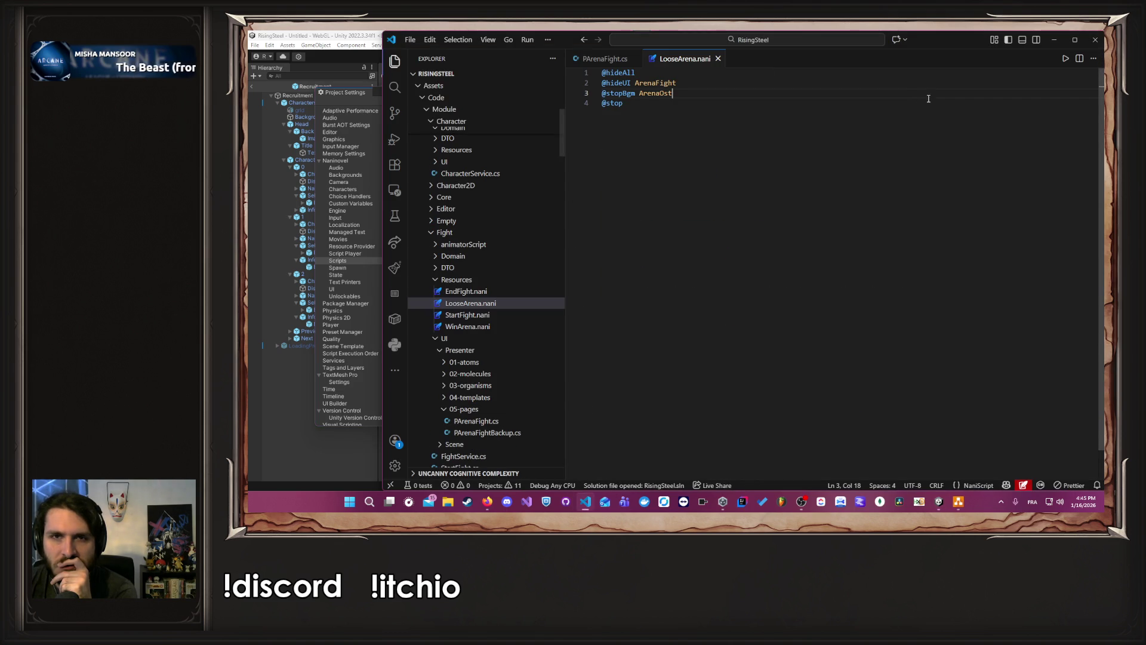
key("Return")
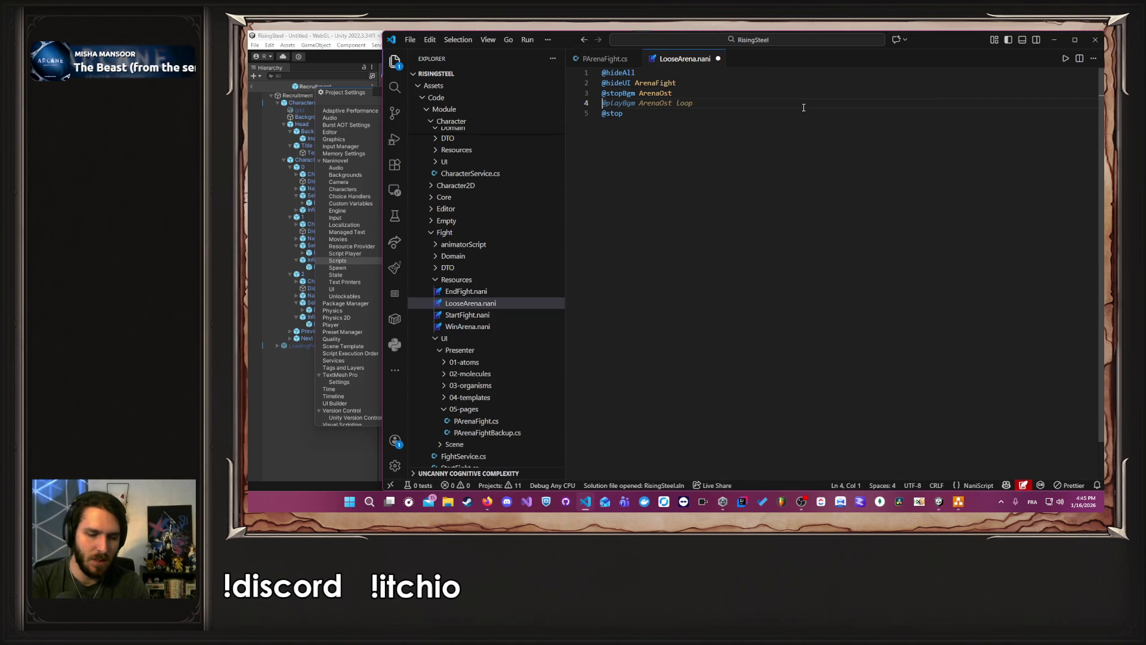
type("@goto")
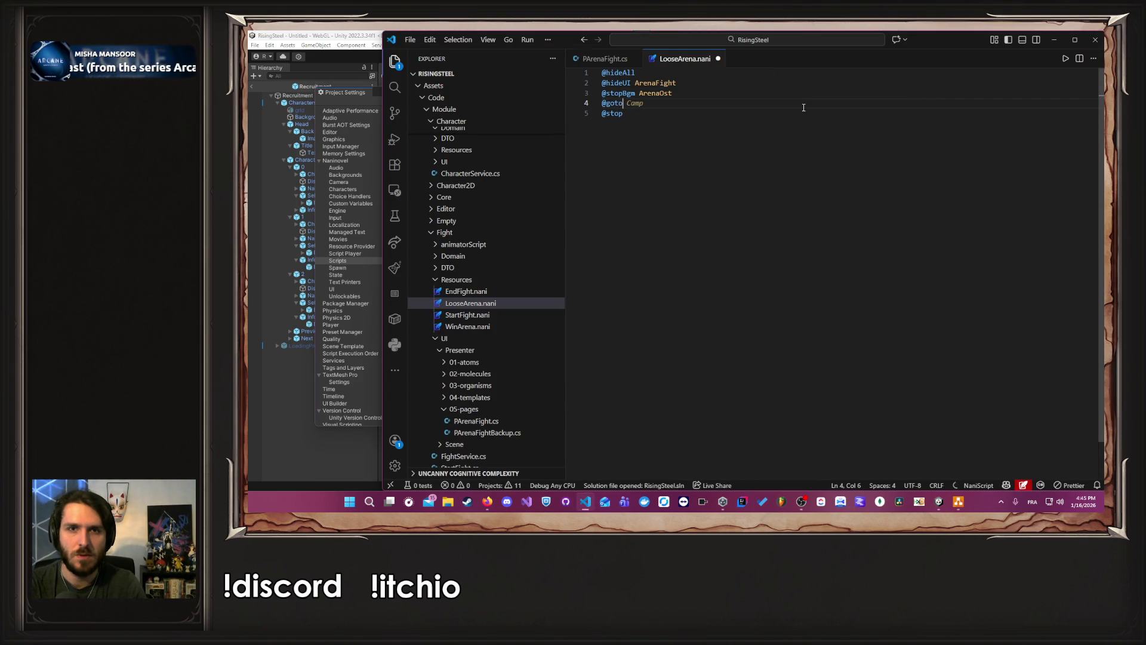
key("Tab")
key("ctrl+s")
left_click(267, 437)
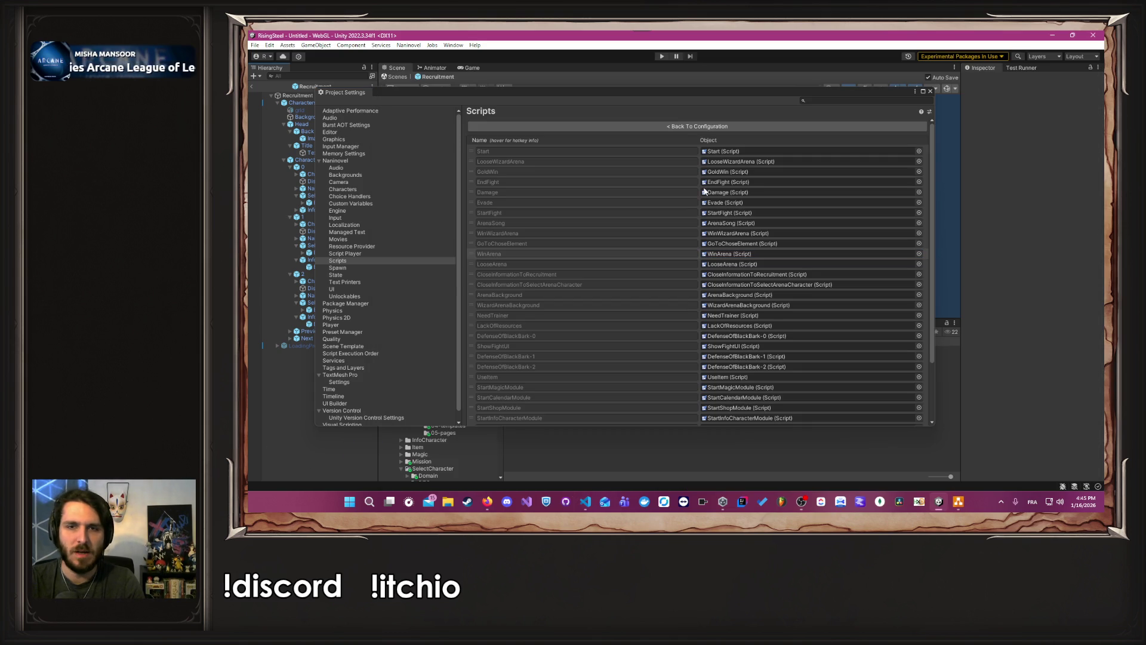
Step: Copy the StartCampModule script name and paste it over 'Camp' in the goto line
scroll(686, 261, "down", 5)
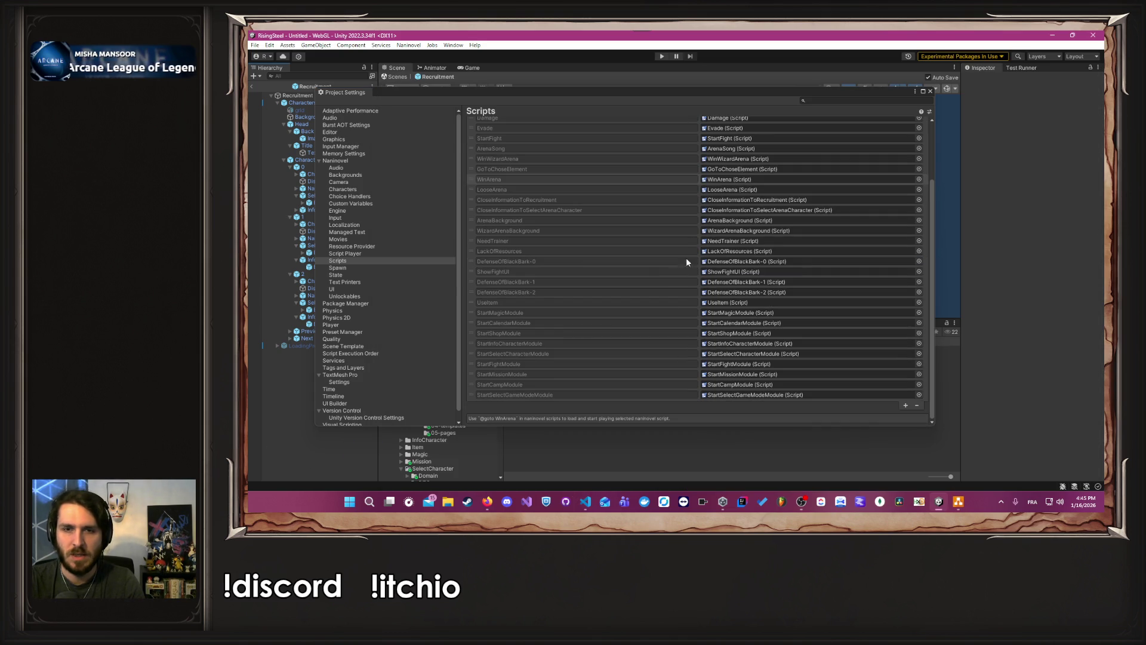
left_click(752, 386)
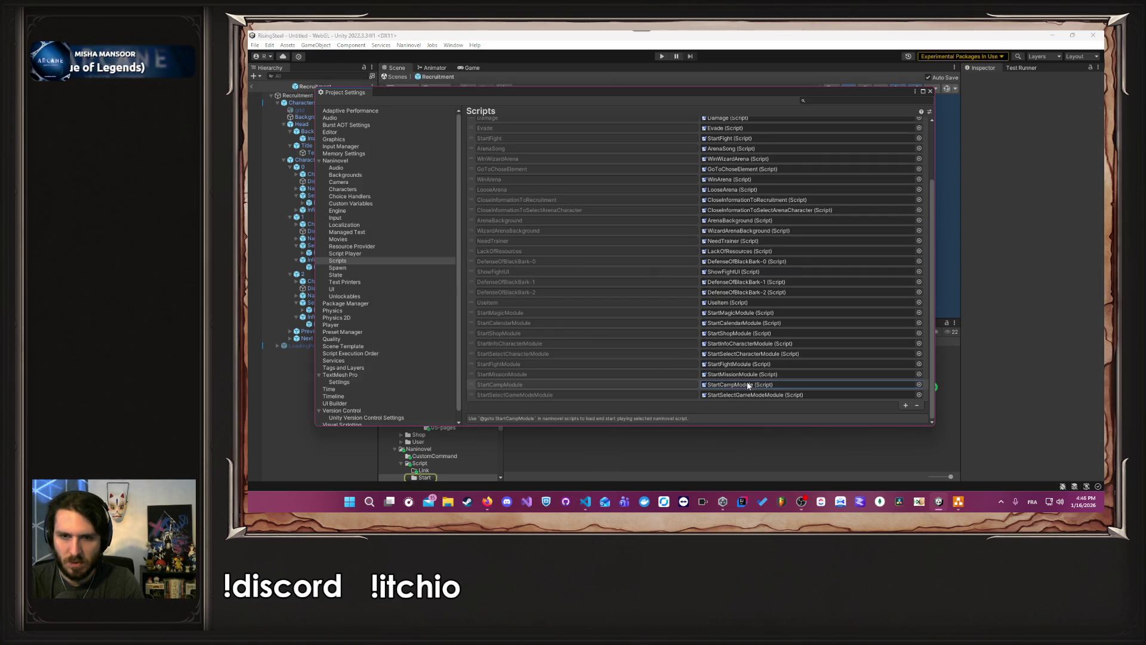
left_click(930, 92)
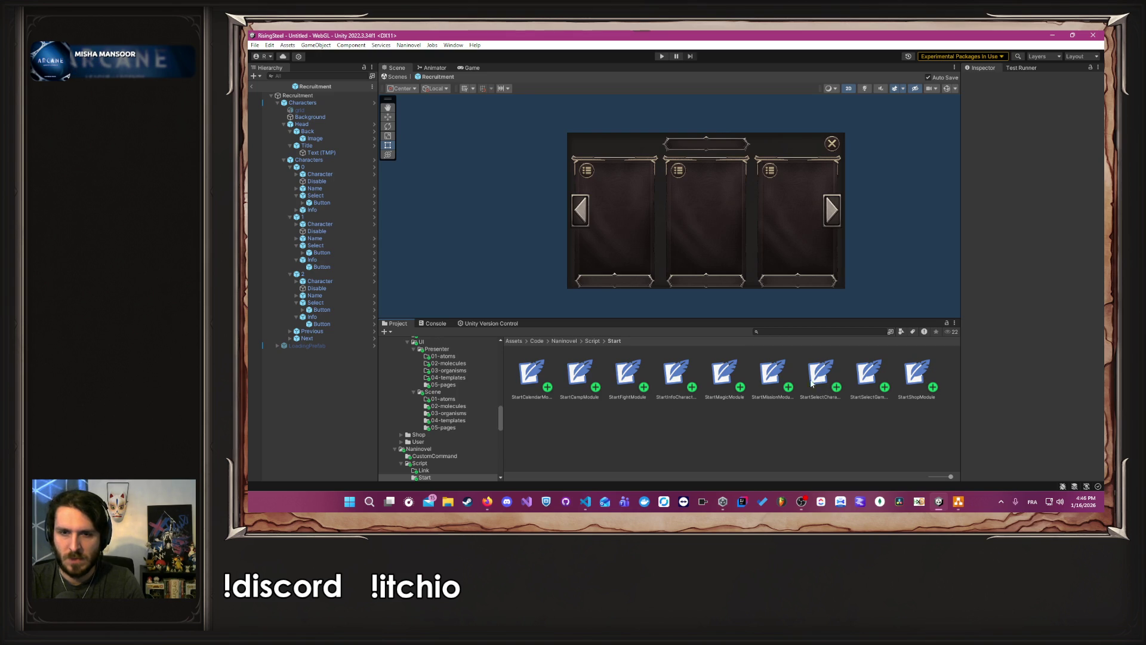
right_click(579, 380)
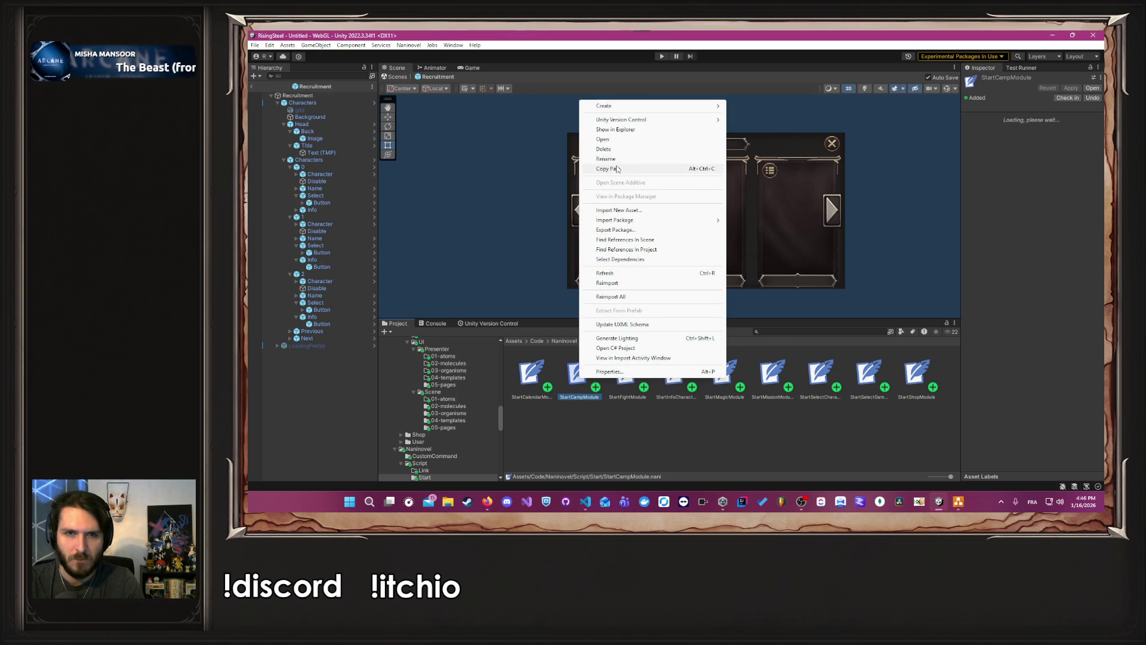
left_click(606, 159)
key("alt+Tab")
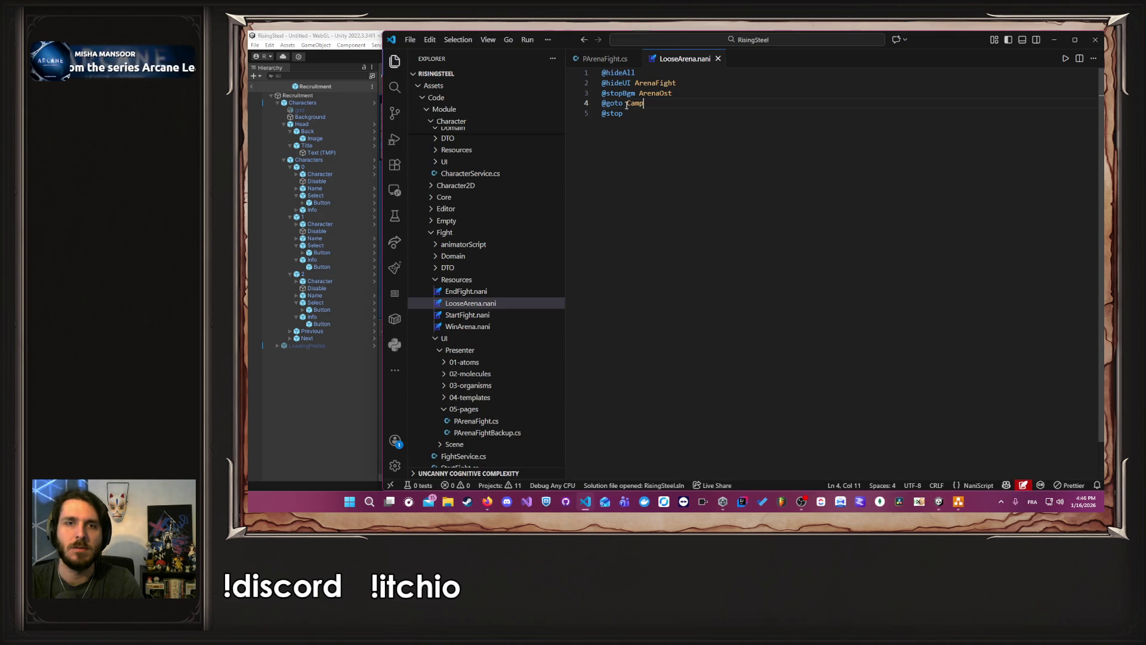
double_click(626, 104)
type("StartCampModule")
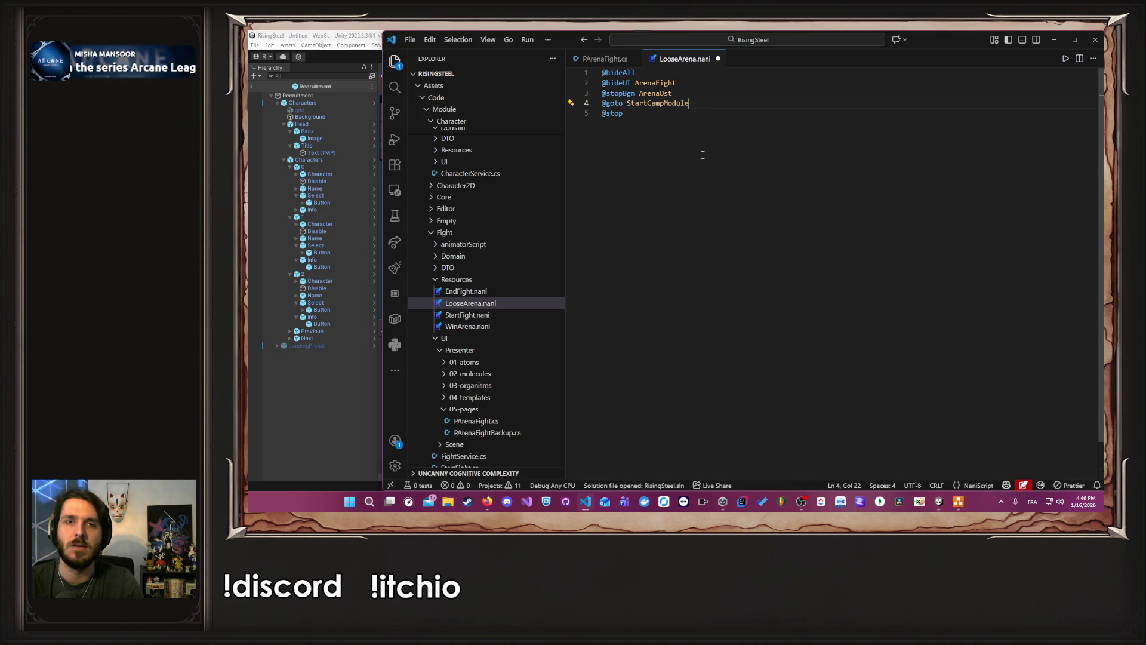
left_click(347, 417)
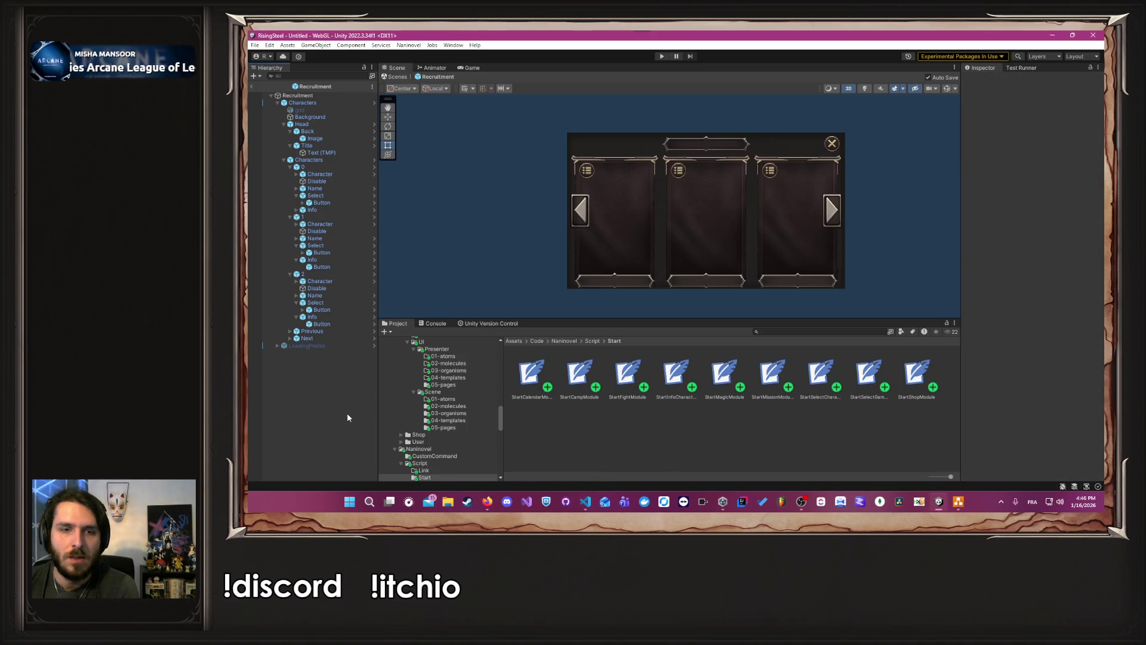
Step: Enter Play mode, choose Arena mode, pick Yselda and launch the fight
left_click(657, 56)
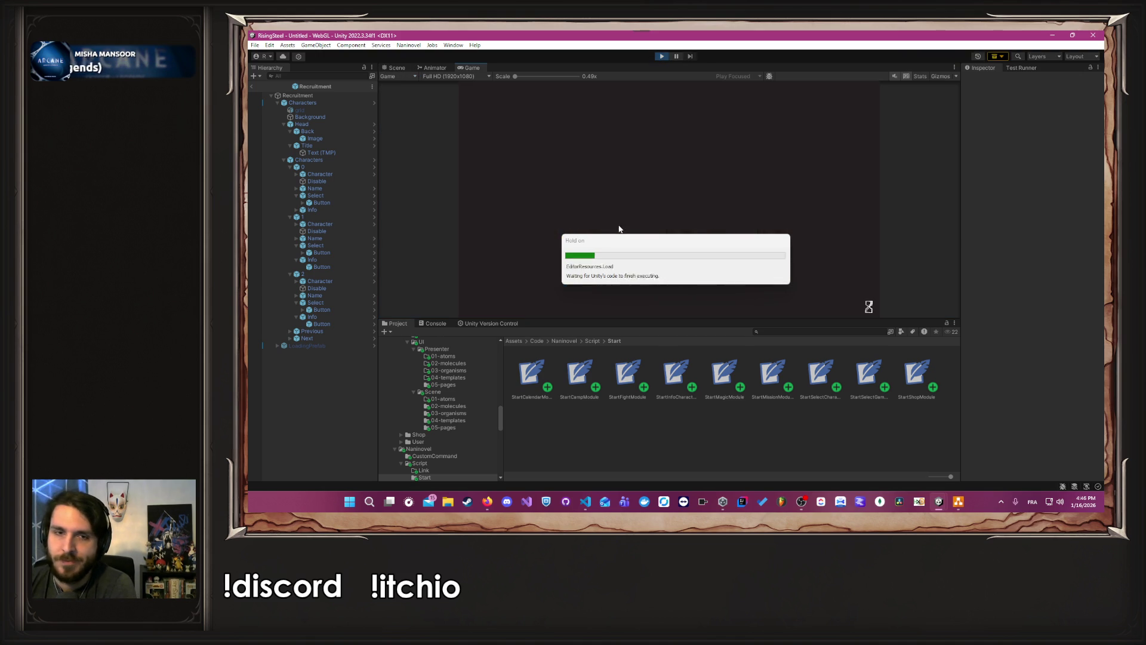
left_click(651, 152)
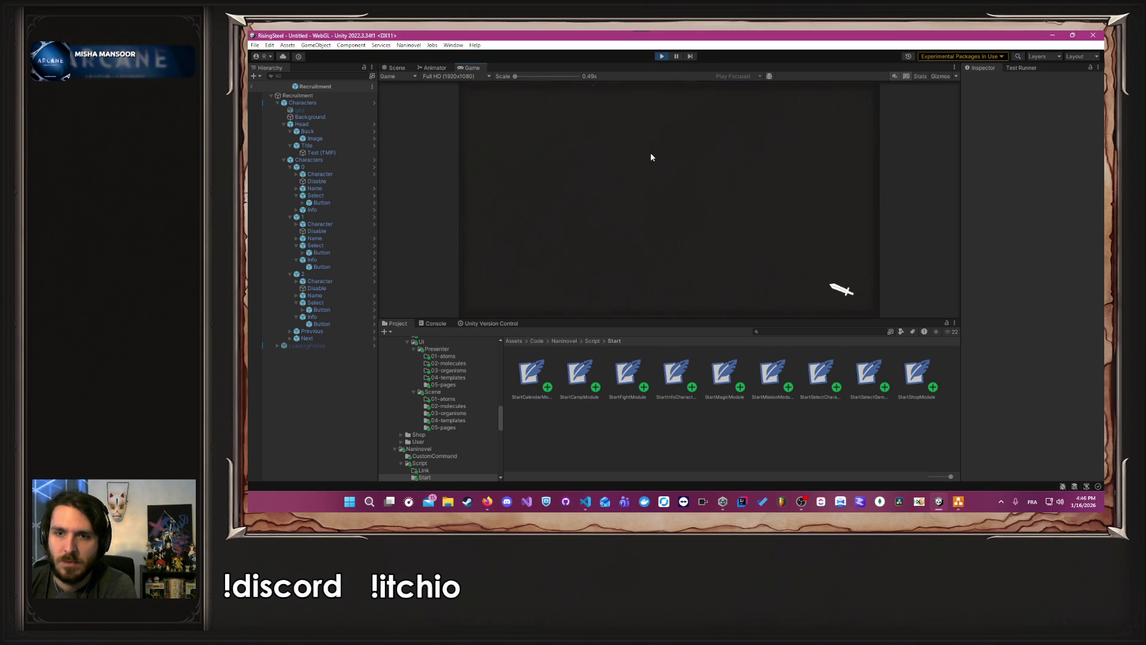
left_click(506, 111)
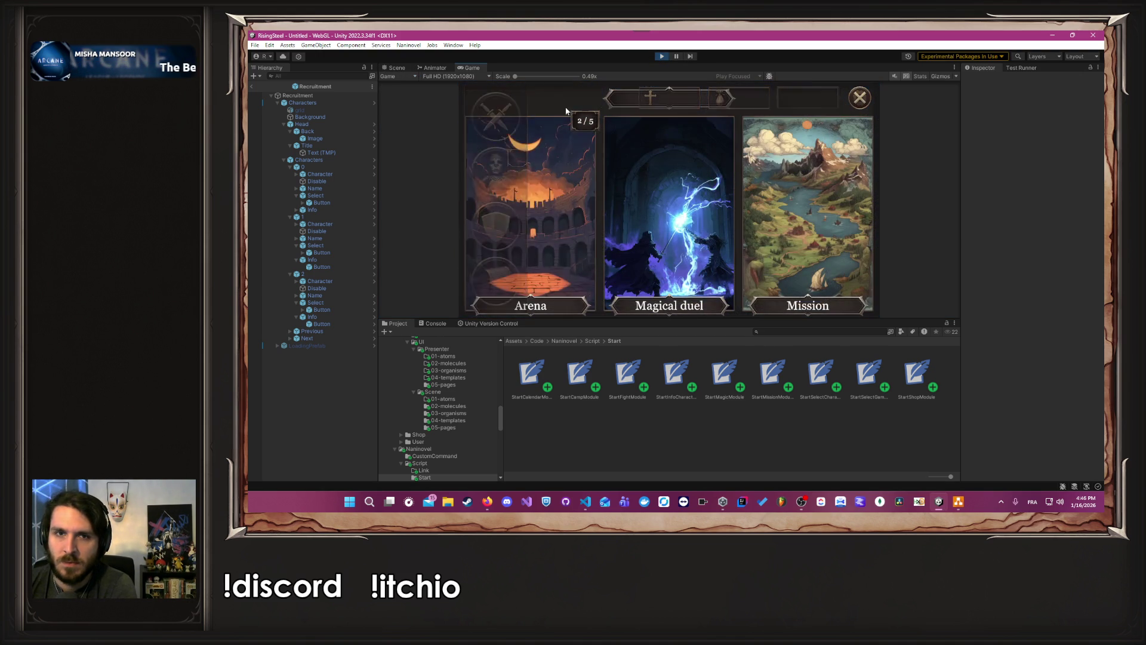
left_click(548, 181)
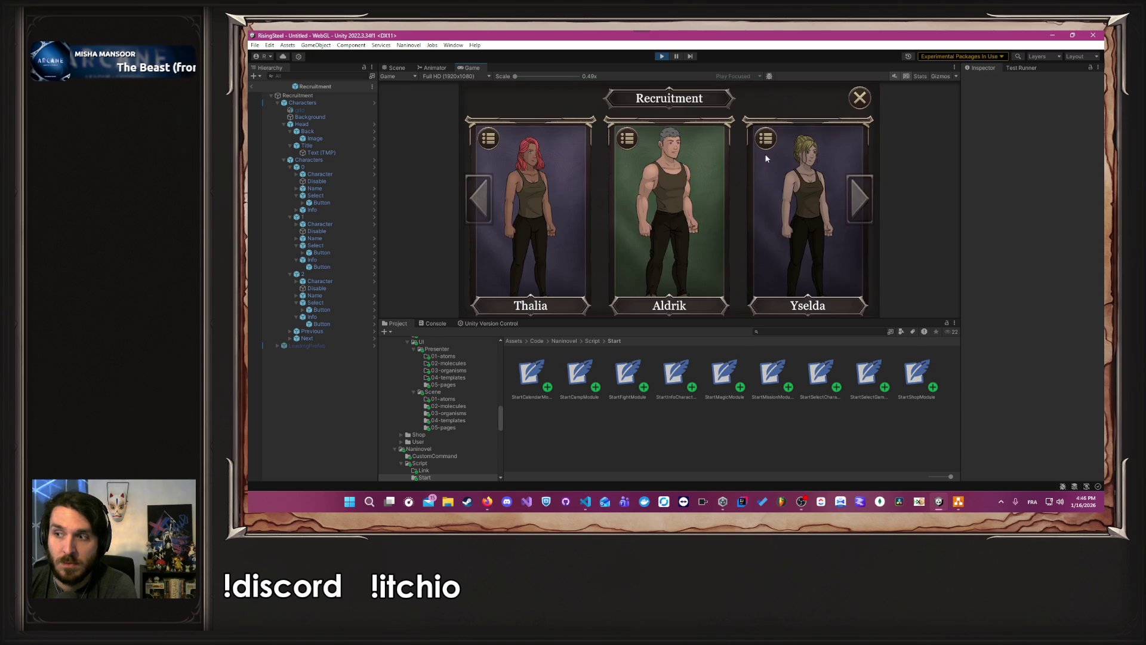
left_click(766, 154)
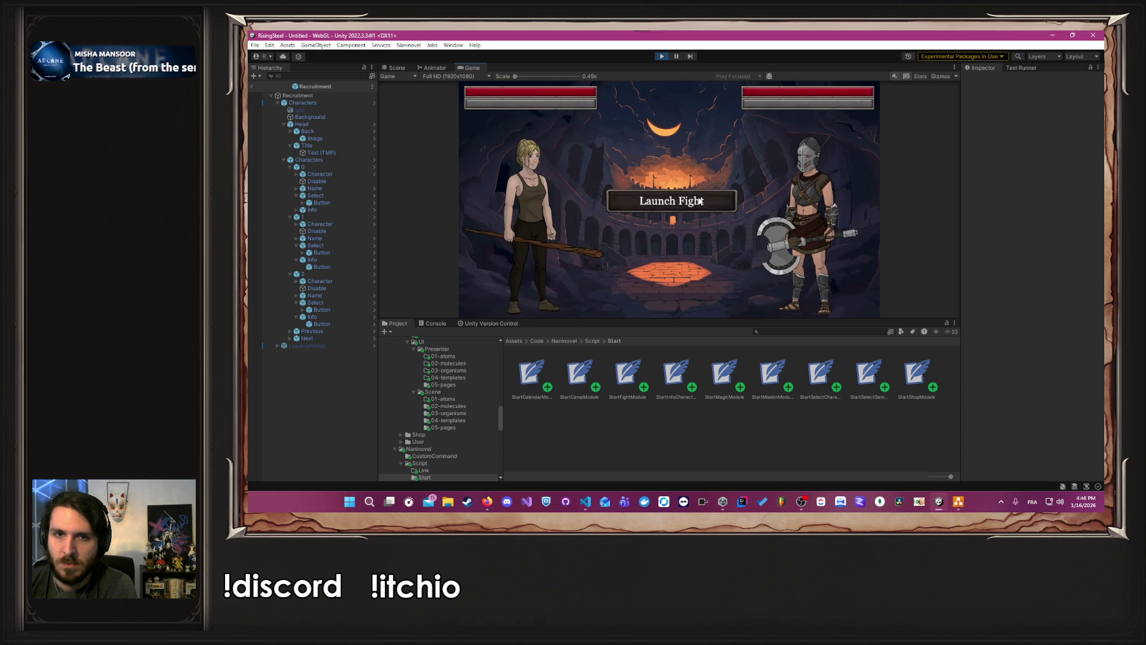
left_click(704, 200)
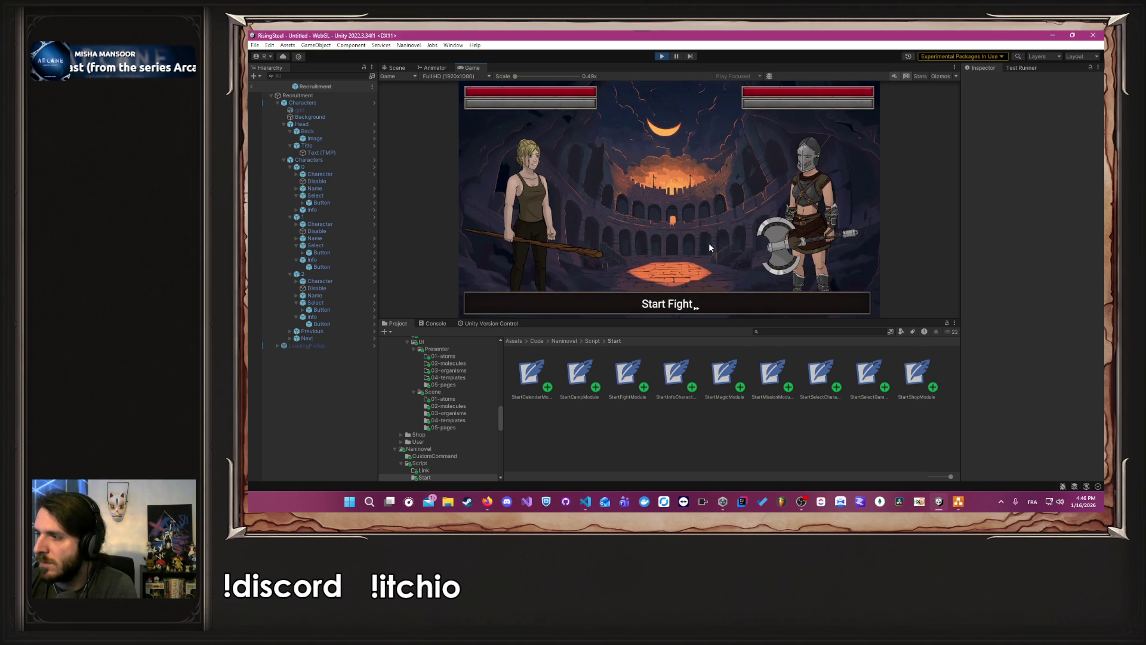
Step: Attack Caelis until the fight ends, then fight again and attack Fendrel
left_click(685, 305)
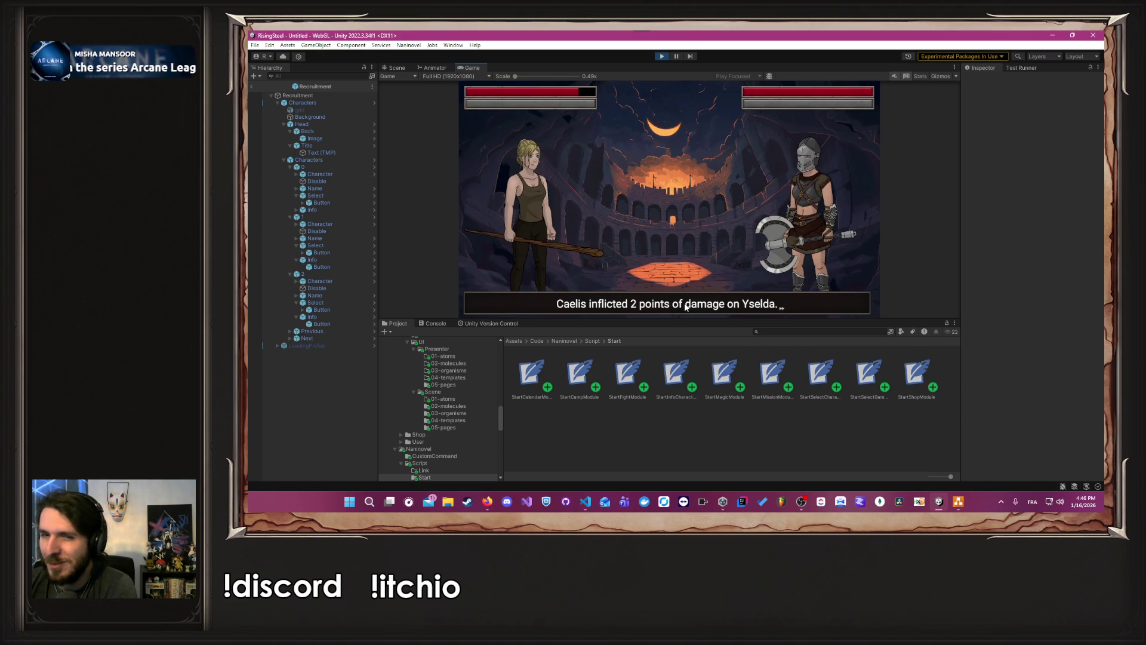
left_click(544, 222)
left_click(530, 221)
left_click(573, 222)
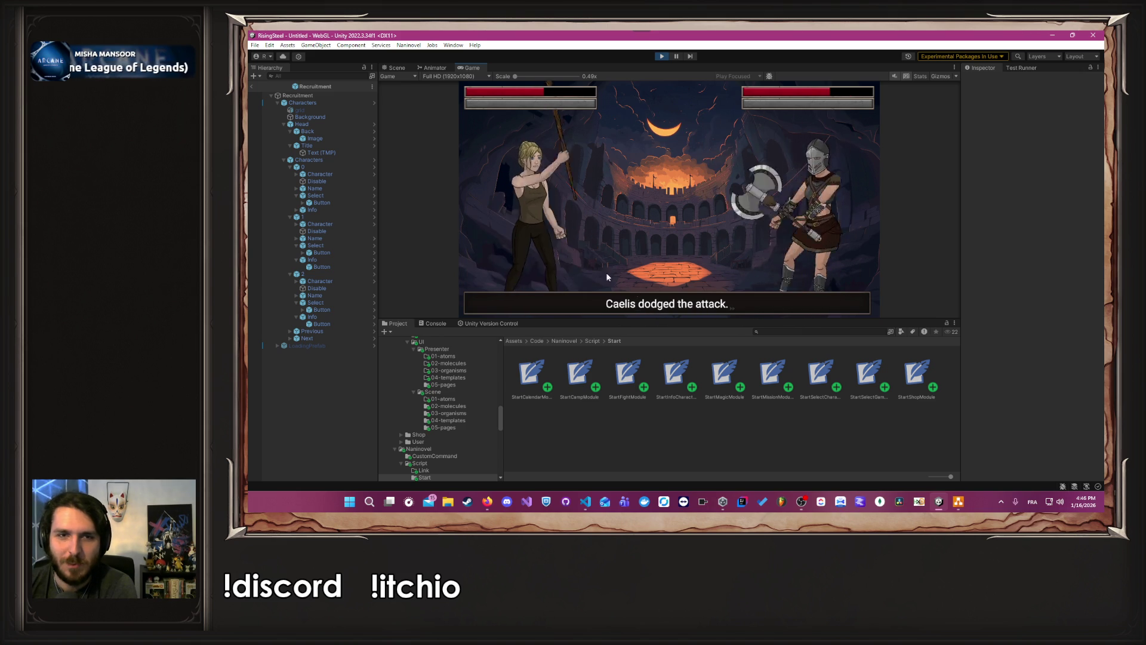
left_click(573, 222)
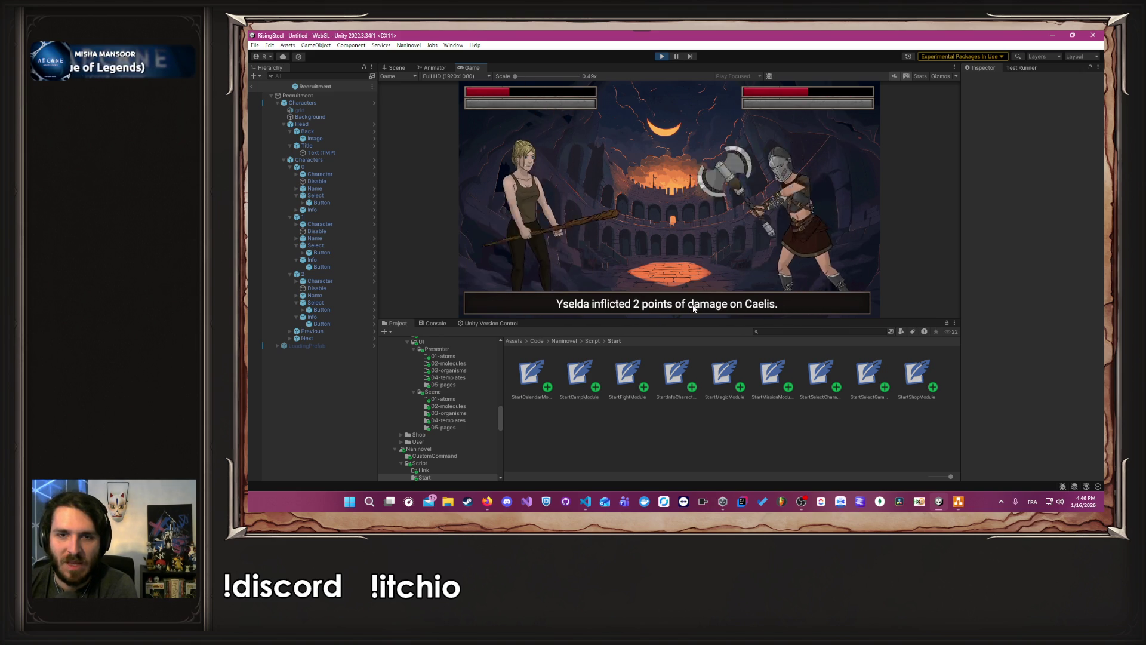
left_click(570, 229)
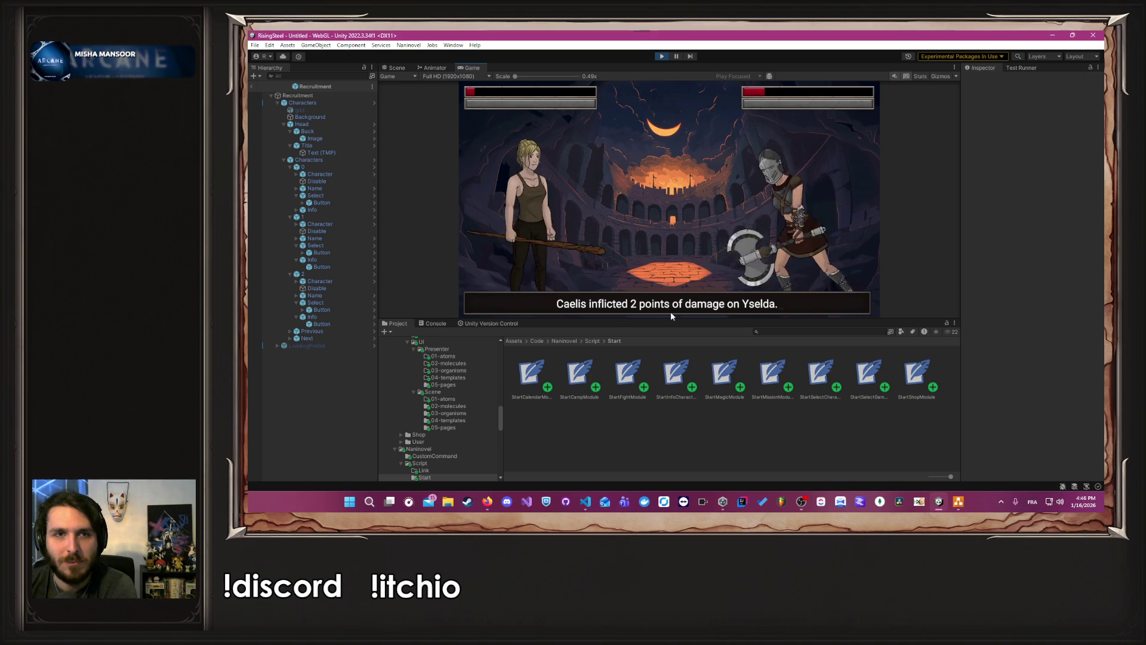
key("Return")
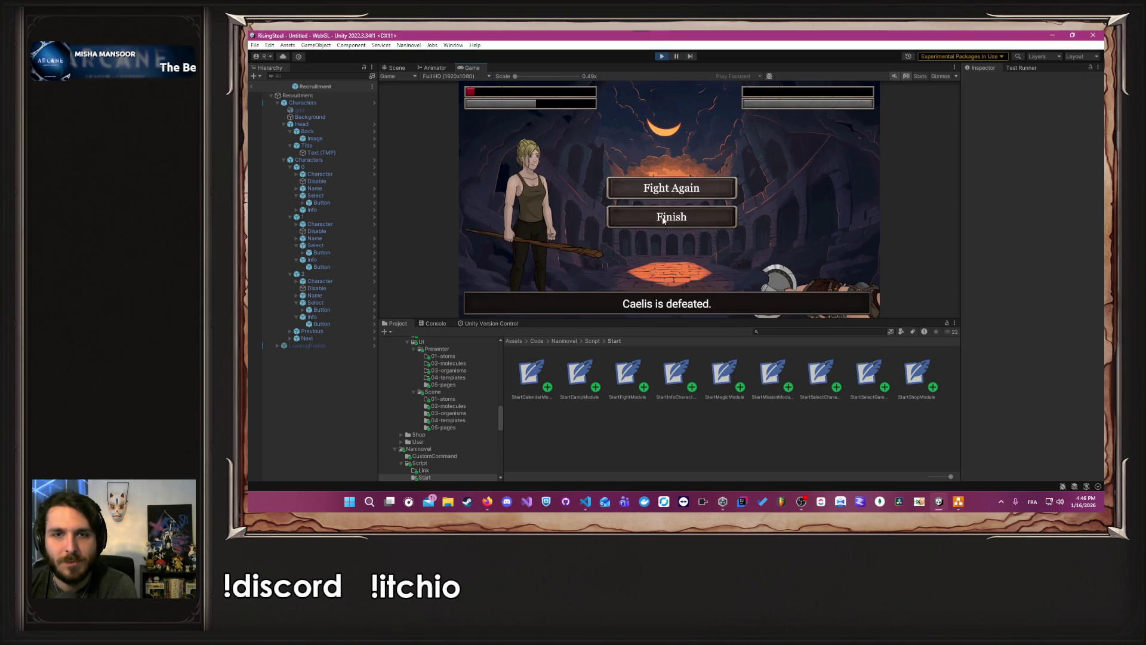
key("Return")
key("Return")
left_click(698, 303)
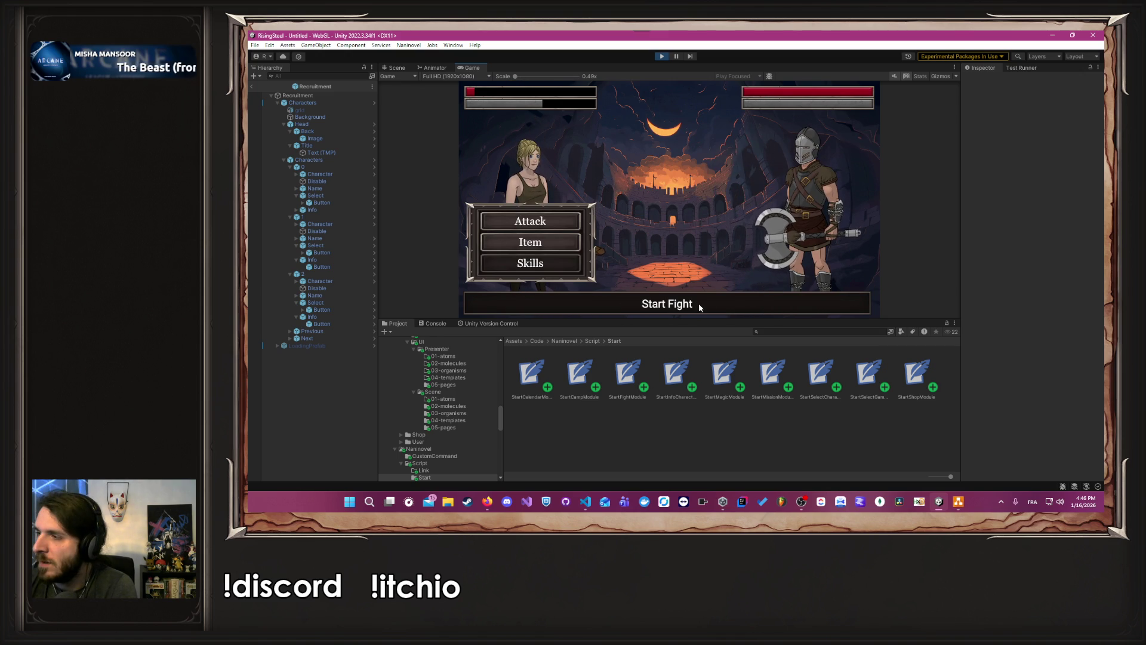
left_click(531, 222)
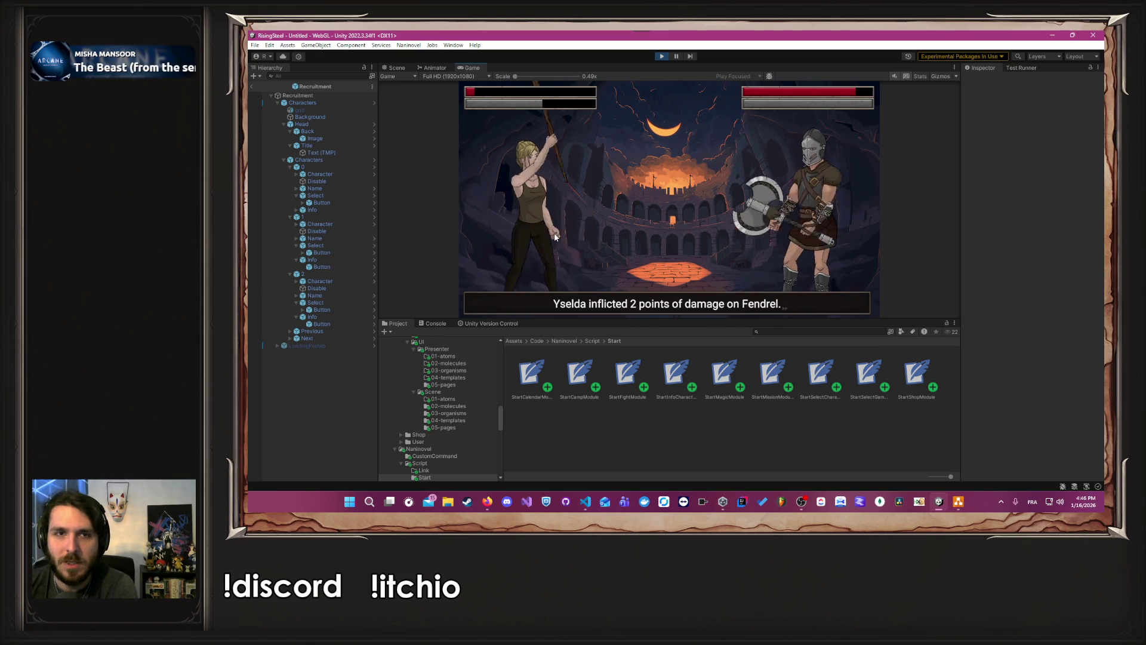
left_click(545, 222)
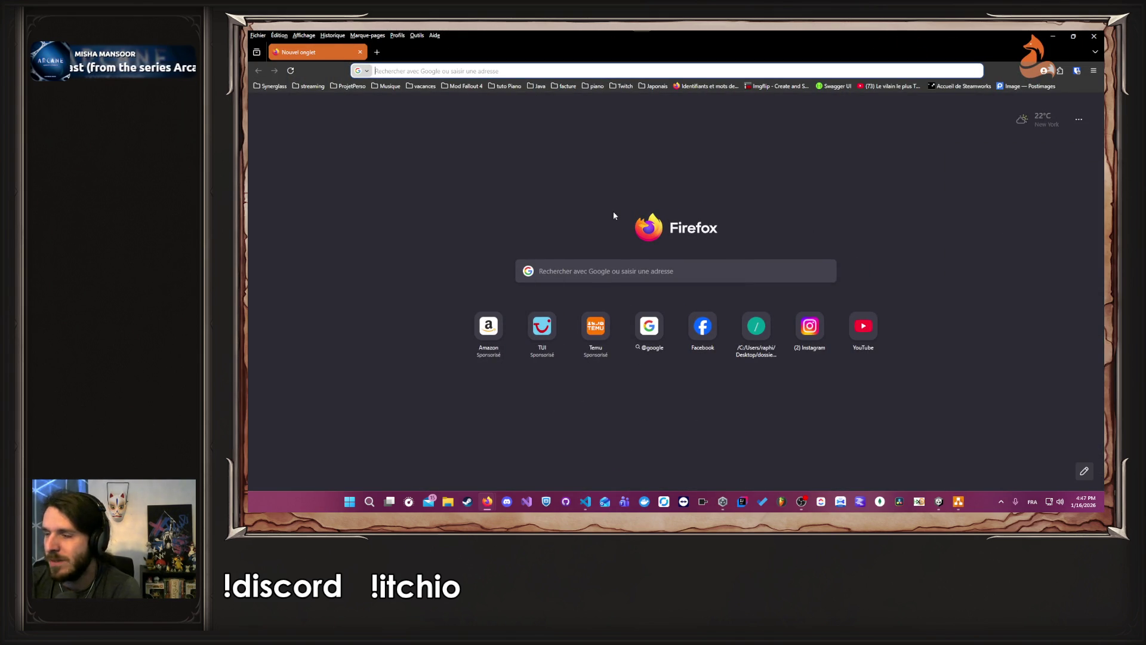
Step: Search Google for 'est un déli d'imiter les accents en france' and read the result
type("es")
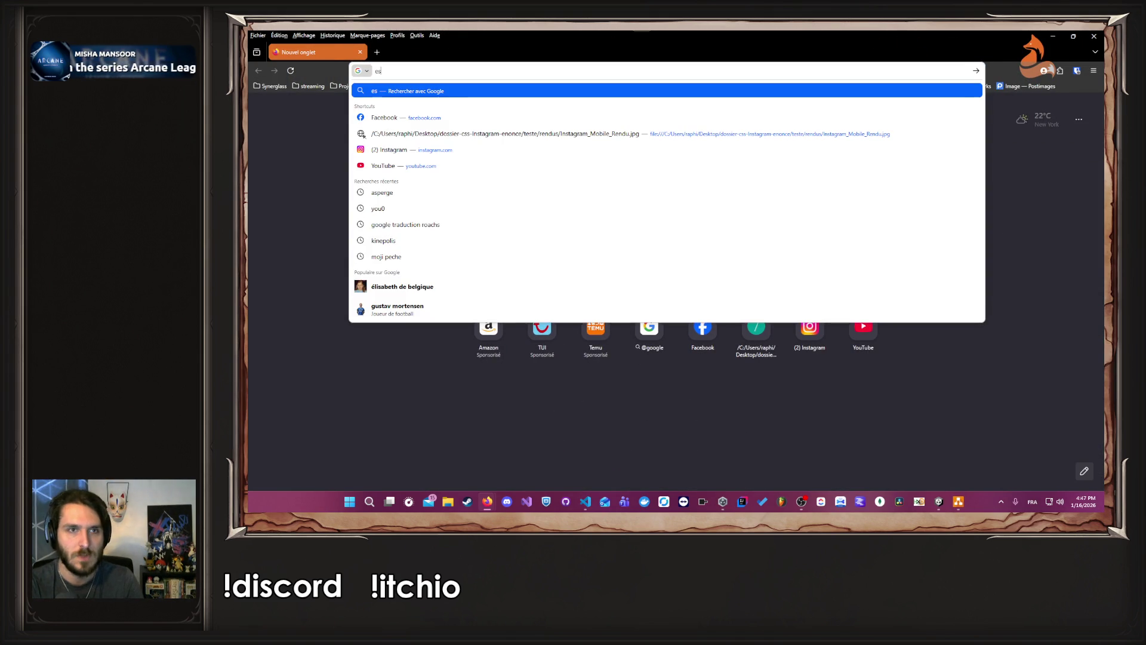
type("t un déli")
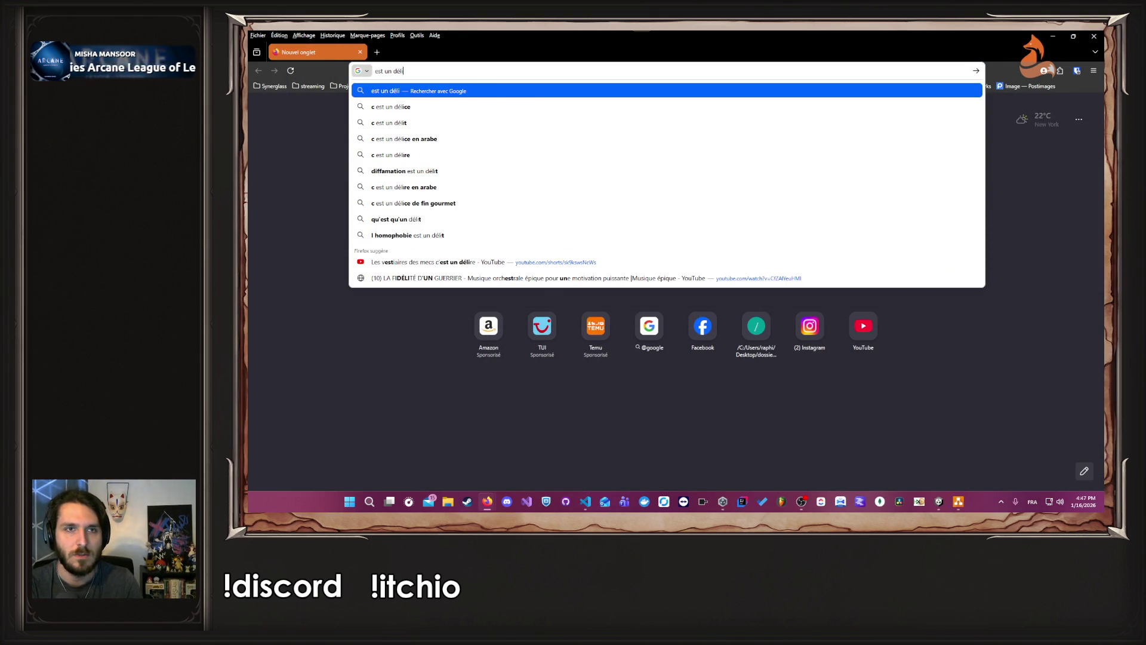
type(" d'imiter ")
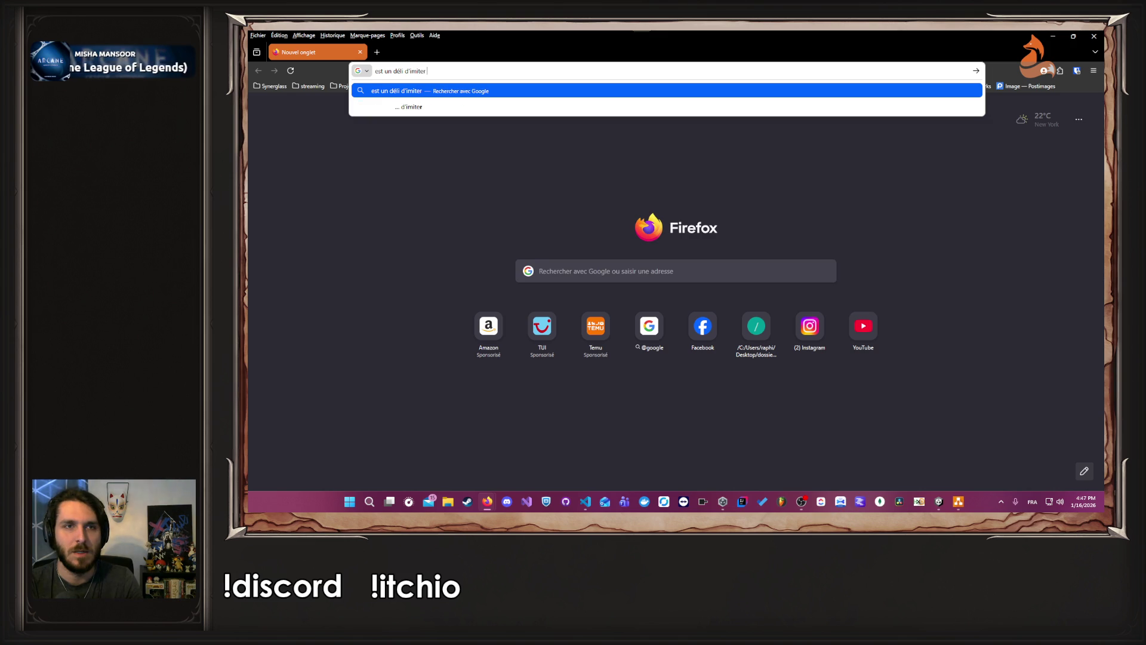
type("les accents en ")
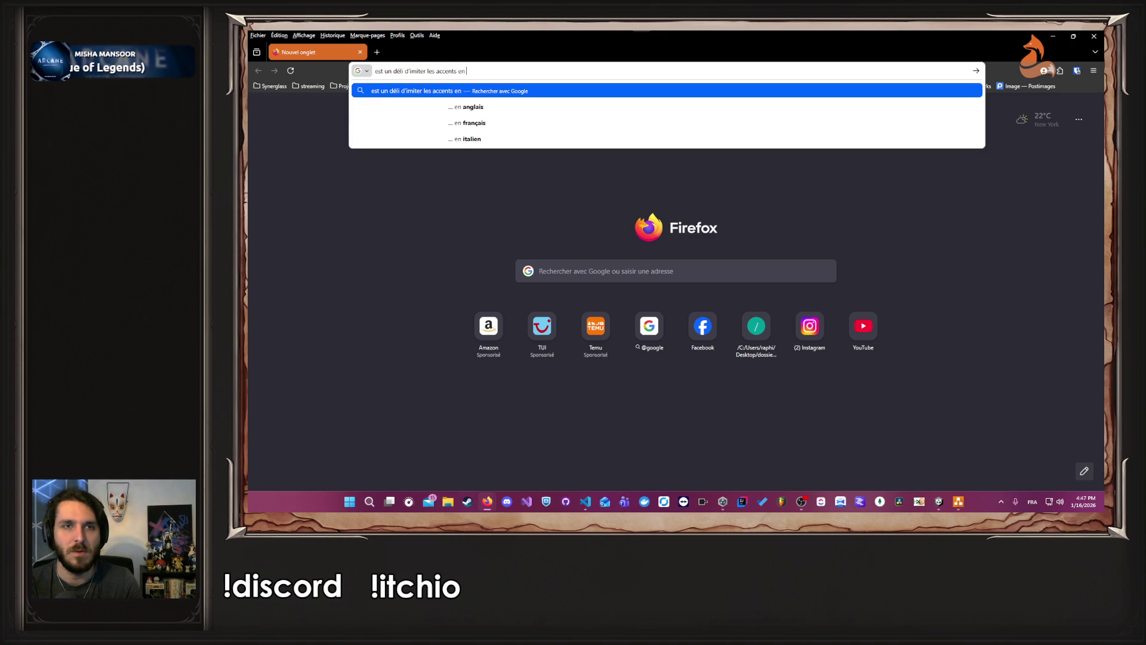
type("france")
key("Return")
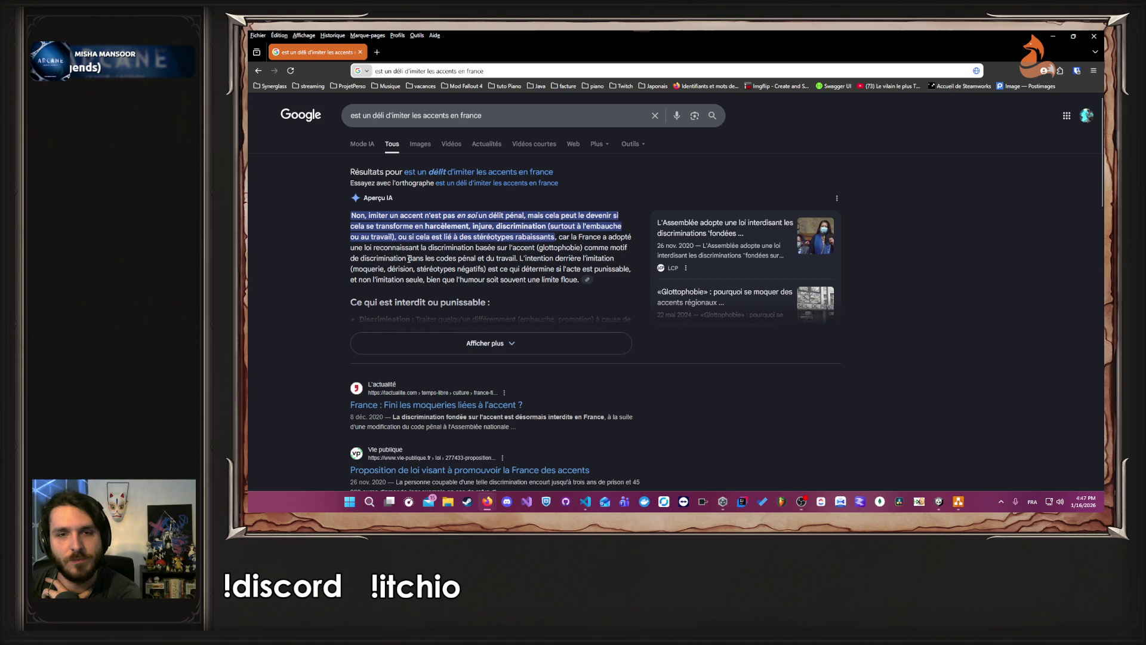
mouse_move(350, 247)
left_mouse_down()
mouse_move(564, 249)
mouse_move(471, 258)
mouse_move(387, 248)
mouse_move(510, 258)
mouse_move(371, 247)
mouse_move(601, 248)
left_mouse_up()
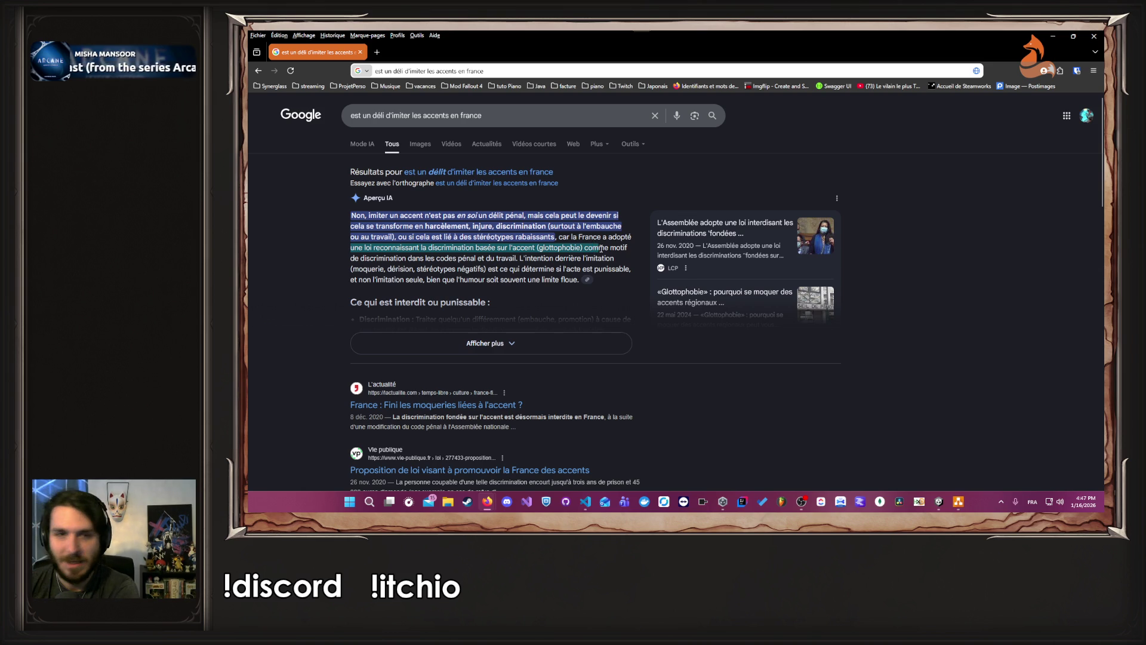
left_click(416, 258)
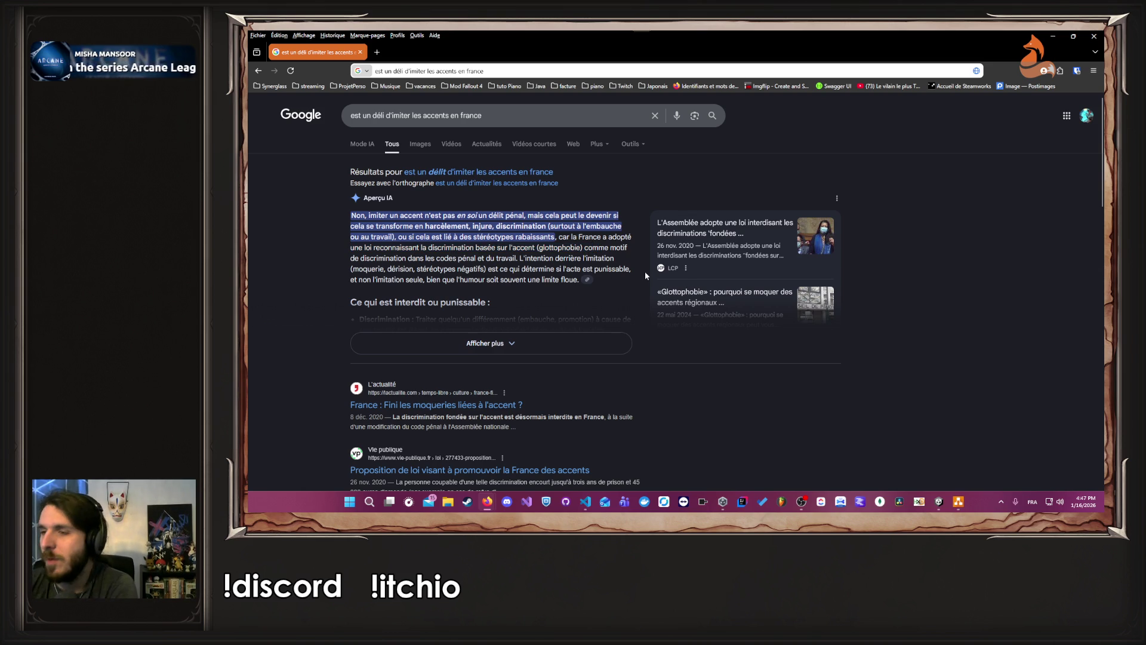
Step: Replace 'france' with 'Belgique' in the query, rerun it, and close Firefox
double_click(534, 113)
type("Belgique")
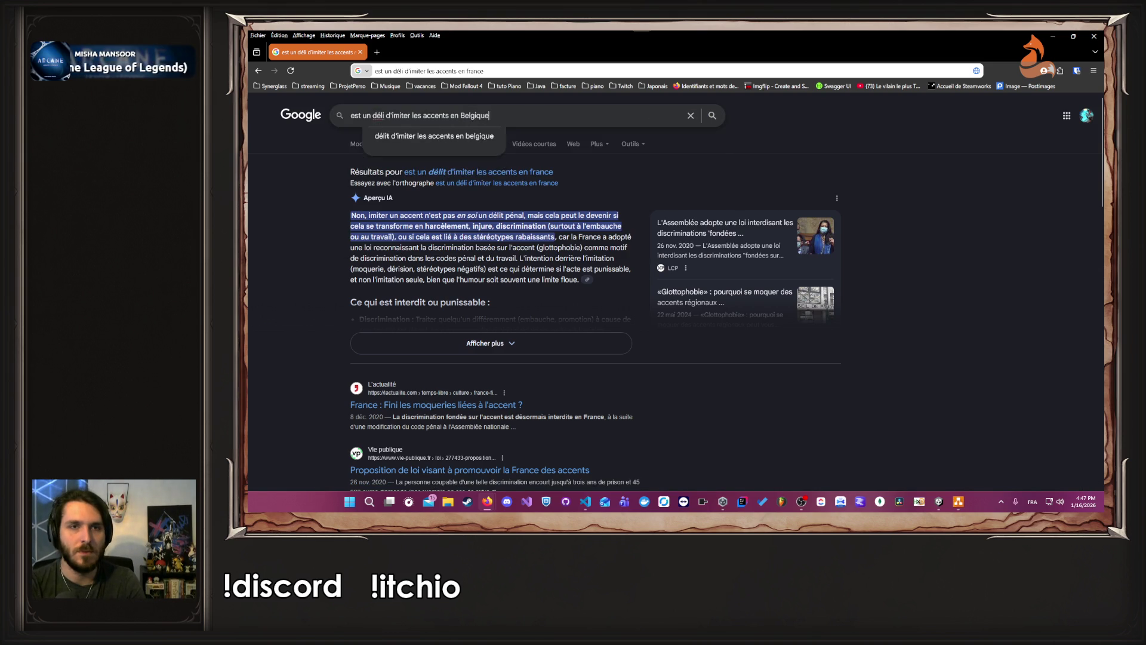
key("Return")
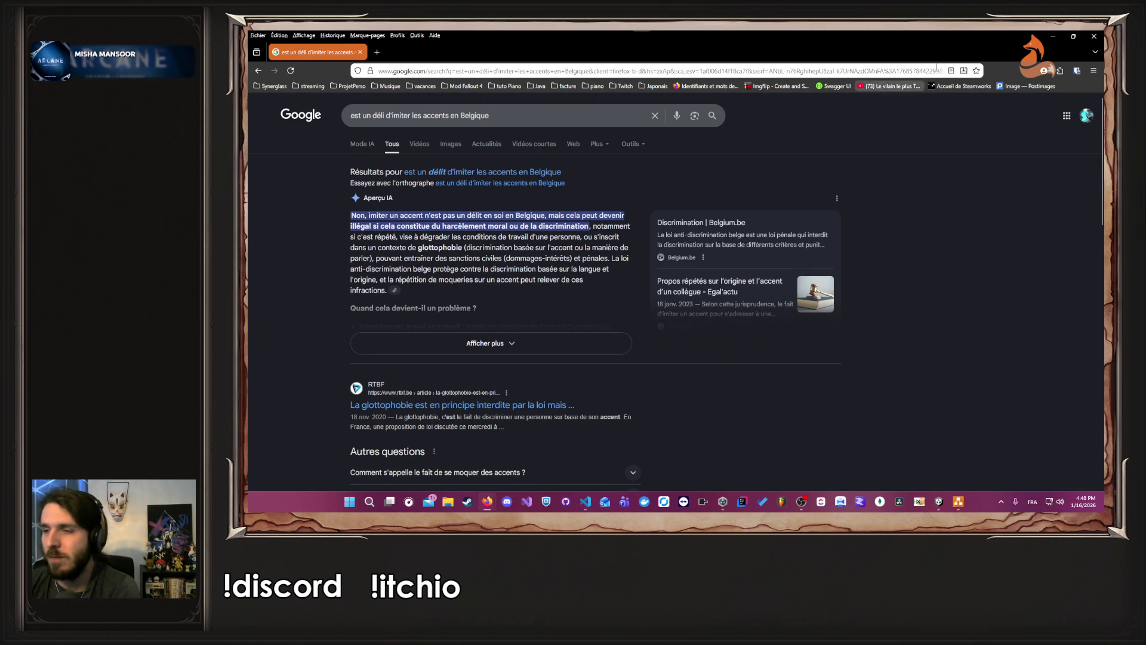
left_click(1086, 38)
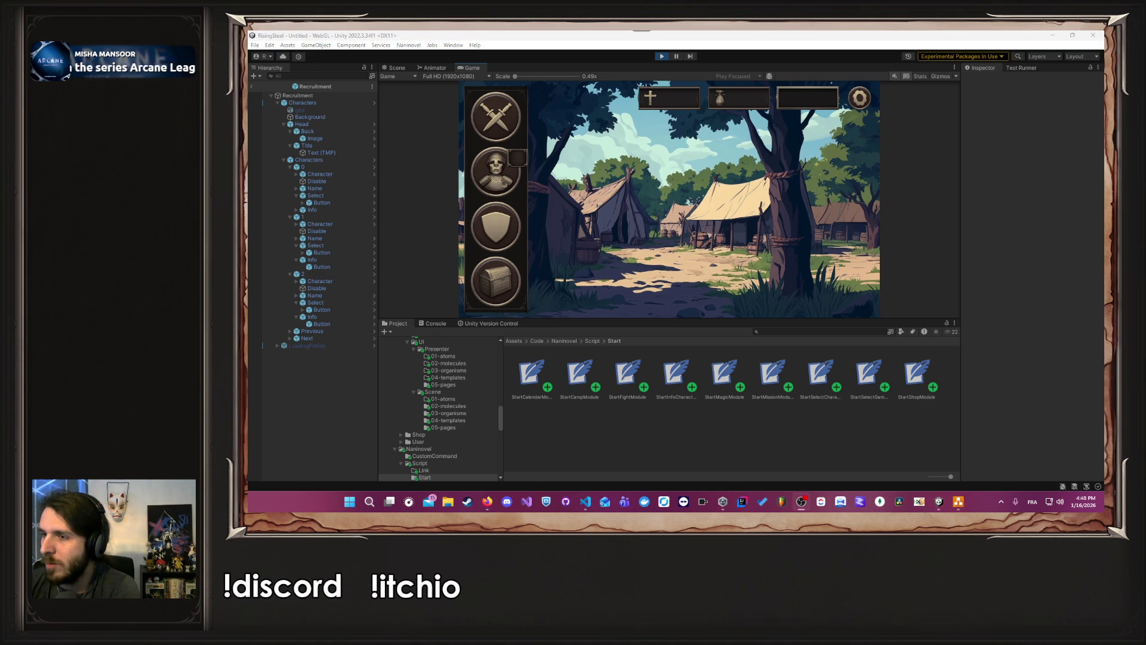
Step: View the Arena, Magical duel and Mission mode screen, stop Play mode, and switch to VS Code
left_click(491, 130)
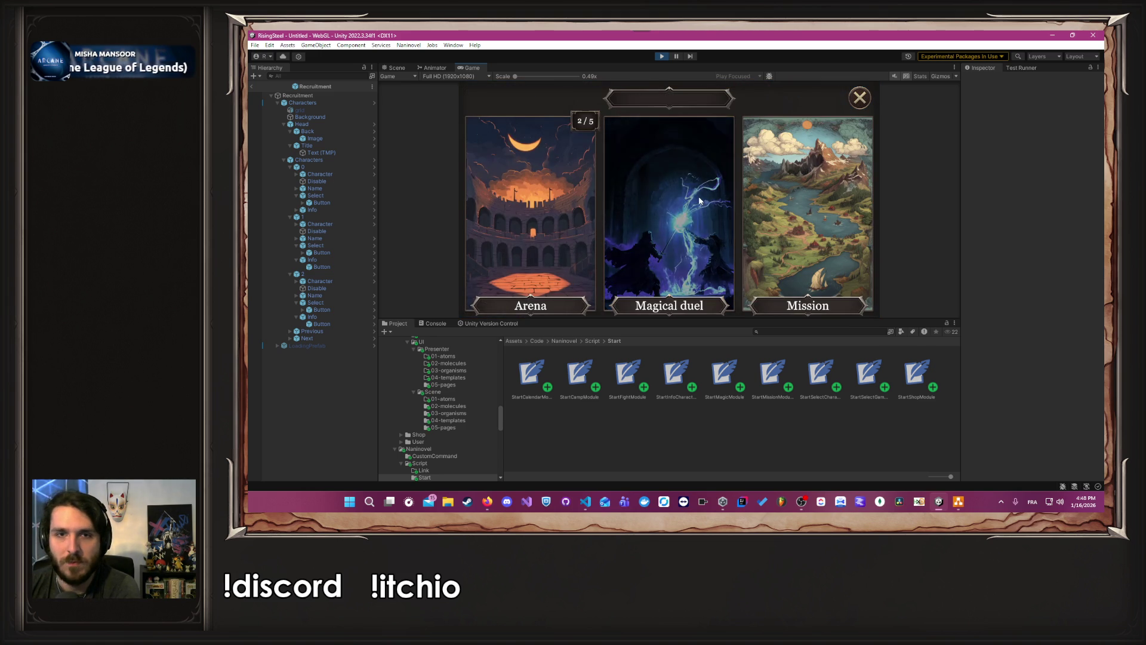
left_click(662, 56)
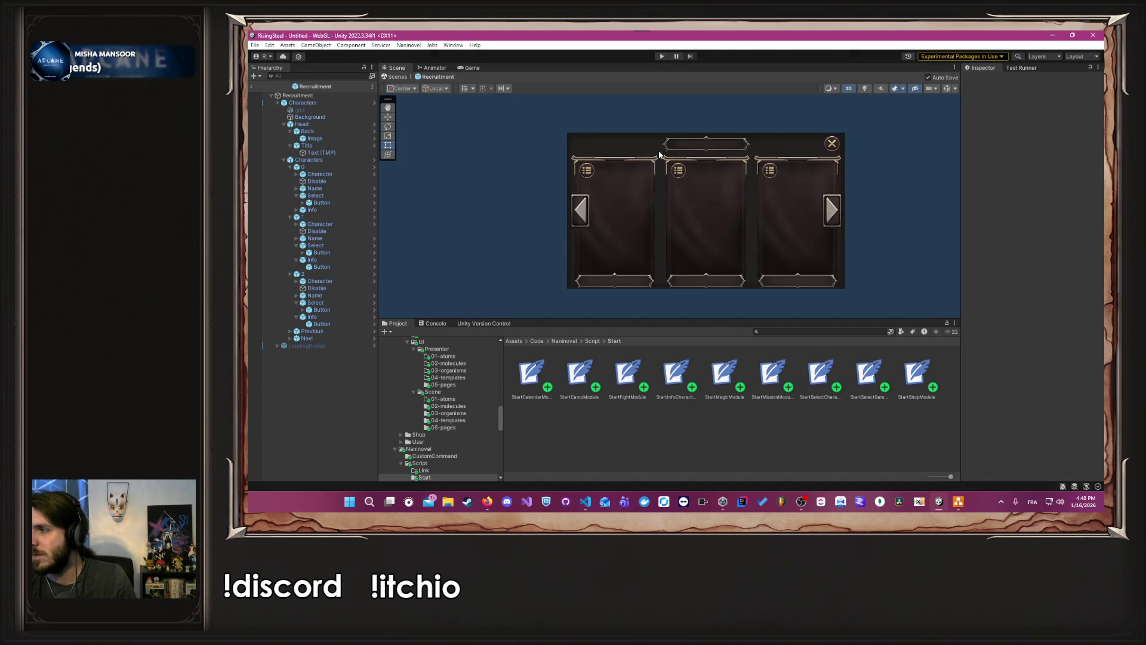
key("alt+Tab")
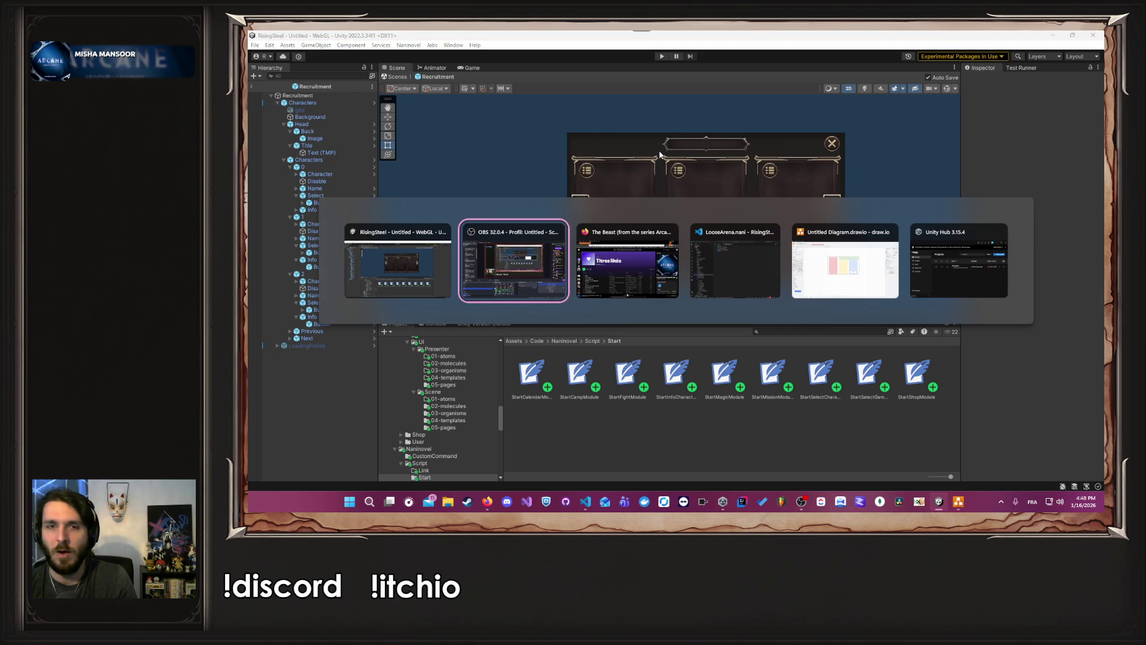
key("Tab")
key("Tab")
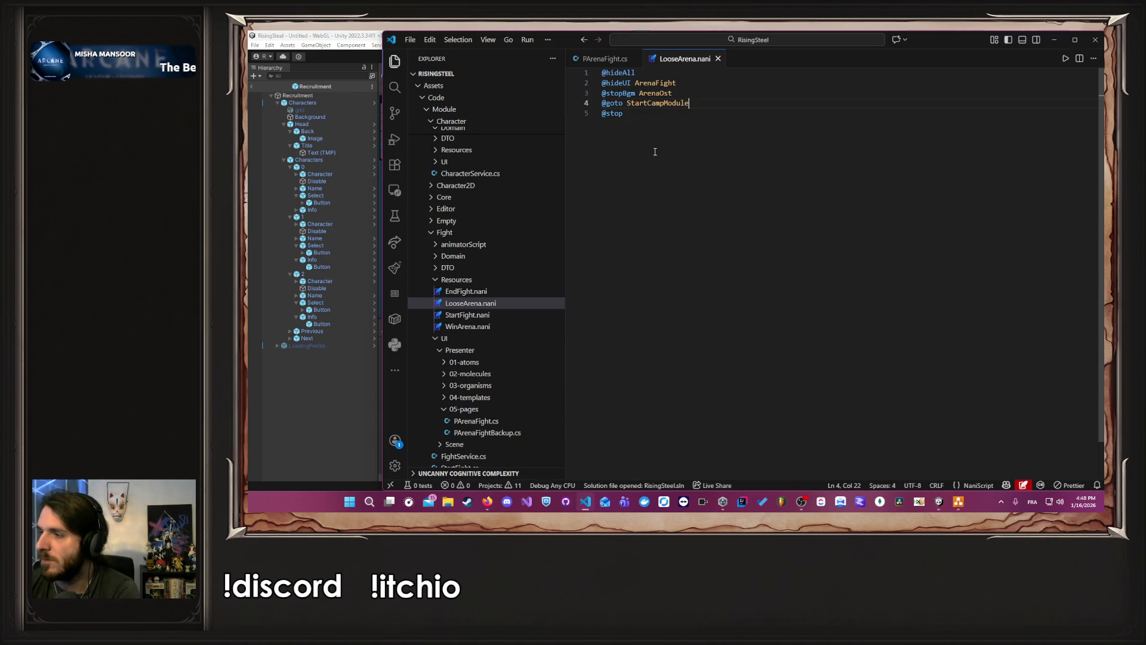
Step: Close the LooseArena.nani tab and collapse the Character and SelectCharacter Explorer folders
left_click(660, 199)
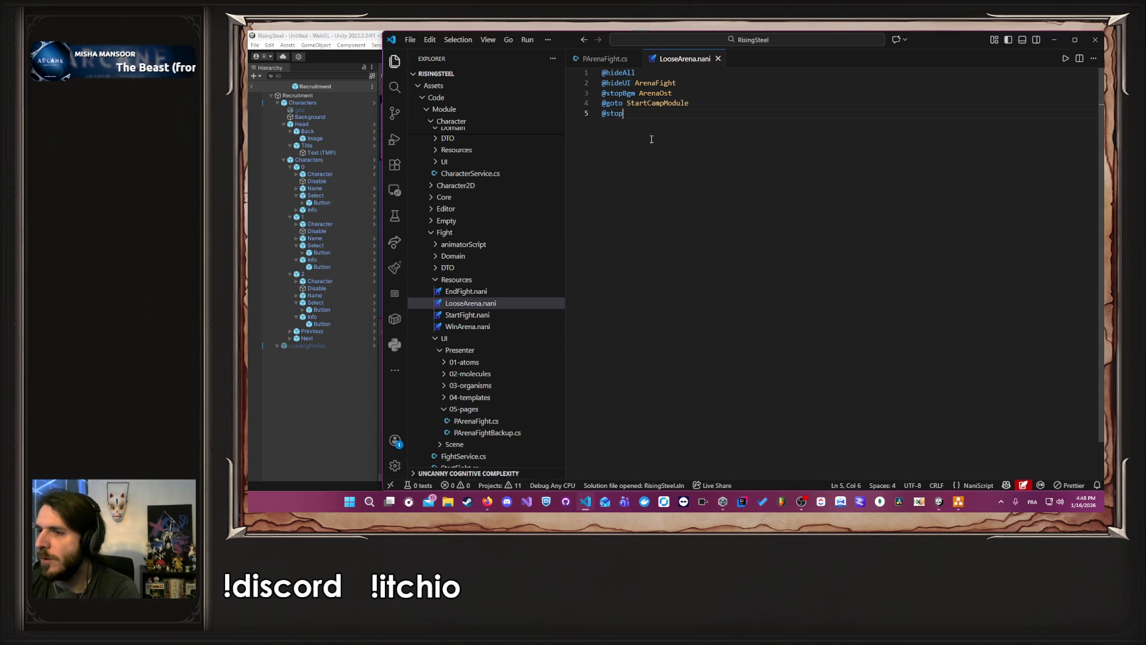
middle_click(681, 57)
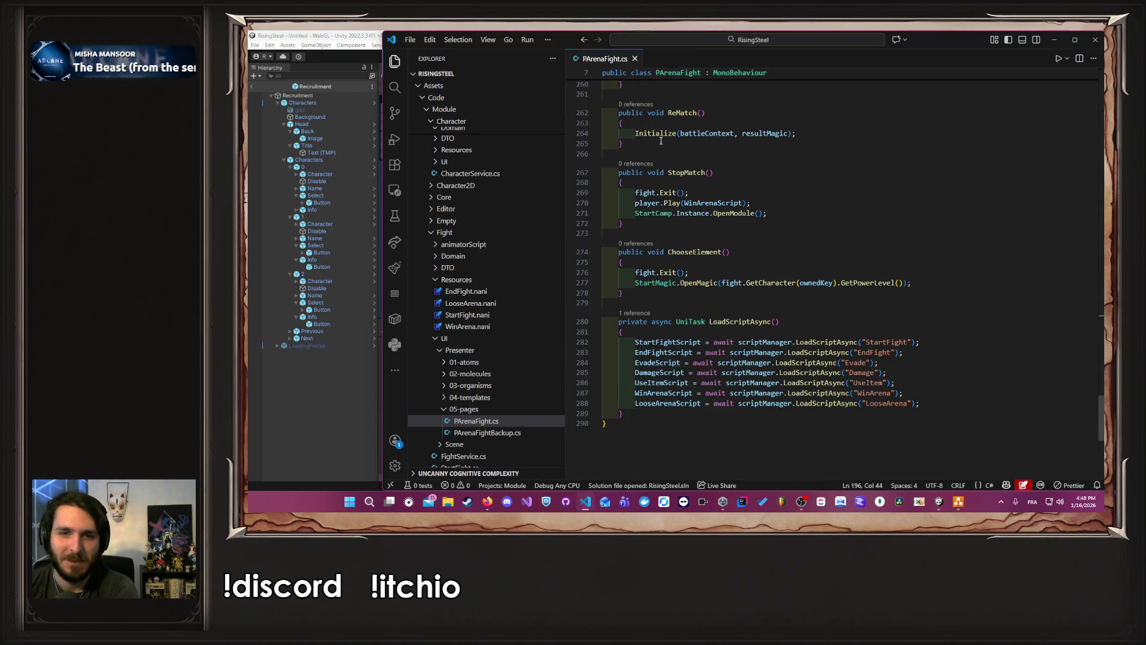
scroll(524, 230, "up", 5)
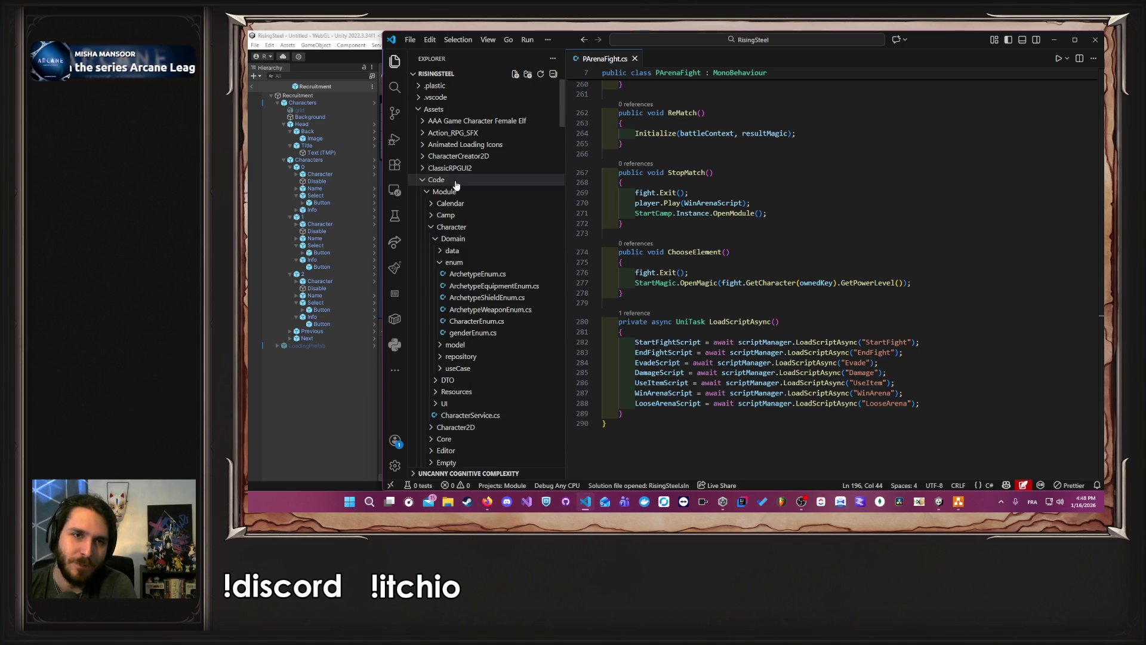
left_click(461, 229)
left_click(454, 287)
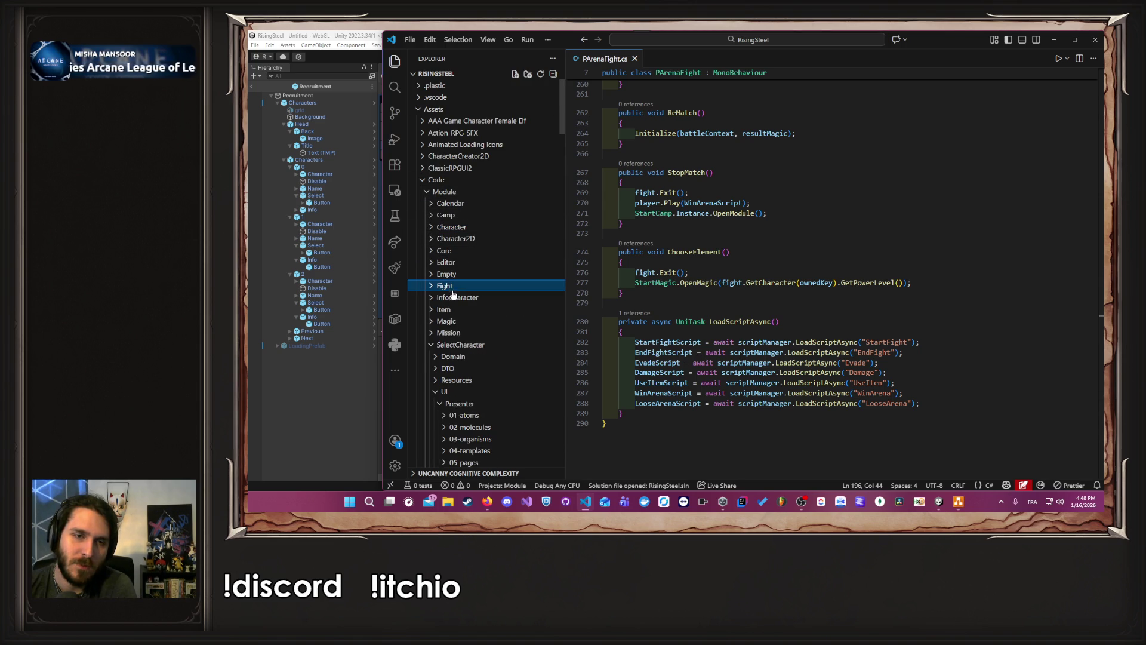
left_click(457, 345)
left_click(463, 357)
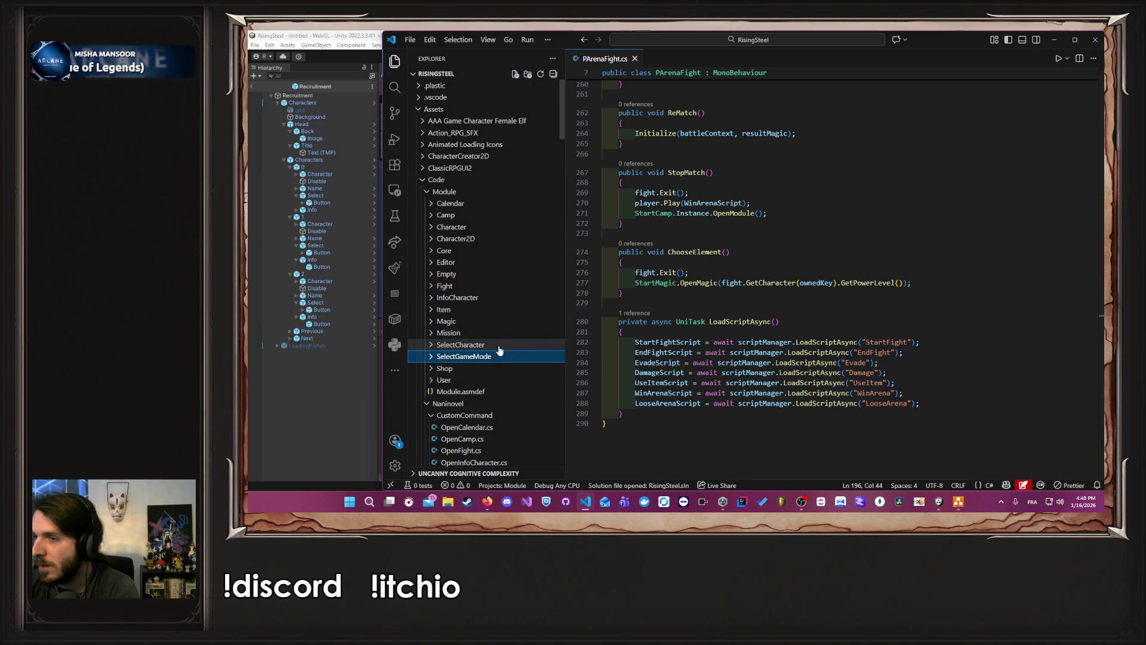
scroll(467, 345, "down", 3)
scroll(467, 345, "up", 3)
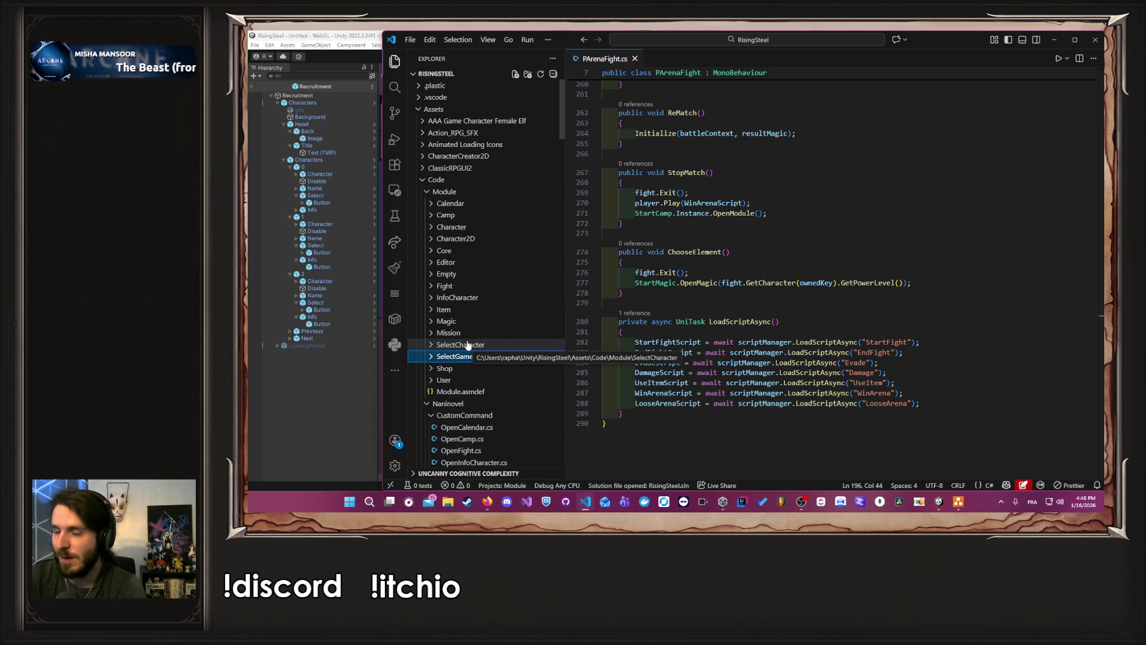
left_click(732, 296)
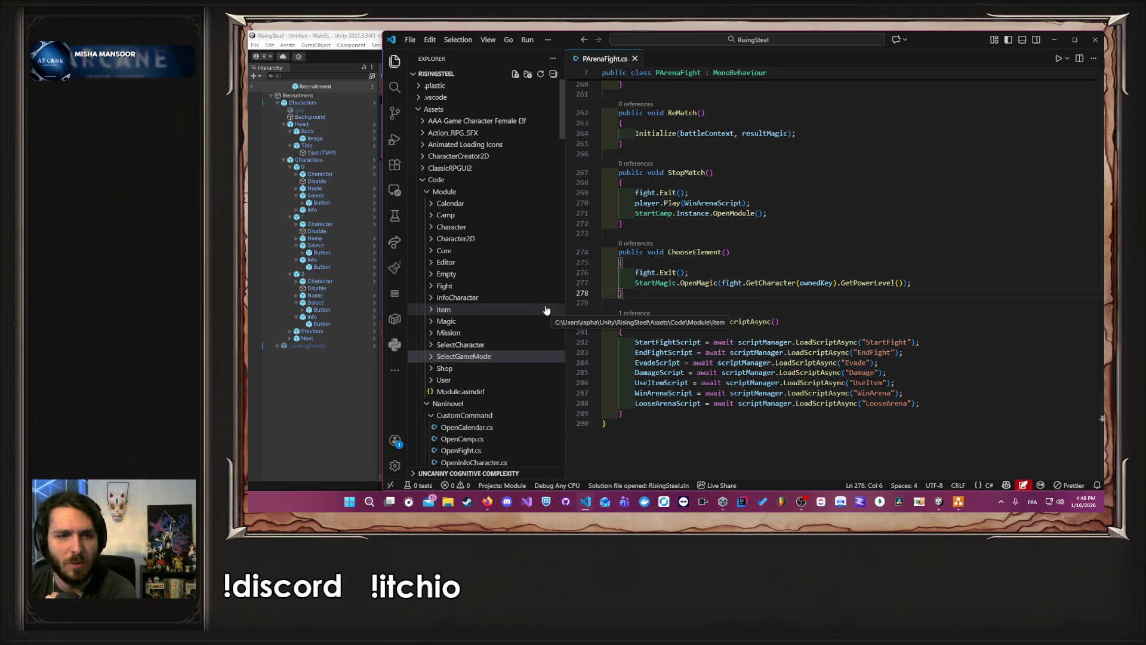
left_click(685, 303)
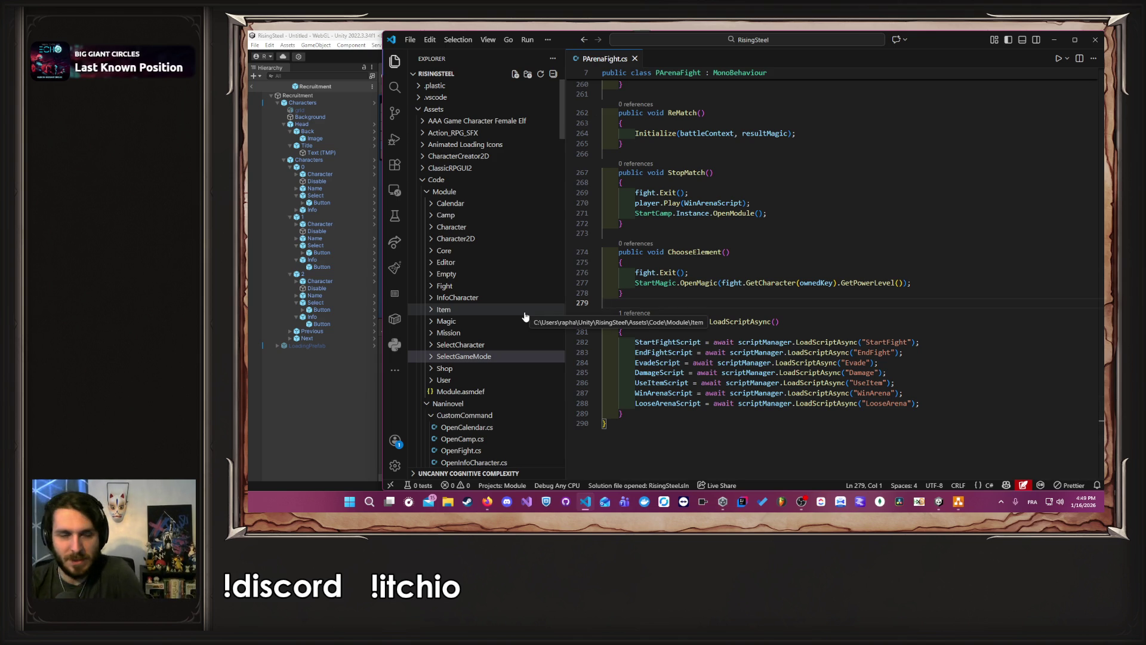
left_click(782, 254)
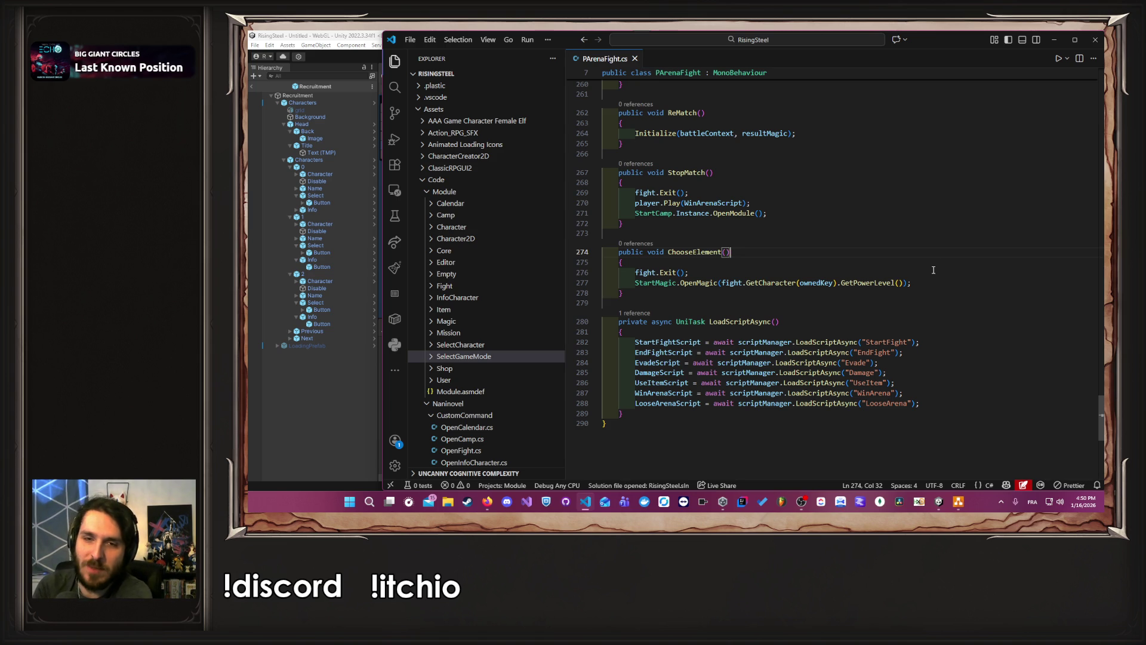
Step: Scroll through PArenaFight.cs to review the Win and Loose methods, including Loose's commented StartCamp call
scroll(763, 227, "up", 10)
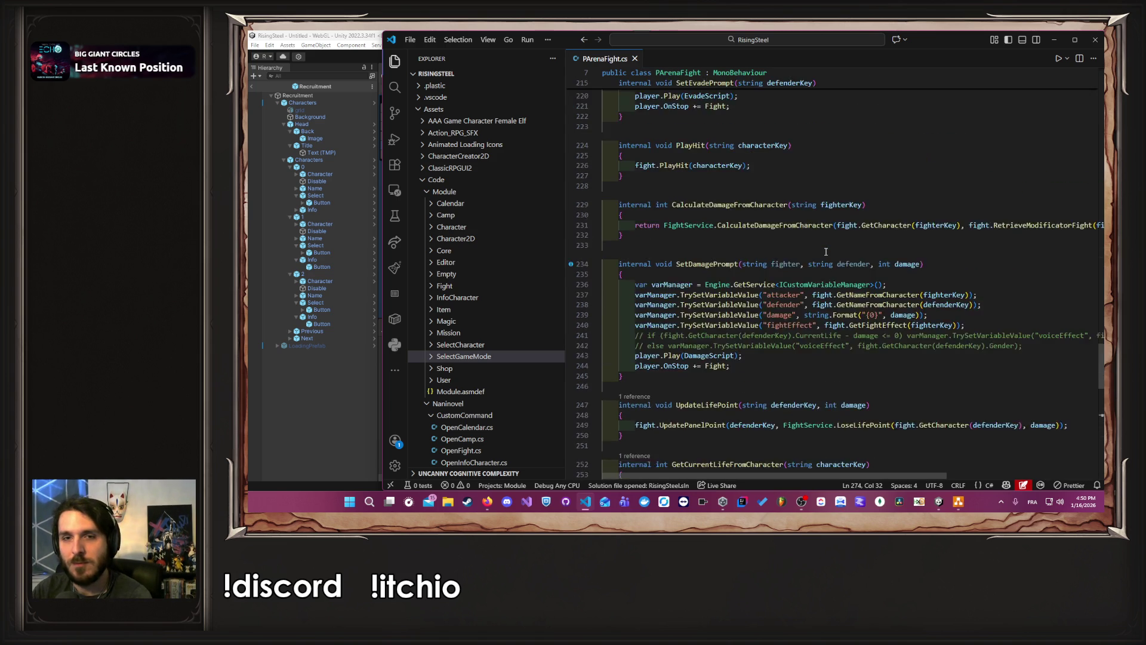
scroll(828, 251, "down", 8)
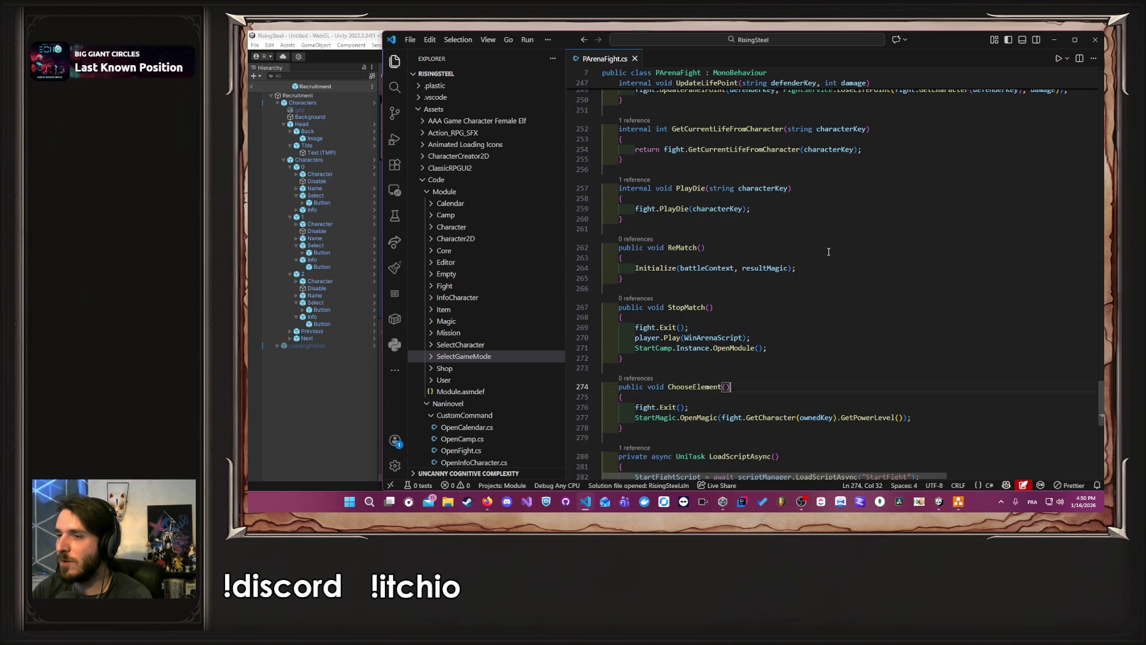
scroll(827, 253, "up", 19)
scroll(824, 258, "up", 20)
scroll(832, 258, "up", 7)
scroll(831, 259, "down", 9)
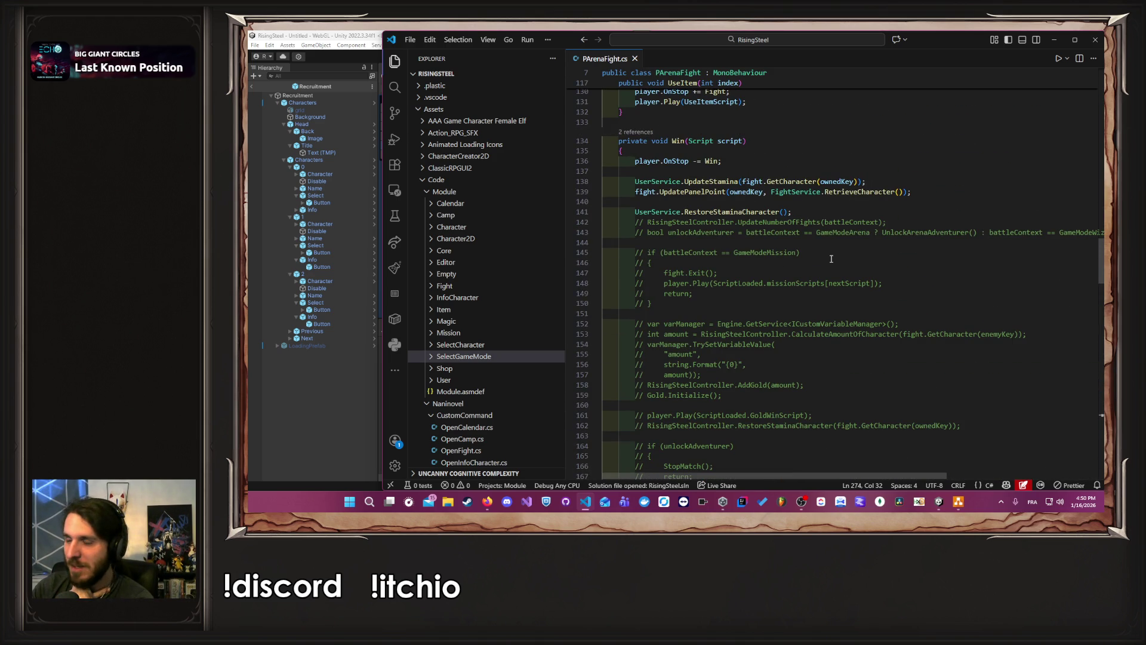
scroll(831, 258, "down", 12)
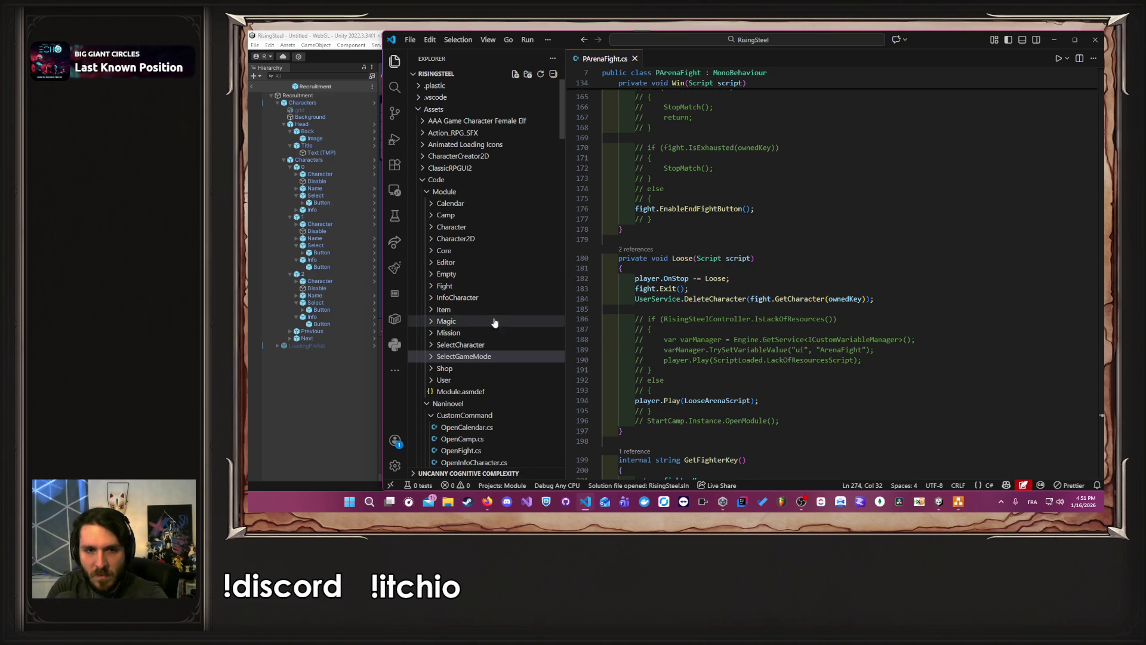
Step: Expand SelectGameMode > UI > Presenter > 05-pages in Explorer and open PSelectGameMode.cs
left_click(487, 356)
scroll(487, 364, "down", 1)
left_click(486, 360)
scroll(487, 367, "down", 1)
left_click(501, 359)
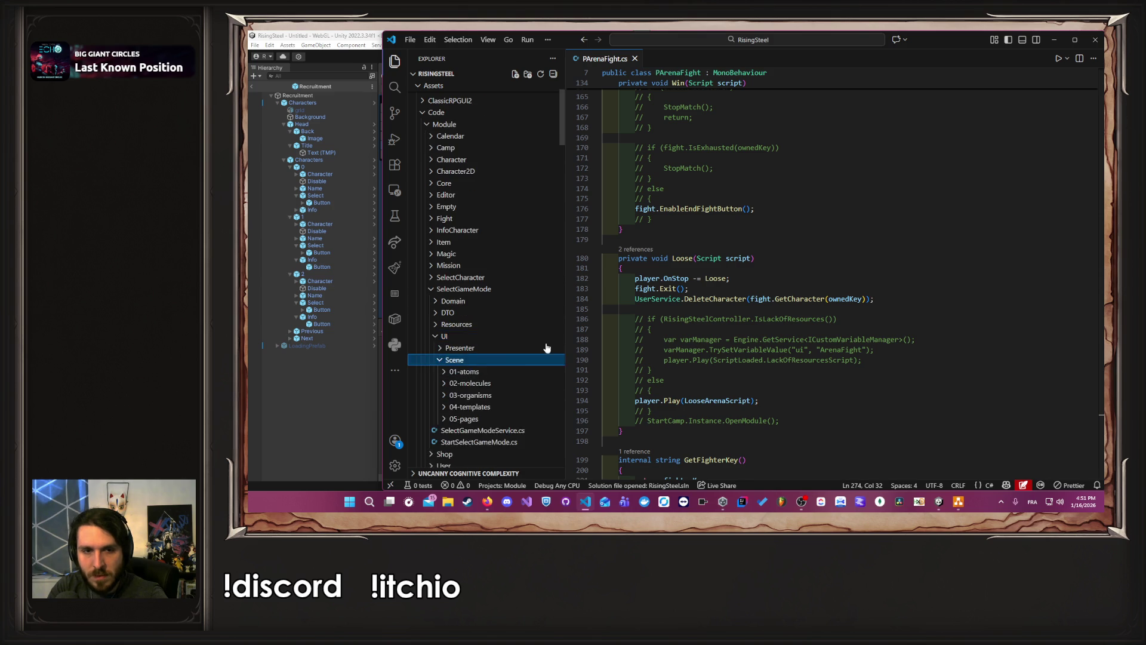
scroll(508, 358, "down", 2)
left_click(487, 295)
left_click(476, 284)
left_click(501, 341)
double_click(501, 352)
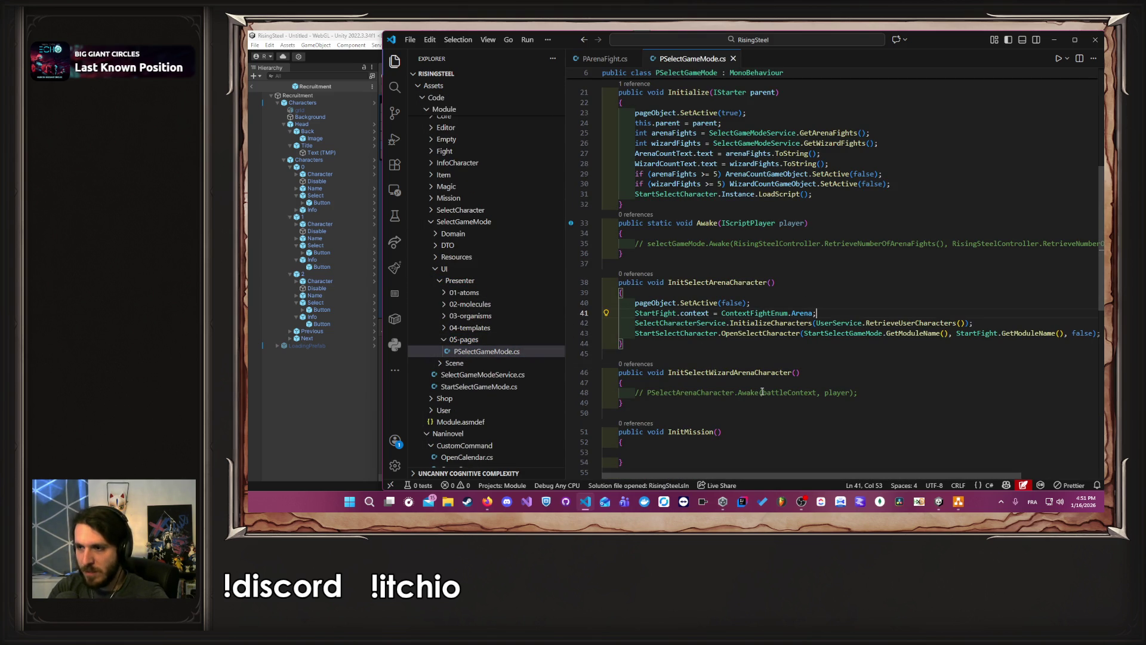
Step: Select the InitSelectArenaCharacter body, lines 40–43, ending with the OpenSelectCharacter call
scroll(826, 324, "down", 3)
scroll(833, 330, "up", 2)
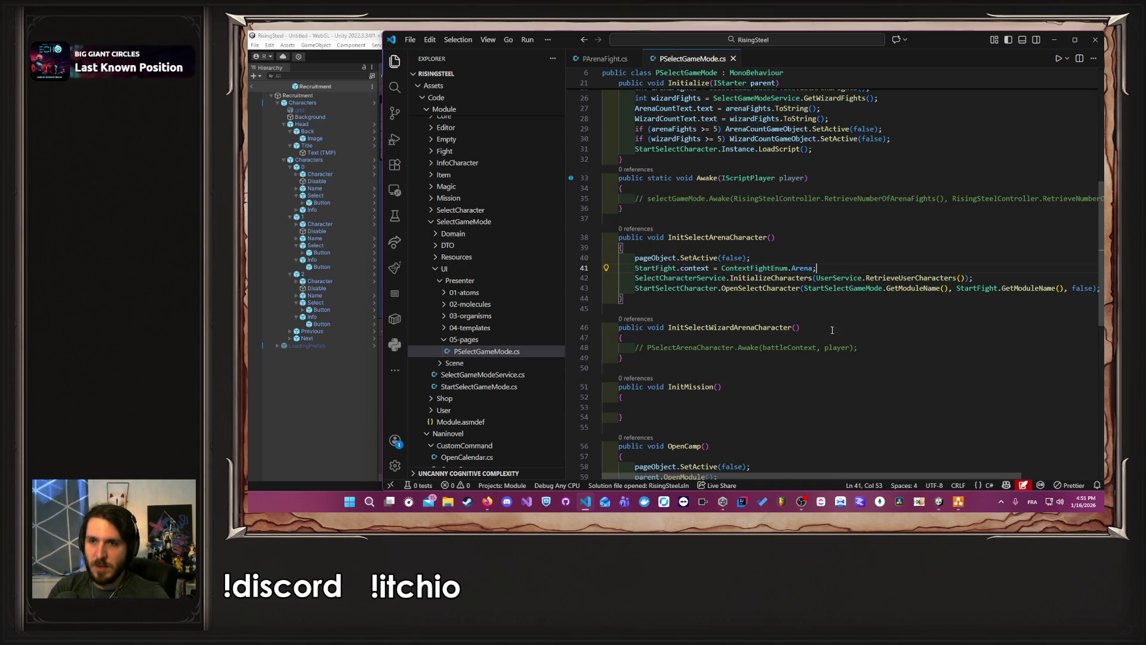
left_click(966, 289)
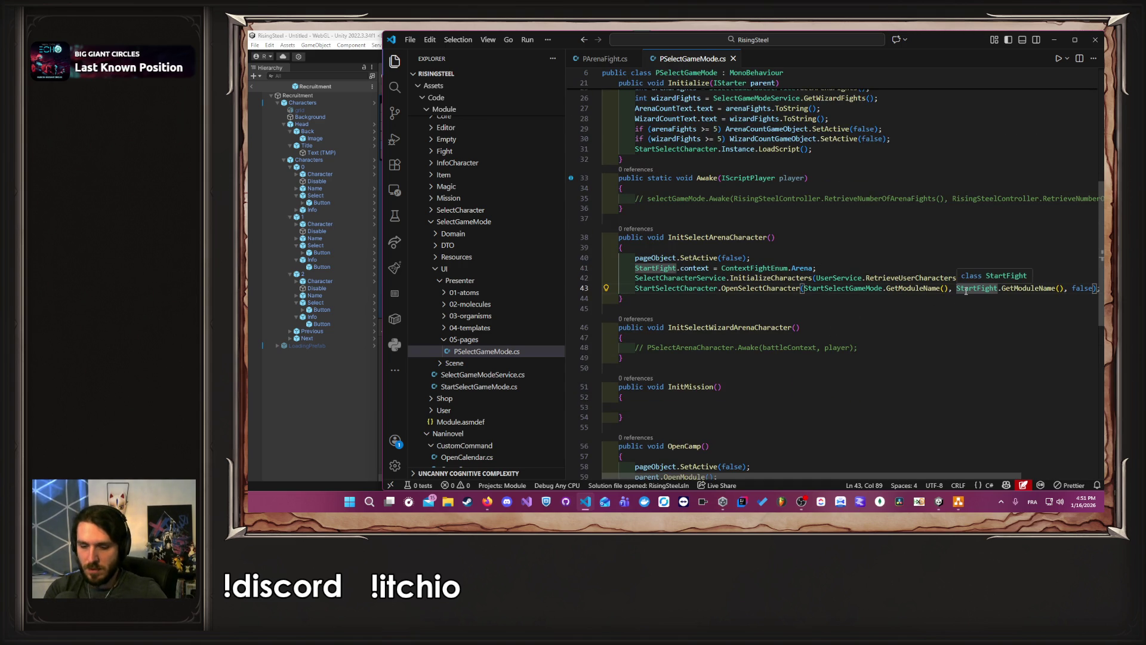
key("End")
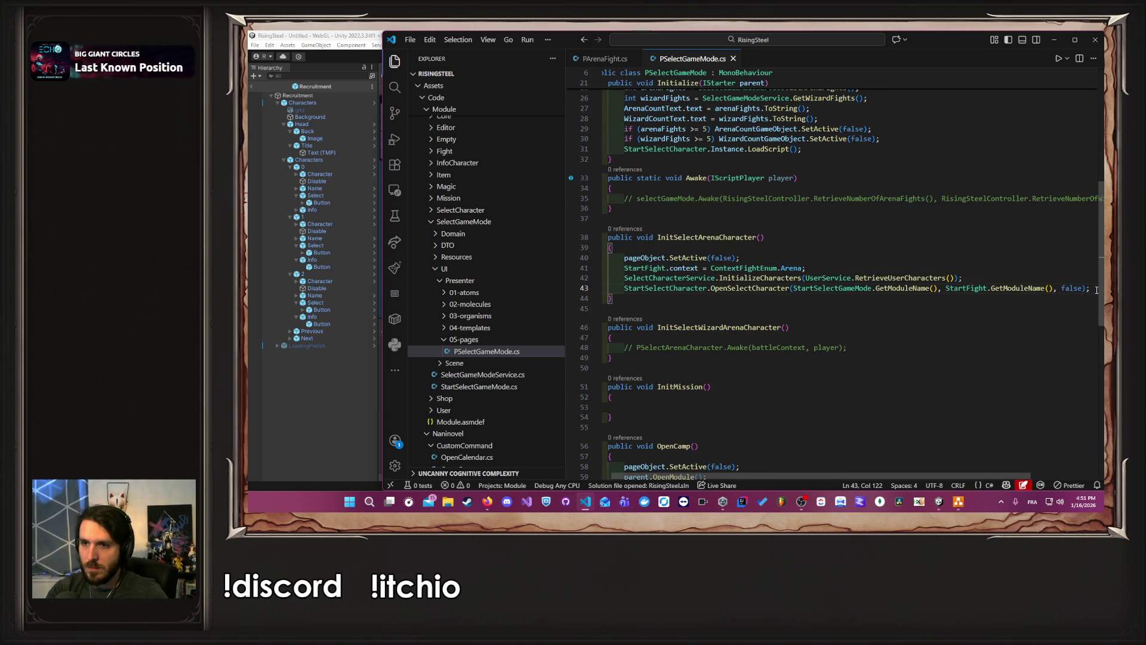
left_click_drag(1096, 290, 603, 258)
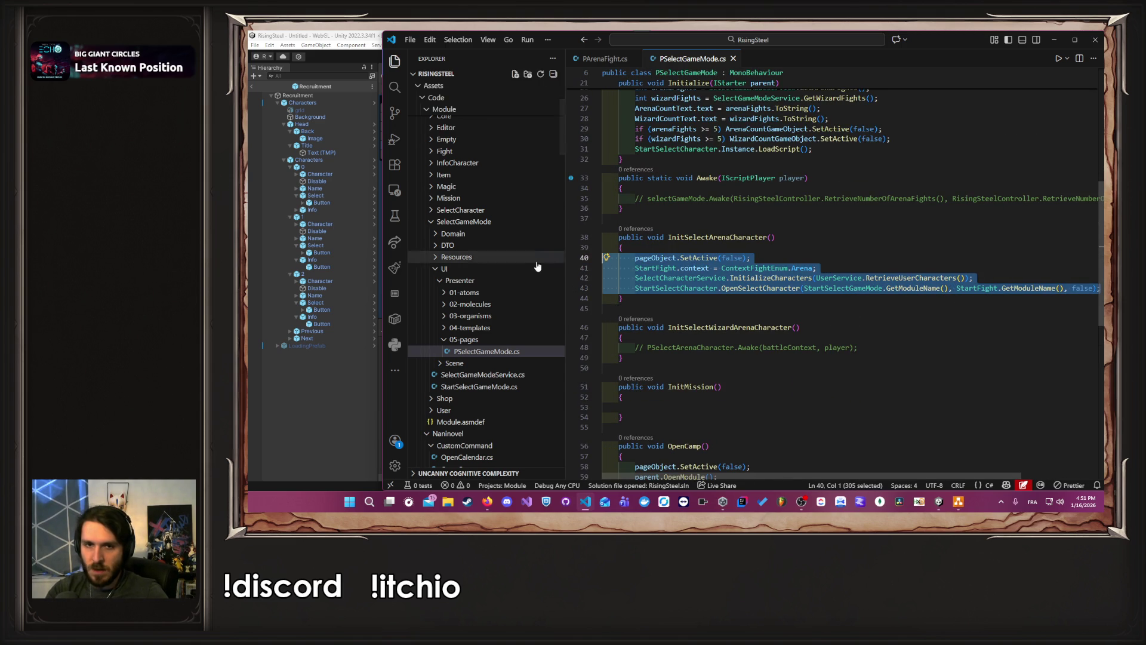
Step: Paste the arena setup lines into InitSelectWizardArenaCharacter and change ContextFightEnum.Arena to ContextFightEnum.Wizard
left_click_drag(859, 348, 644, 348)
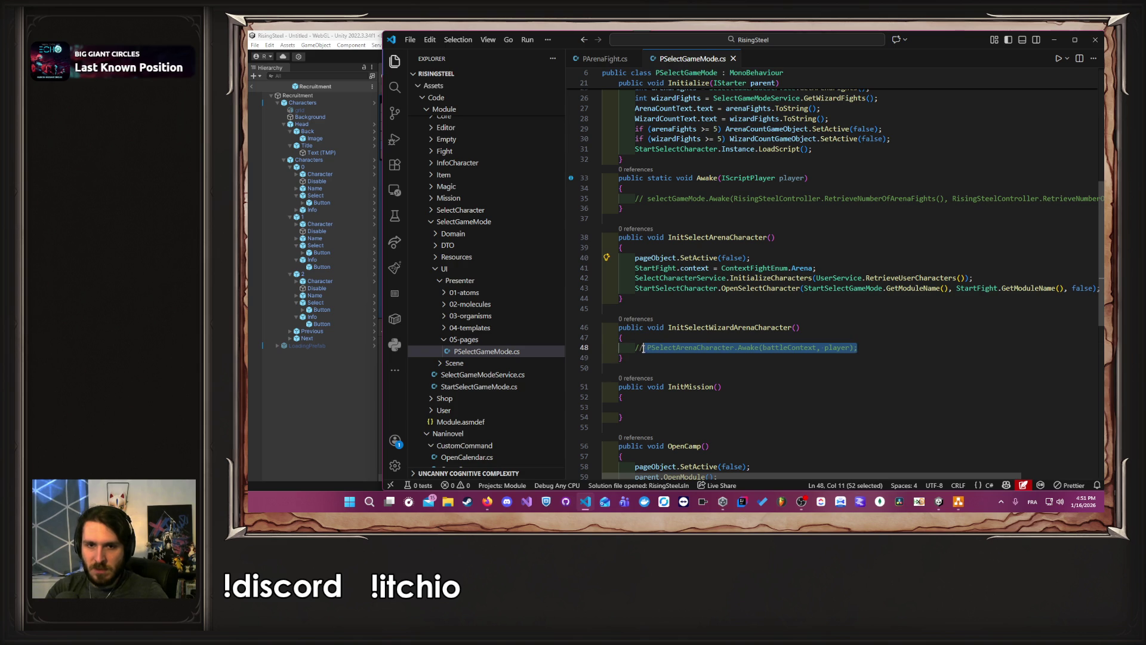
type("pageObject.SetActive(false);         StartFight.context = ContextFightEnum.Arena;         SelectCharacterService.InitializeCharacters(UserService.RetrieveUserCharacters());         StartSelectCharacter.OpenSelectCharacter(StartSelectGameMode.GetModuleName(), StartFight.GetModuleName(), false);")
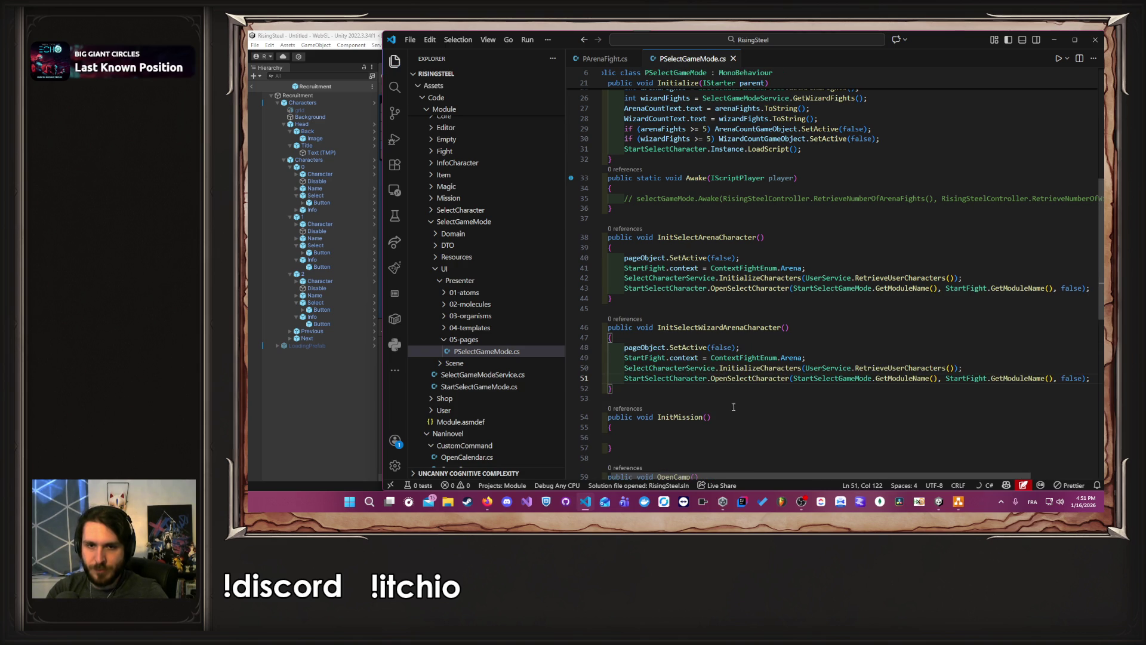
double_click(794, 358)
type("W")
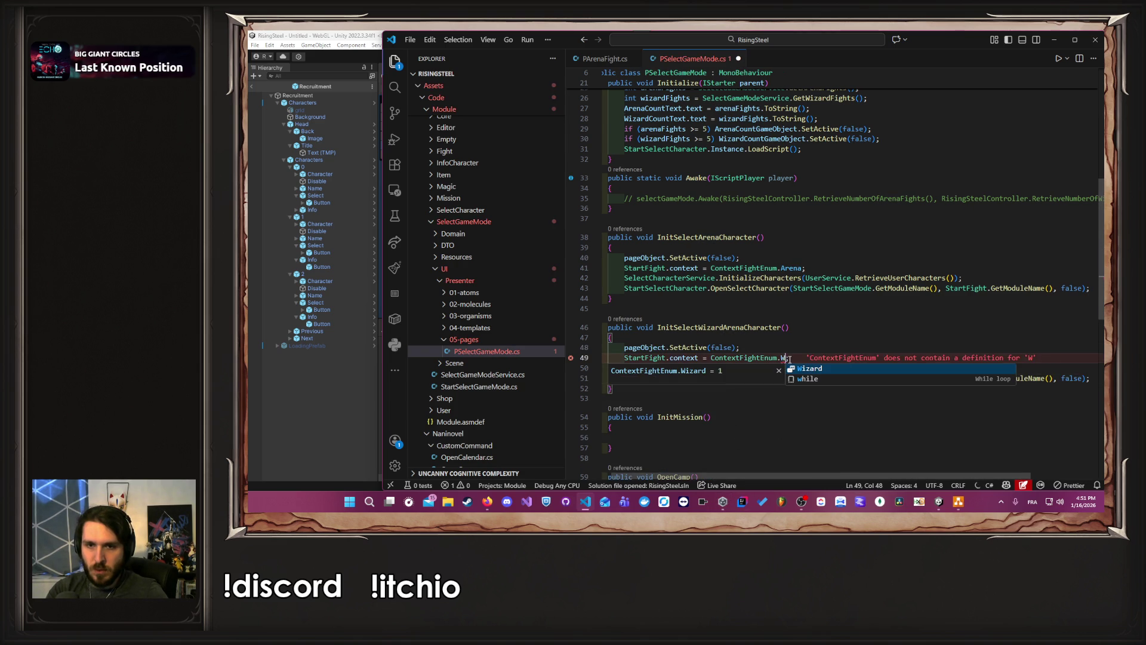
left_click(817, 369)
Step: Check the UserService definition, return to the code, and bring Unity forward to recompile
left_click(828, 368, "ctrl")
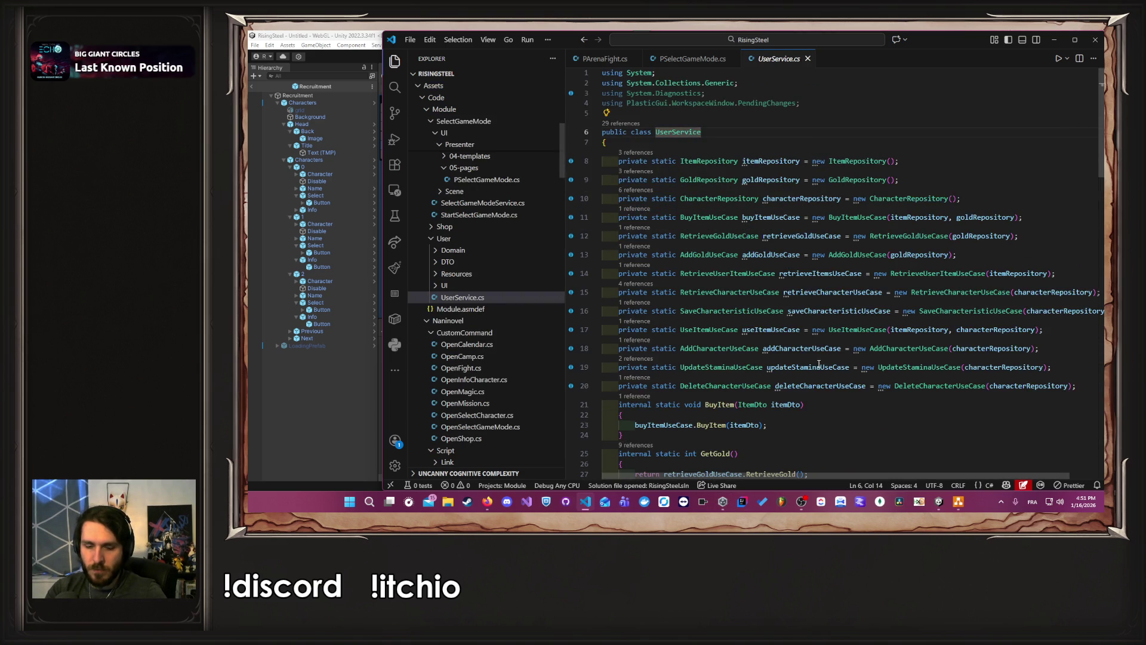
key("alt+Left")
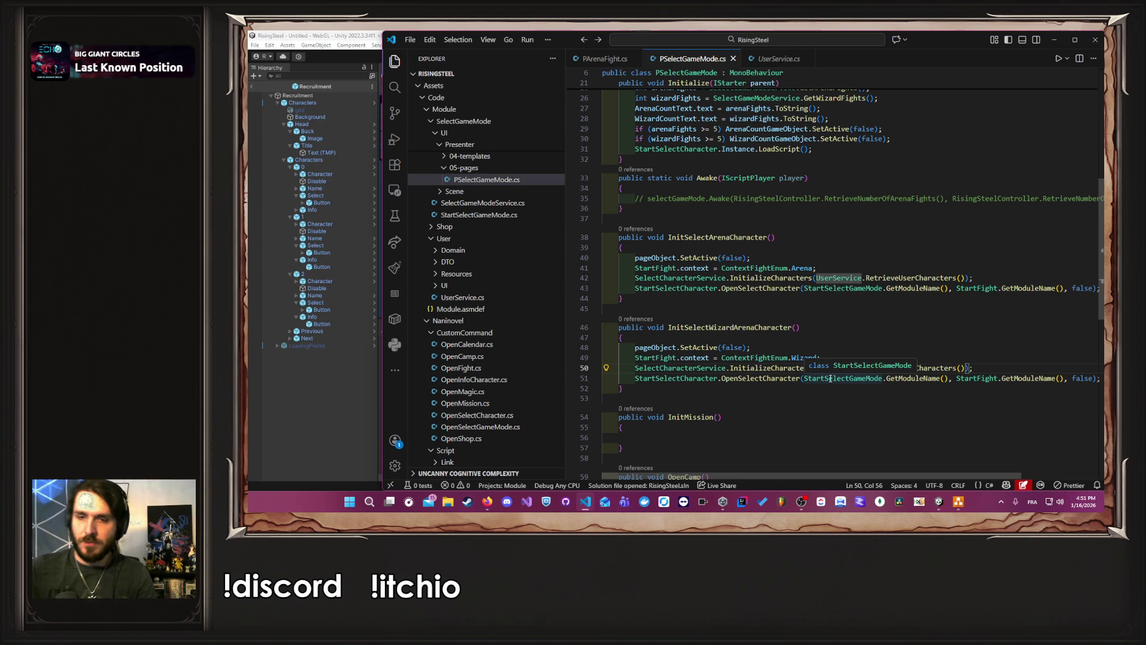
left_click(853, 334)
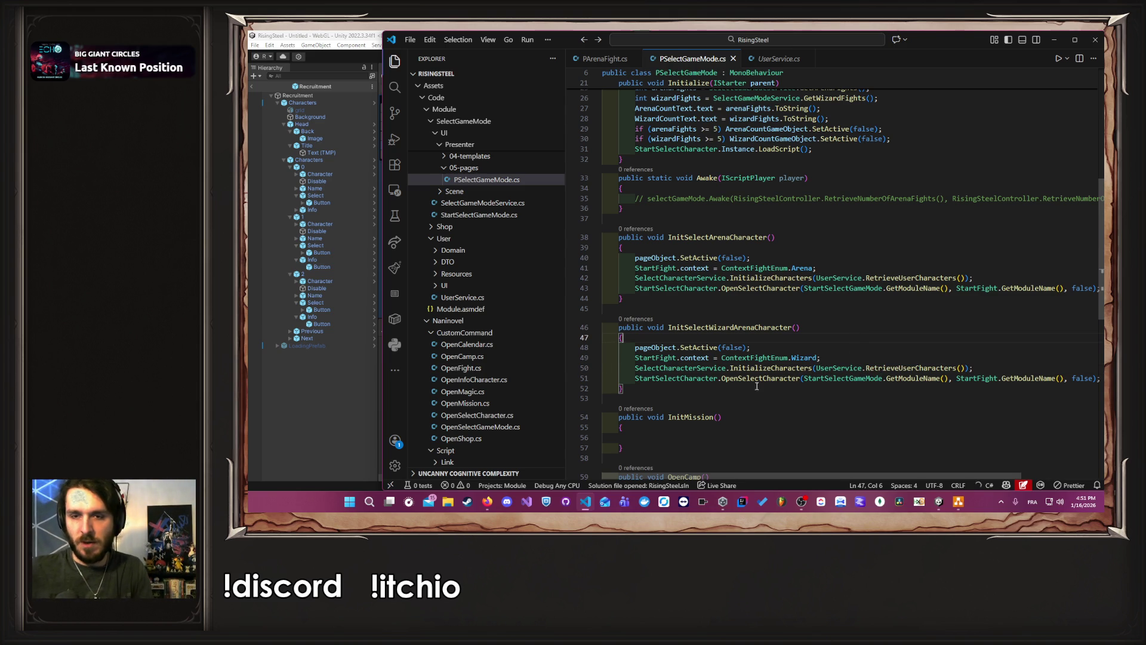
left_click(351, 389)
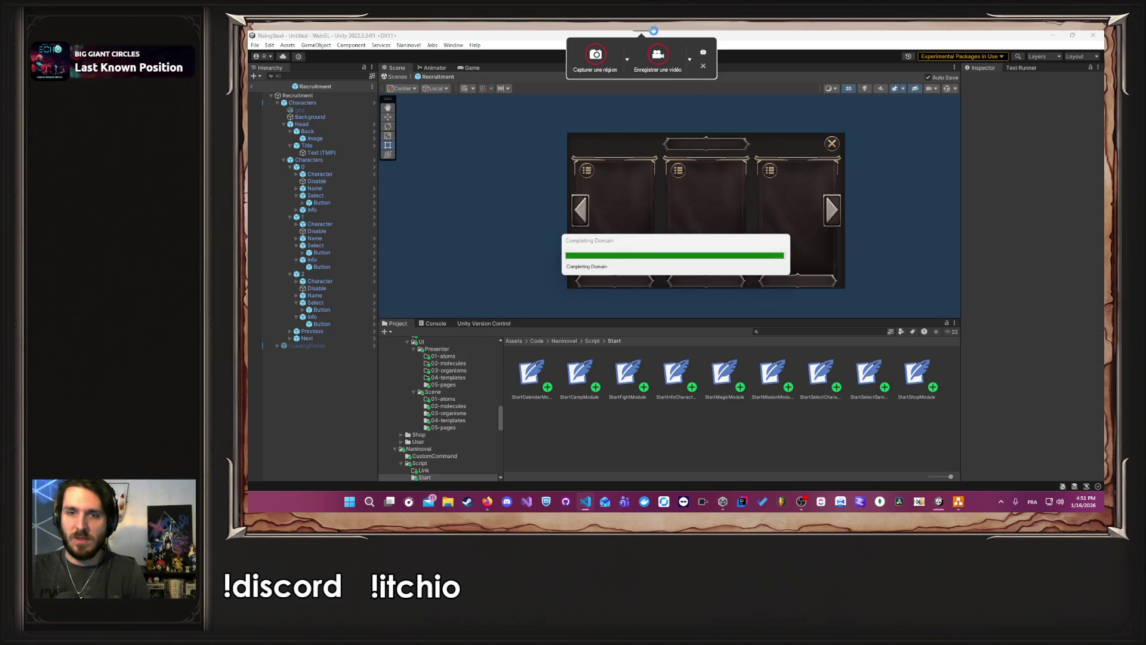
Step: Play-test a NEW GAME up to the Arena, Magical duel and Mission cards, then exit Play mode
left_click(663, 55)
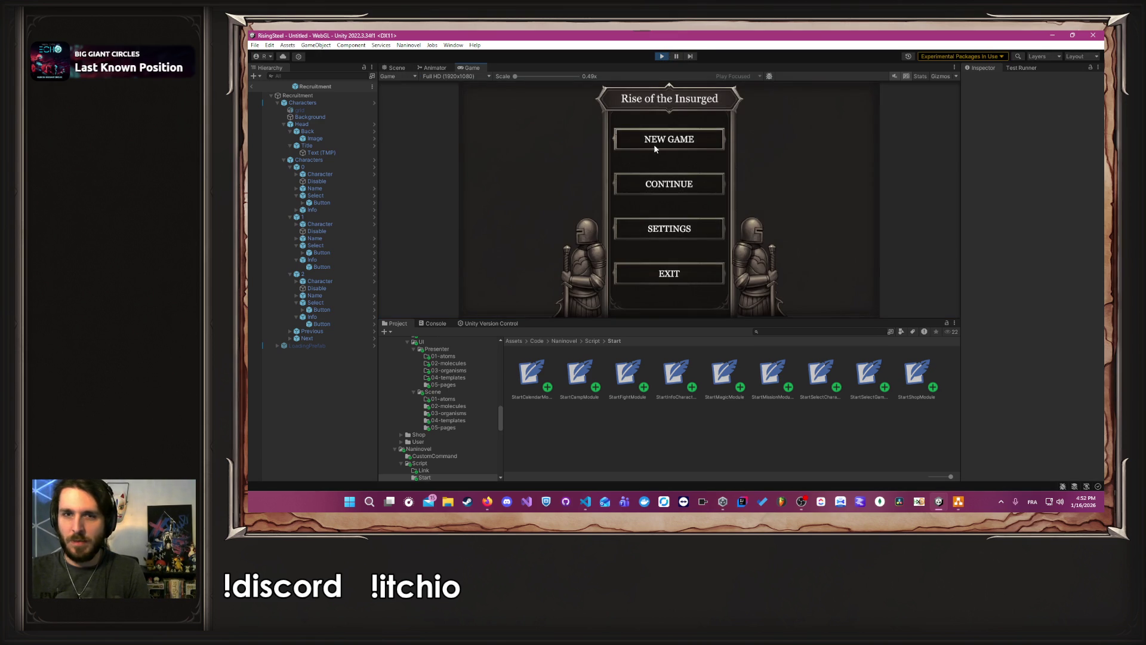
left_click(654, 145)
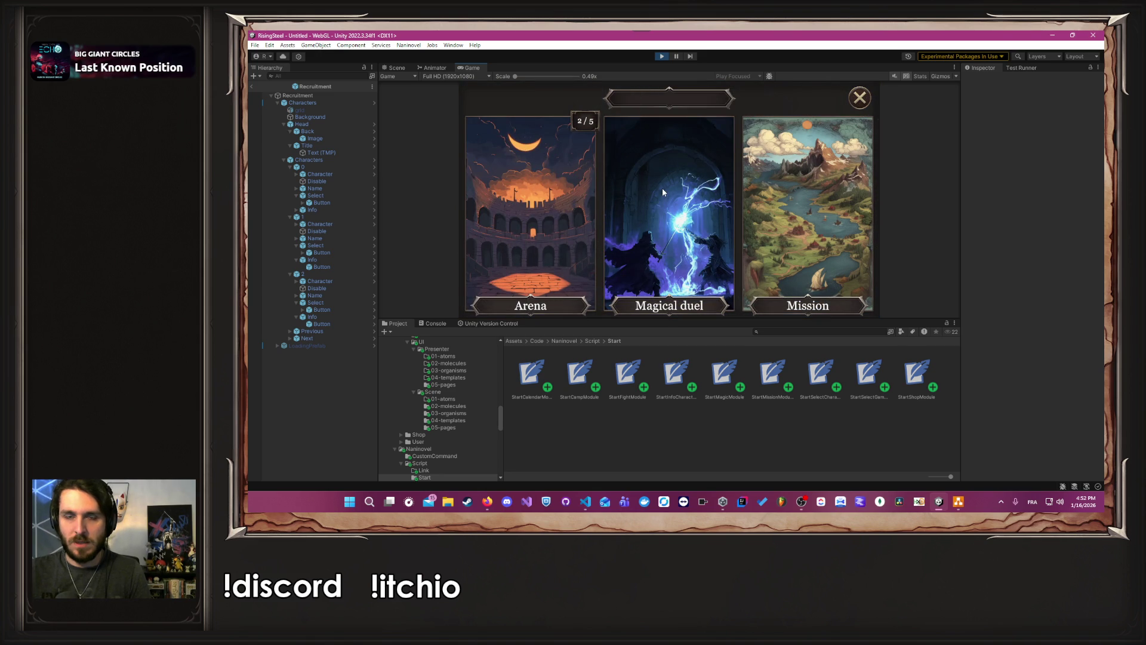
key("ctrl+p")
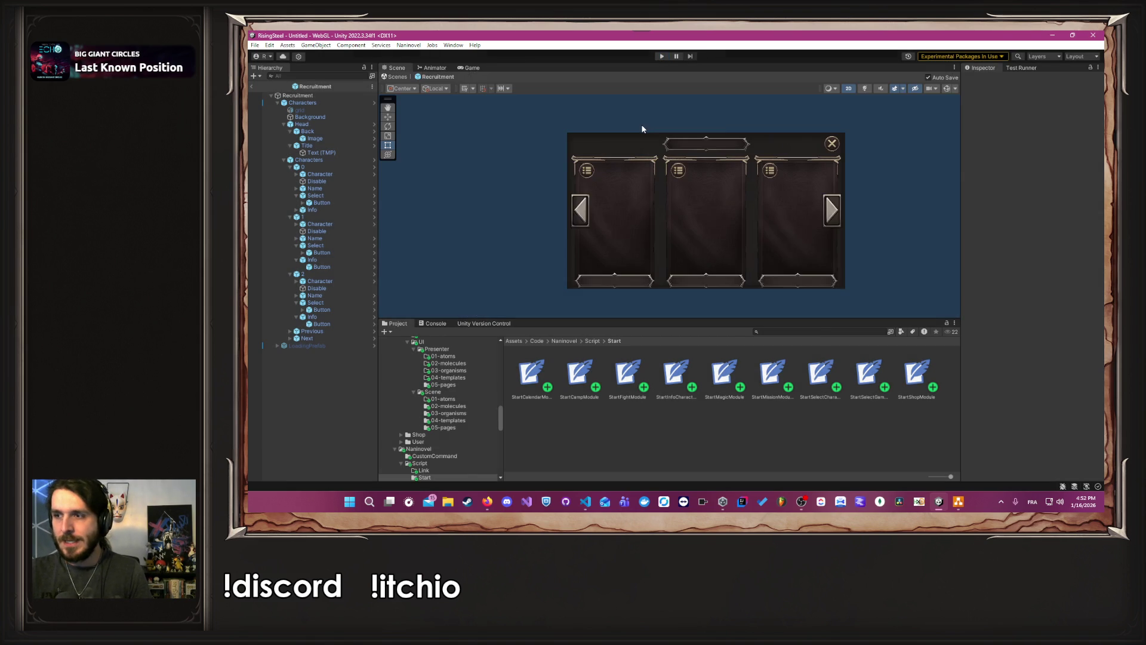
key("alt+Tab")
key("alt+Tab")
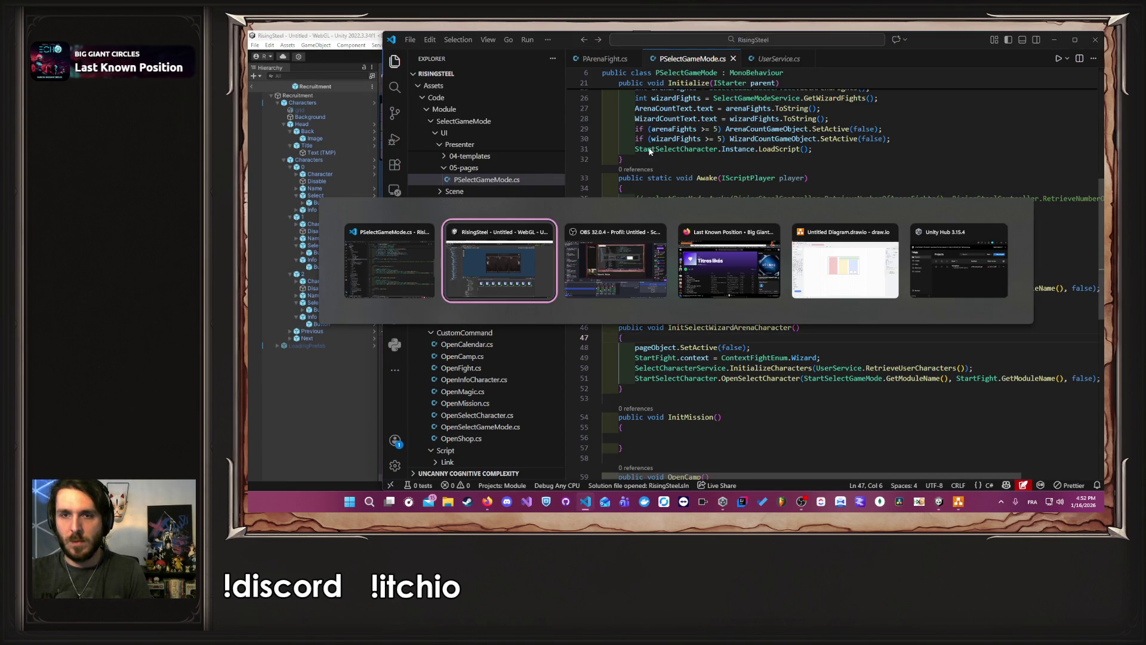
Step: Browse the Project folders to SelectGameMode's 05-pages and open the SelectGameMode prefab
scroll(446, 390, "up", 5)
scroll(446, 390, "up", 3)
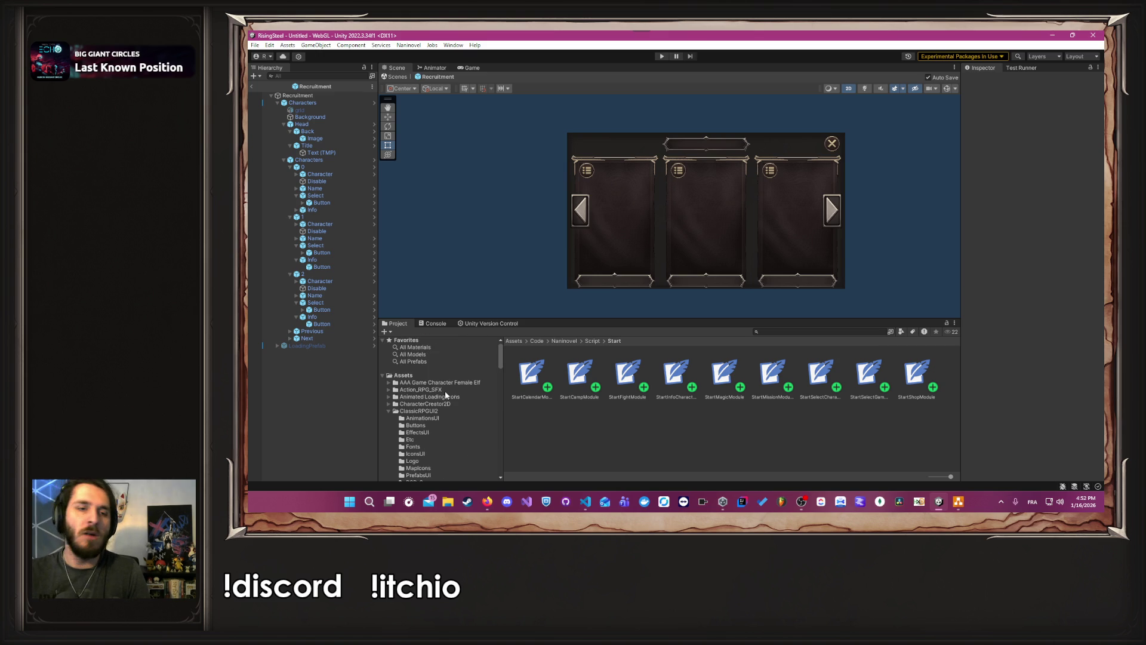
scroll(442, 392, "up", 4)
left_click(401, 408)
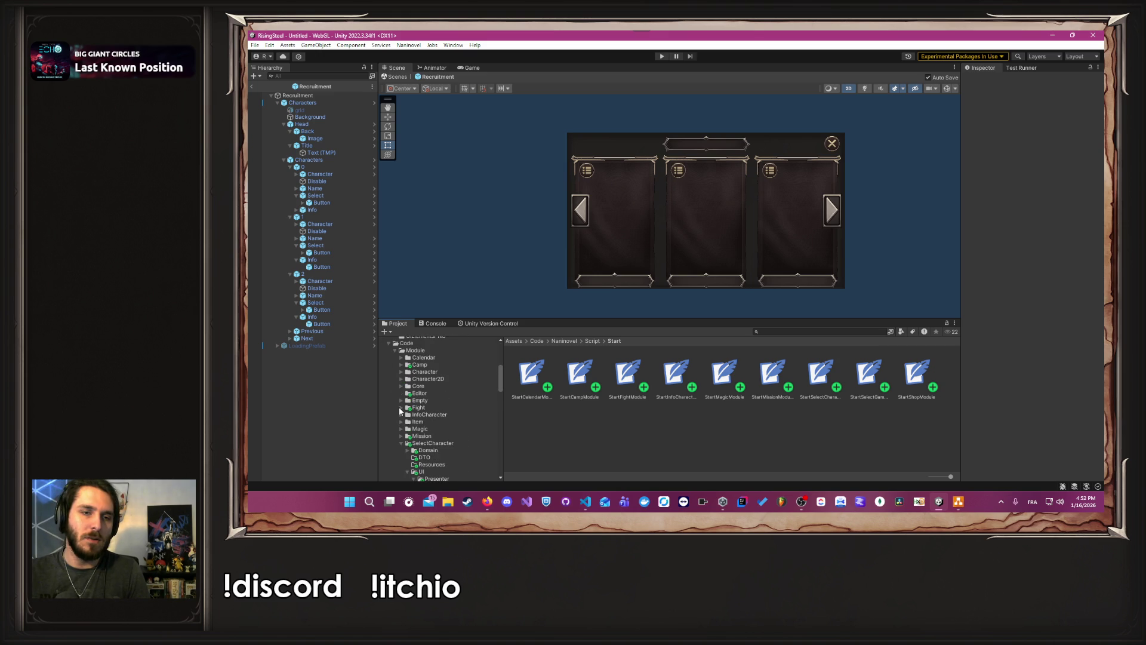
left_click(399, 436)
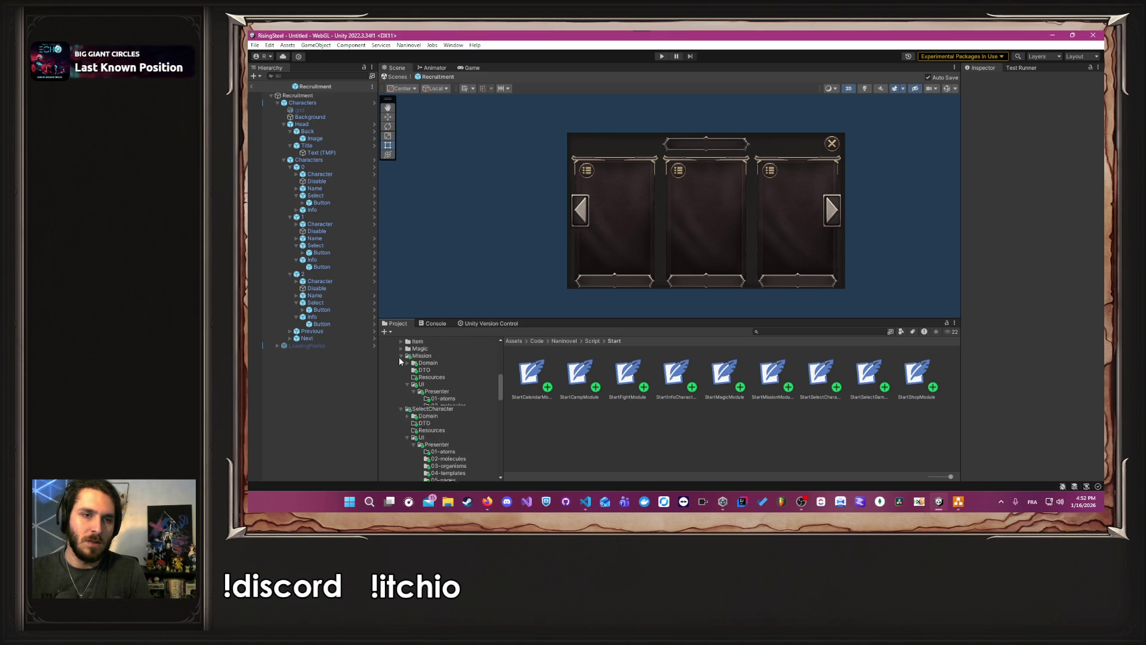
left_click(401, 356)
left_click(401, 363)
scroll(427, 395, "down", 3)
left_click(446, 430)
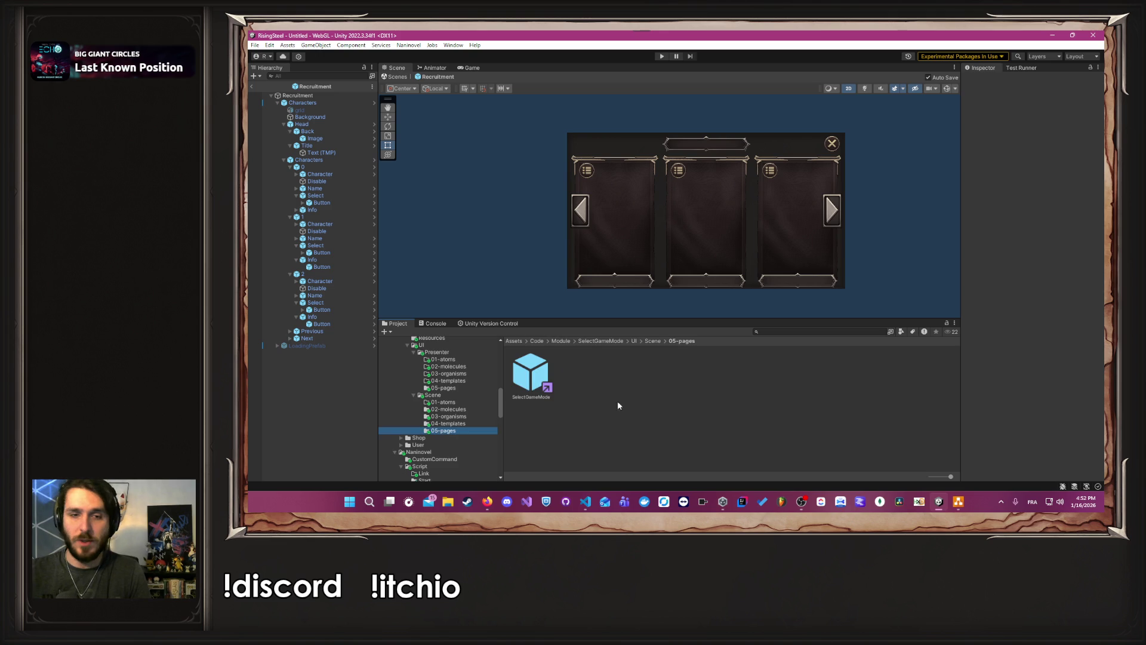
double_click(517, 372)
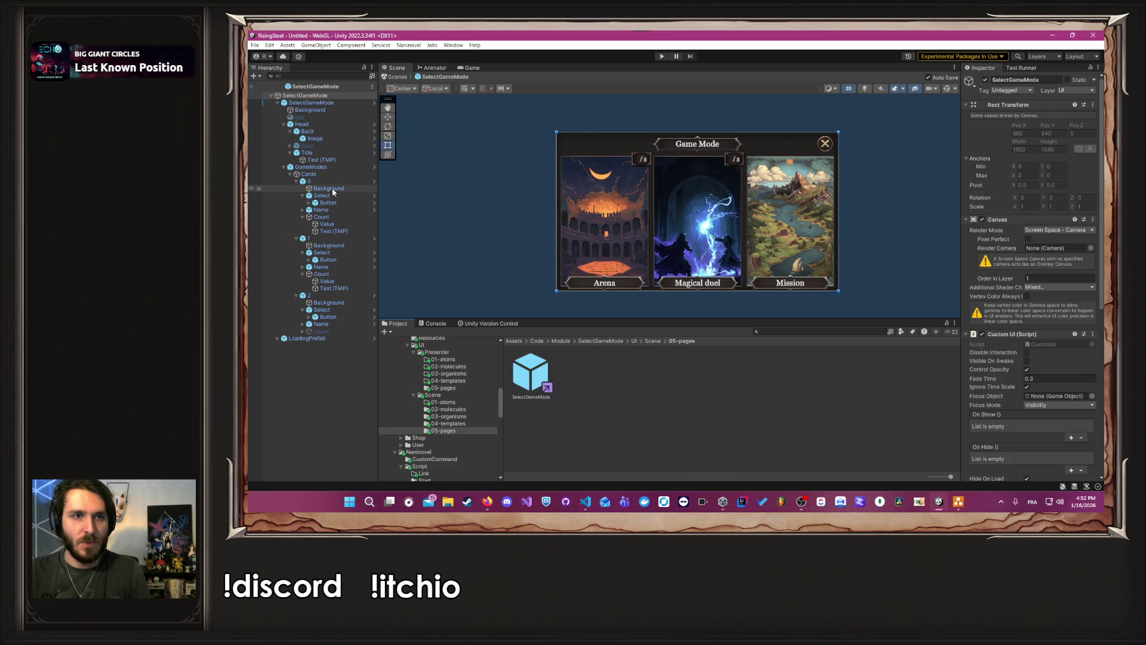
Step: Add an On Click action on the Magical duel button: Select object calling InitSelectWizardArenaCharacter
left_click(334, 260)
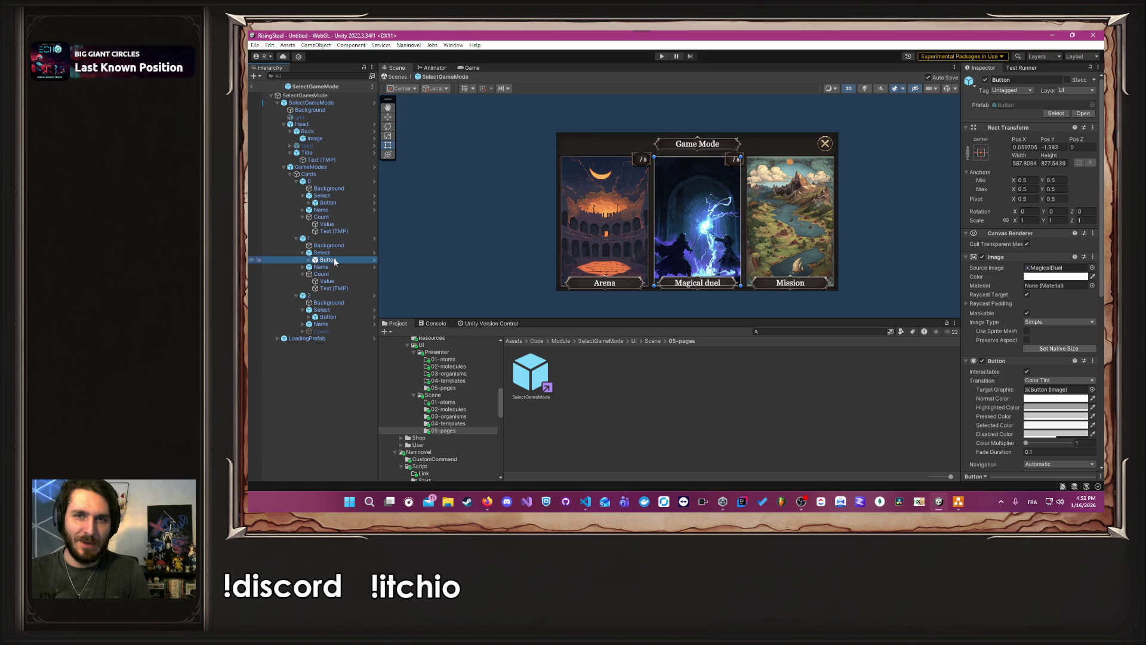
scroll(1068, 239, "down", 5)
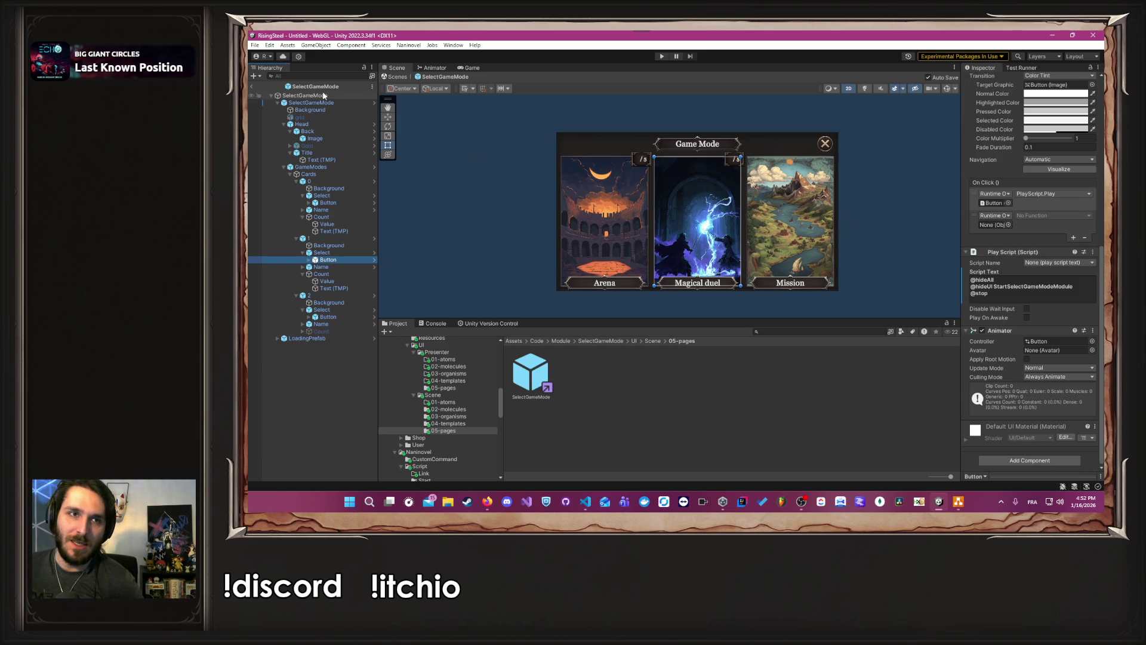
left_click(997, 231)
left_click_drag(997, 231, 996, 225)
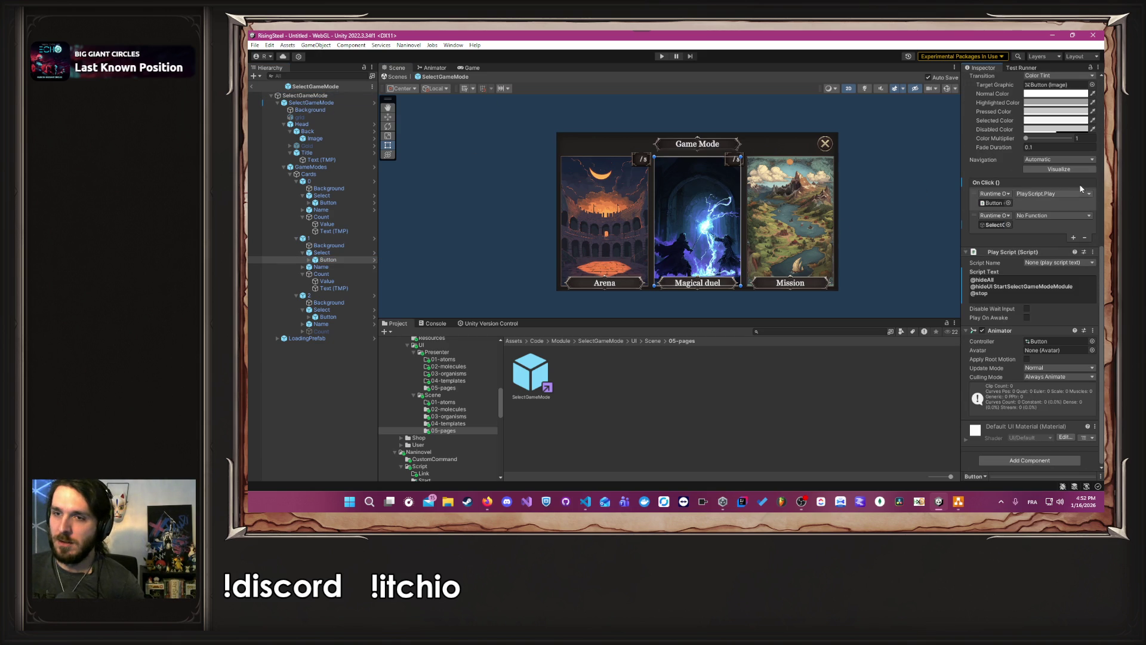
left_click(1049, 217)
mouse_move(1060, 306)
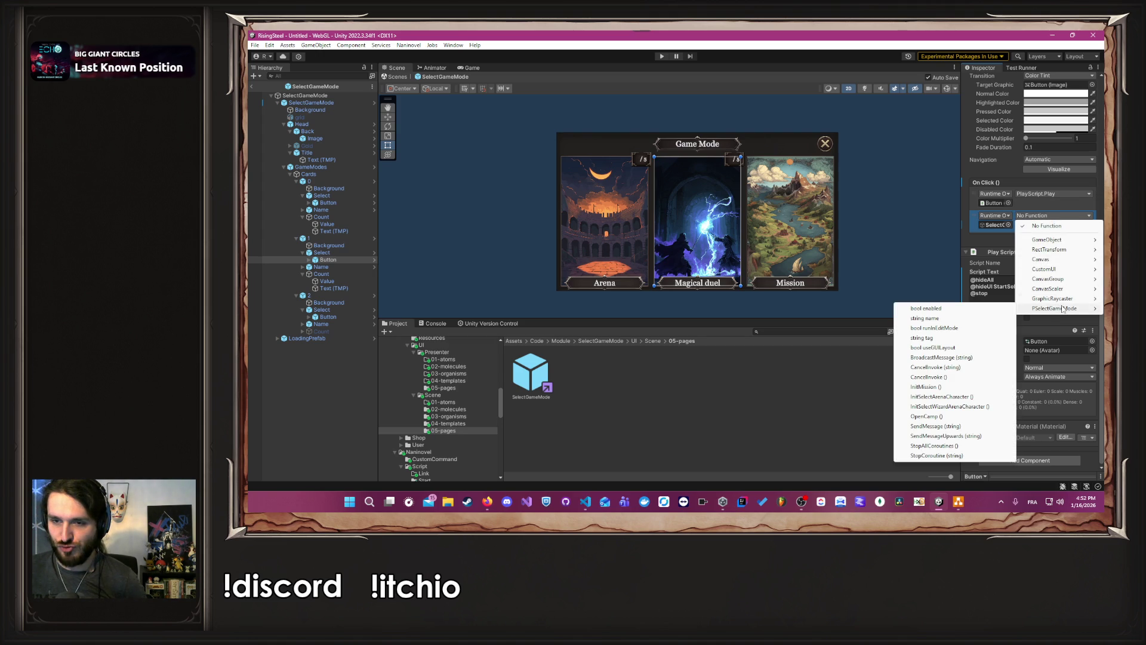
left_click(950, 406)
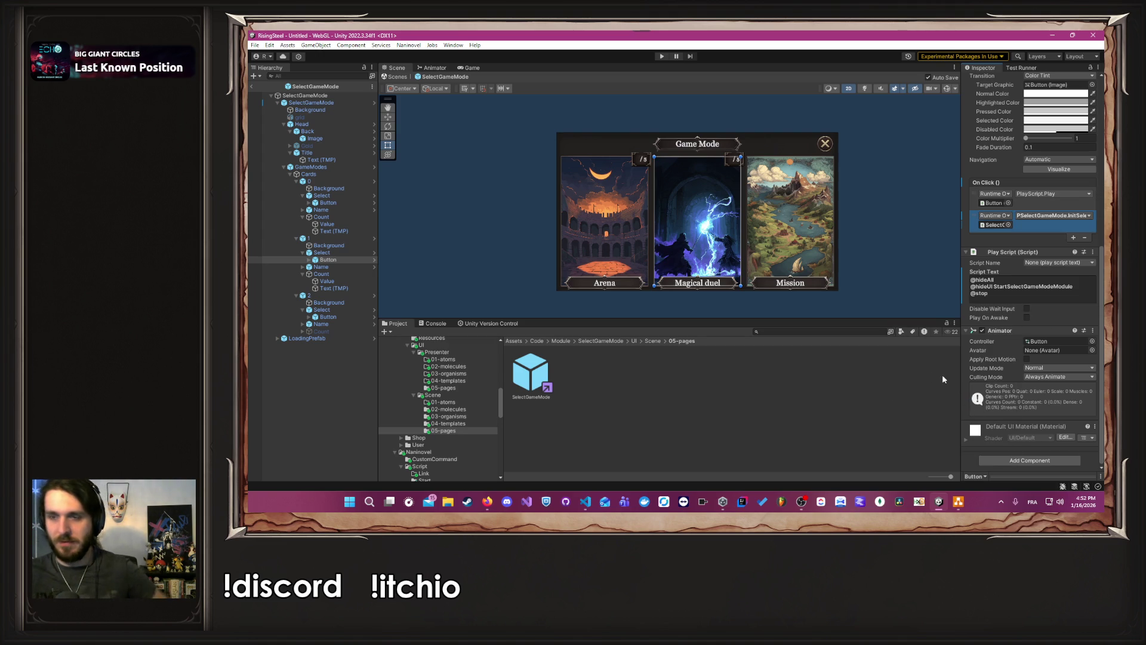
left_click(884, 223)
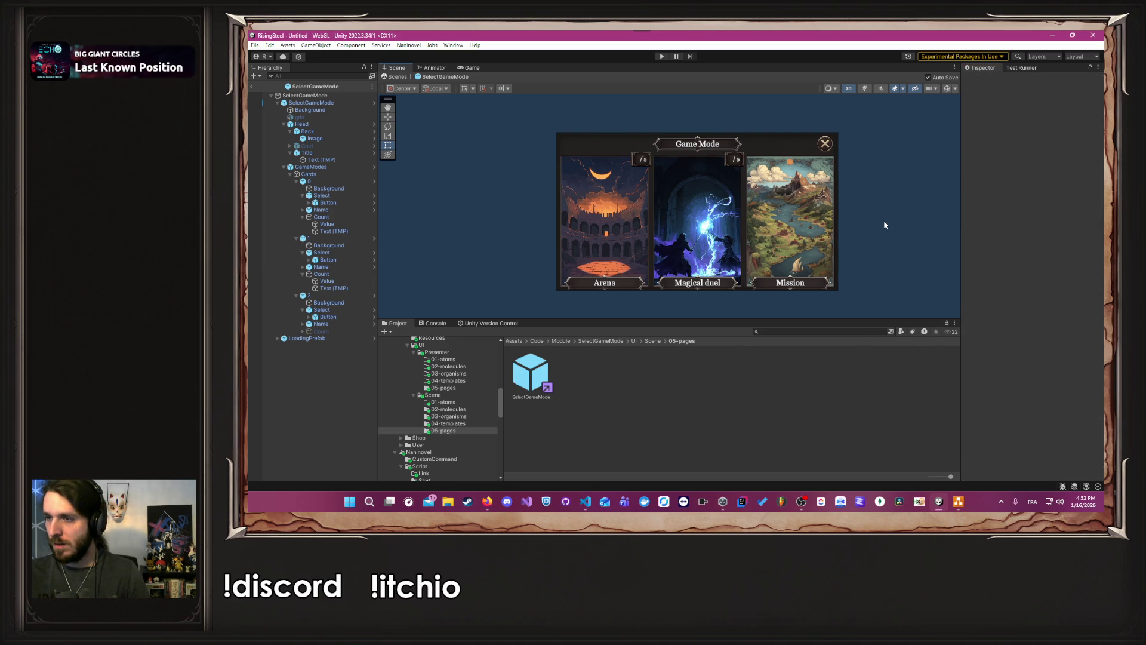
Step: Play a new game, pick Magical duel with Thalia and the Earth element, and start the fight
left_click(661, 56)
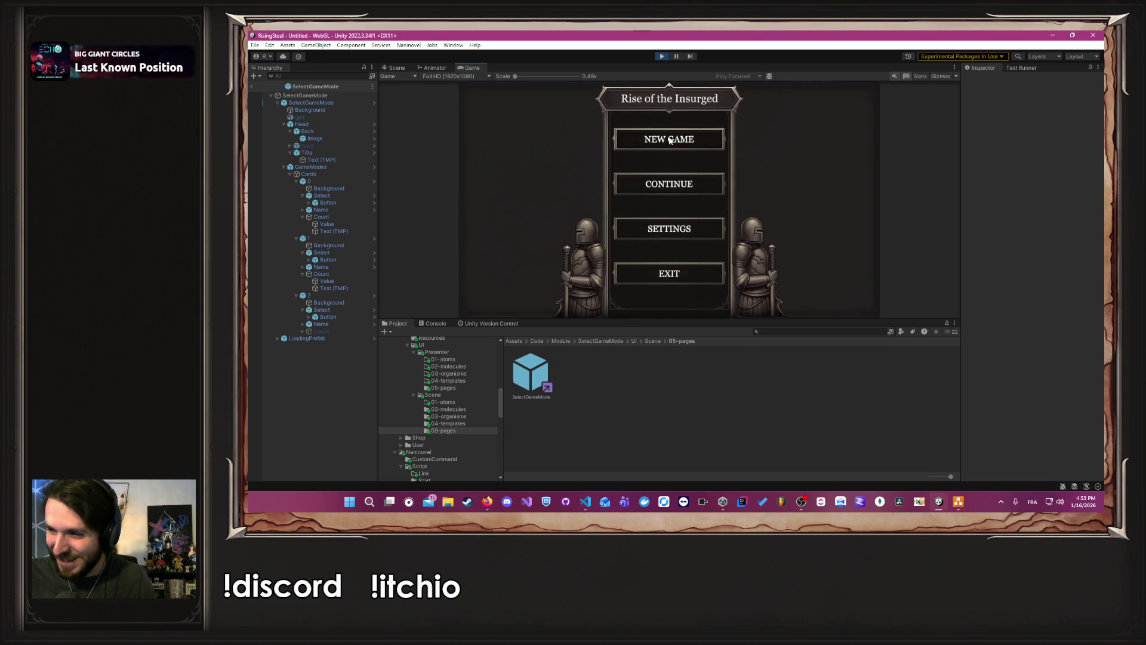
left_click(669, 140)
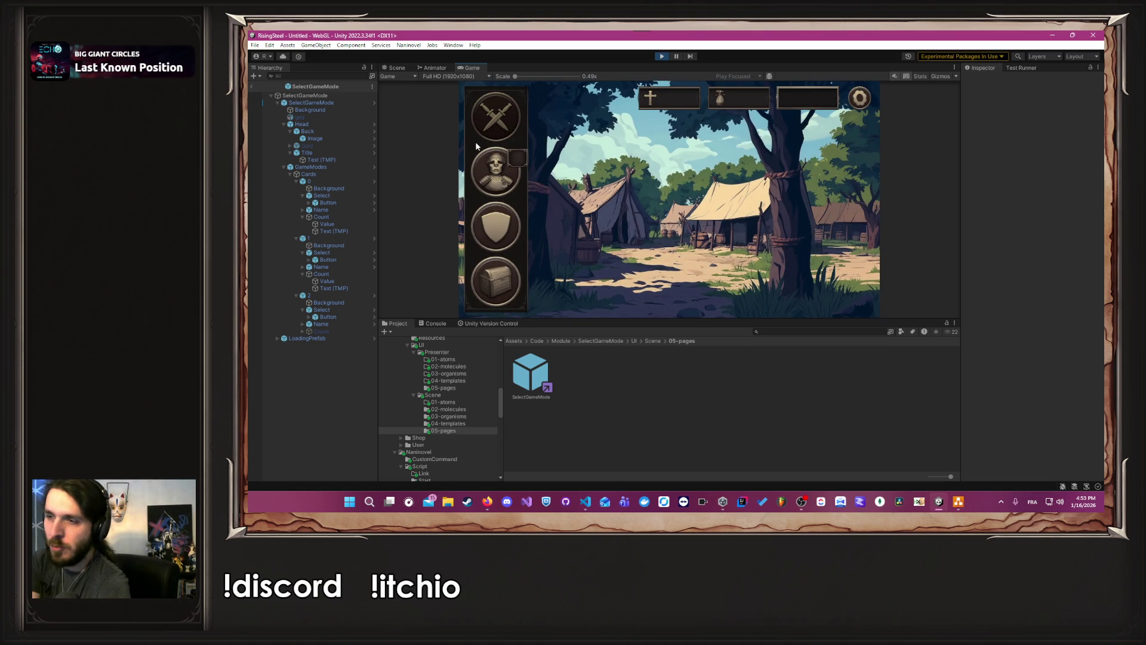
left_click(492, 130)
left_click(647, 203)
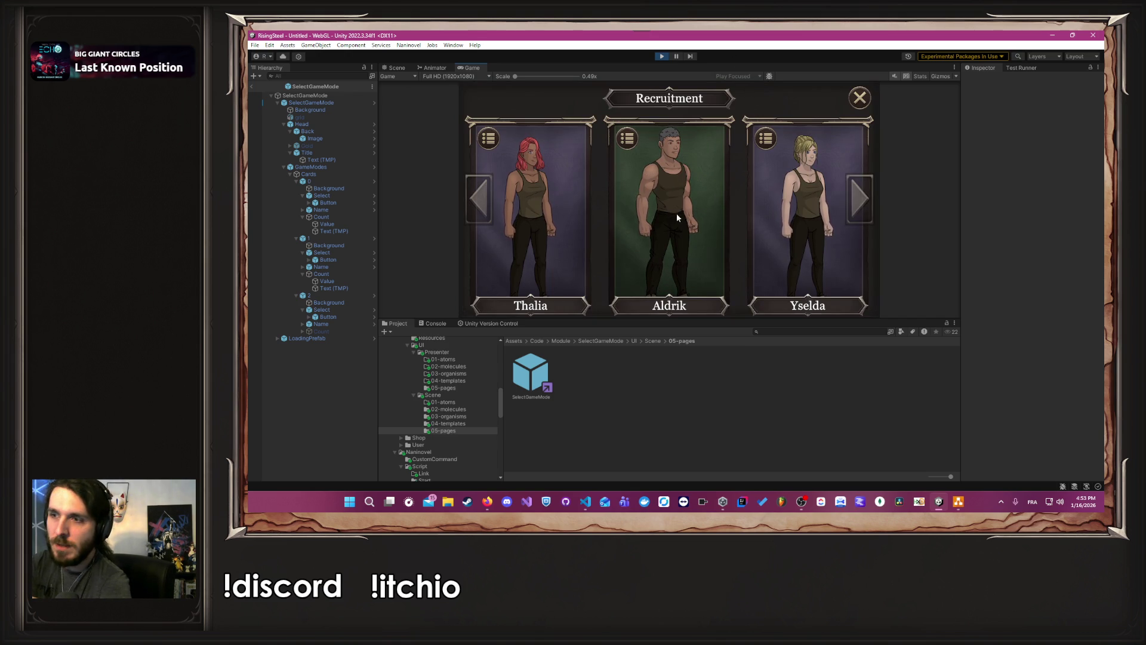
left_click(549, 211)
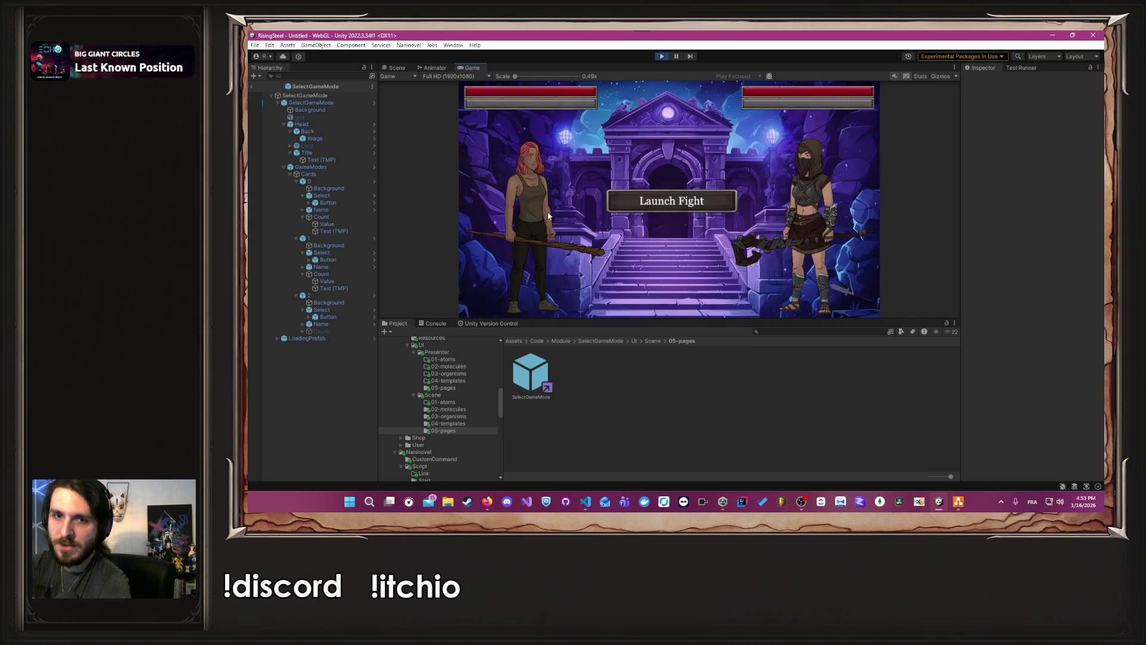
left_click(675, 207)
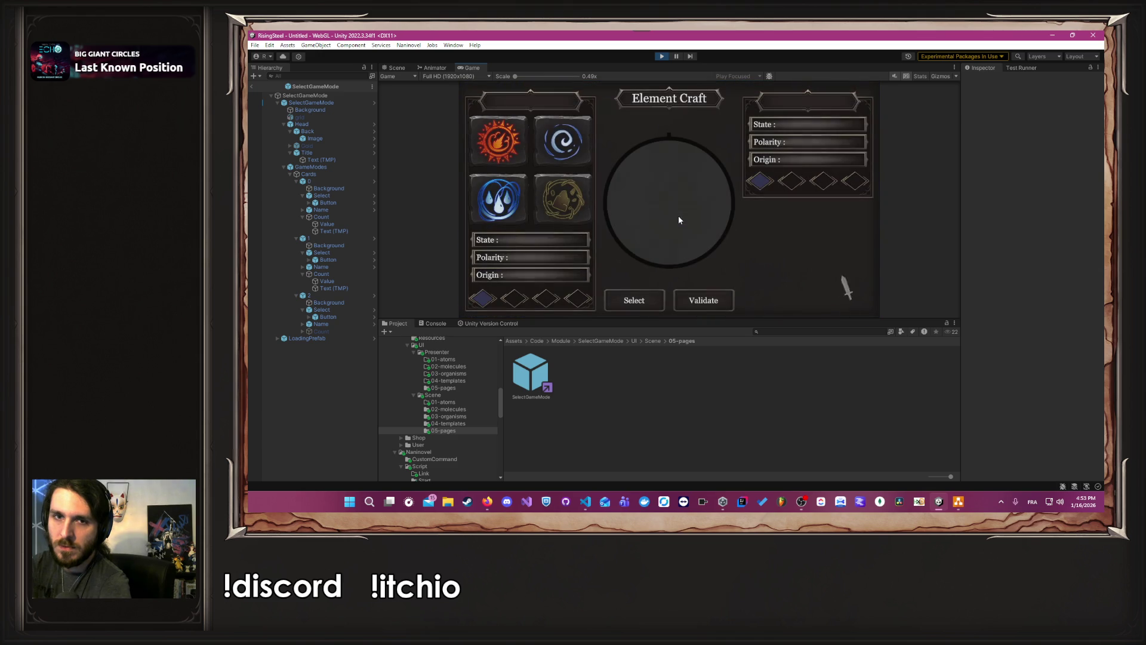
left_click(562, 199)
left_click(653, 300)
left_click(716, 304)
left_click(675, 208)
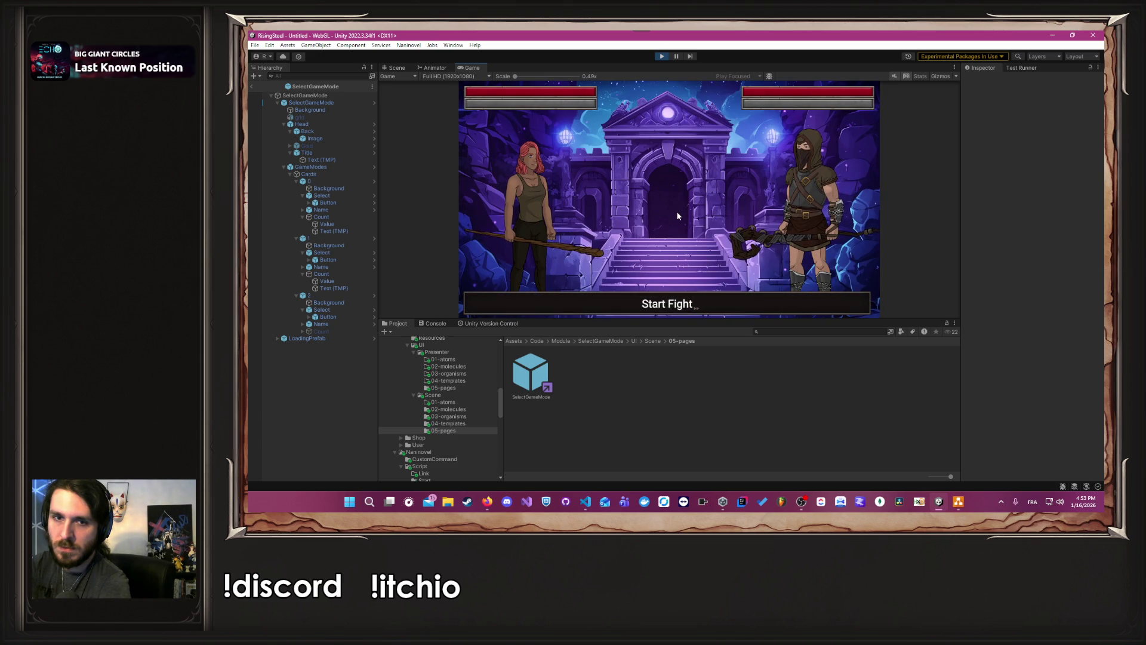
Step: Attack Eldorion each turn until he is defeated, then finish and return to the village
left_click(553, 216)
left_click(573, 220)
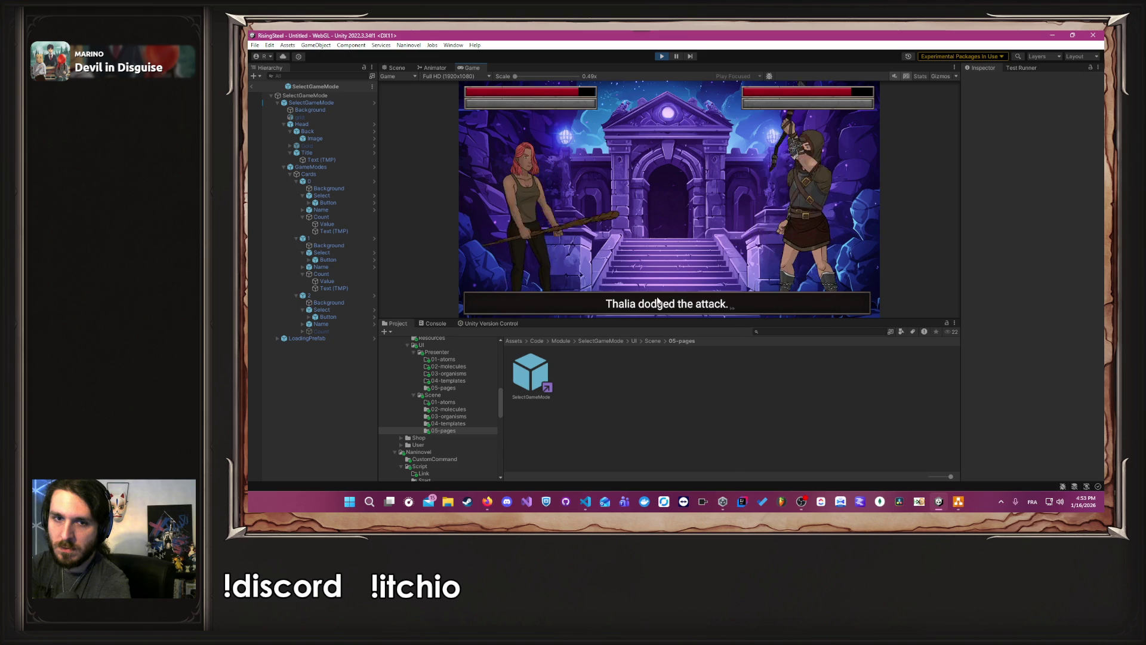
left_click(578, 220)
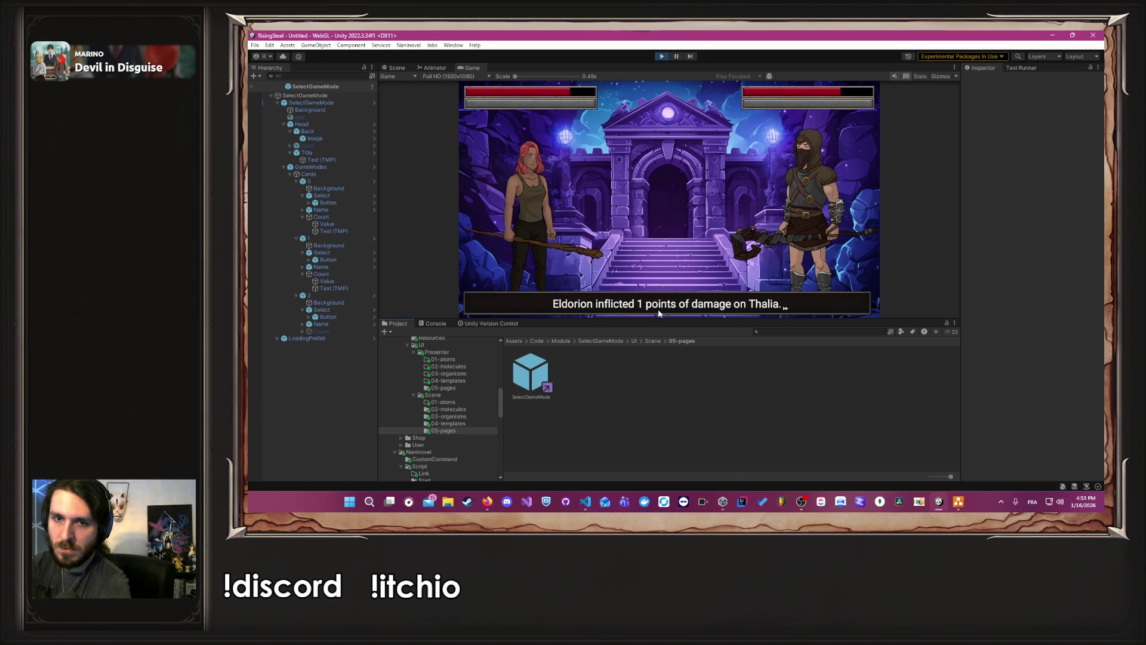
left_click(553, 220)
left_click(567, 216)
left_click(553, 220)
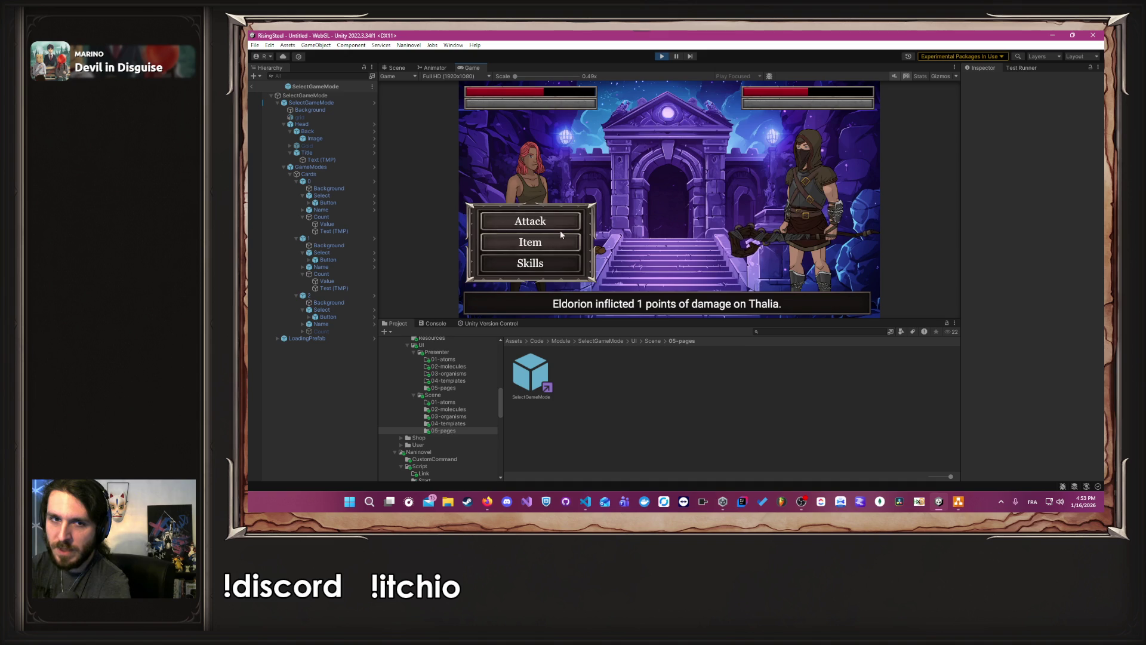
left_click(552, 220)
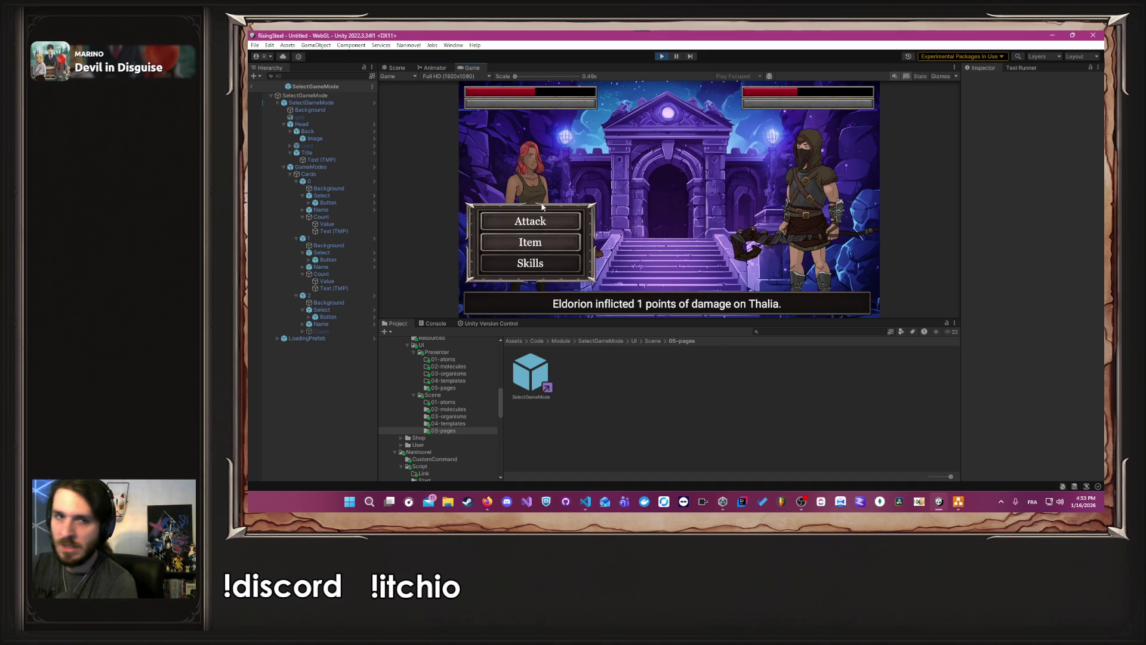
key("Return")
key("Return")
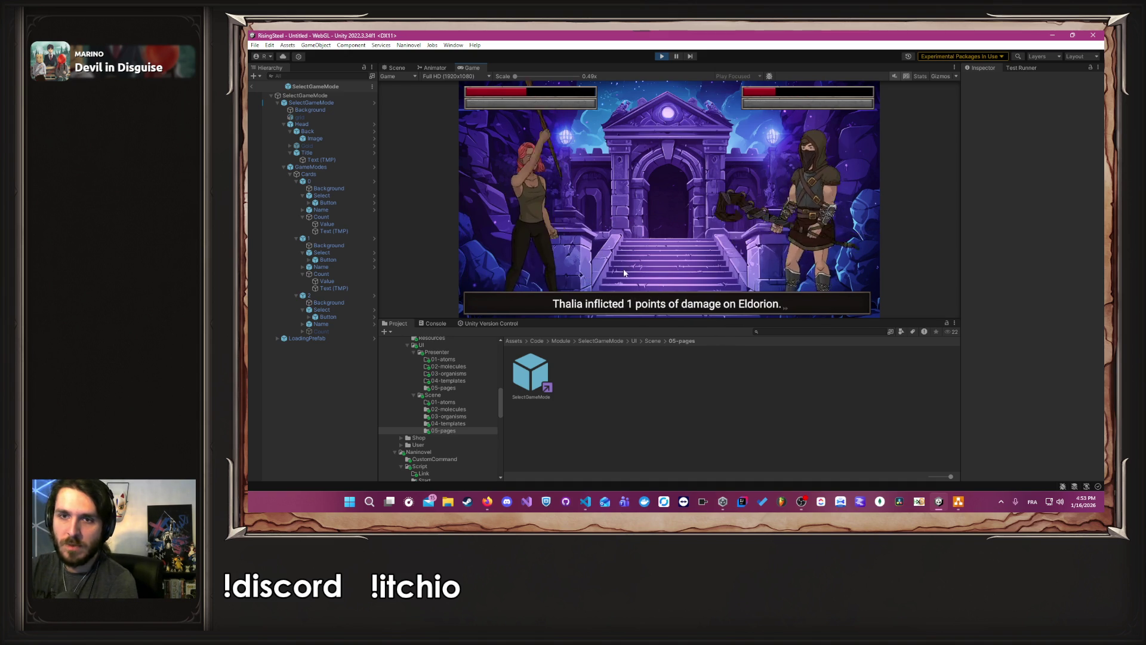
key("Return")
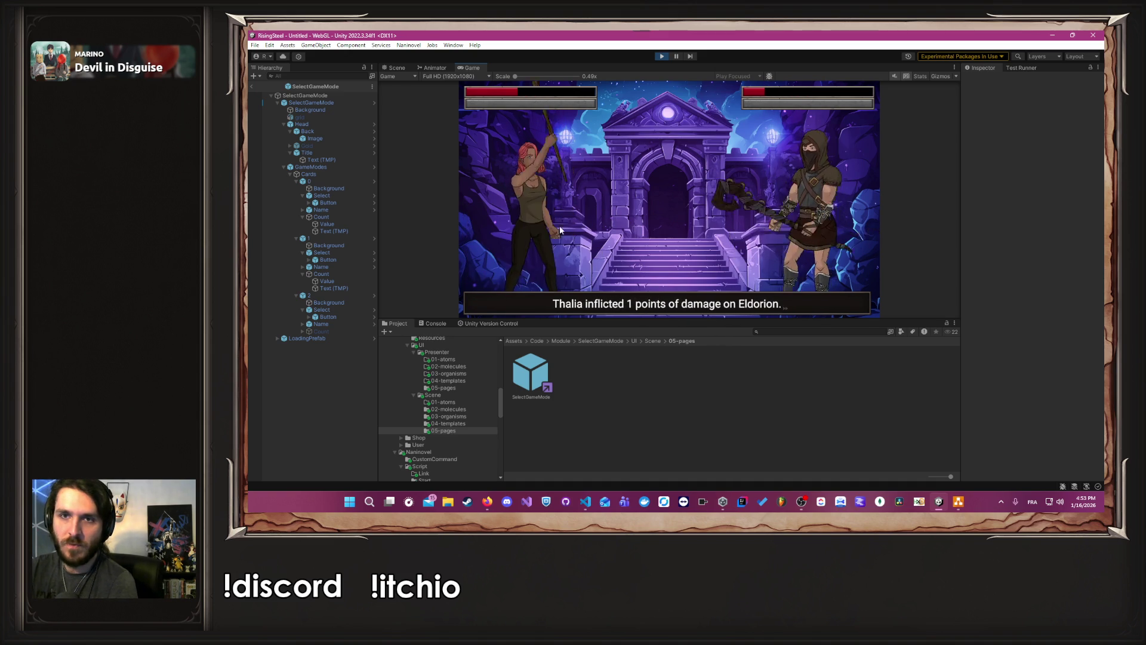
key("Return")
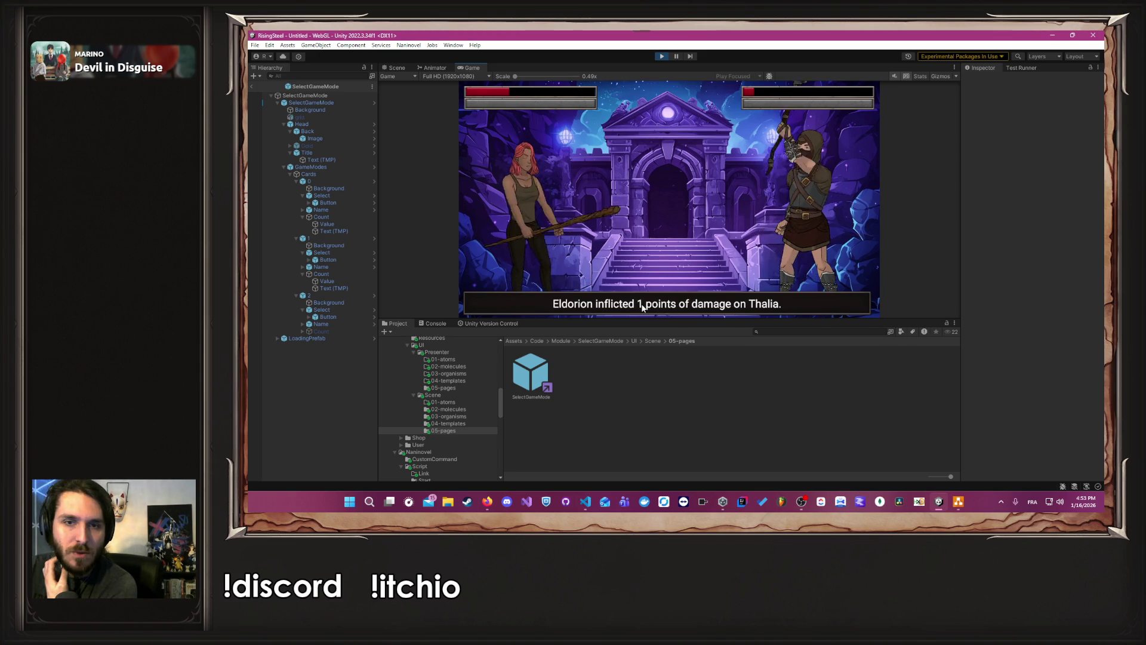
key("Return")
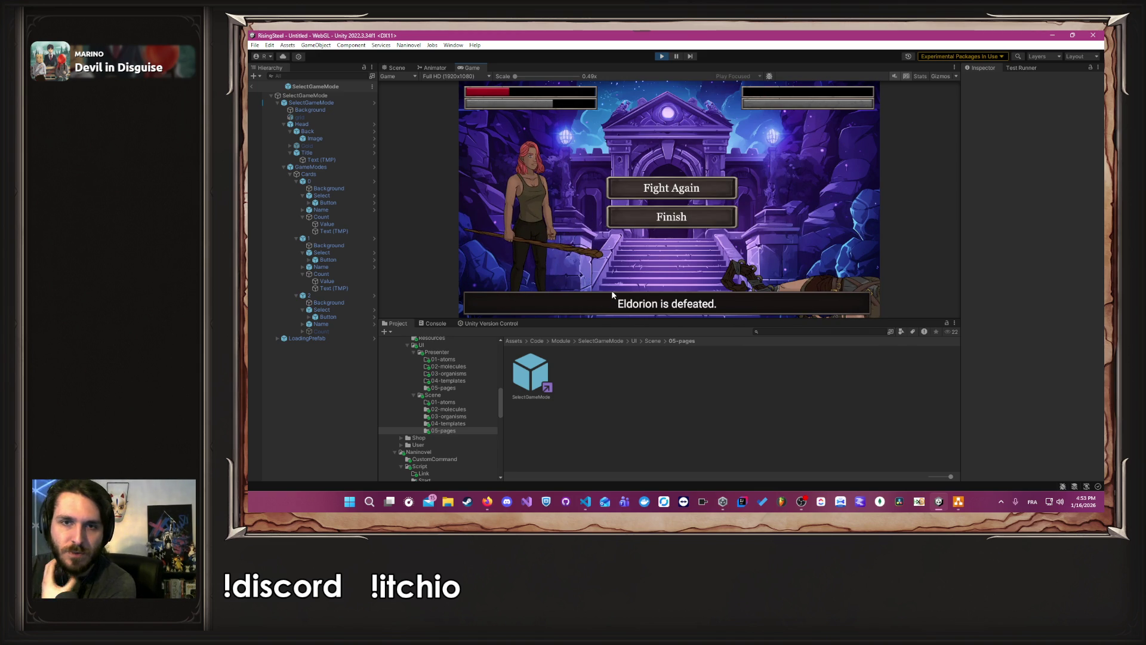
left_click(666, 220)
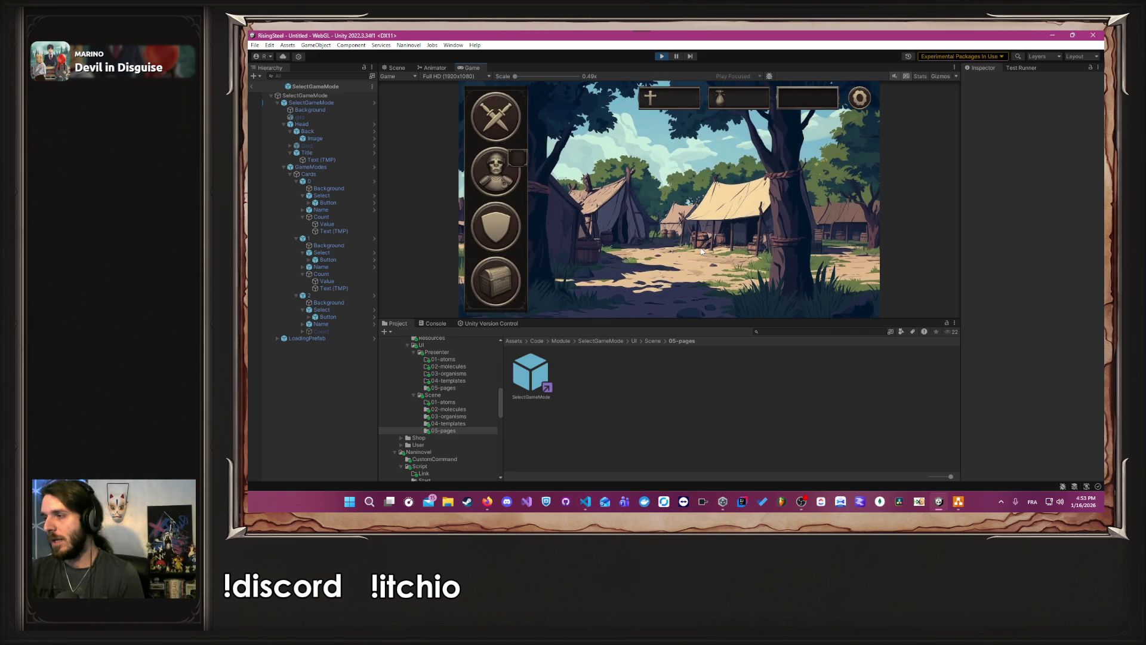
key("alt+Tab")
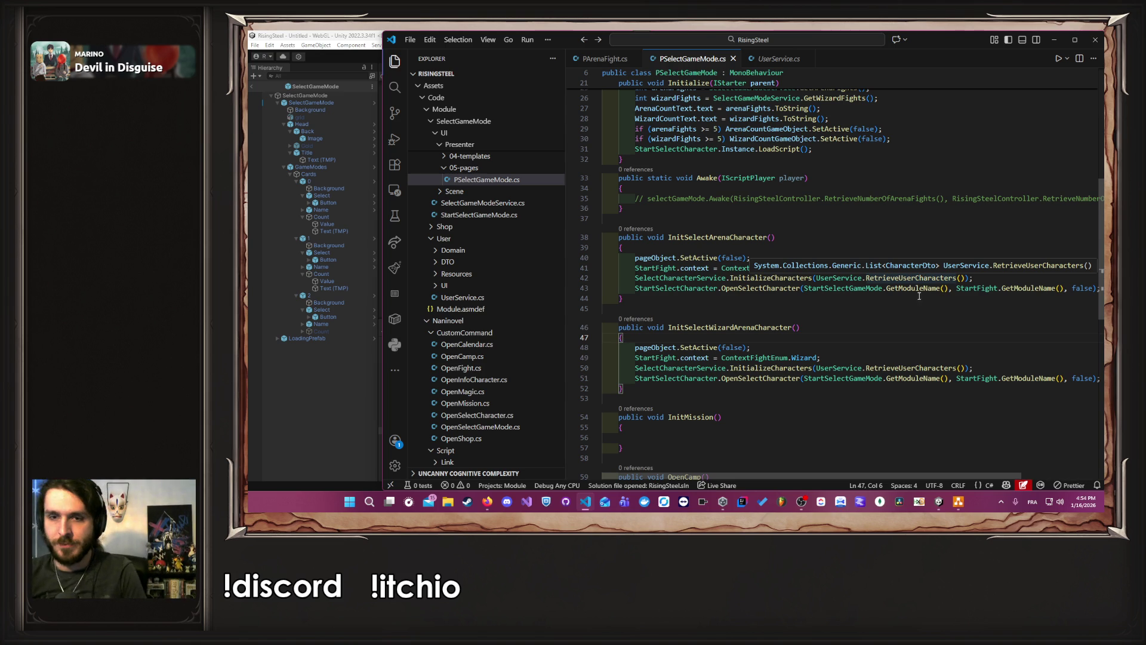
Step: Inspect the RetrieveUserCharacters and CharacterDto definitions, then return to PSelectGameMode.cs
left_click(910, 367, "ctrl")
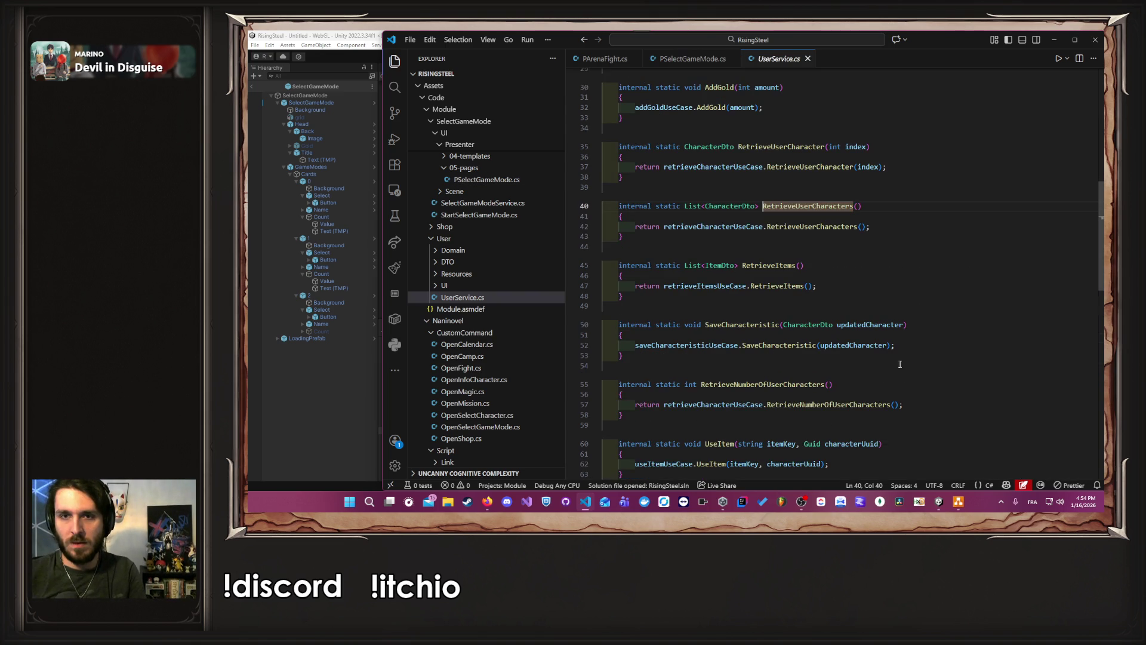
left_click(736, 207, "ctrl")
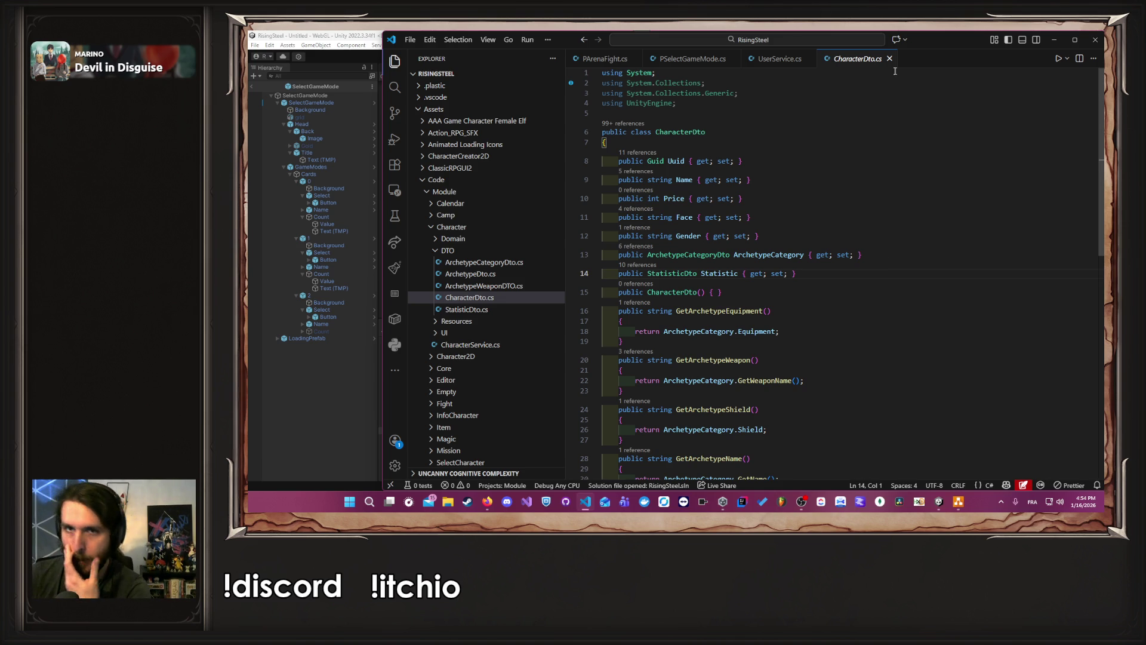
key("ctrl+Tab")
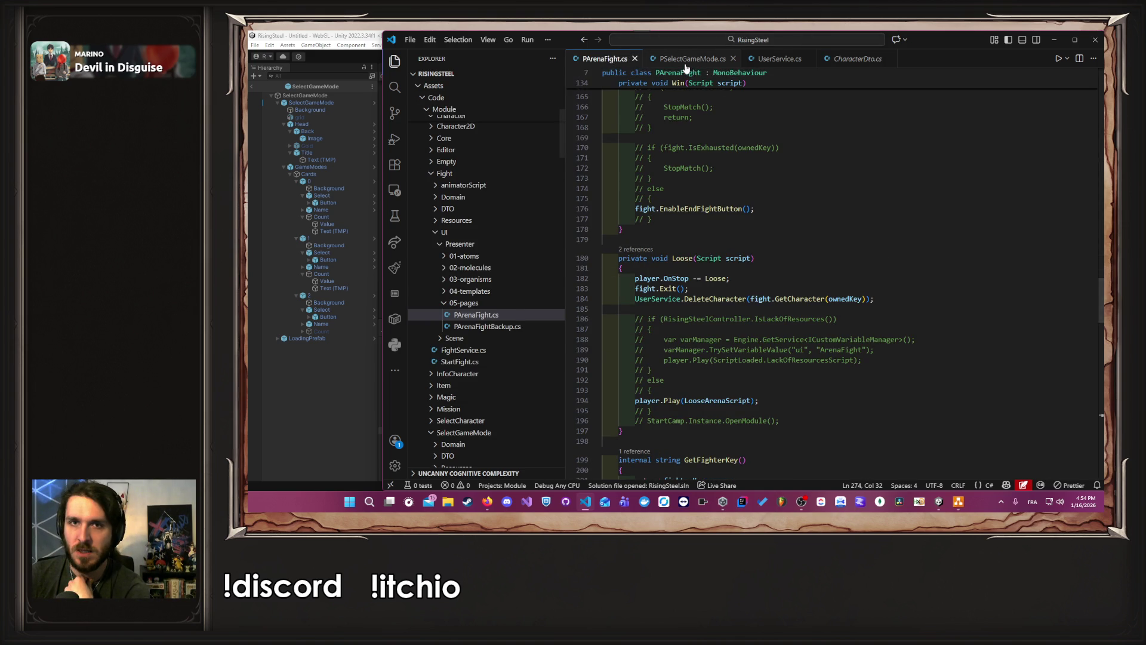
left_click(686, 58)
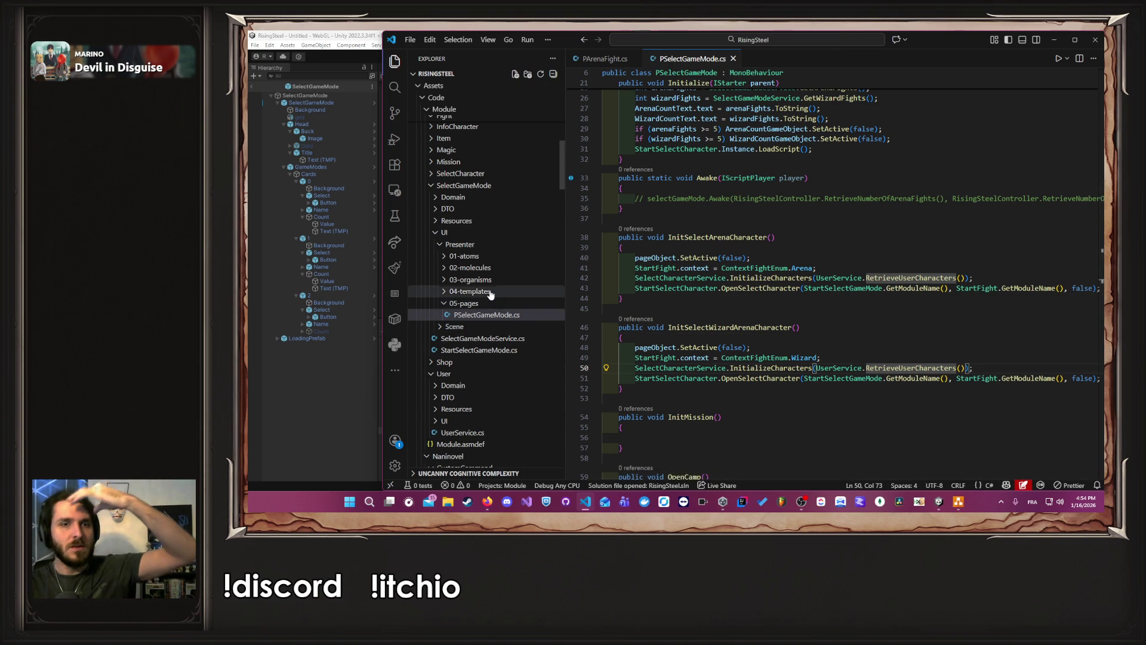
scroll(489, 299, "up", 5)
scroll(519, 328, "down", 3)
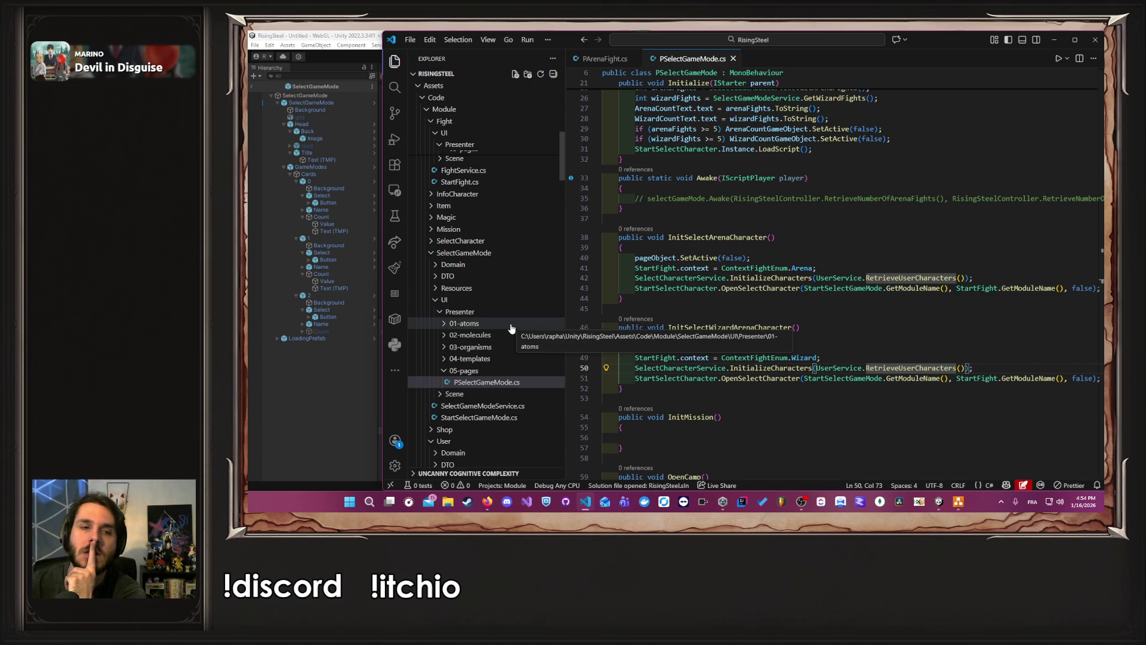
Step: Open SelectCharacterService.cs and StartSelectCharacter.cs and examine OpenSelectCharacter's characterEditable parameter
left_click(487, 242)
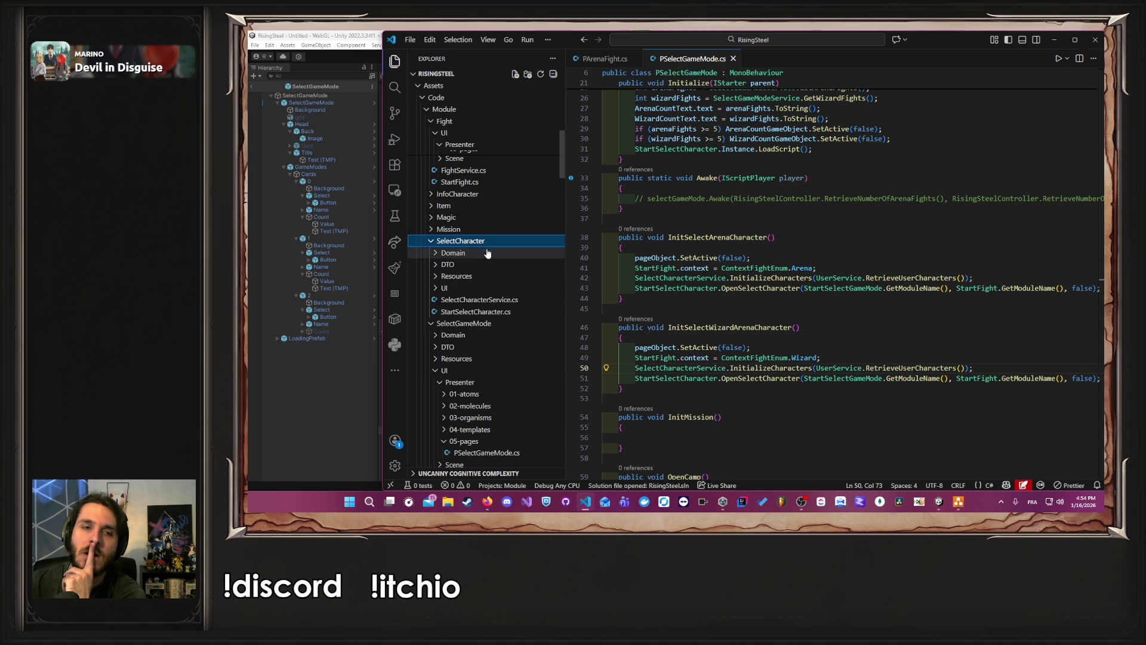
left_click(518, 305)
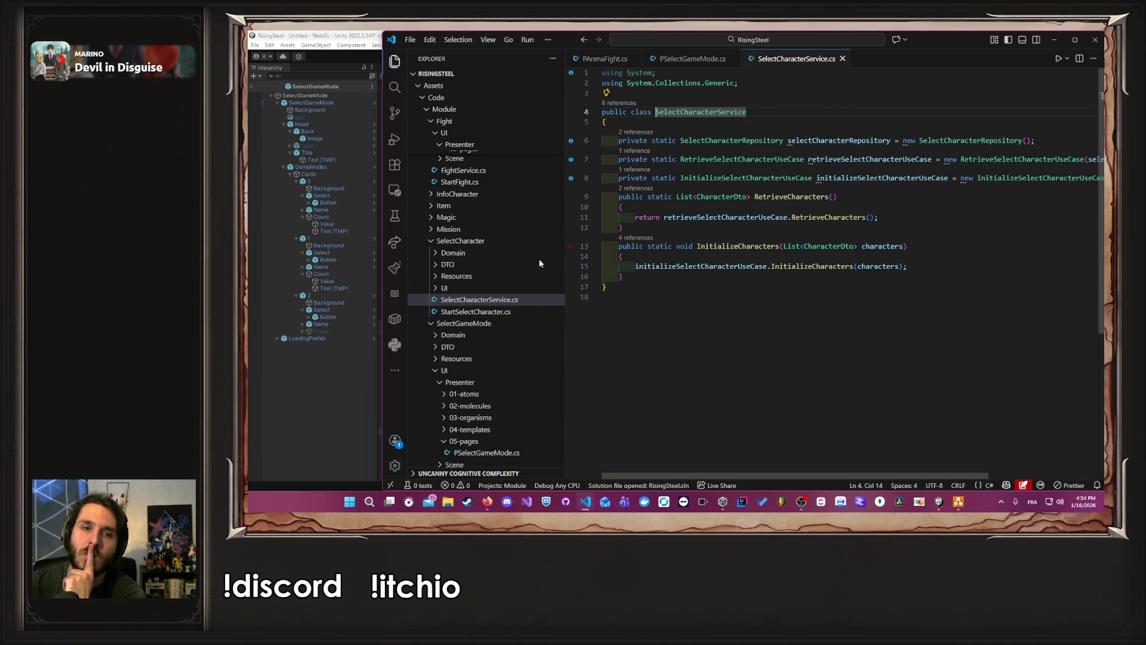
left_click(489, 312)
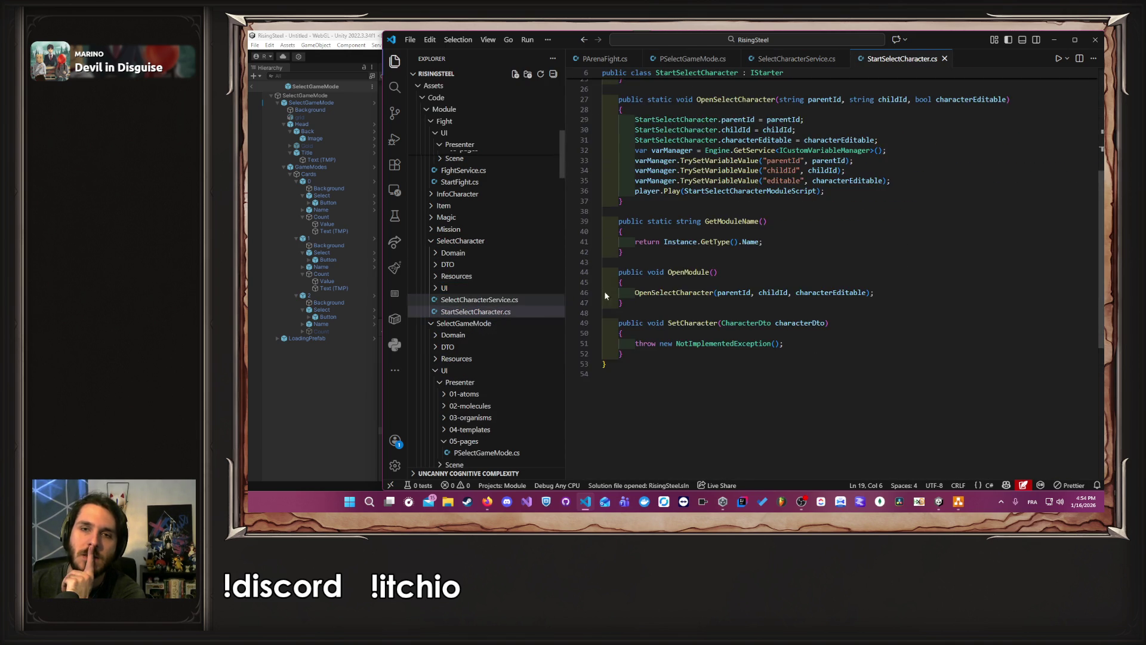
scroll(835, 250, "up", 5)
scroll(834, 250, "down", 4)
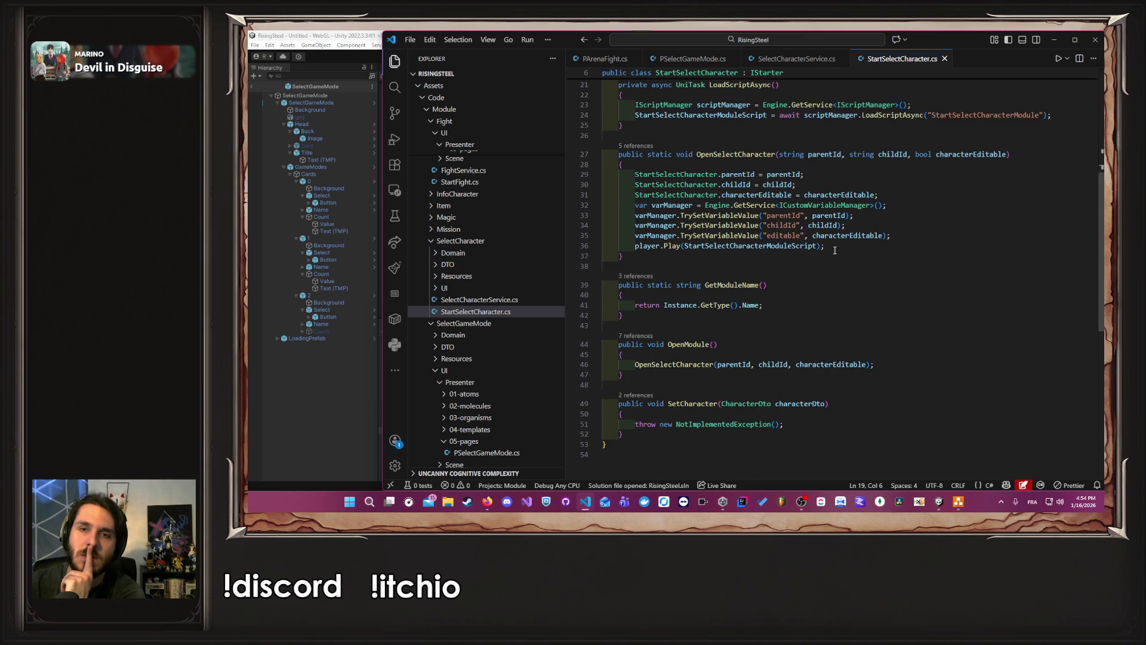
double_click(963, 155)
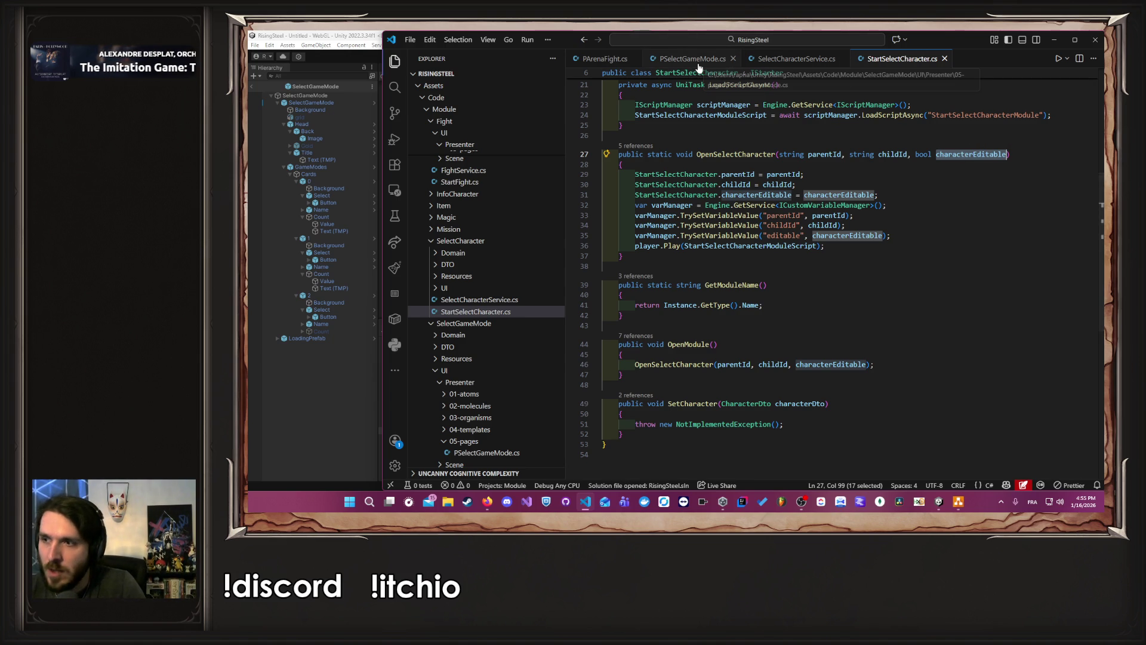
key("ctrl+Page_Up")
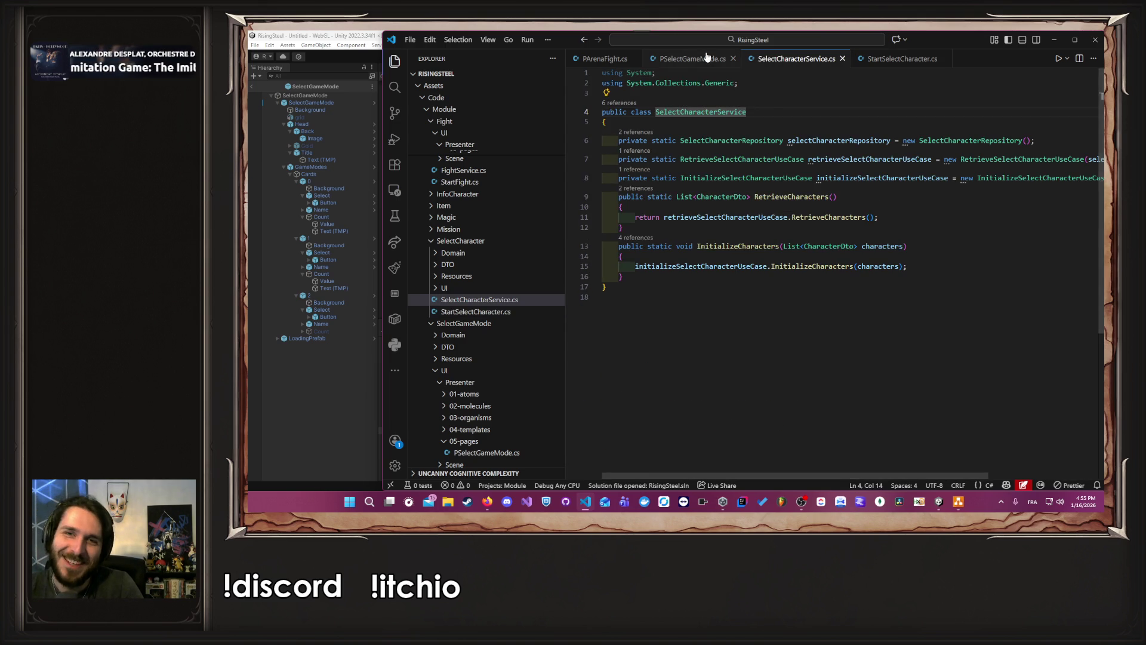
Step: In PSelectGameMode.cs, inspect the SelectCharacterService.InitializeCharacters call on line 50 and its definition
left_click(706, 57)
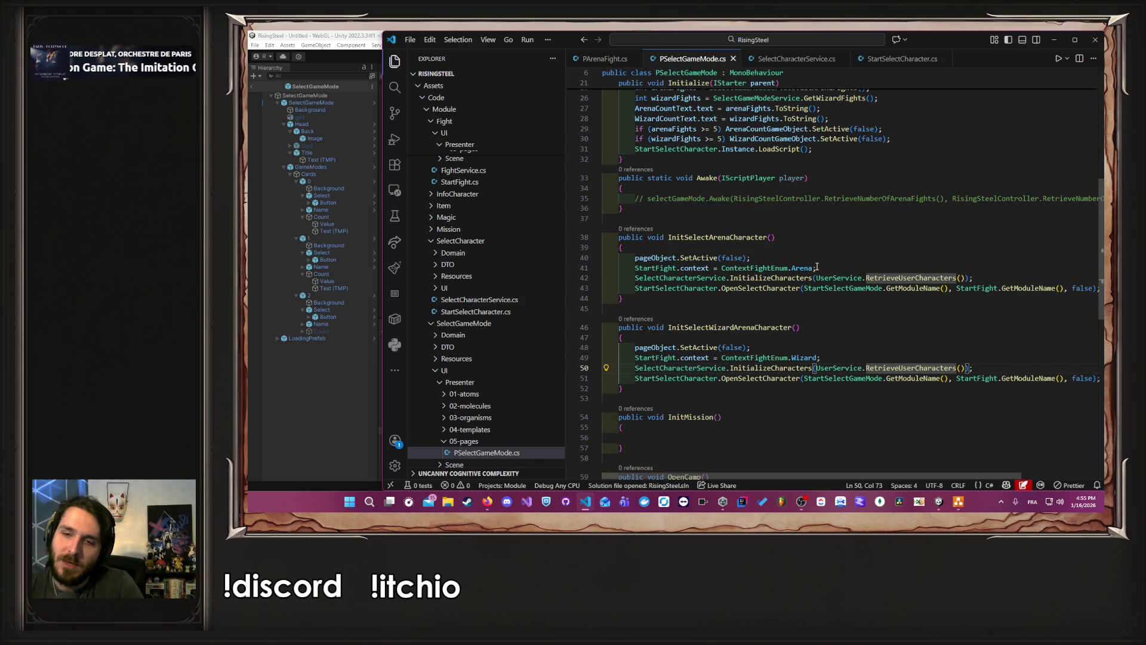
scroll(899, 468, "right", 2)
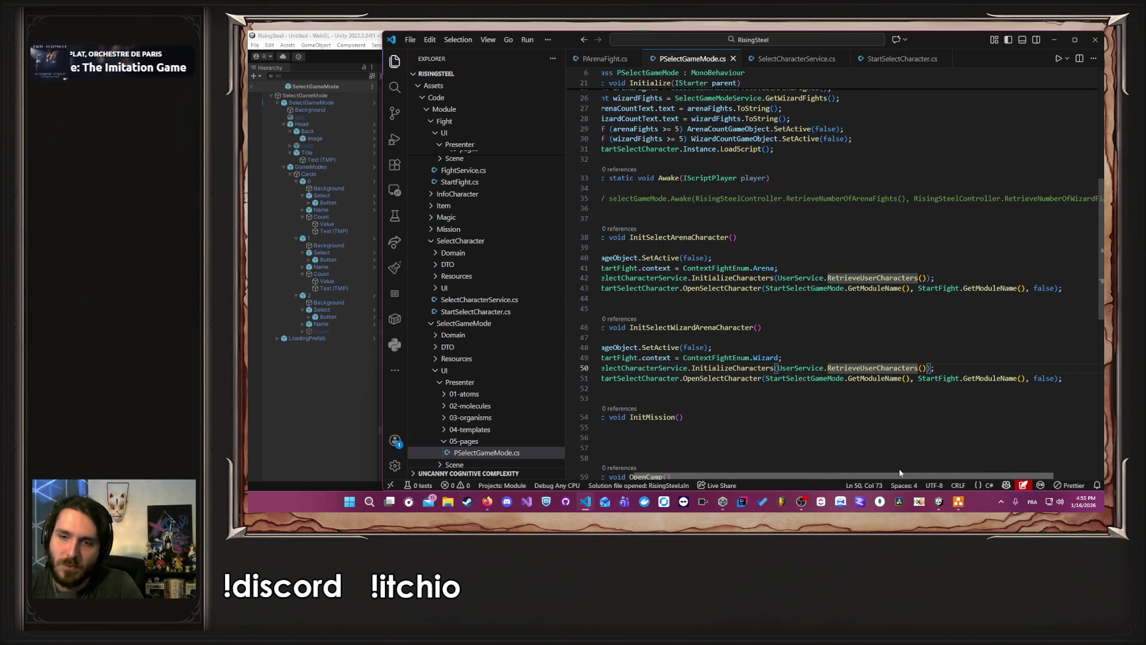
scroll(899, 468, "left", 2)
mouse_move(694, 368)
left_mouse_down()
mouse_move(658, 370)
mouse_move(743, 368)
left_mouse_up()
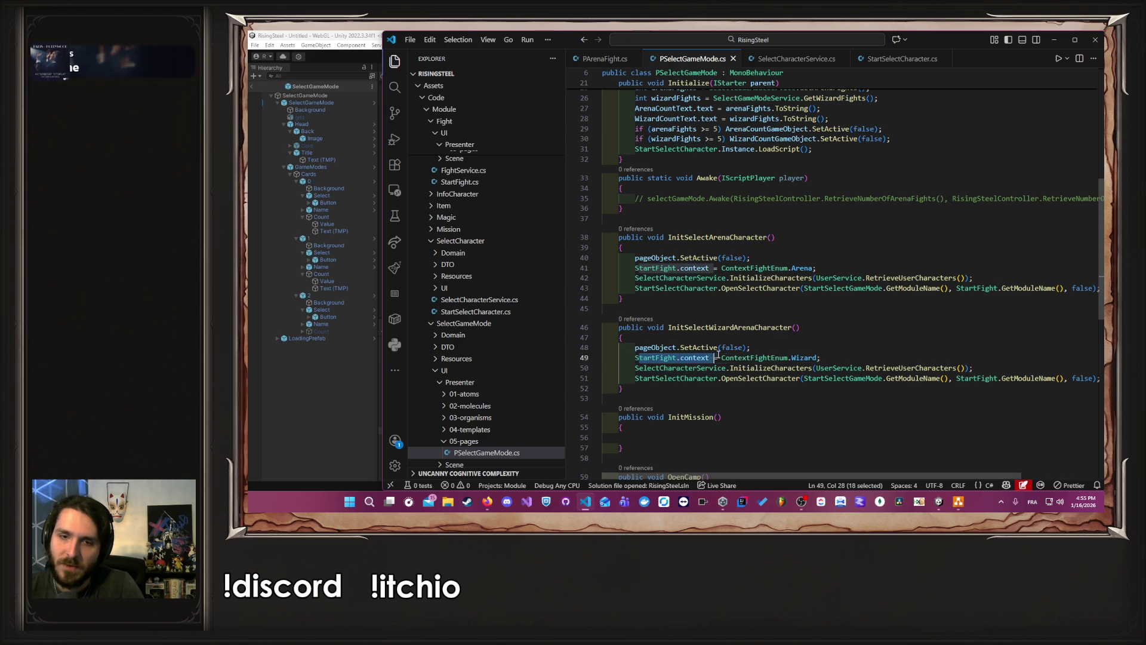
left_click(839, 357)
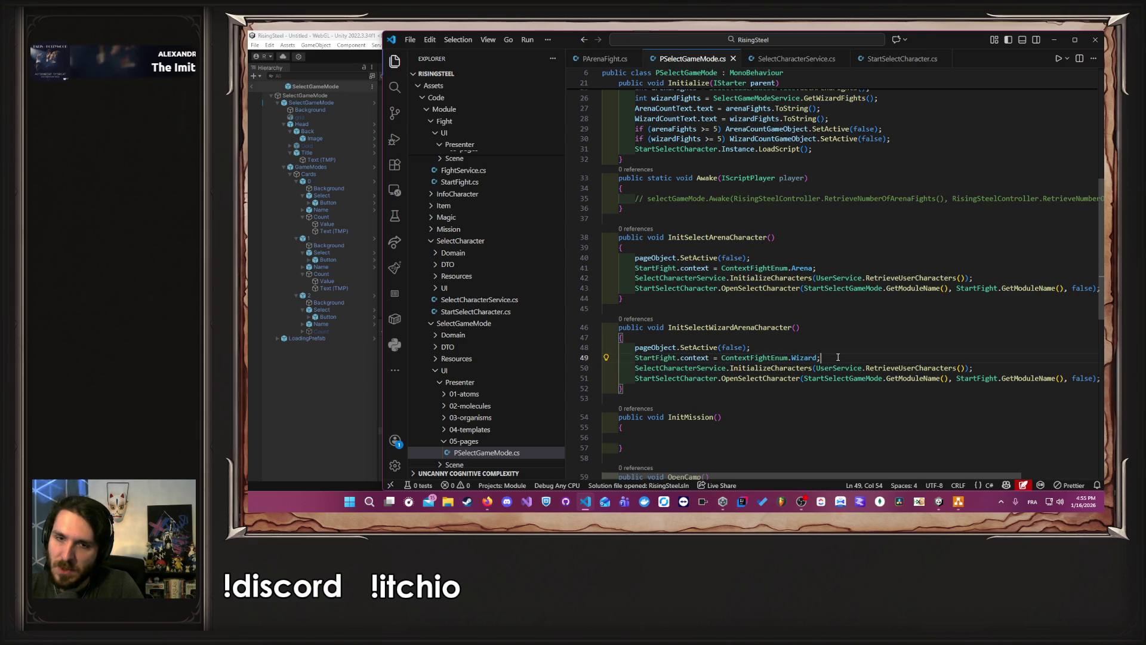
left_click(769, 369)
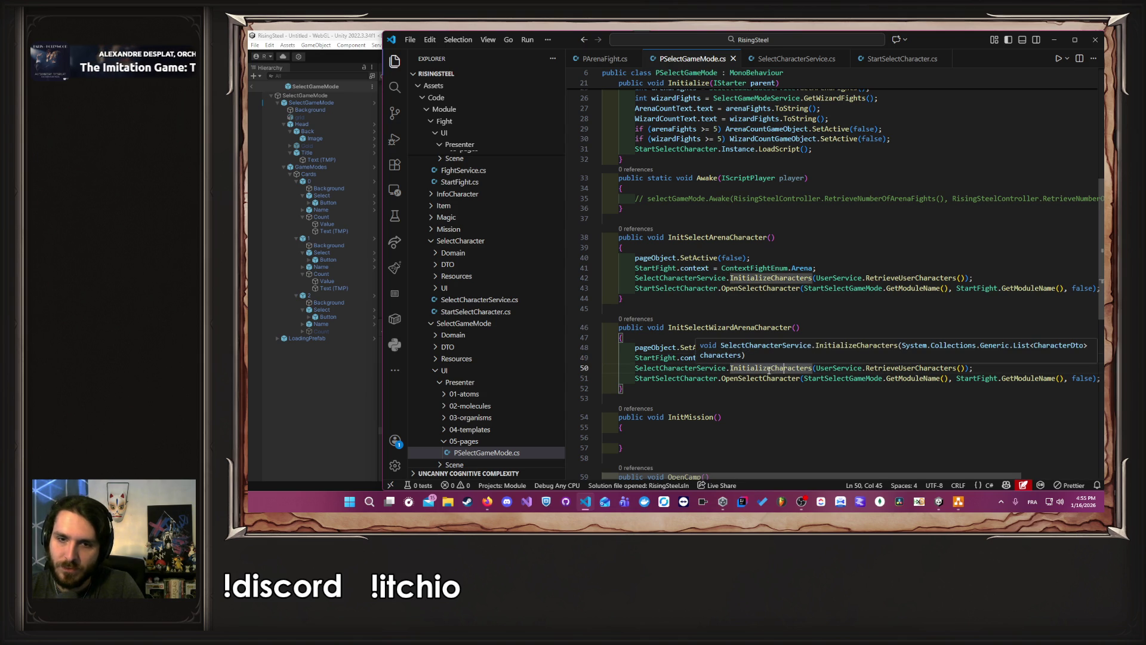
left_click(770, 369, "ctrl")
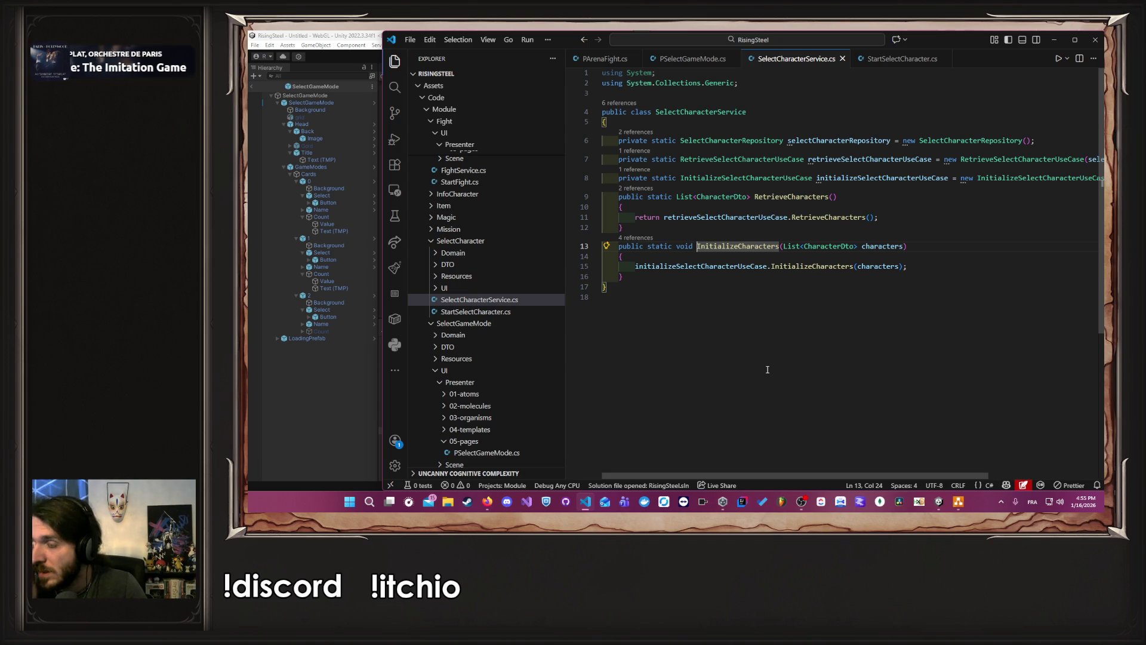
key("alt+Left")
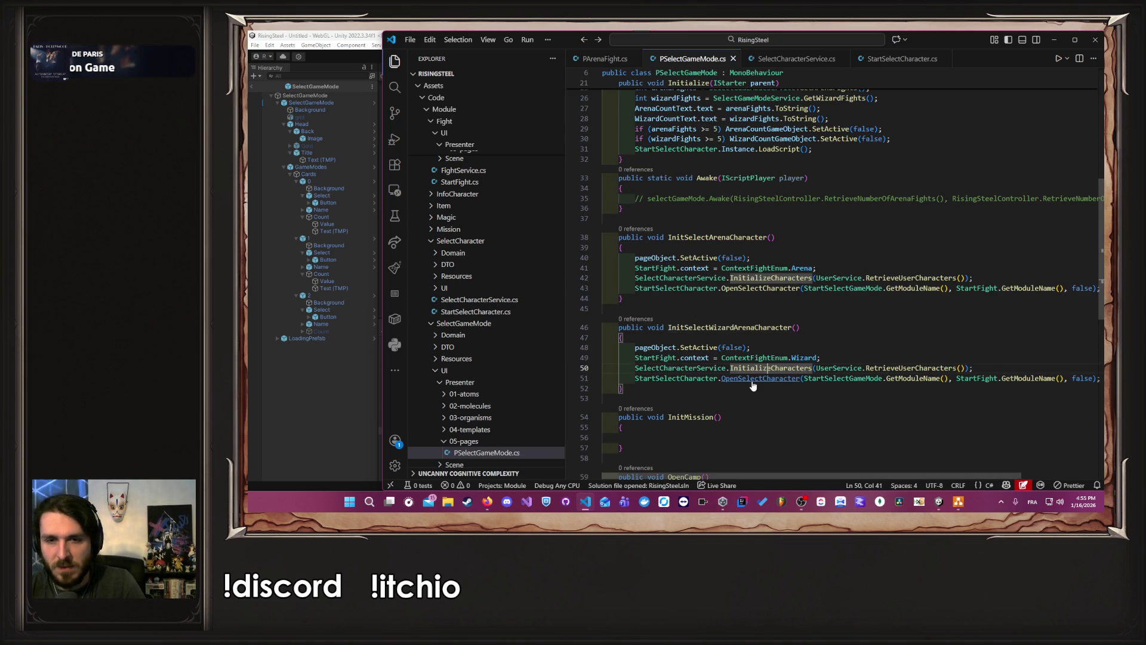
Step: Go to the OpenSelectCharacter definition in StartSelectCharacter.cs at its characterEditable parameter
left_click(753, 379, "ctrl")
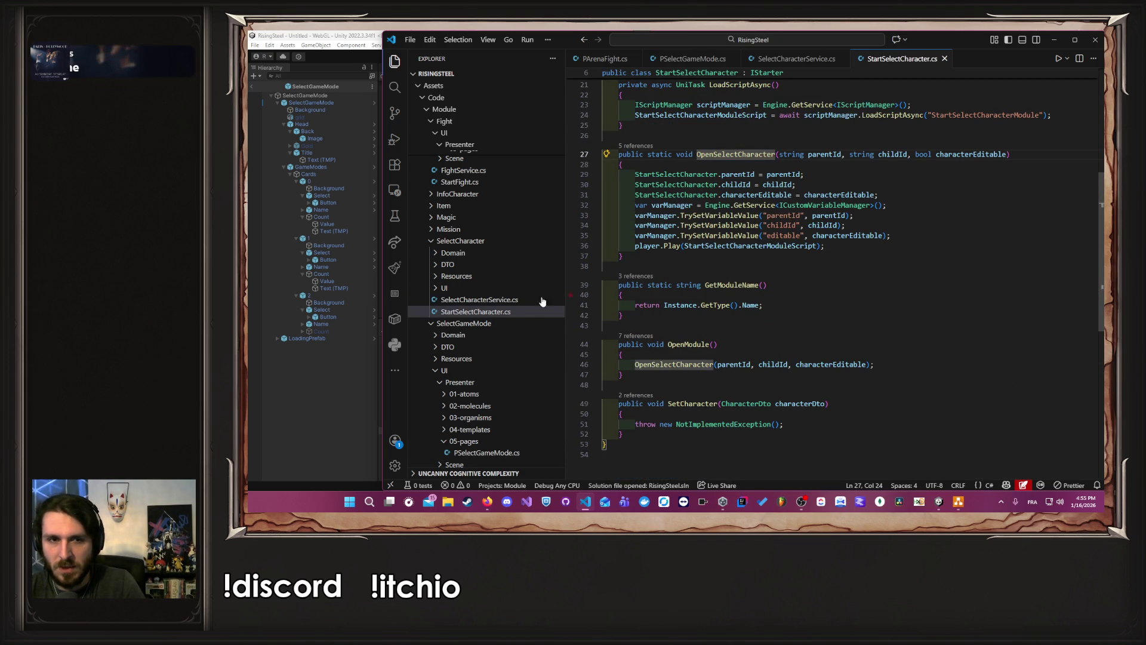
scroll(531, 293, "up", 5)
scroll(530, 291, "up", 10)
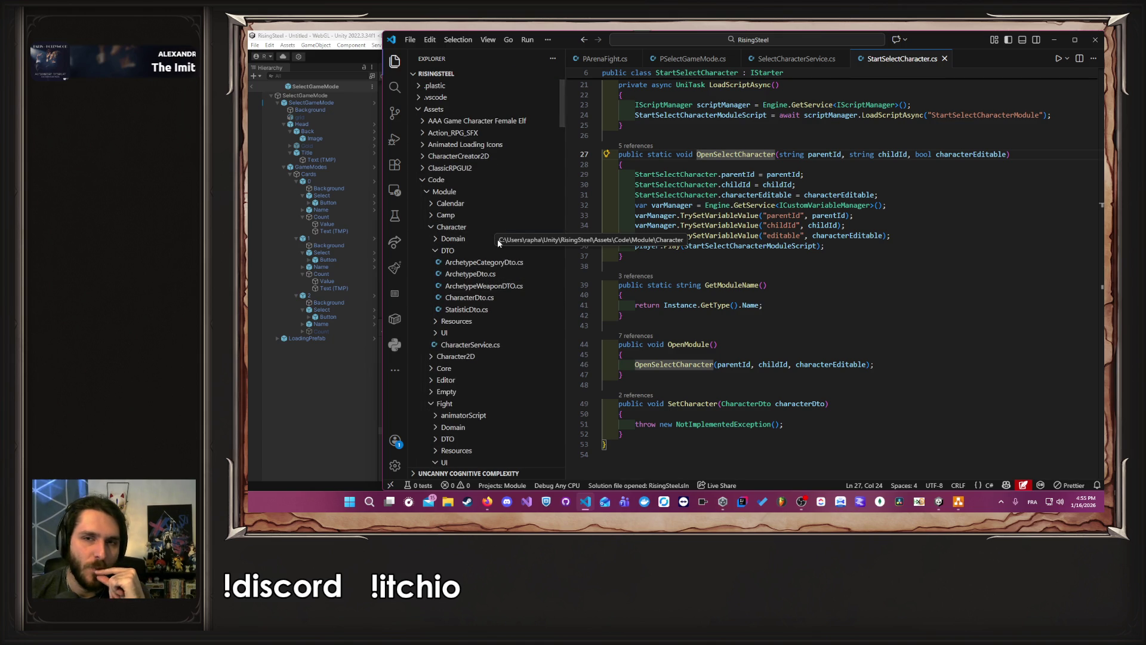
left_click(1003, 154)
Step: Append ', bool onlyWizard' to the OpenSelectCharacter signature without a default value, and save
left_click(1007, 155)
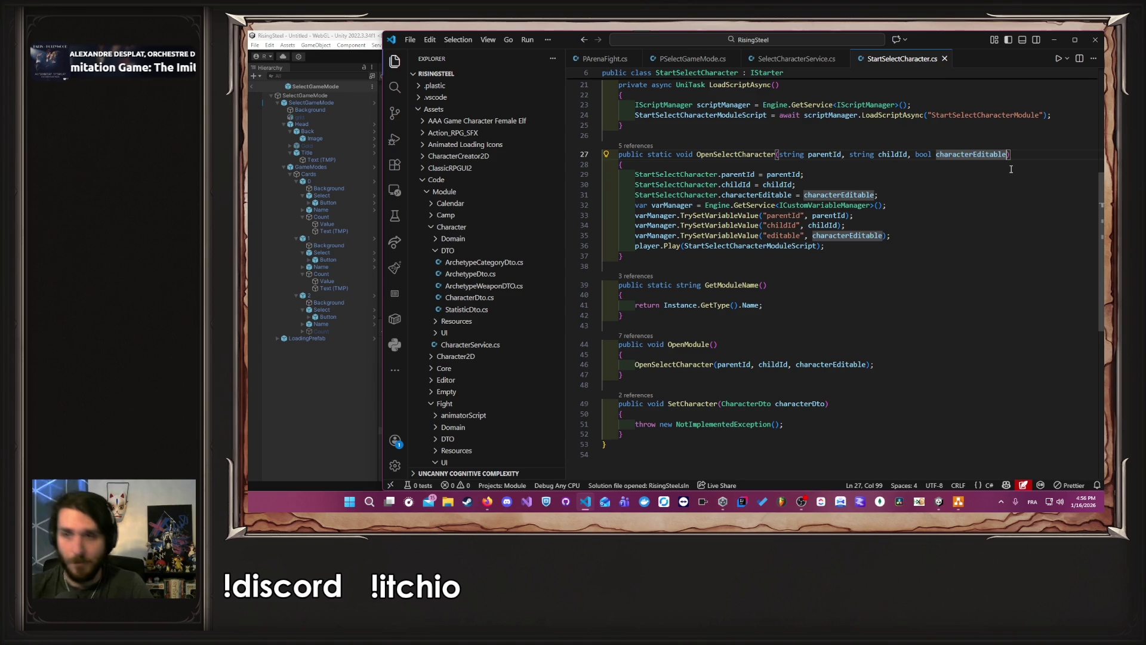
type(", bo")
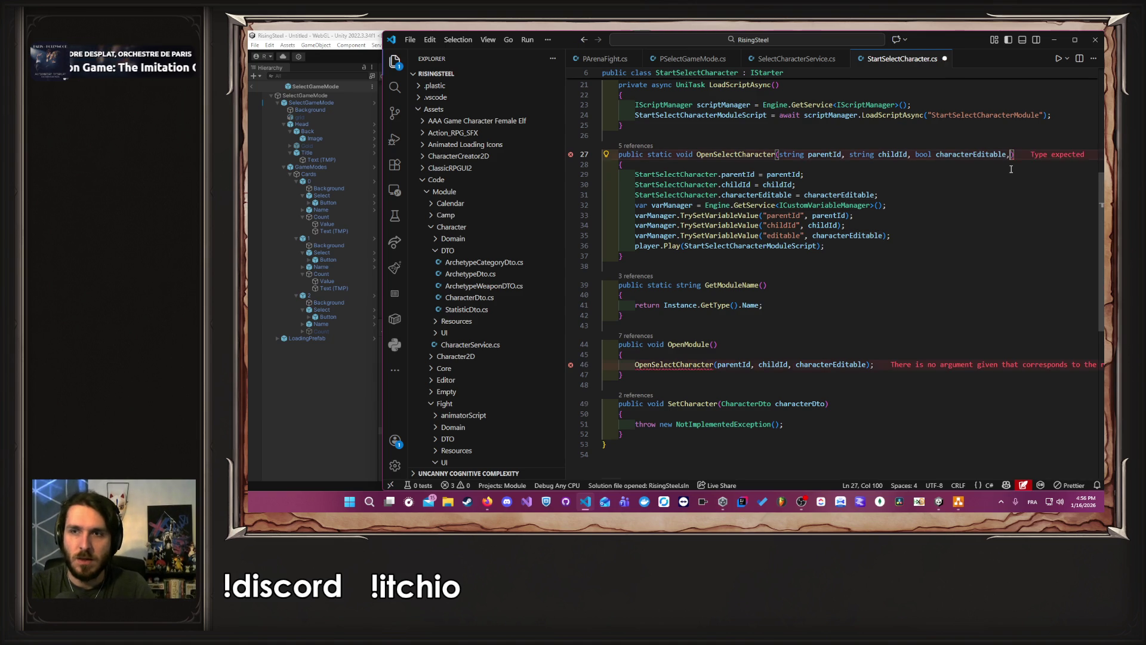
type("ol ")
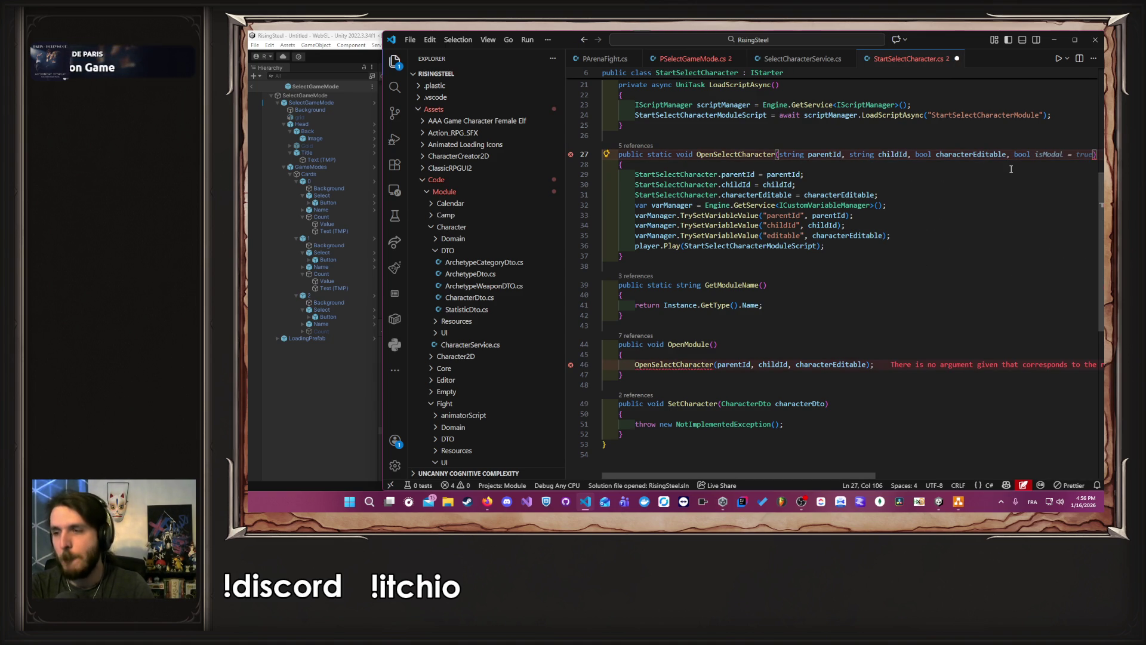
type("only")
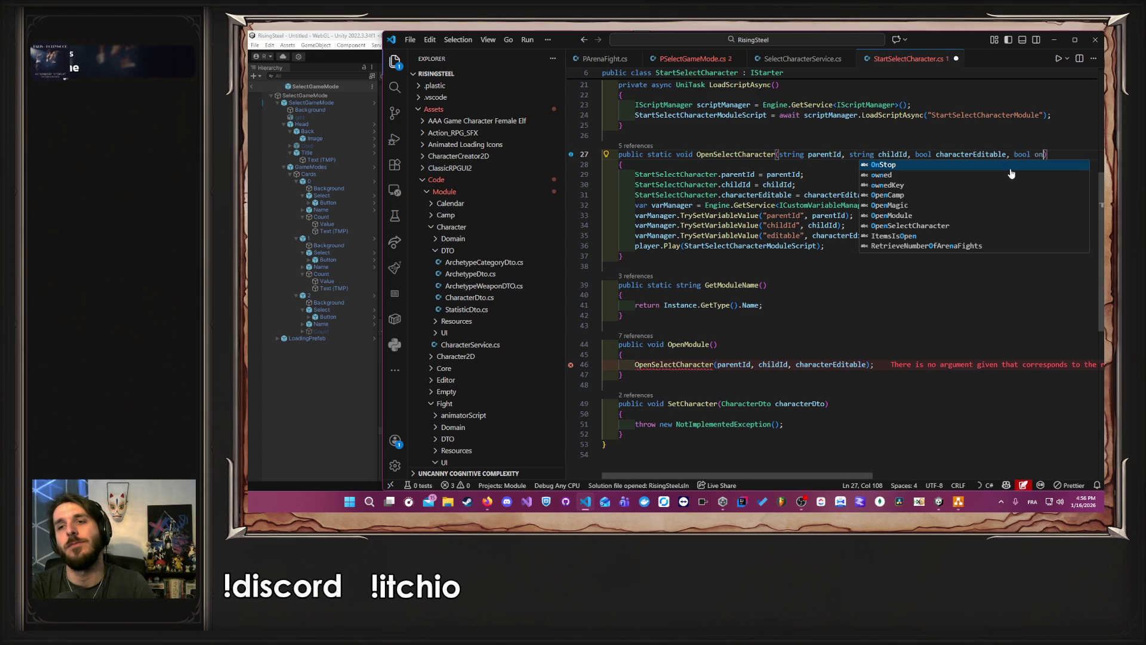
type("Wizard")
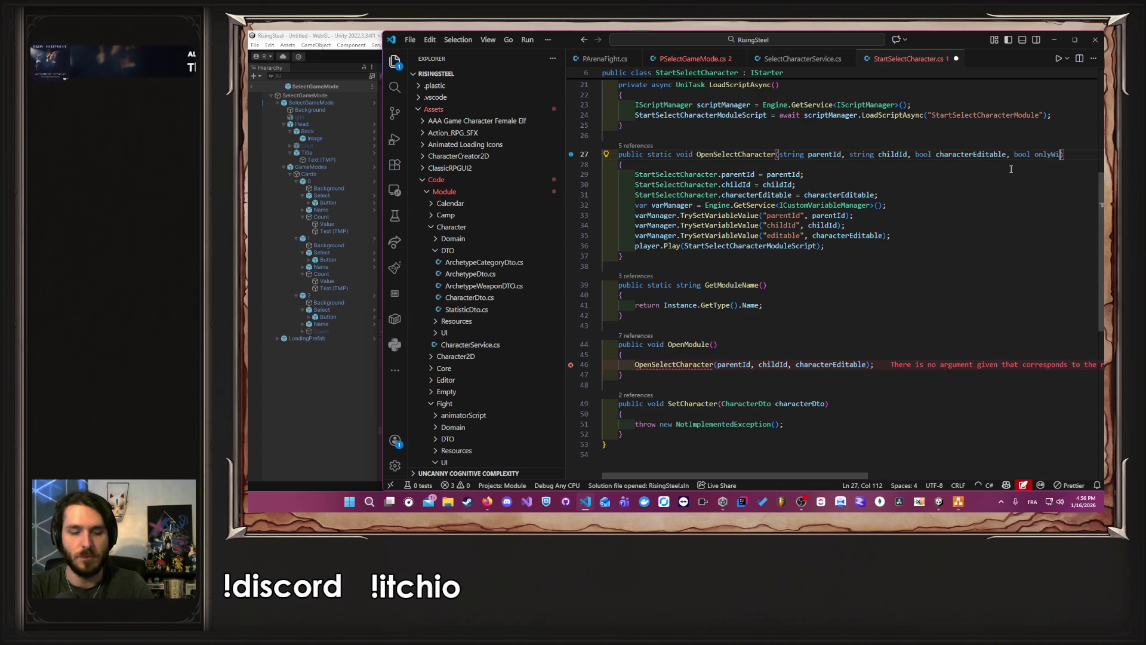
key("Tab")
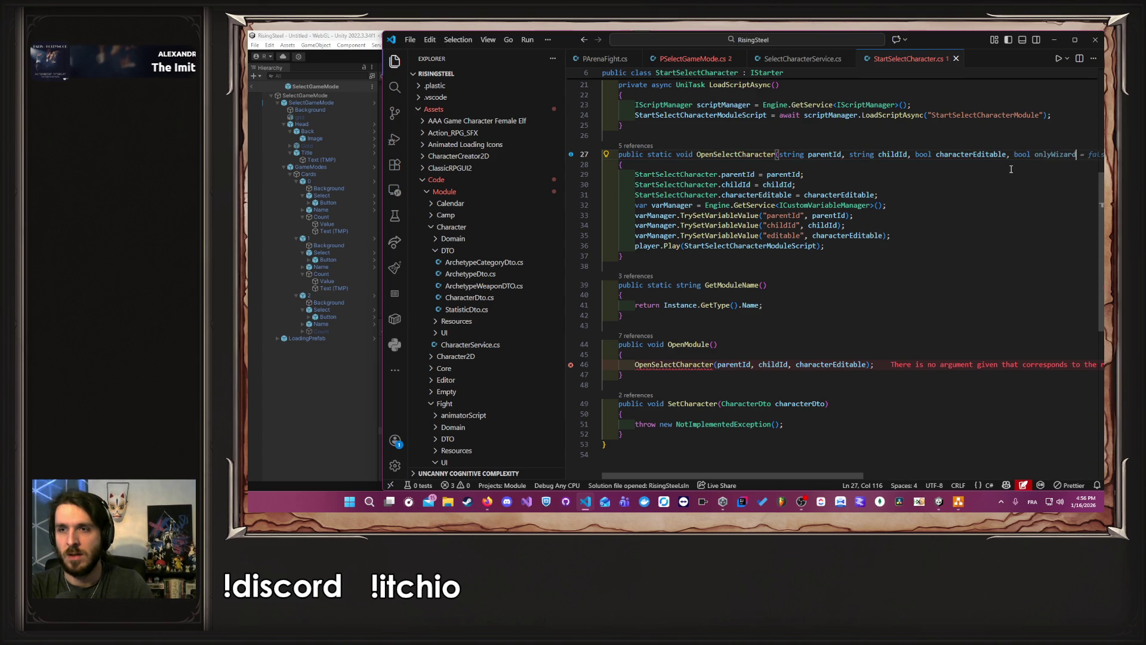
key("ctrl+s")
key("ctrl+z")
key("ctrl+s")
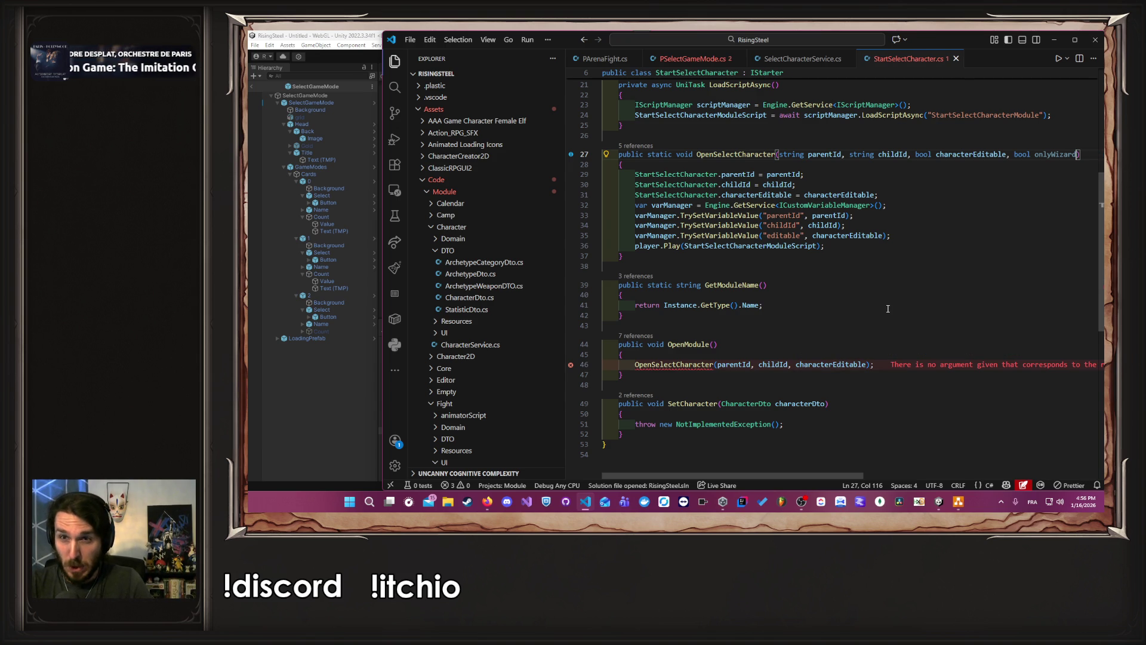
Step: Add a 'private static bool onlyWizard;' field below characterEditable, without the false initializer, and save
scroll(892, 205, "up", 5)
left_click(831, 254)
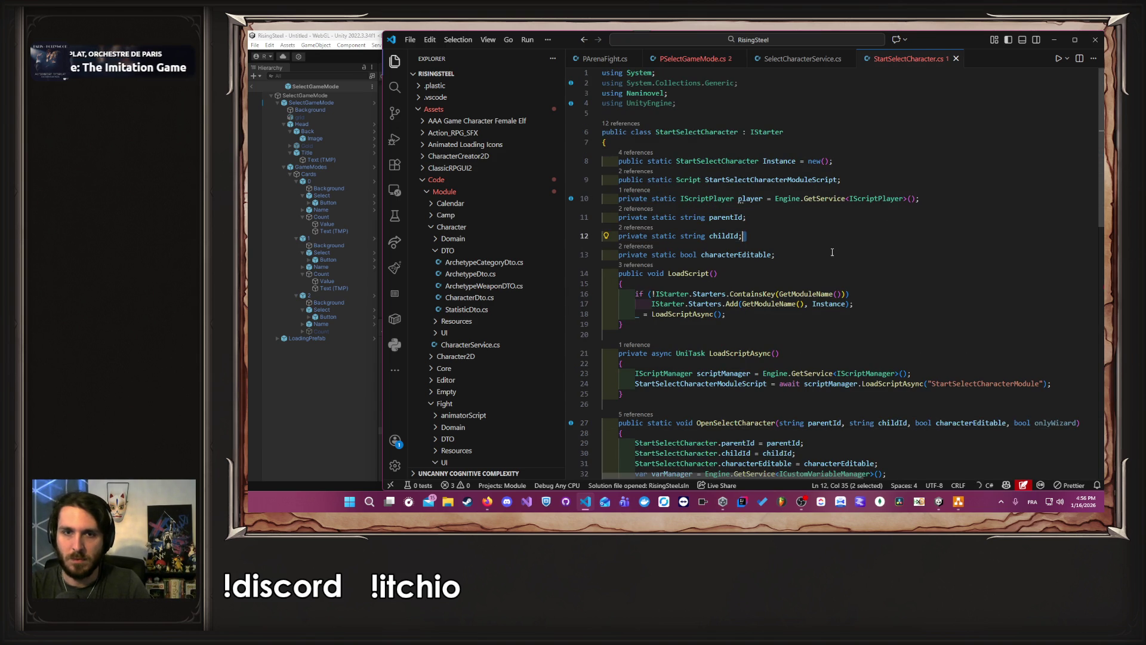
key("Return")
type("p")
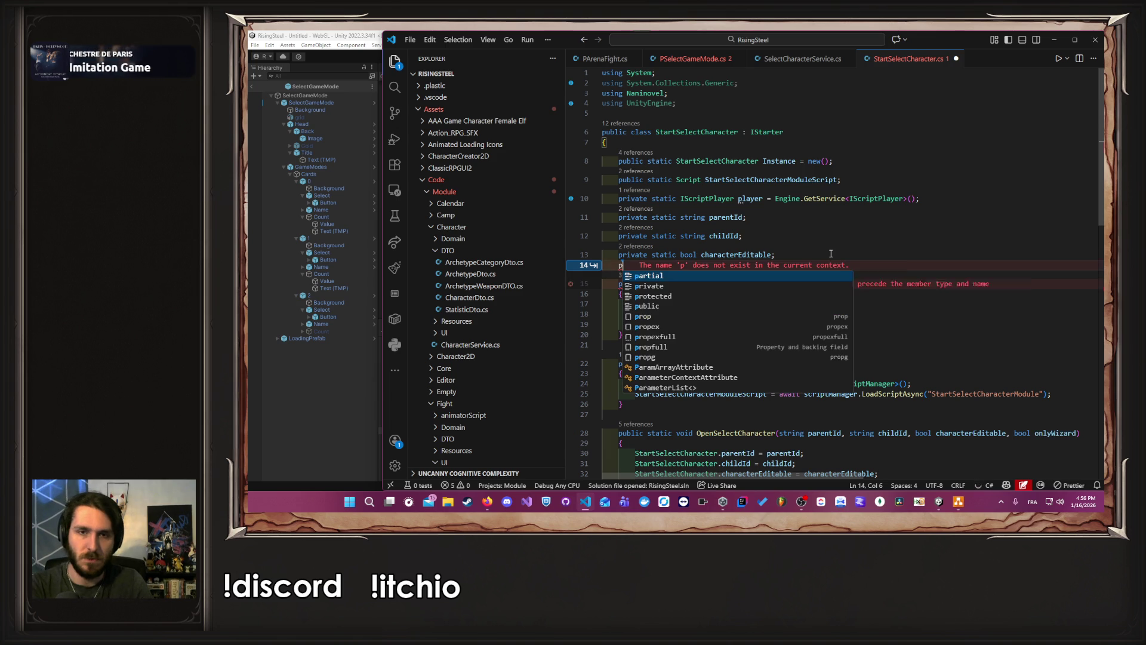
type("rivate static")
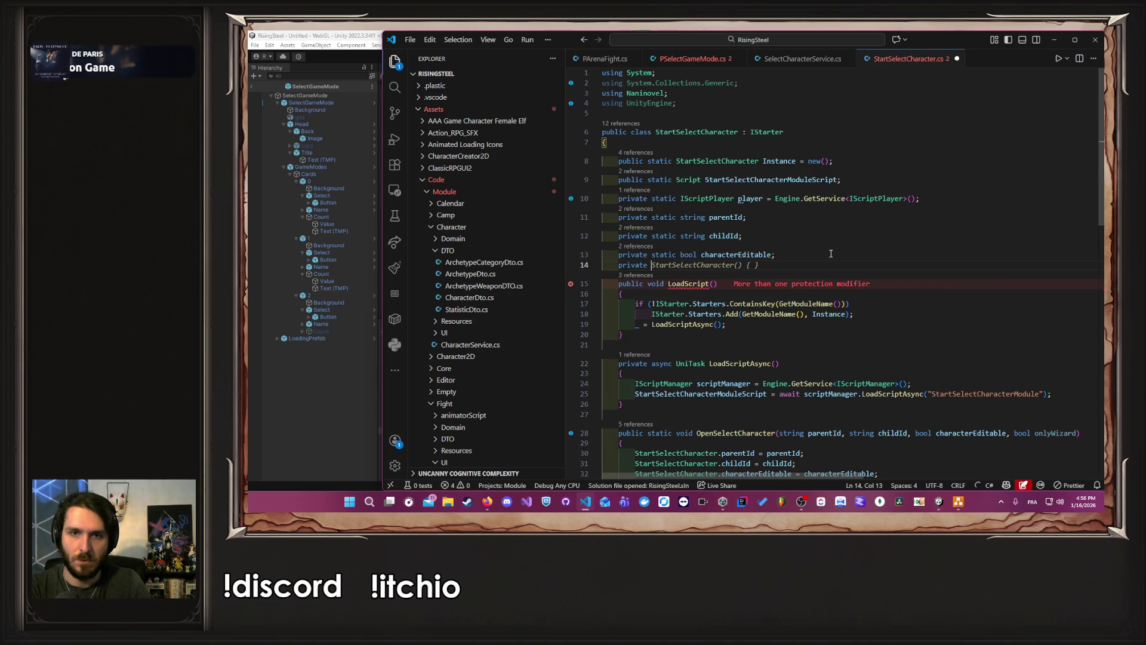
key("Tab")
key("ctrl+s")
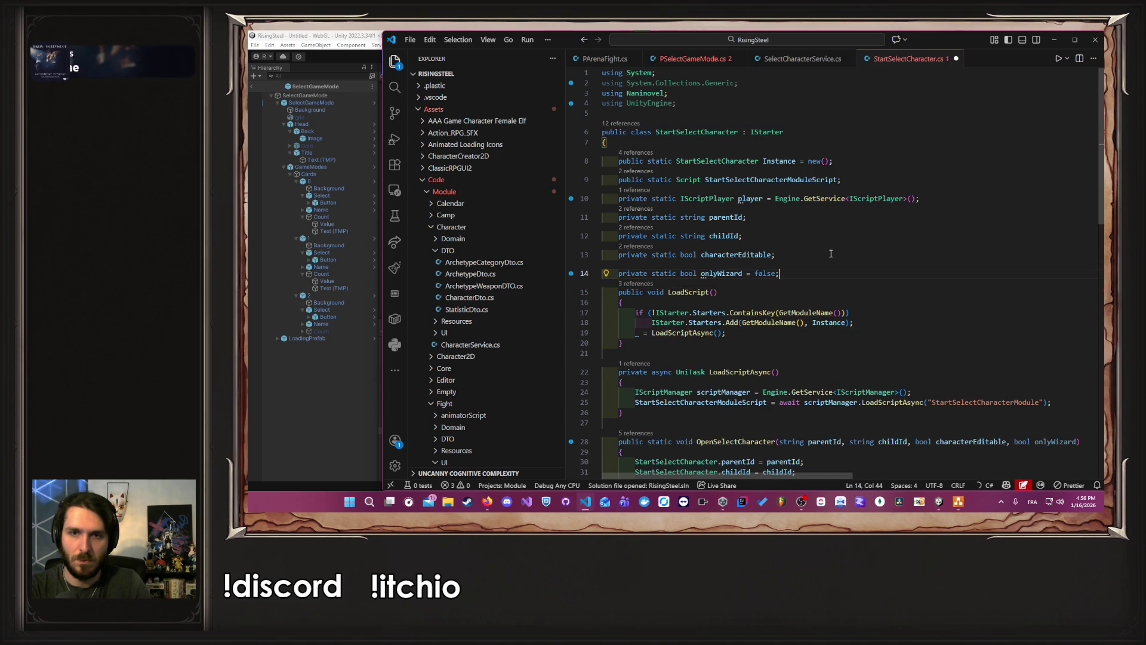
double_click(760, 273)
key("BackSpace")
key("BackSpace")
key("BackSpace")
key("BackSpace")
key("ctrl+s")
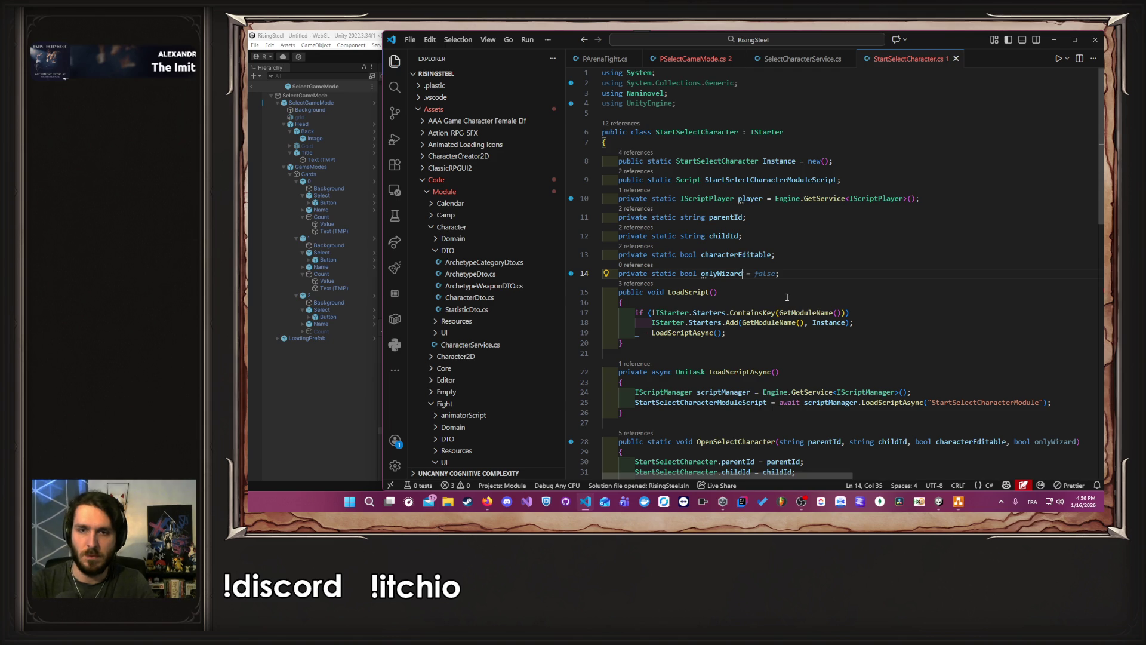
double_click(734, 273)
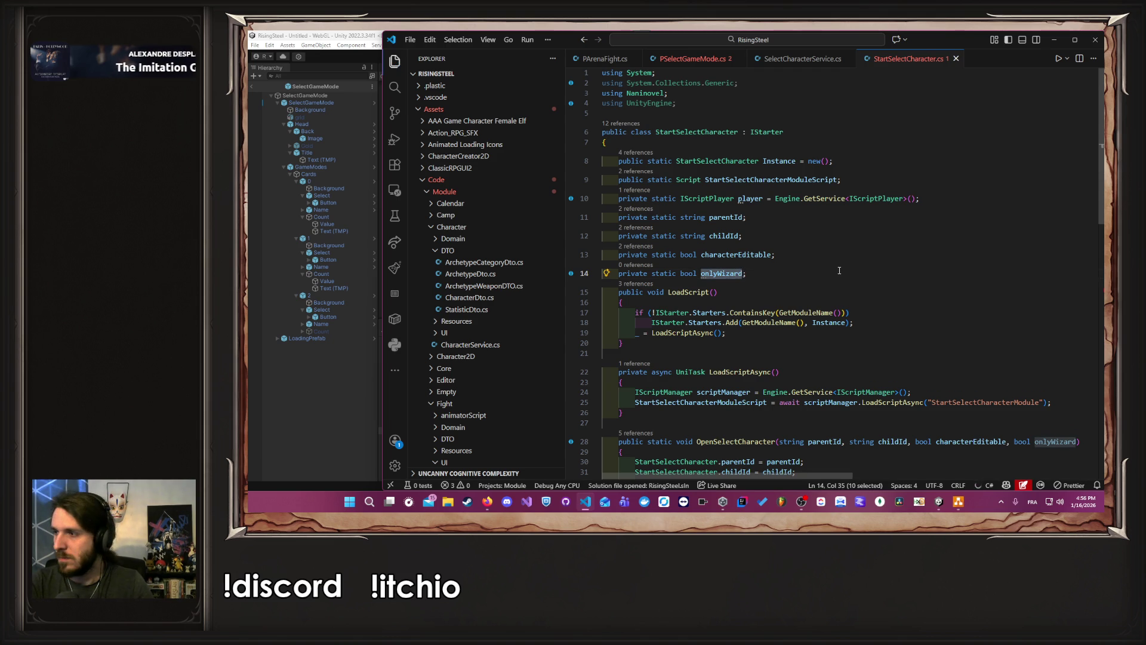
scroll(839, 271, "down", 9)
scroll(858, 319, "up", 4)
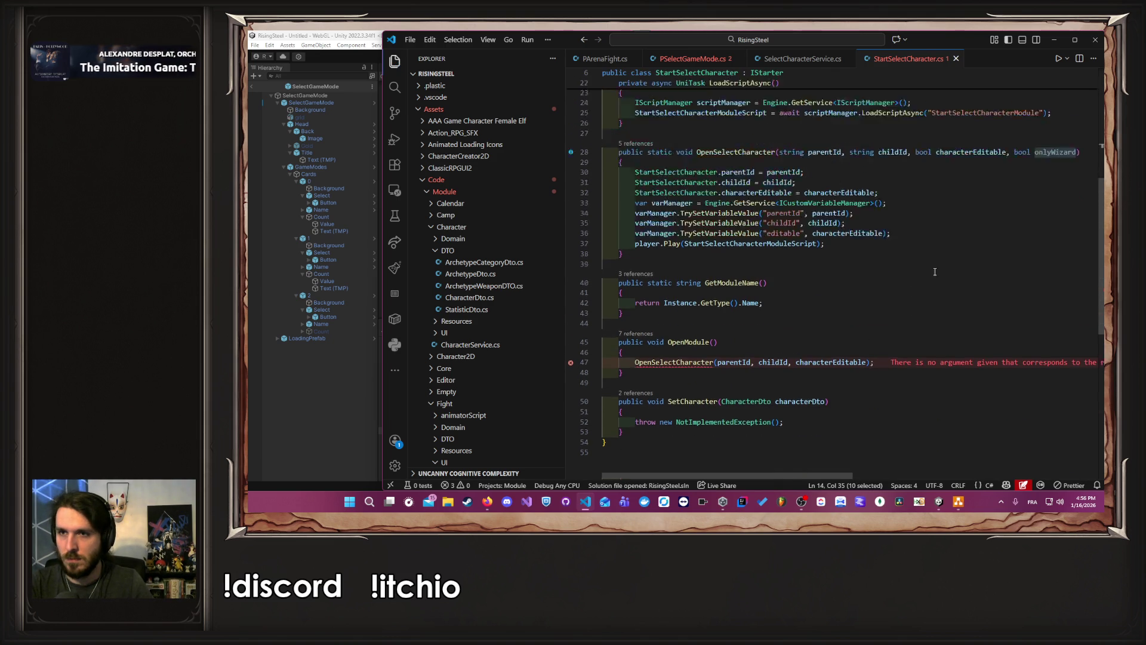
Step: Store onlyWizard in the static field and add varManager.TrySetVariableValue("onlyWizard", onlyWizard); then save
left_click(875, 239)
key("Return")
key("Tab")
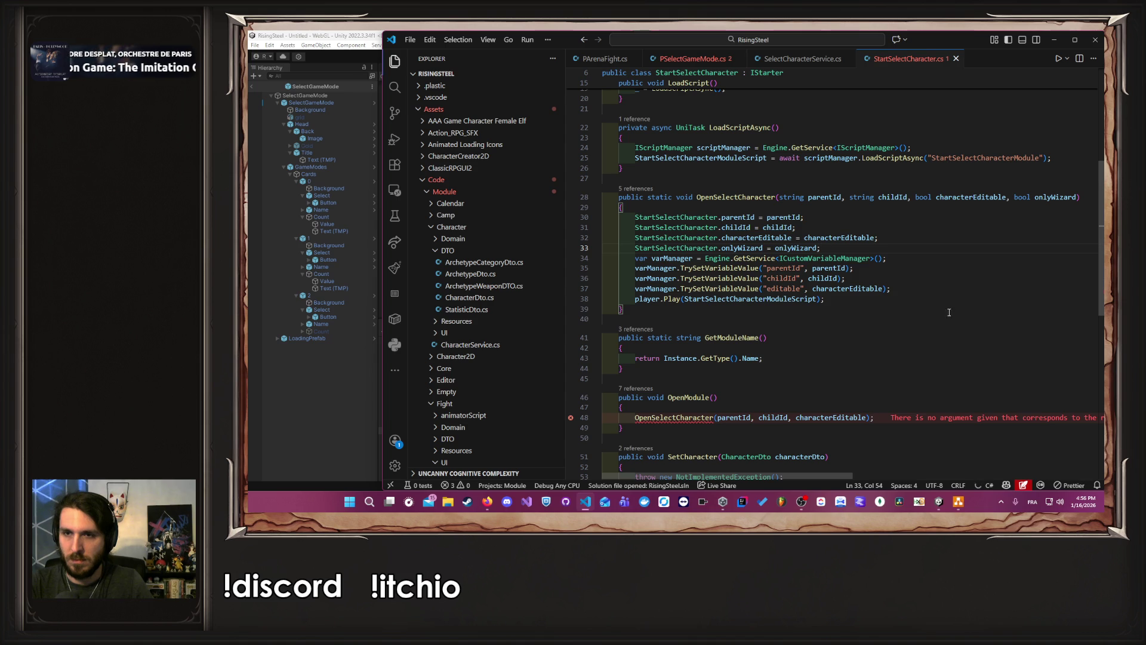
left_click(890, 288)
key("Return")
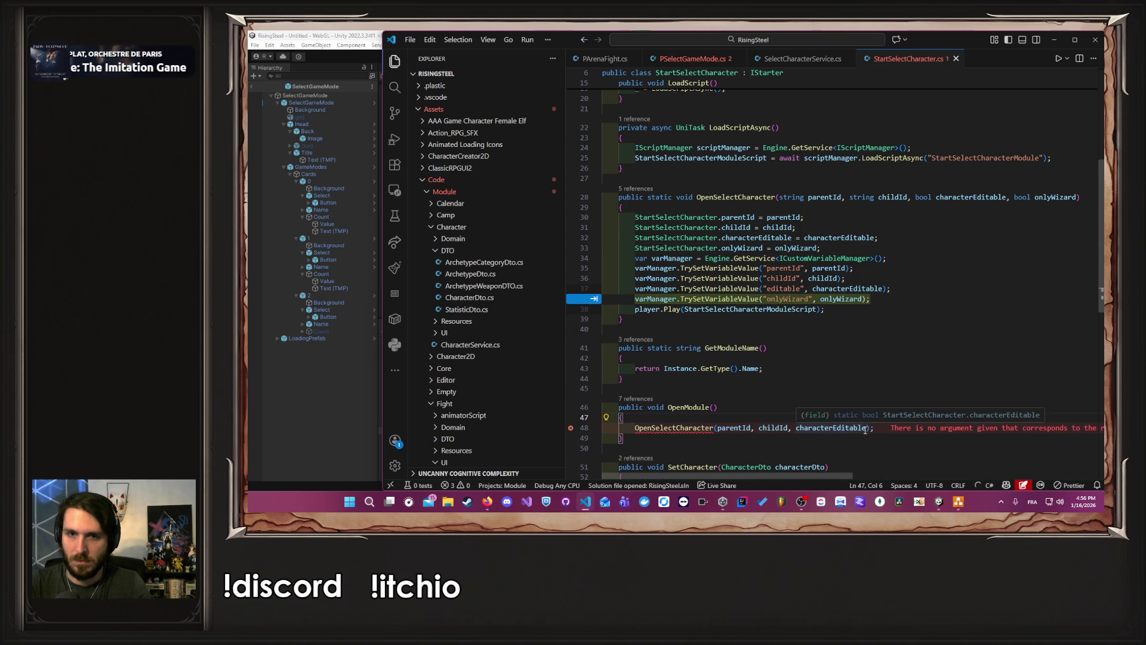
type("varManager.TrySetVariableValue(\"onlyWizard\", onlyWizard);")
key("ctrl+s")
Step: Pass onlyWizard after characterEditable in the OpenModule call
left_click(868, 437)
type(", onlyWizard")
scroll(923, 416, "down", 1)
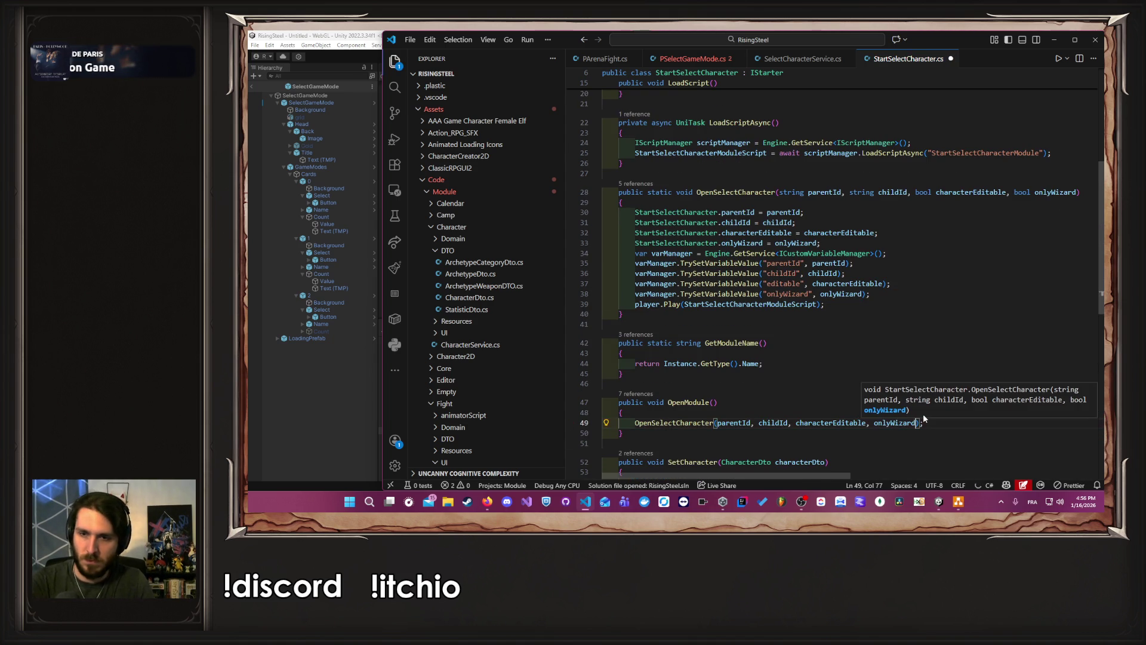
key("Escape")
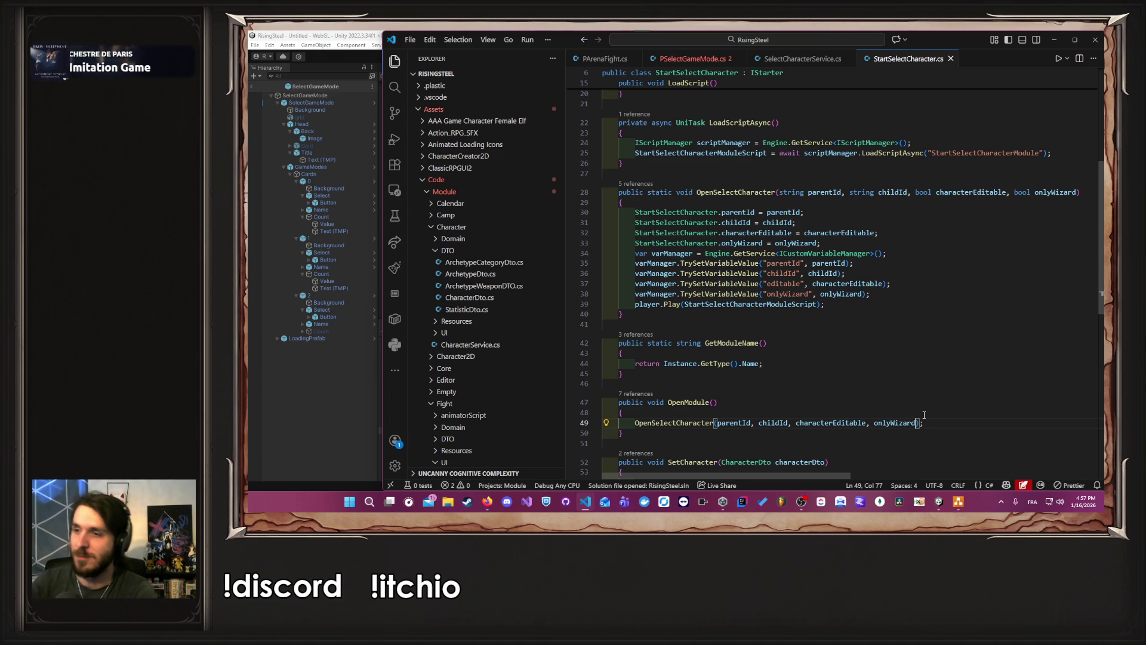
left_click(875, 385)
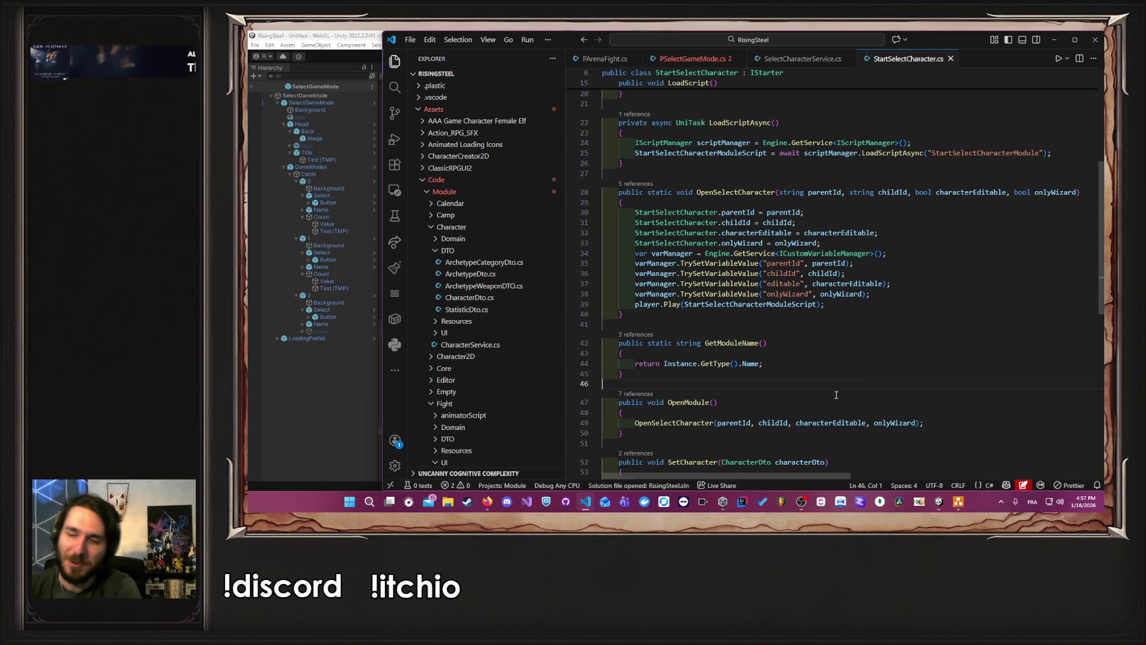
Step: Return to PSelectGameMode.cs, hide the Explorer, and start a new argument (', fam') on the arena call
key("alt+Left")
key("alt+Left")
key("alt+Left")
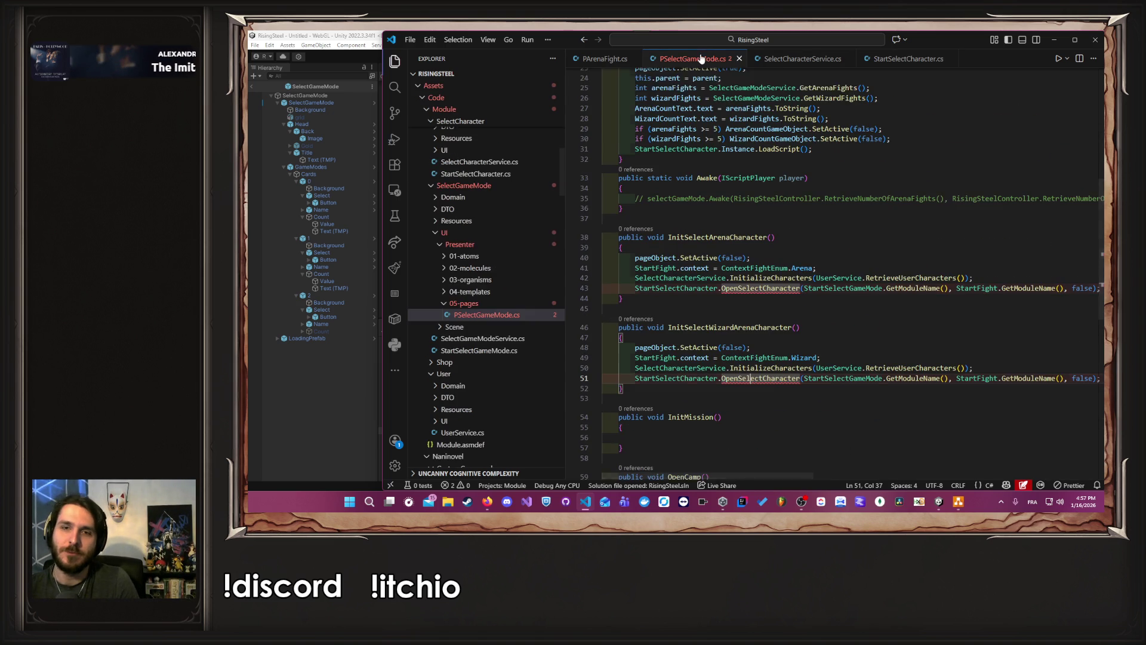
left_click(394, 61)
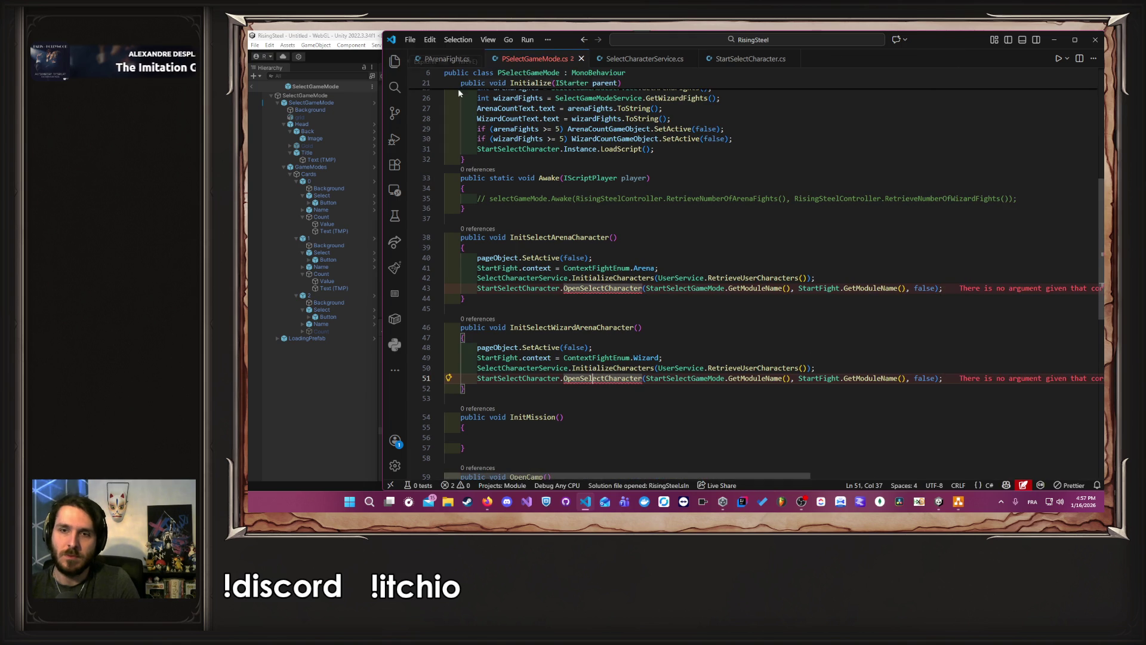
left_click(936, 288)
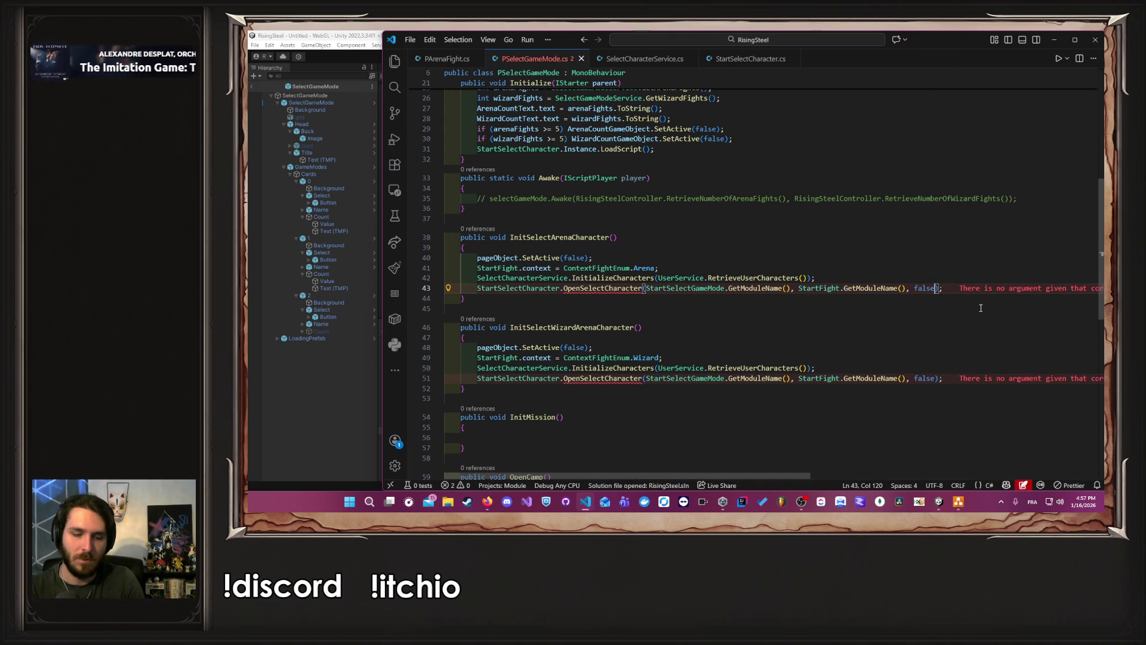
type(", fam")
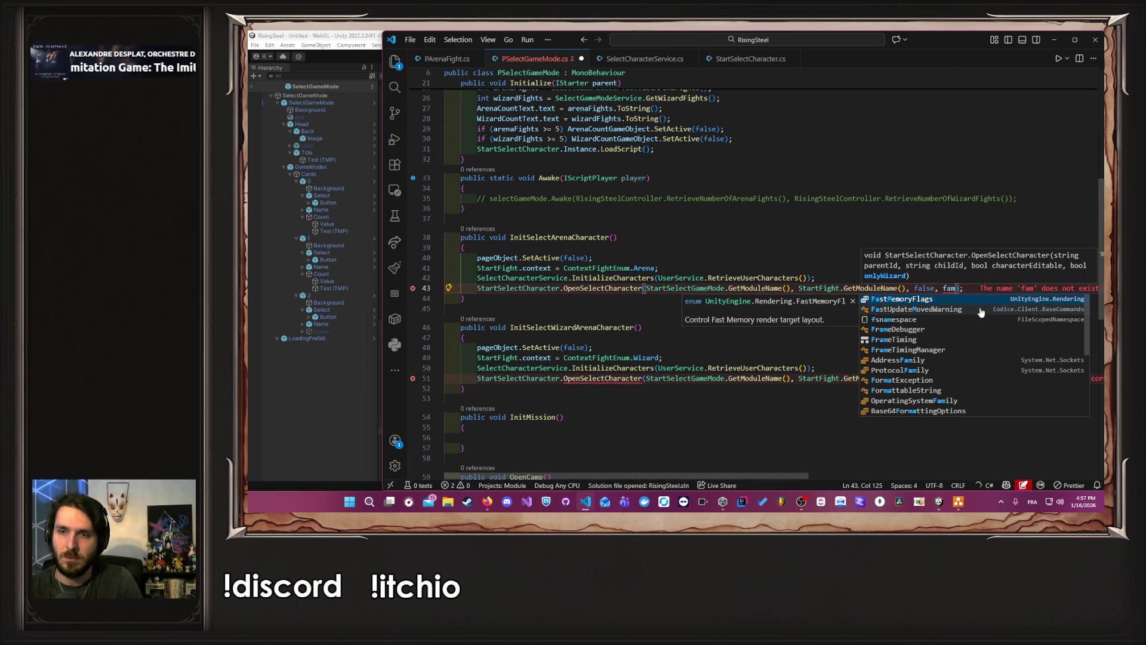